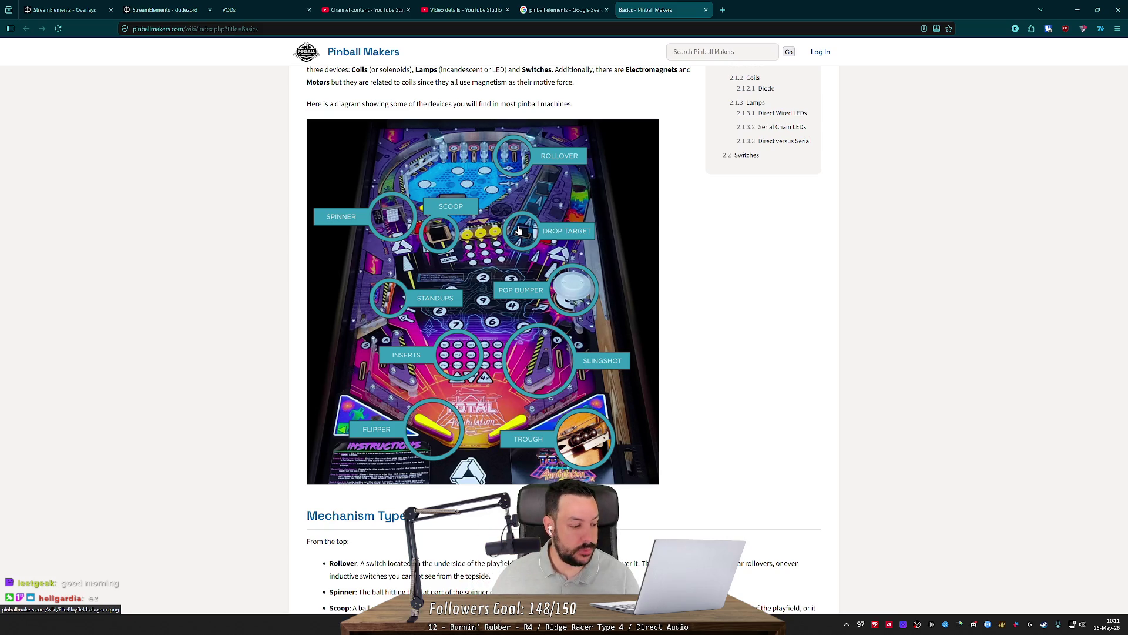
# Declare an exported drop_distance of 0.05 below extends PinballElement in drop_target.gd
pyautogui.hotkey('alt', 'Tab')
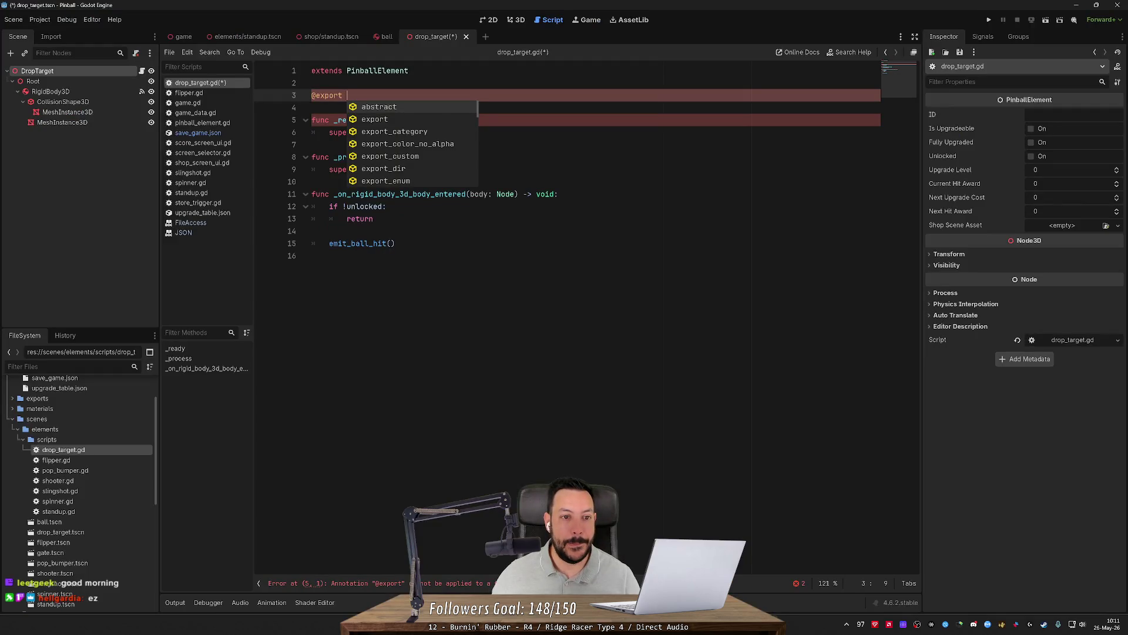
pyautogui.press('Escape')
pyautogui.hotkey('alt', 'Tab')
pyautogui.hotkey('alt', 'Tab')
pyautogui.write('drop_distance')
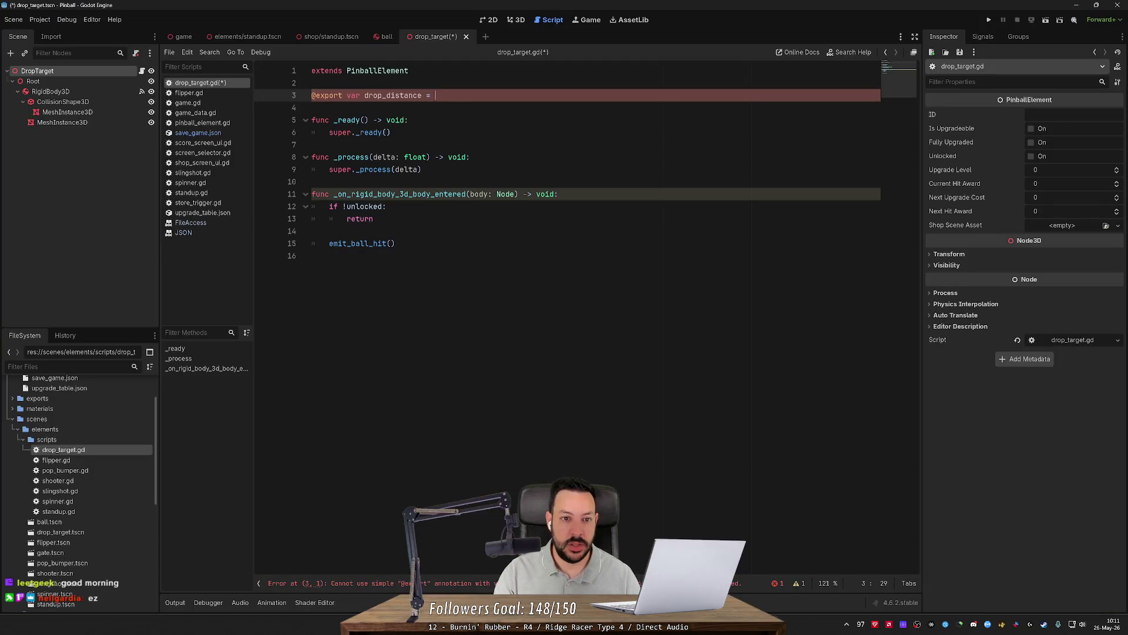
pyautogui.hotkey('alt', 'Tab')
pyautogui.hotkey('alt', 'Tab')
pyautogui.hotkey('alt', 'Tab')
pyautogui.scroll(4, 440, 97)
pyautogui.hotkey('alt', 'Tab')
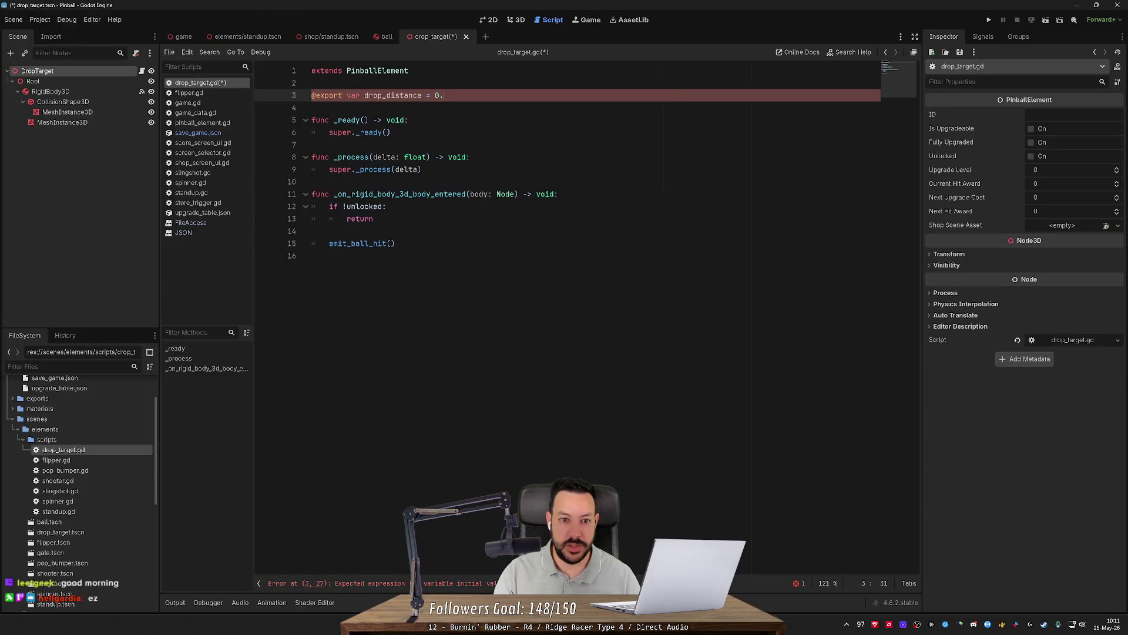
pyautogui.write('0.05')
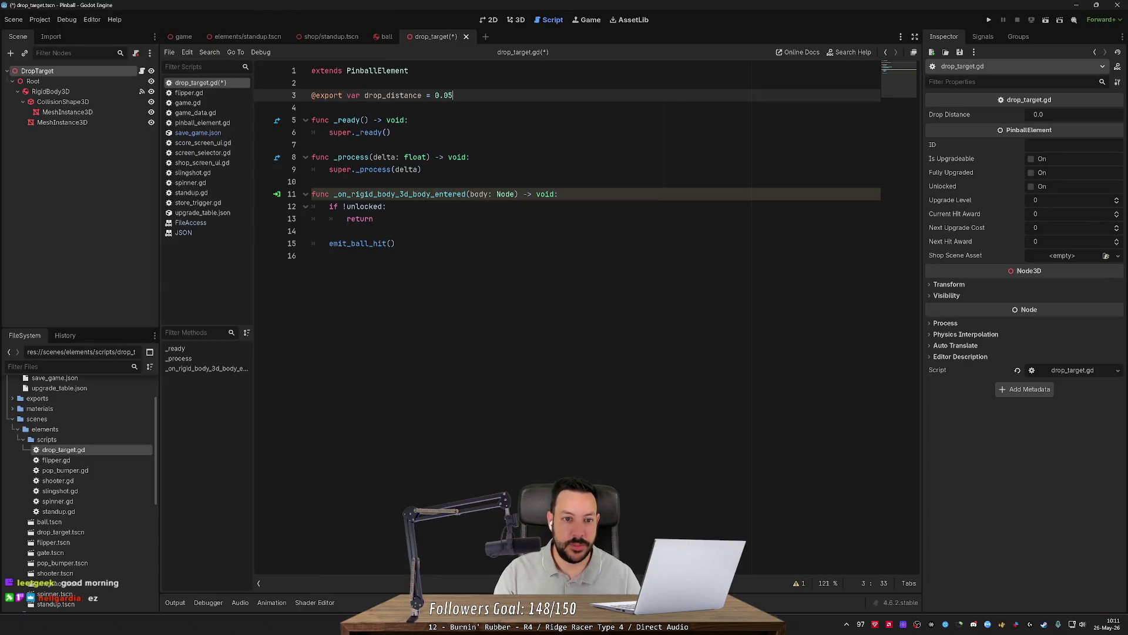
pyautogui.press('Return')
# Add an exported drop_duration of 0.05, then add blank lines before emit_ball_hit()
pyautogui.write('@expor ')
pyautogui.write('var drop_dura')
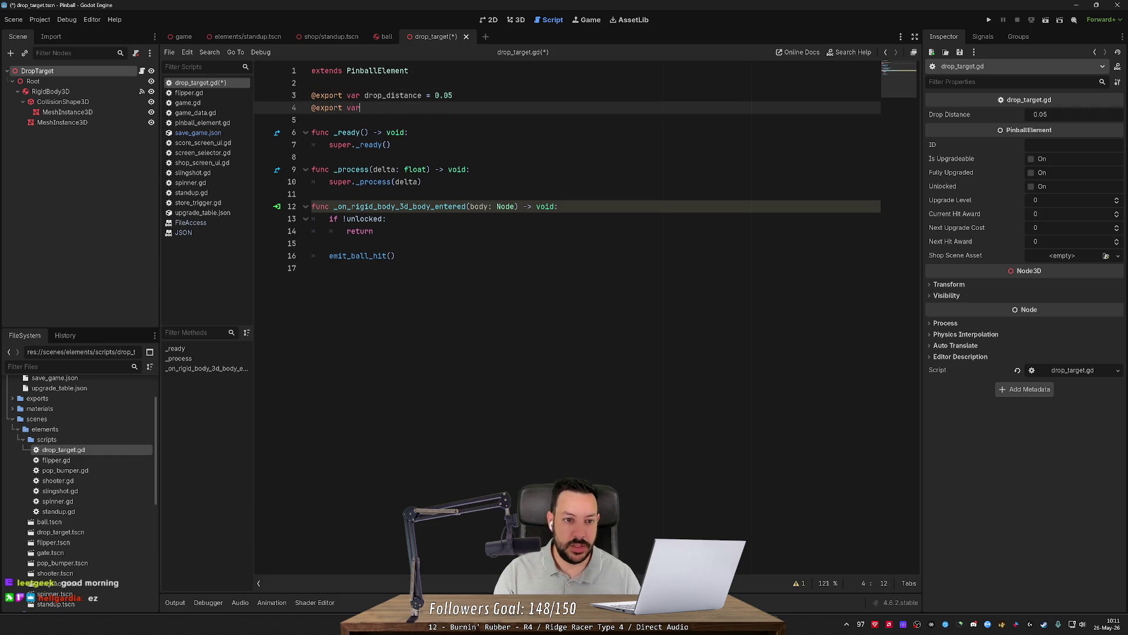
pyautogui.write('tion')
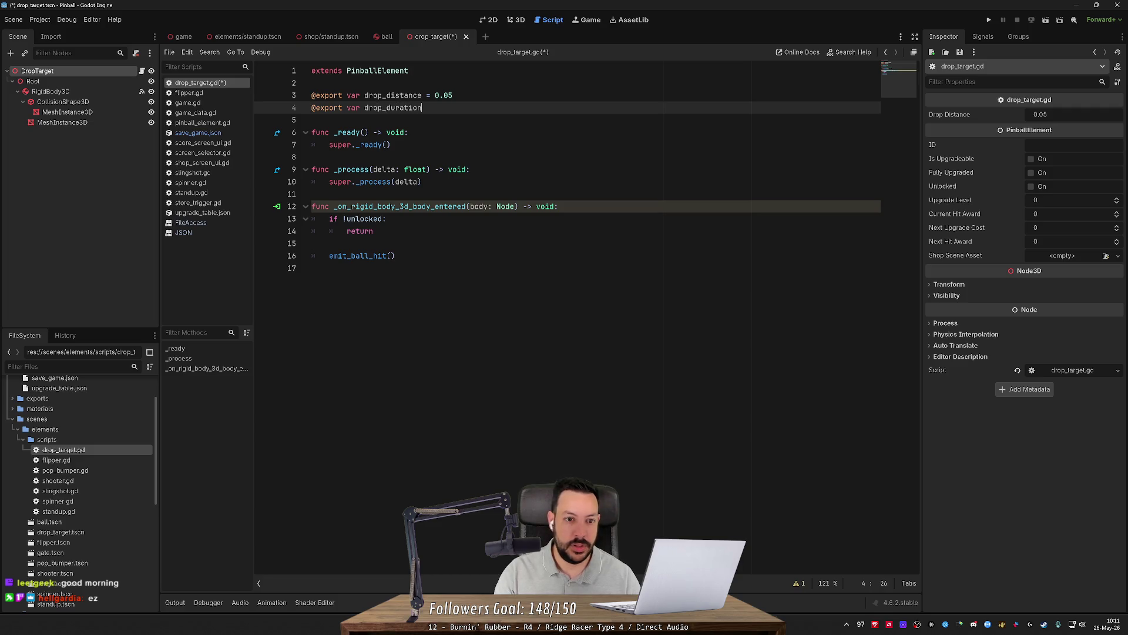
pyautogui.write(':')
pyautogui.hotkey('alt', 'Tab')
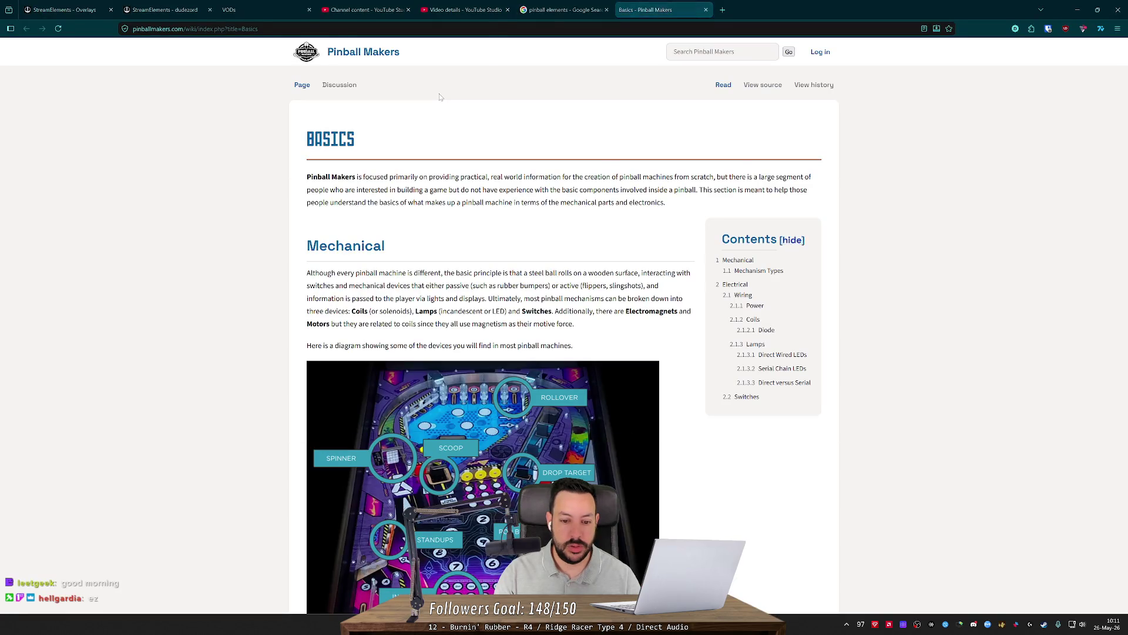
pyautogui.hotkey('alt', 'Tab')
pyautogui.write('0.05')
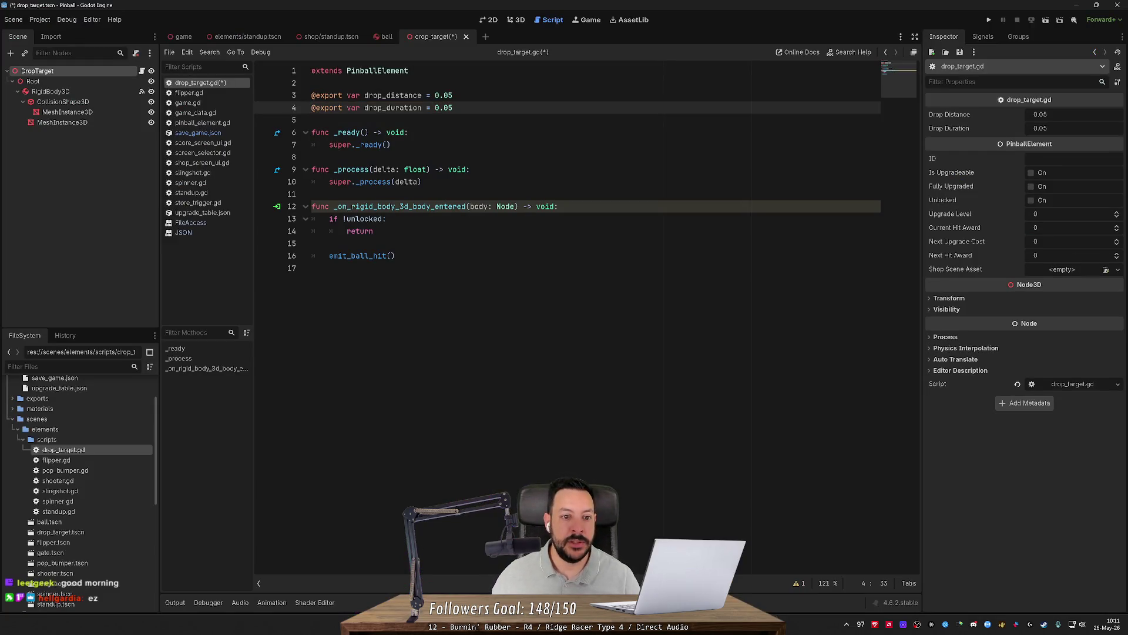
pyautogui.click(312, 243)
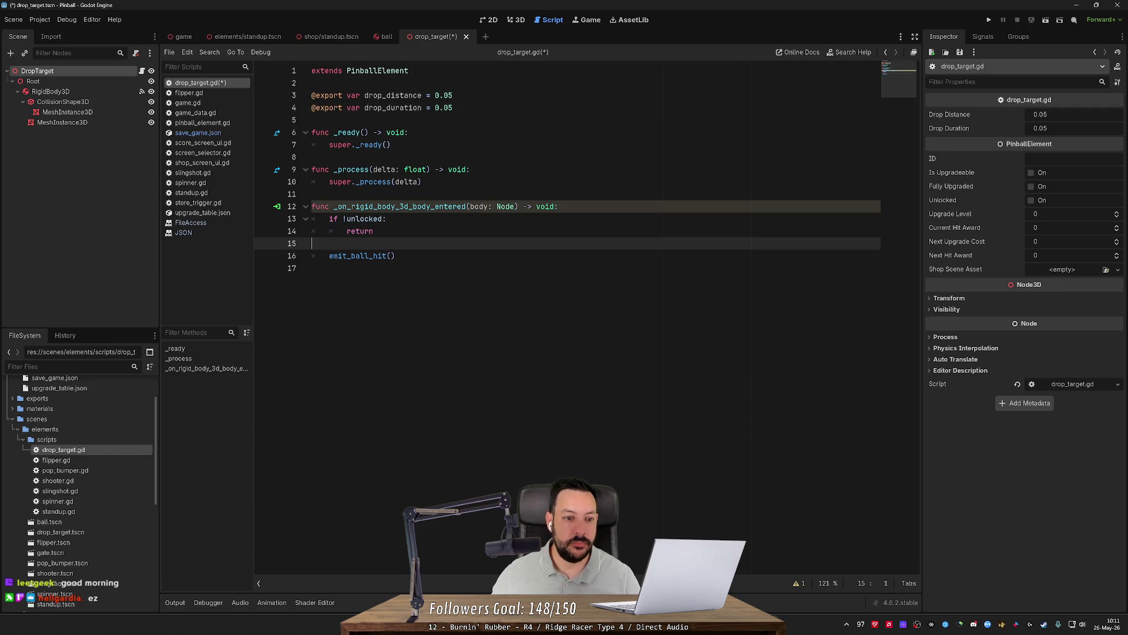
pyautogui.press('Return')
pyautogui.press('Return')
# Check the pinball reference page, then open shooter.gd from the FileSystem dock
pyautogui.click(312, 256)
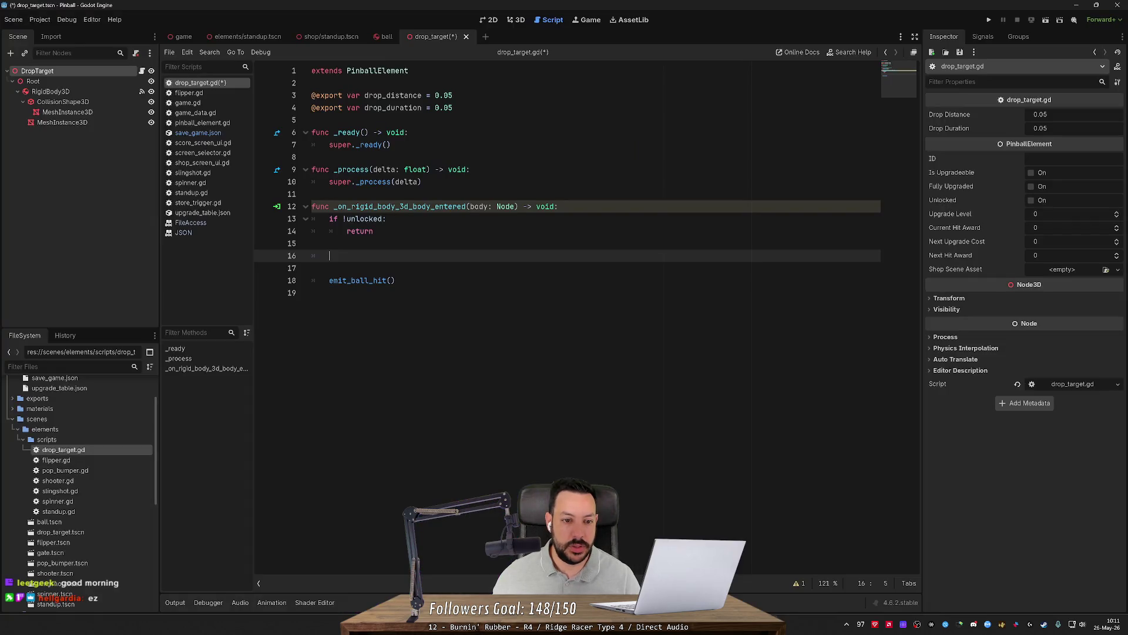
pyautogui.hotkey('alt', 'Tab')
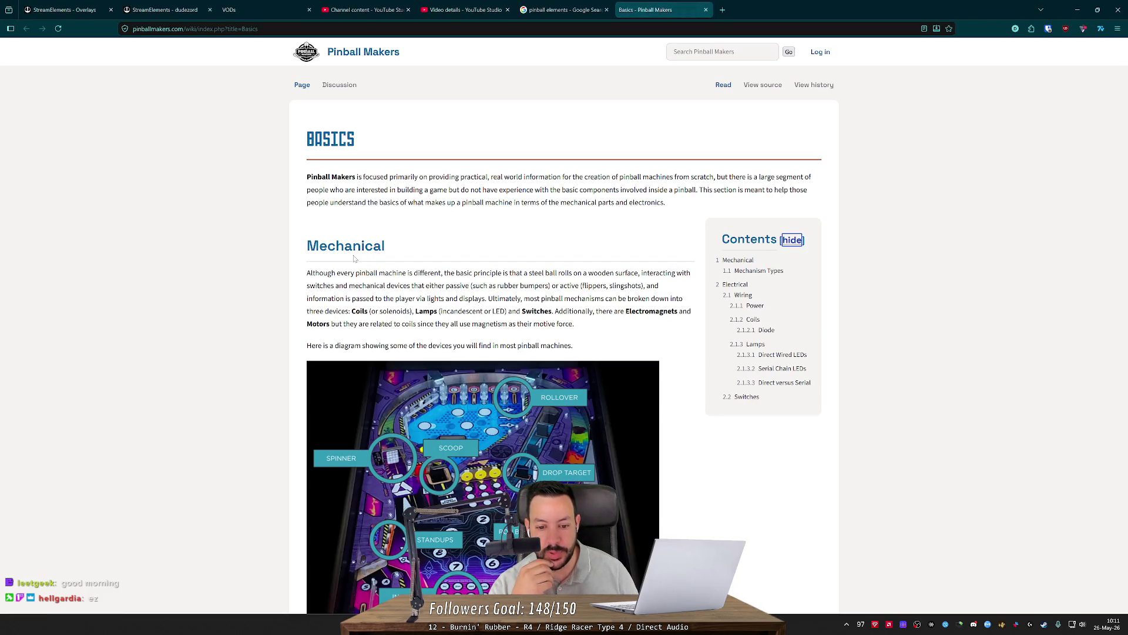
pyautogui.hotkey('alt', 'Tab')
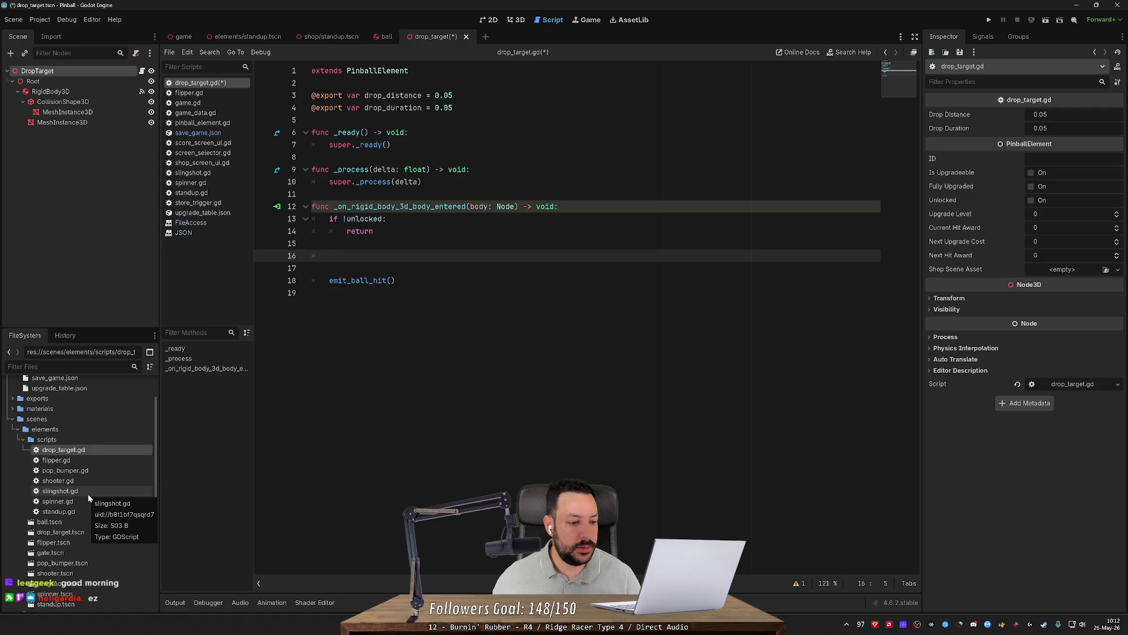
pyautogui.hotkey('alt', 'Tab')
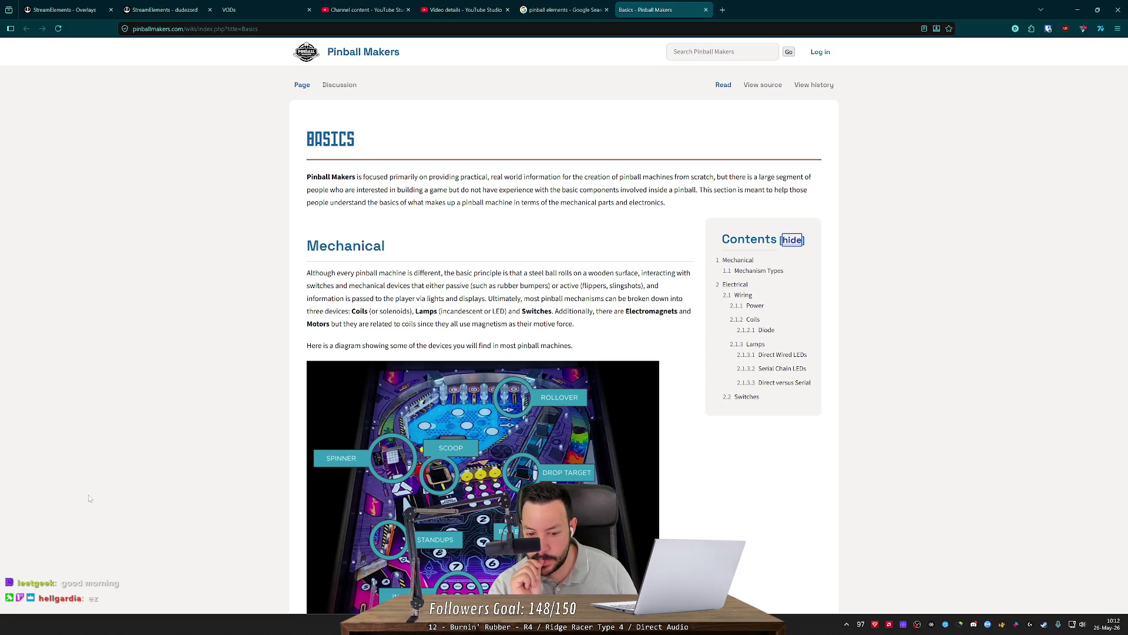
pyautogui.hotkey('alt', 'Tab')
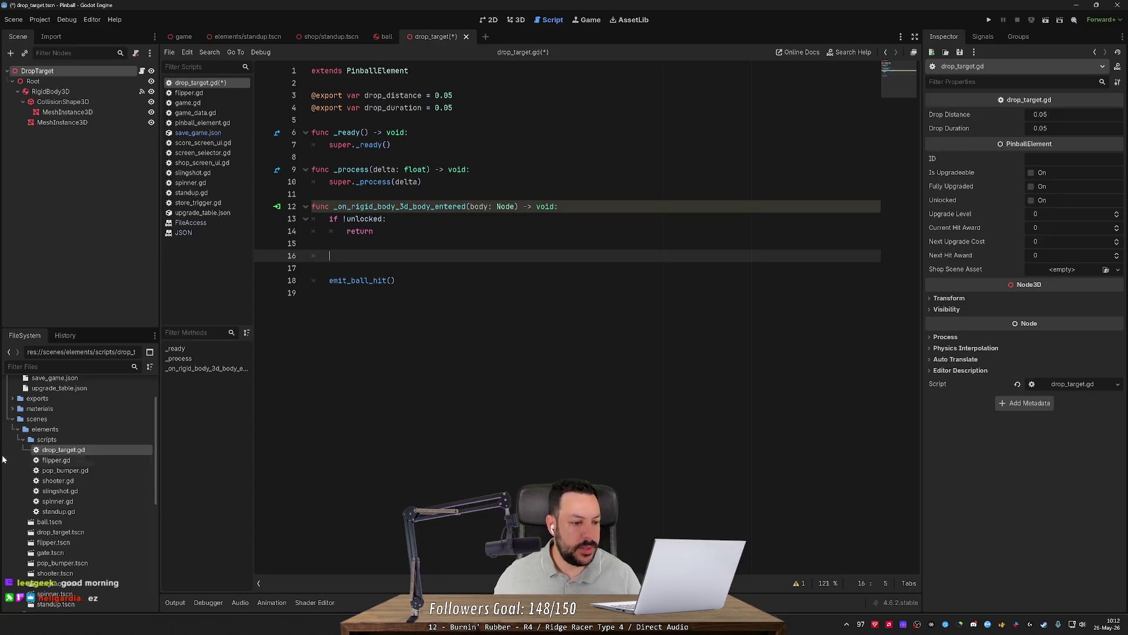
pyautogui.doubleClick(72, 480)
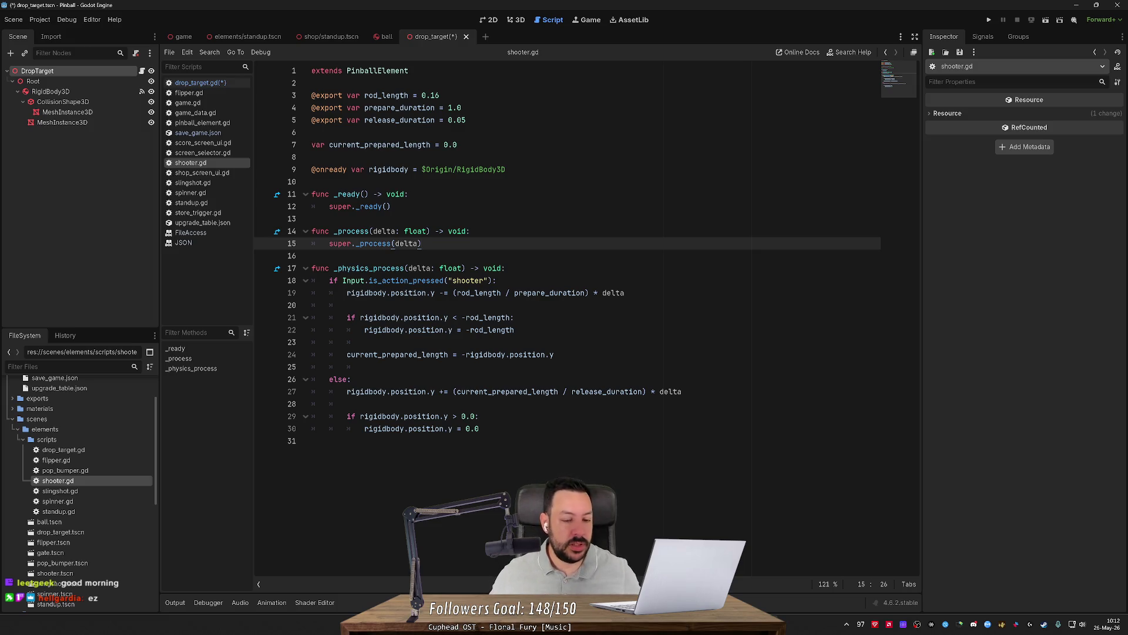
# Copy shooter.gd's current_prepared_length declaration and bring up drop_target.gd's script-list options
pyautogui.moveTo(457, 144); pyautogui.dragTo(311, 145)
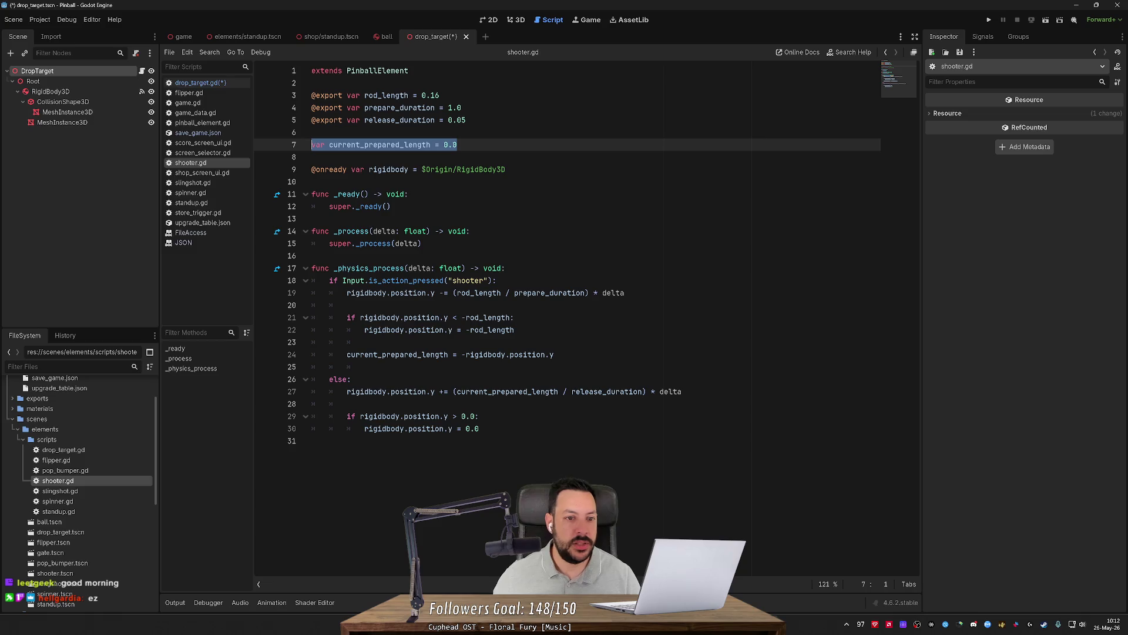
pyautogui.click(411, 71)
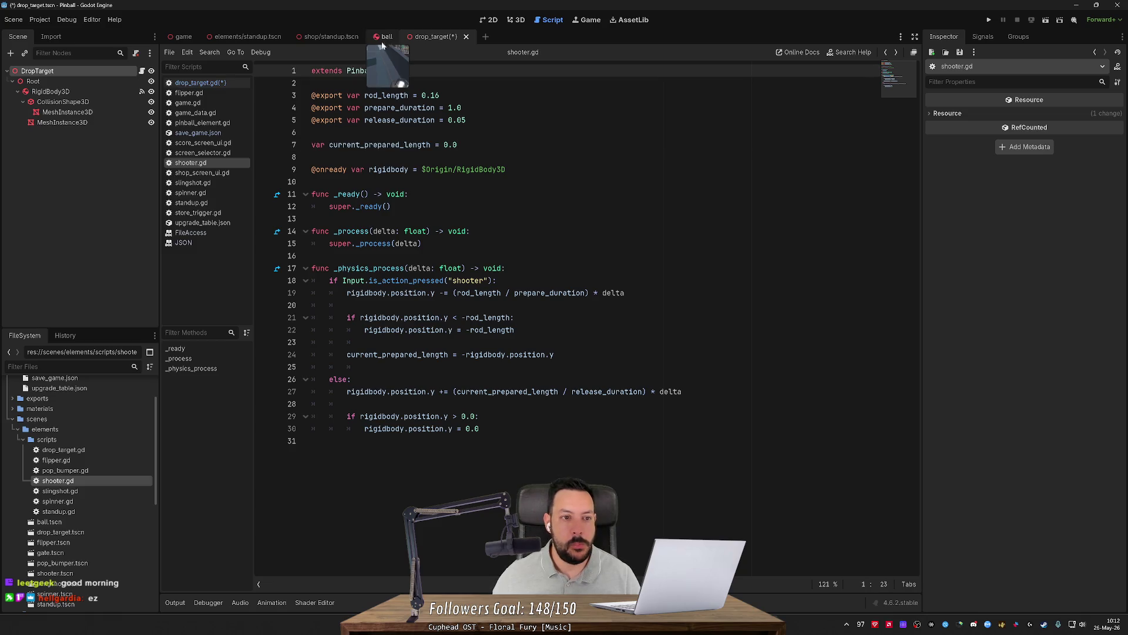
pyautogui.rightClick(217, 83)
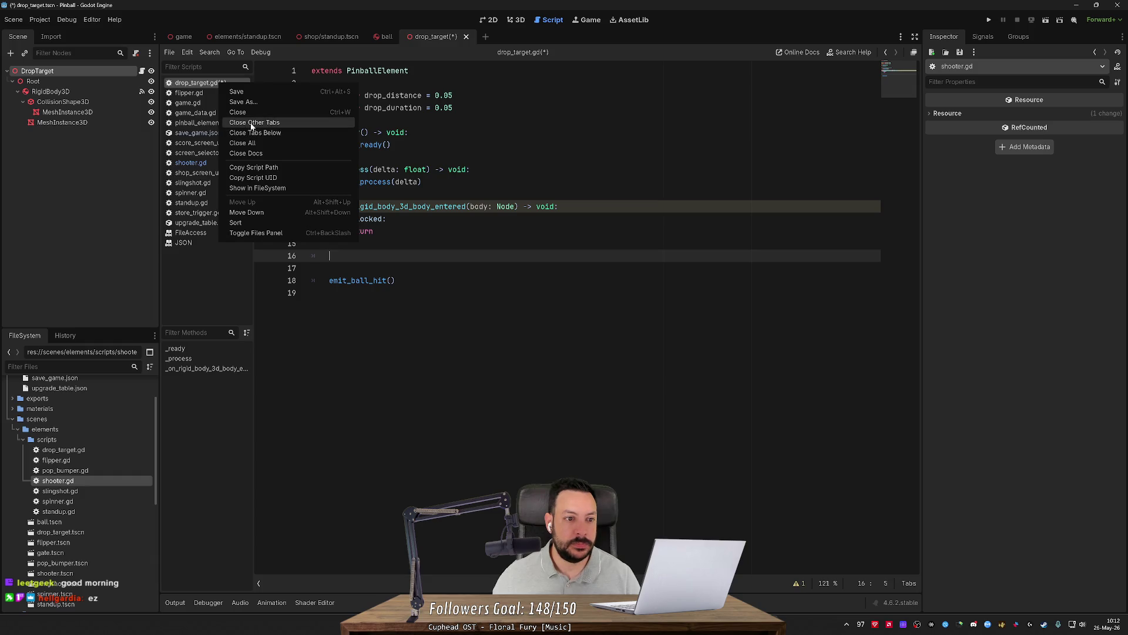
# Close the other script tabs and declare var current_dropped_distance = 0.0 in drop_target.gd
pyautogui.click(251, 123)
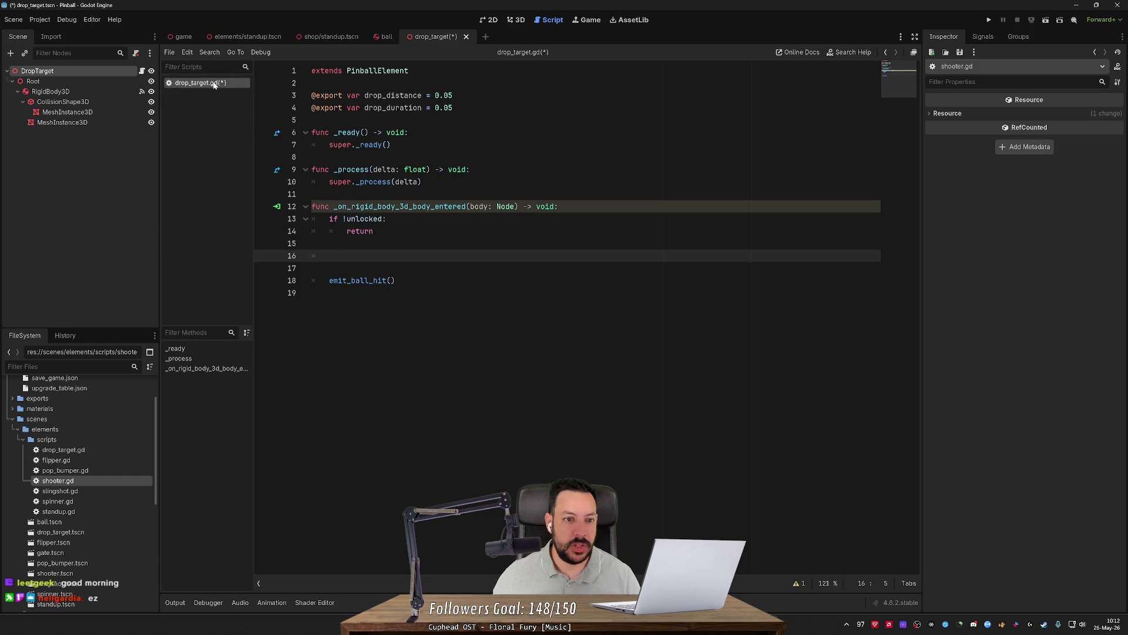
pyautogui.click(352, 120)
pyautogui.press('Return')
pyautogui.write('var current_prepared_length = 0.0')
pyautogui.press('Return')
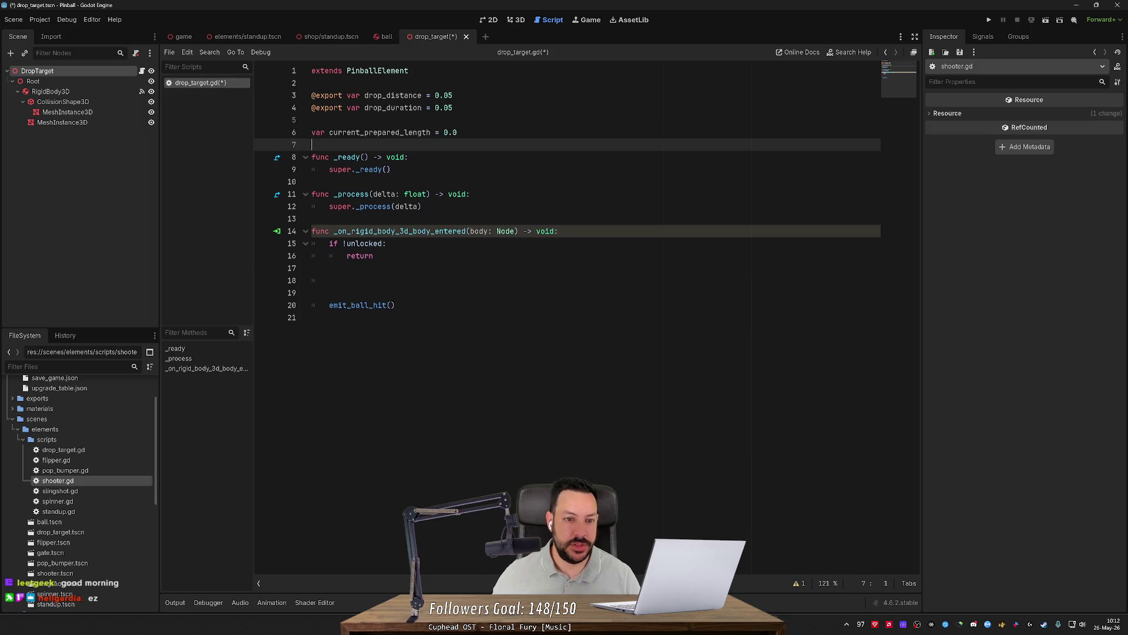
pyautogui.moveTo(365, 133); pyautogui.dragTo(400, 132)
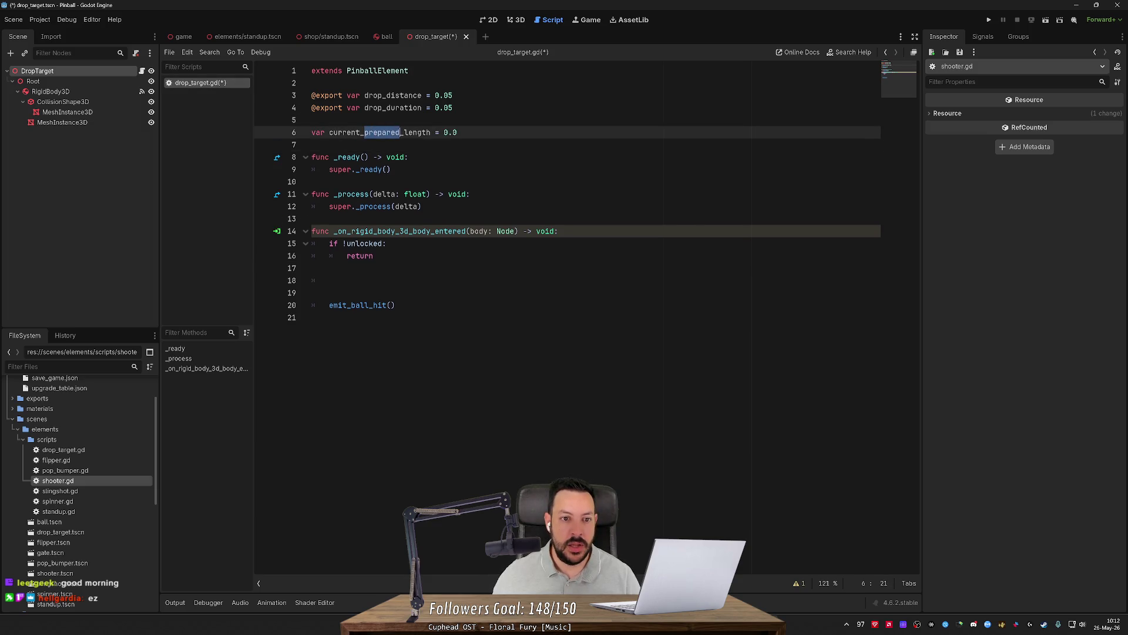
pyautogui.hotkey('shift', 'Left')
pyautogui.hotkey('shift', 'Right')
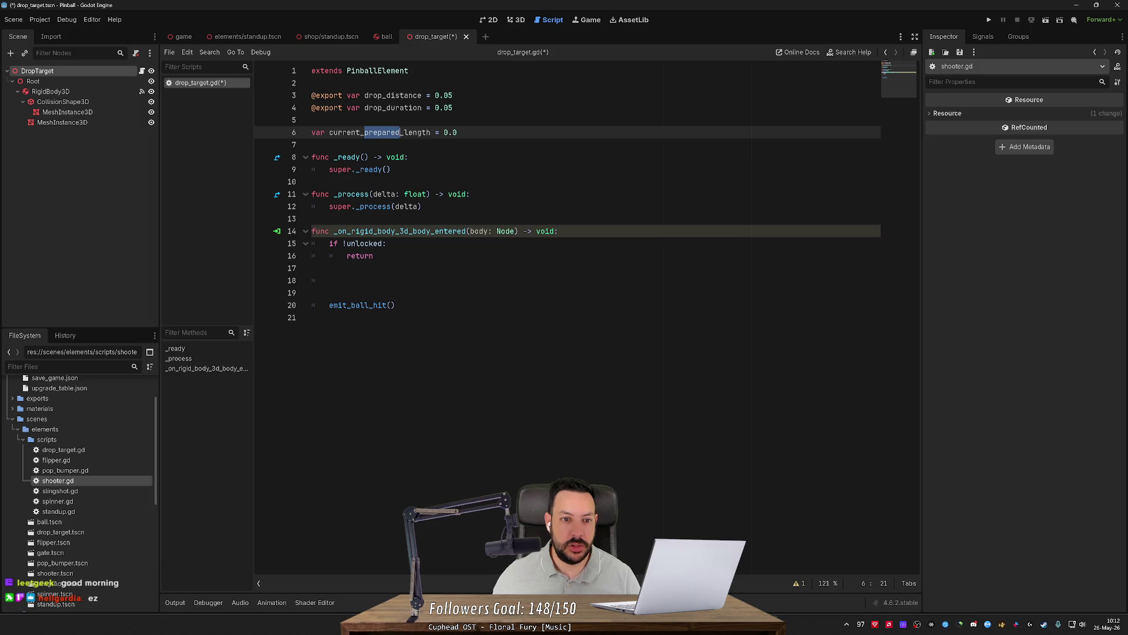
pyautogui.write('dropped')
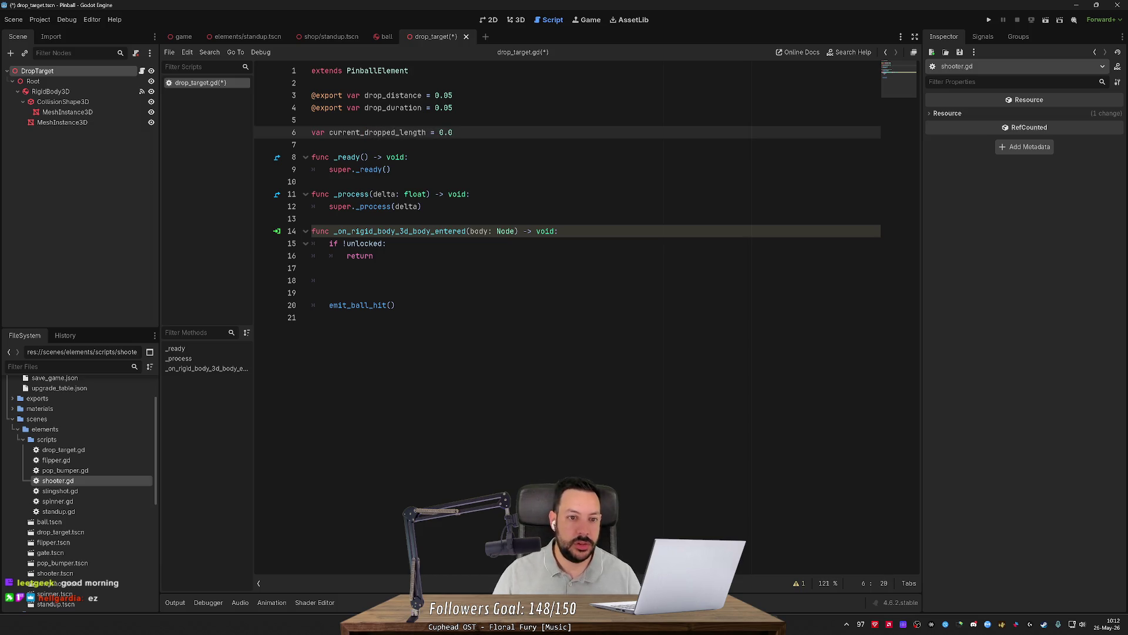
pyautogui.hotkey('ctrl', 'shift', 'Right')
pyautogui.write('distance')
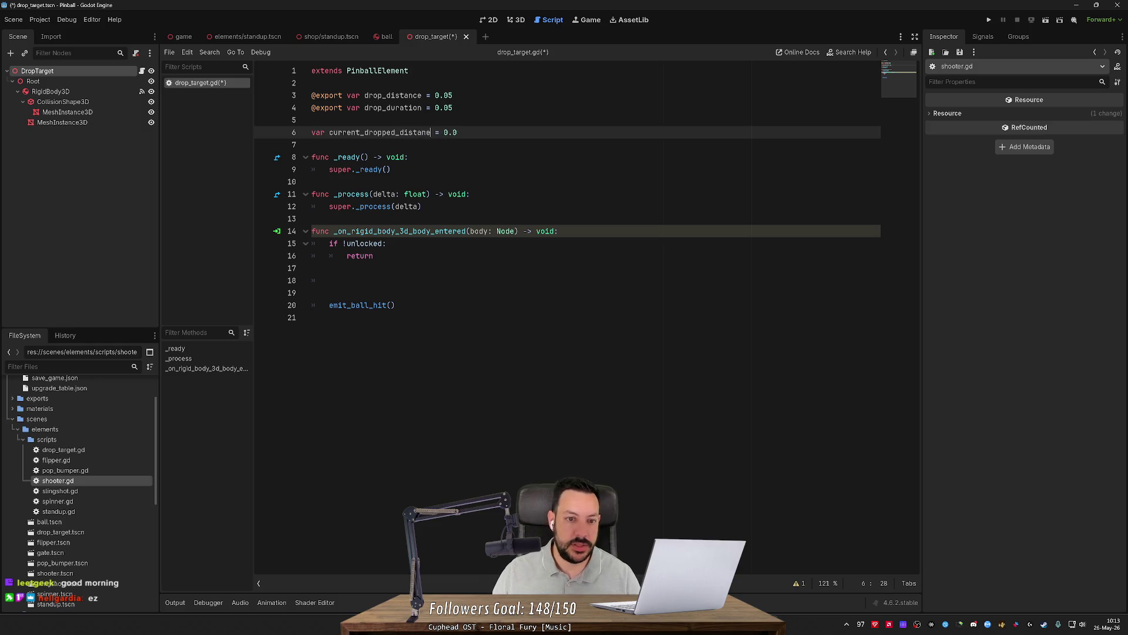
# Add var is_falling = false and var is_rising = false below it
pyautogui.press('Down')
pyautogui.write('var ')
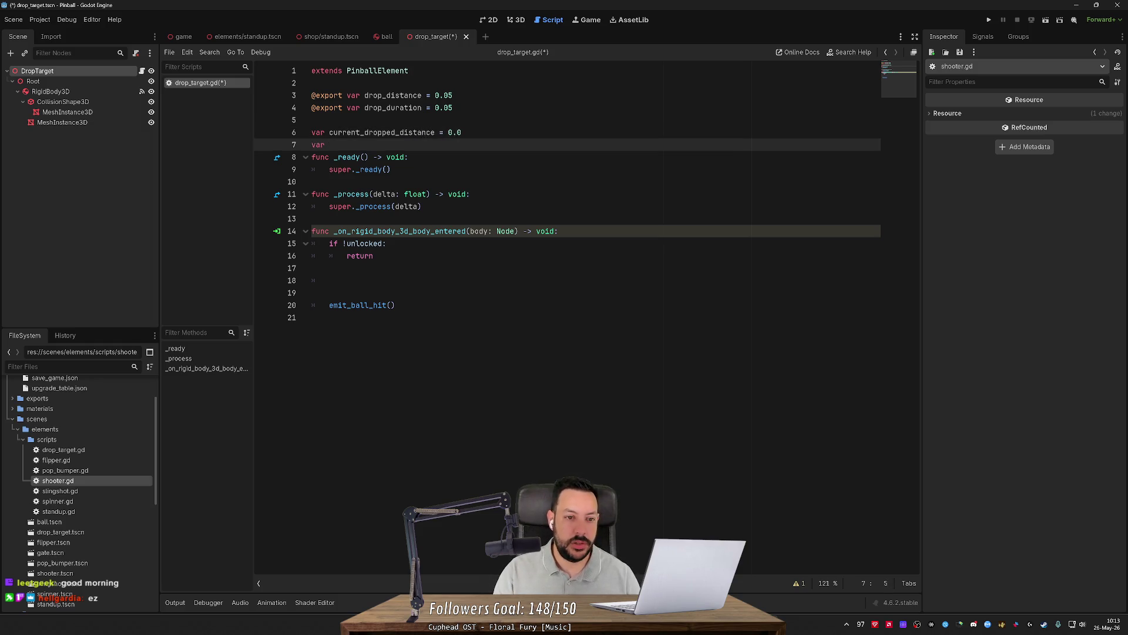
pyautogui.write('is_falling = false,')
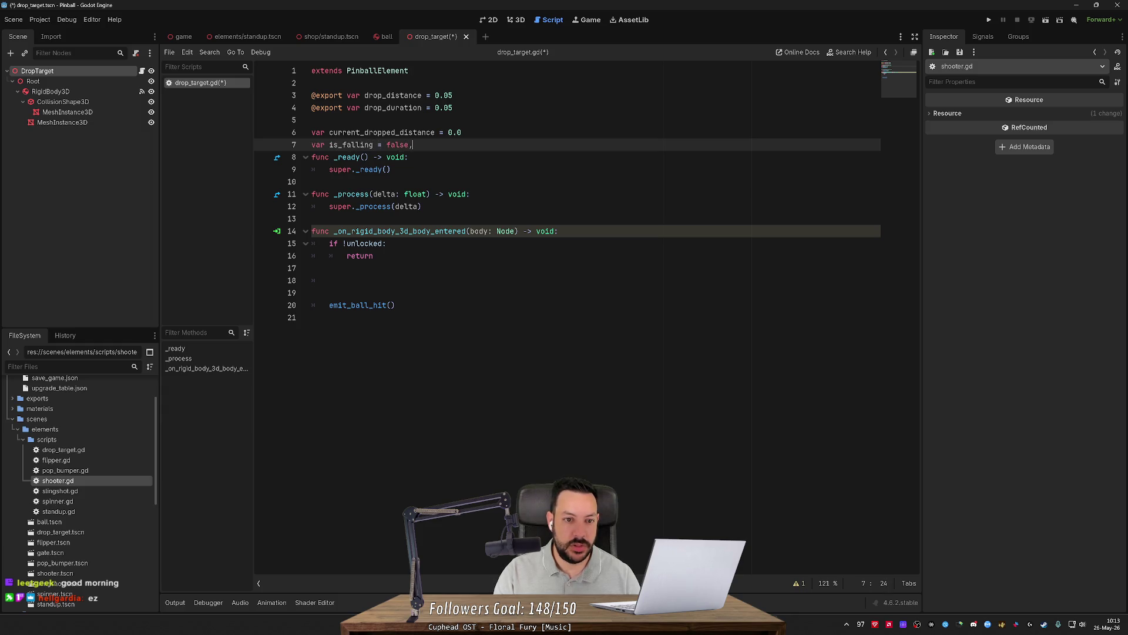
pyautogui.press('BackSpace')
pyautogui.press('Return')
pyautogui.write('var in')
pyautogui.press('BackSpace')
pyautogui.write('s_rising = false')
pyautogui.press('Return')
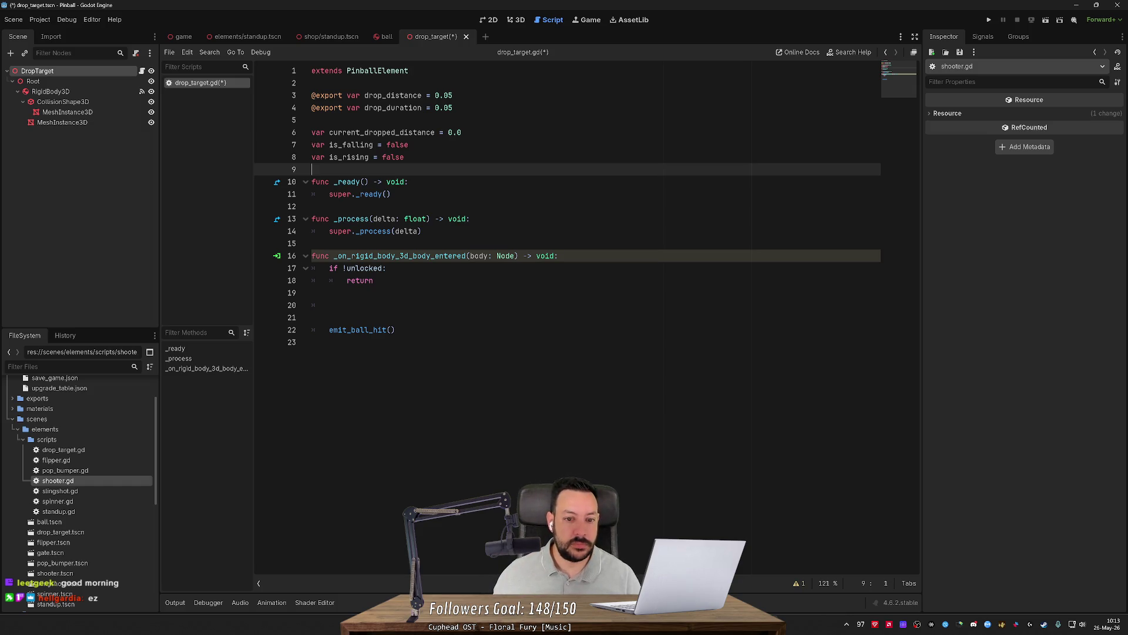
pyautogui.click(330, 305)
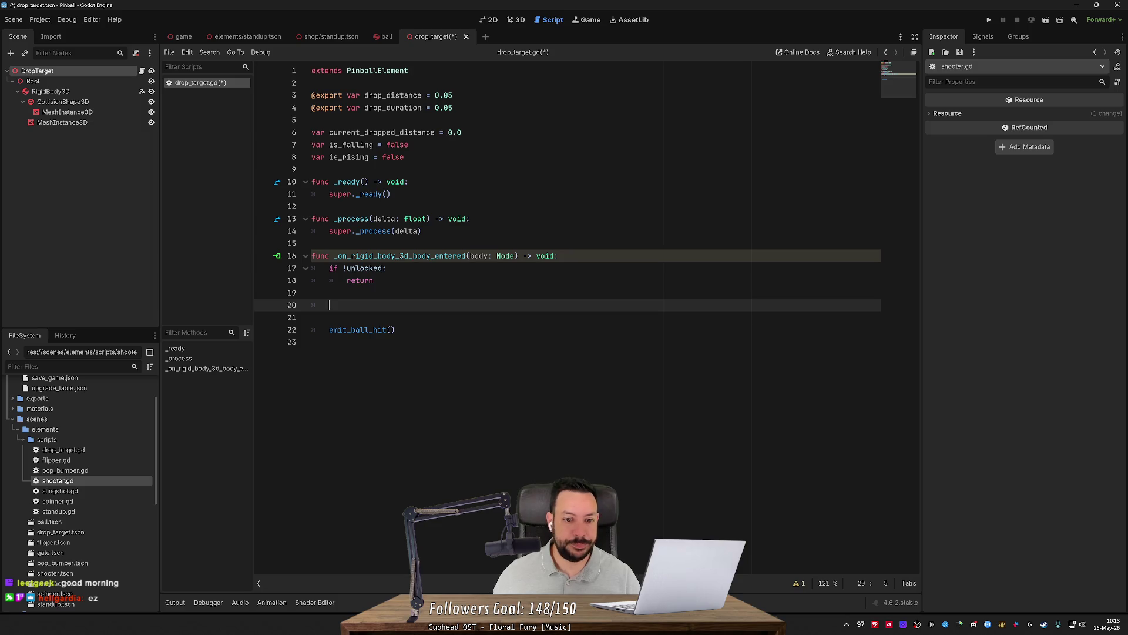
# Insert is_falling = true after the unlocked check in _on_rigid_body_3d_body_entered
pyautogui.doubleClick(465, 256)
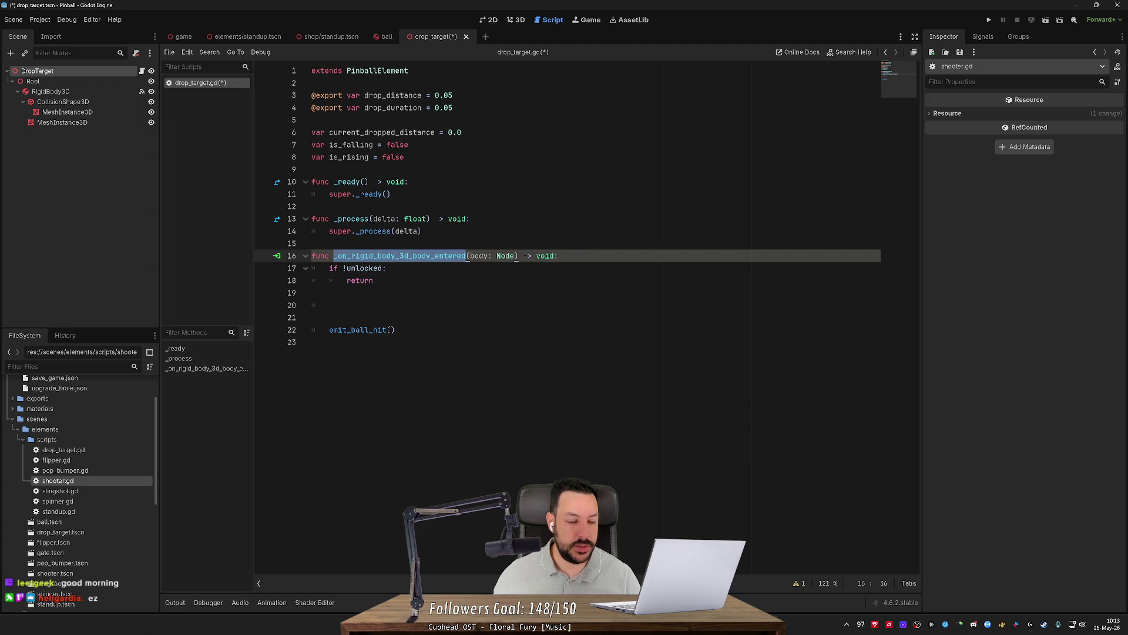
pyautogui.press('Down')
pyautogui.press('Down')
pyautogui.press('Down')
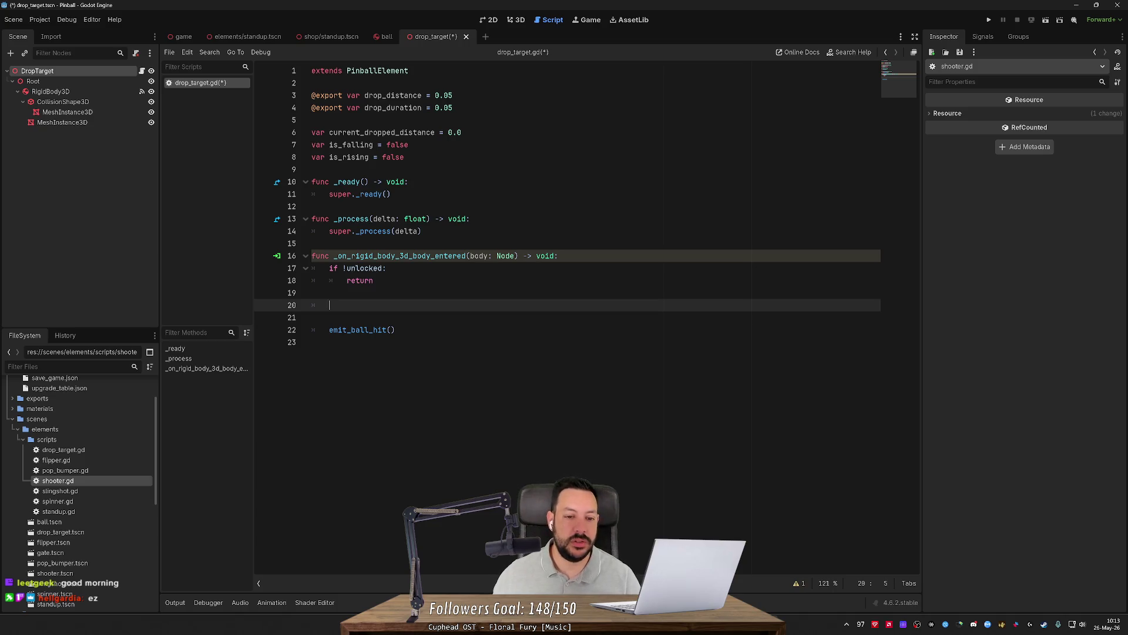
pyautogui.moveTo(412, 157); pyautogui.dragTo(261, 149)
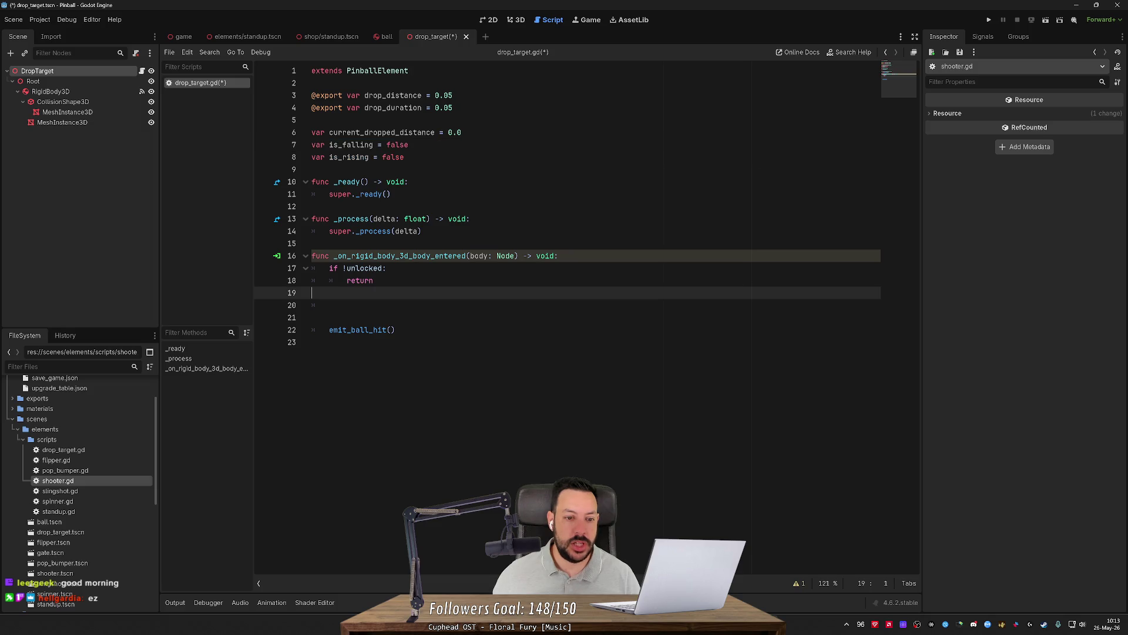
pyautogui.click(330, 305)
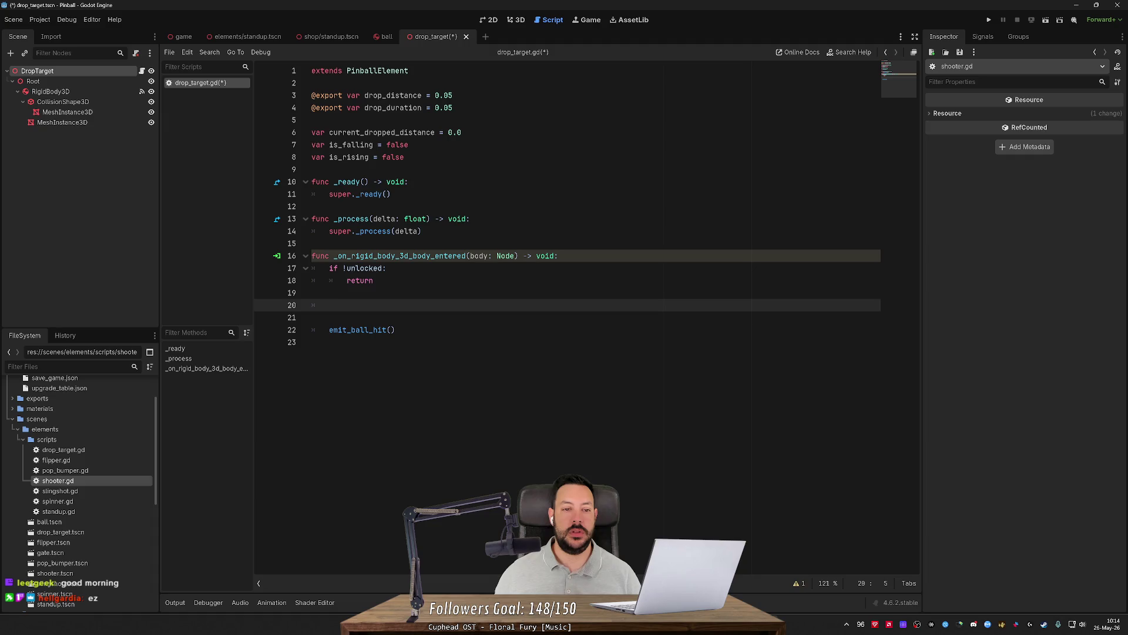
pyautogui.write('is_falling = true')
pyautogui.press('Return')
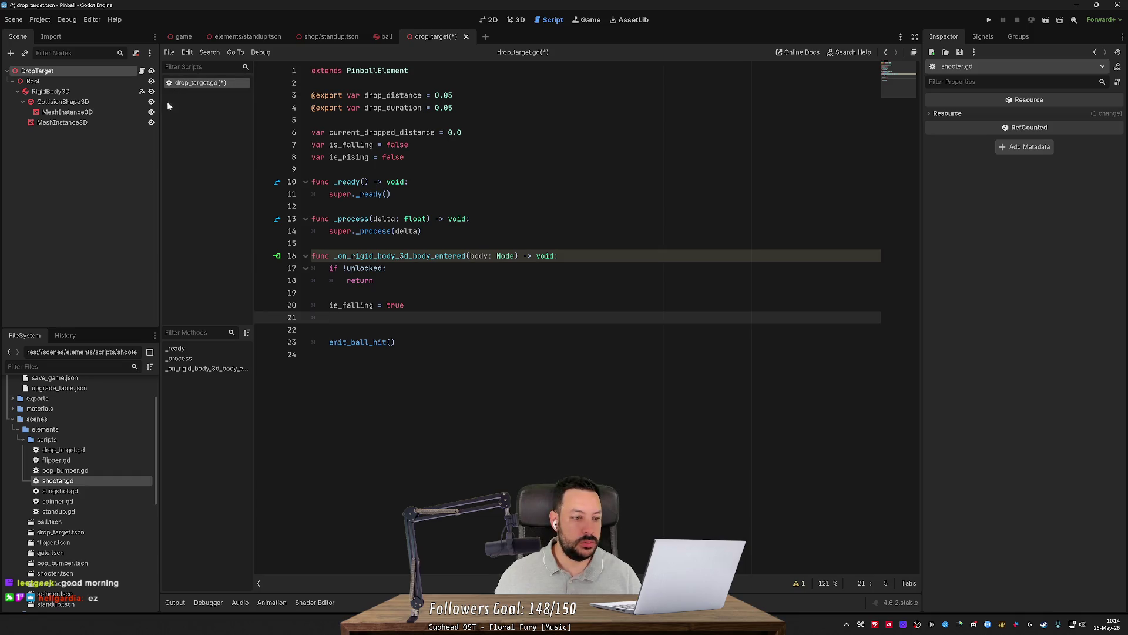
# Copy lines 19–30 of shooter.gd's rod movement code, then return to drop_target.gd
pyautogui.doubleClick(75, 479)
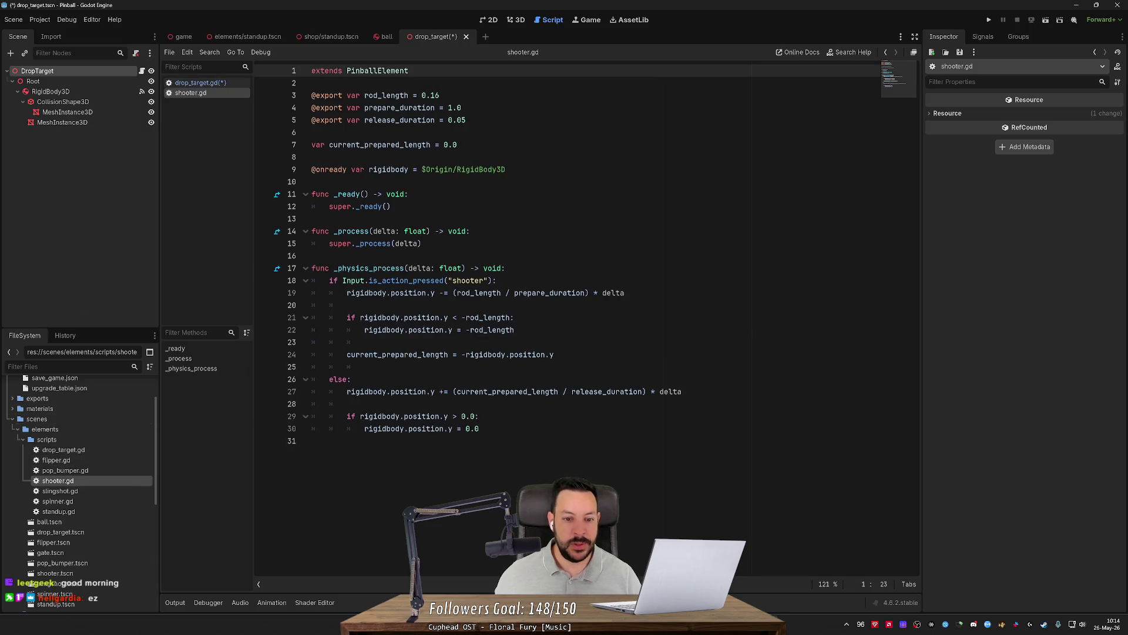
pyautogui.moveTo(311, 292)
pyautogui.mouseDown()
pyautogui.moveTo(412, 404)
pyautogui.moveTo(482, 428)
pyautogui.mouseUp()
pyautogui.click(482, 429)
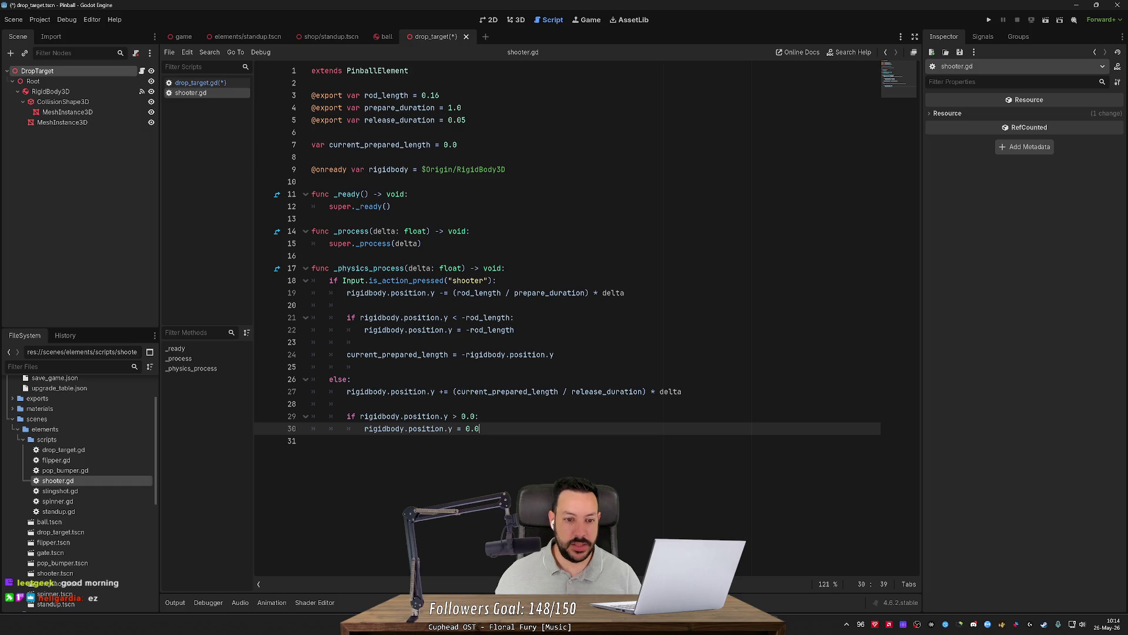
pyautogui.moveTo(329, 293)
pyautogui.mouseDown()
pyautogui.moveTo(513, 318)
pyautogui.moveTo(482, 429)
pyautogui.mouseUp()
pyautogui.hotkey('ctrl', 'c')
pyautogui.click(482, 428)
pyautogui.click(316, 71)
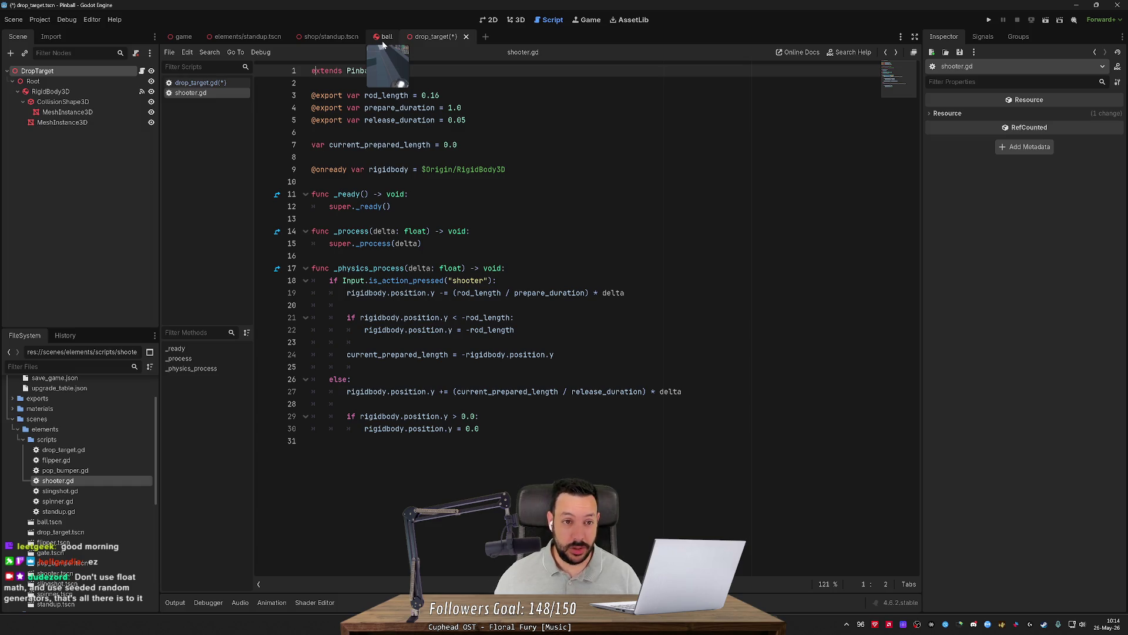
pyautogui.click(197, 83)
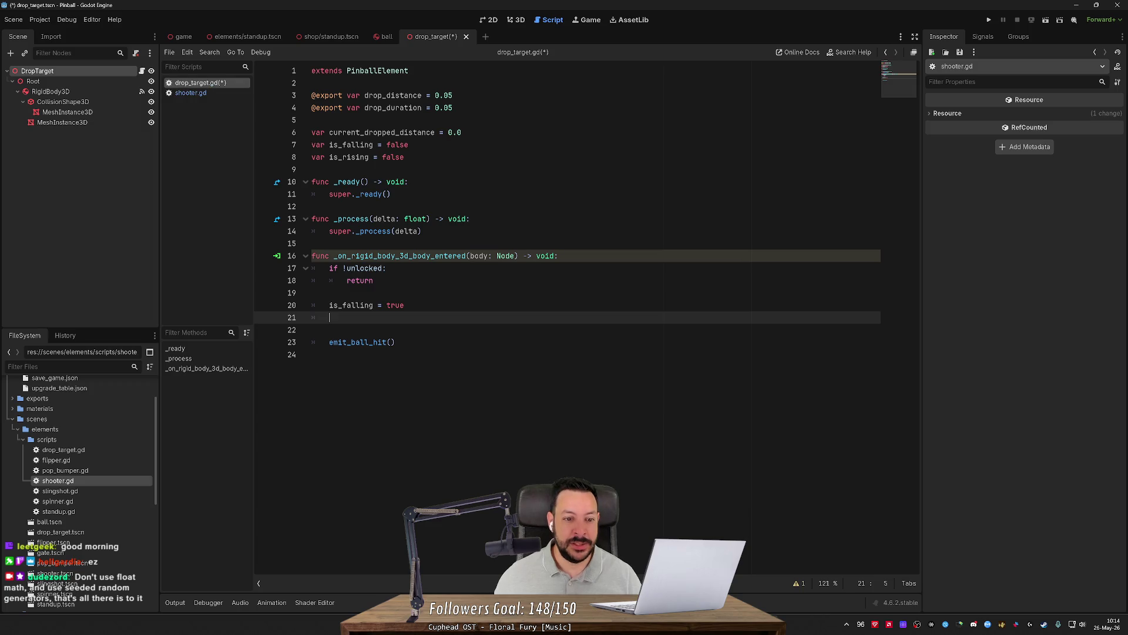
pyautogui.hotkey('ctrl', 'v')
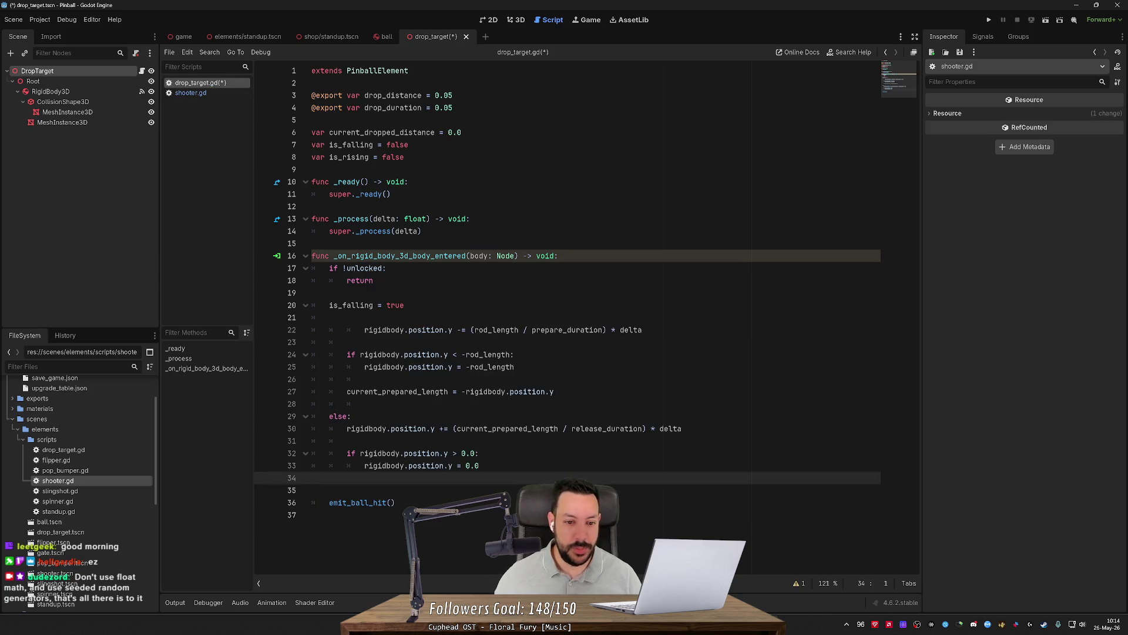
pyautogui.click(364, 329)
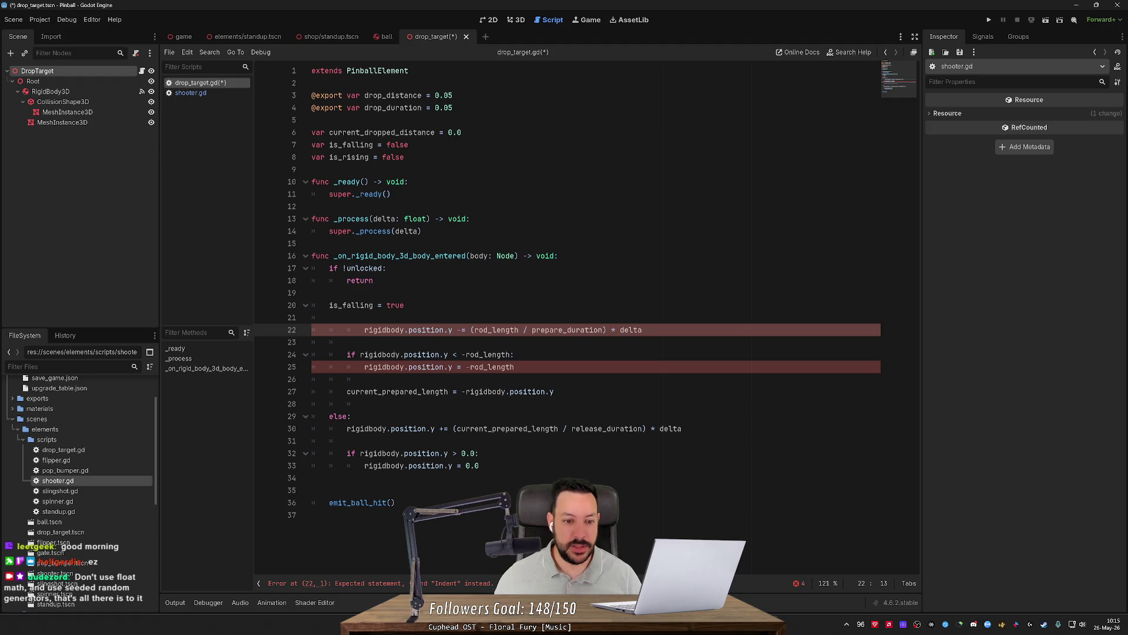
pyautogui.press('BackSpace')
pyautogui.press('BackSpace')
pyautogui.press('Up')
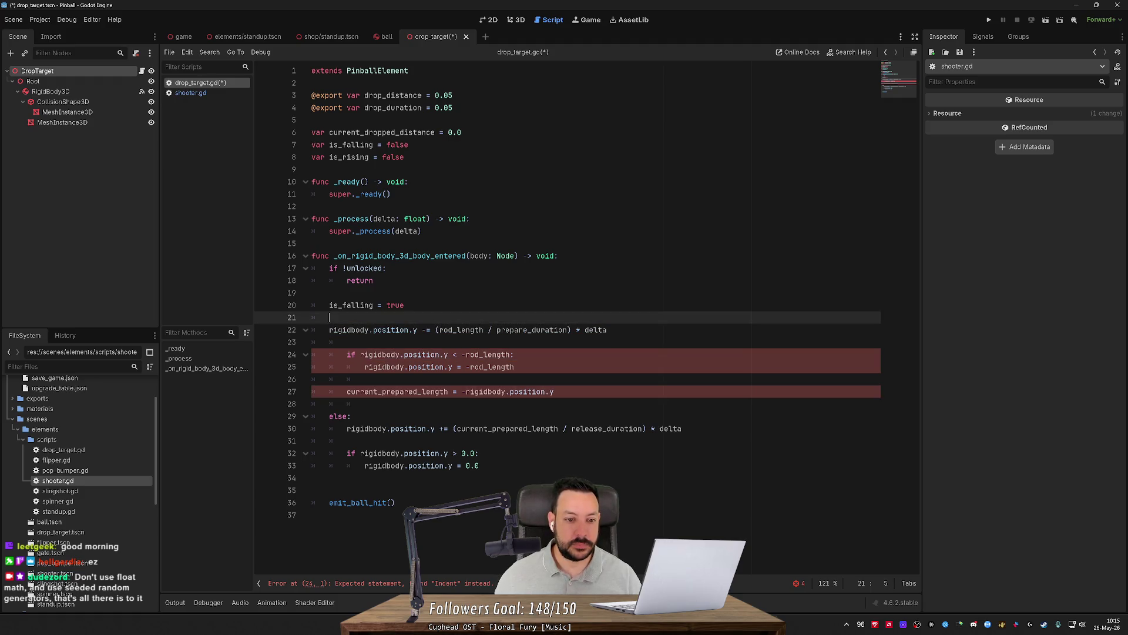
pyautogui.keyDown('shift'); pyautogui.click(479, 466); pyautogui.keyUp('shift')
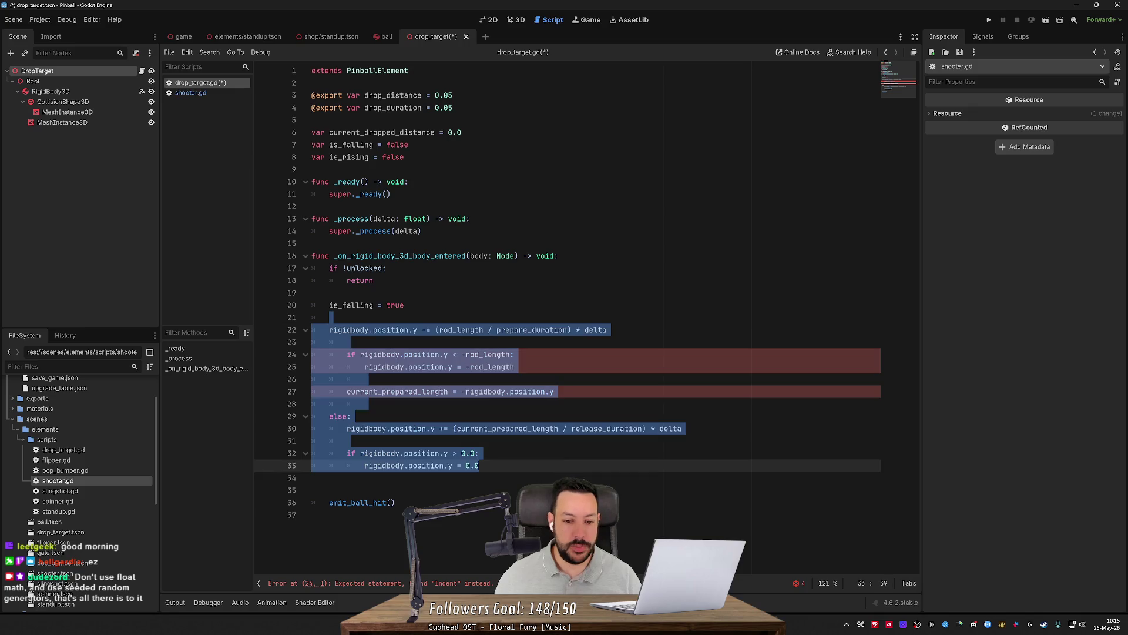
pyautogui.press('Delete')
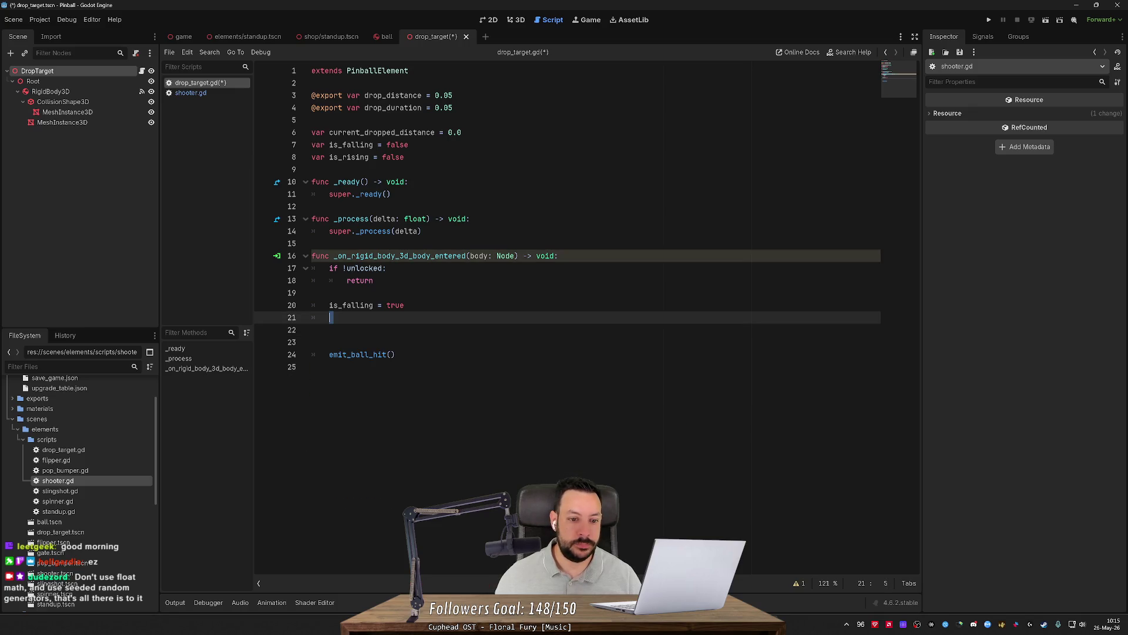
# Paste the movement code after super._process(delta) and indent it under if is_falling:
pyautogui.press('Delete')
pyautogui.press('BackSpace')
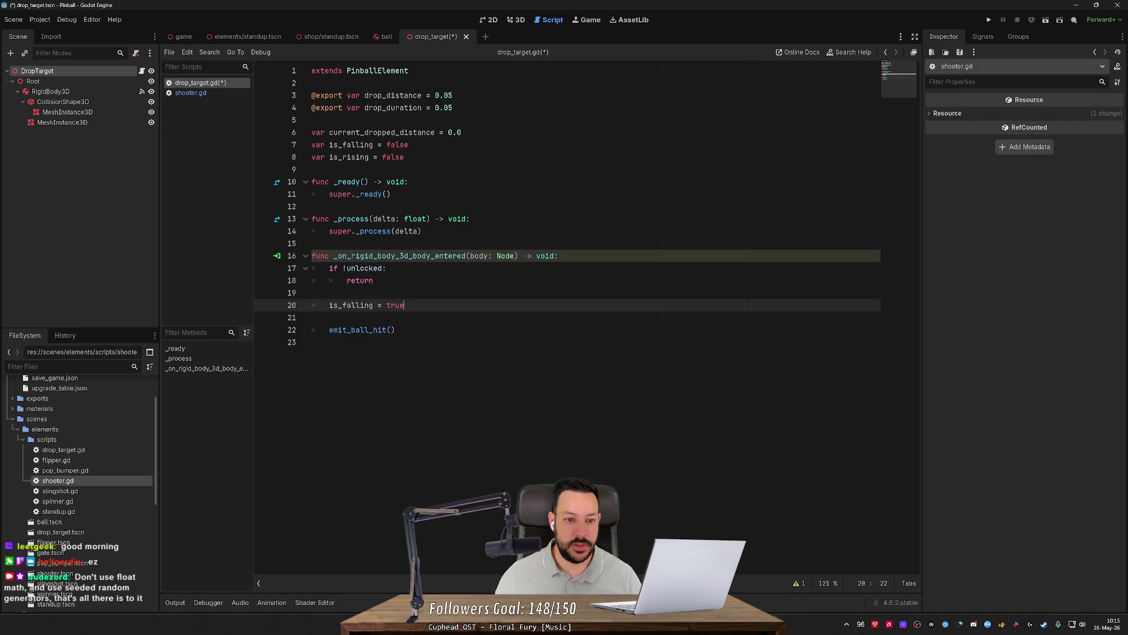
pyautogui.click(422, 231)
pyautogui.hotkey('ctrl', 'v')
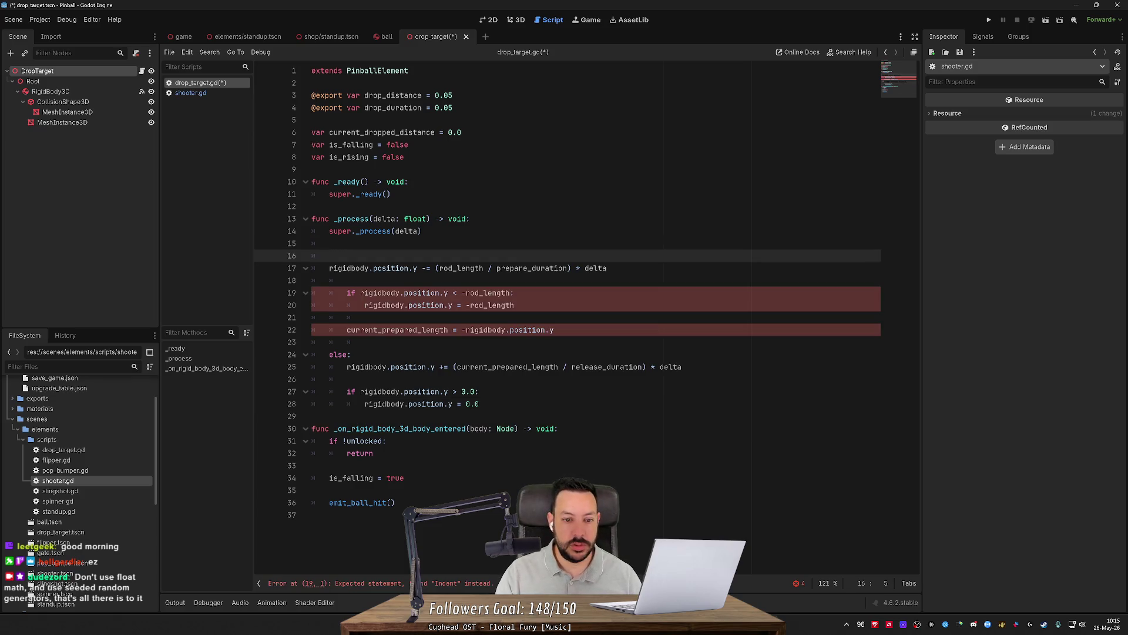
pyautogui.write('if is_falling:')
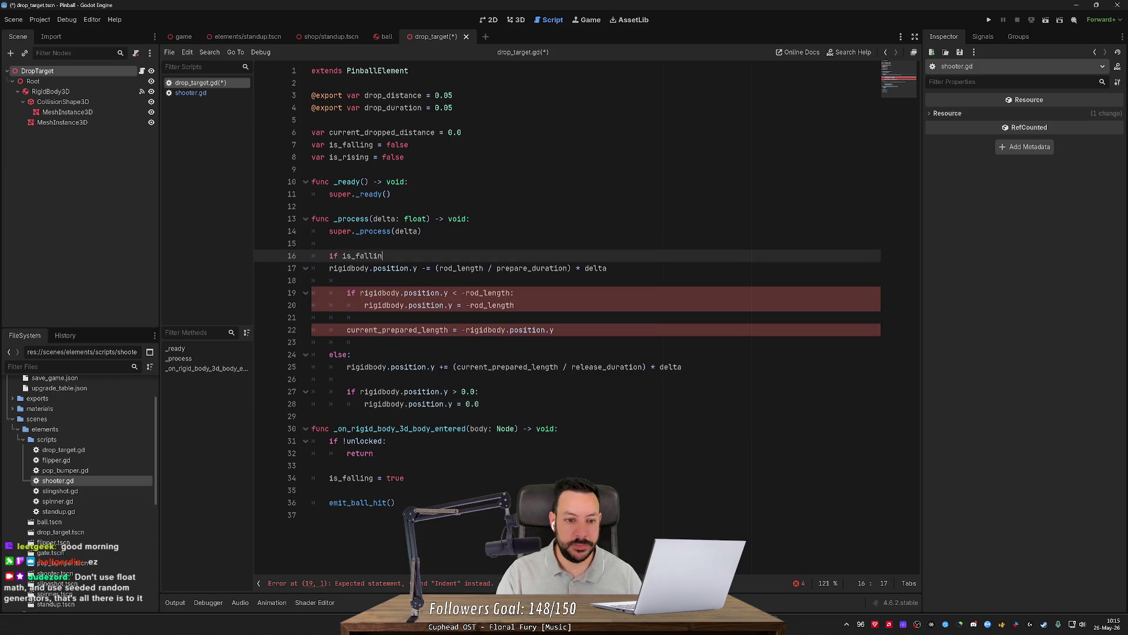
pyautogui.press('Down')
pyautogui.press('Home')
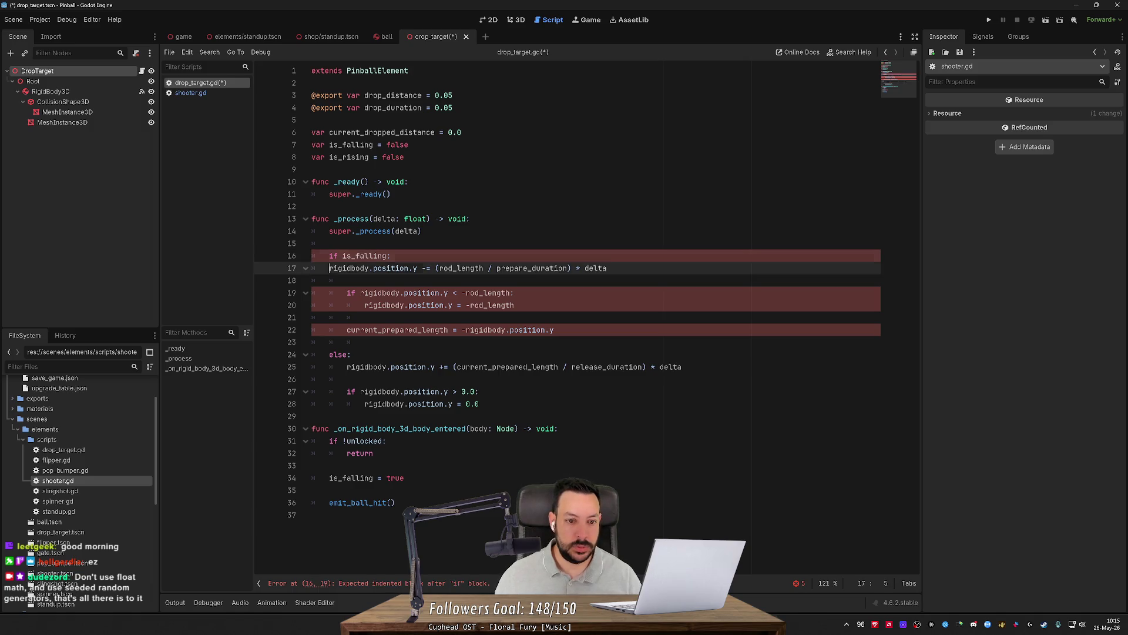
pyautogui.hotkey('shift', 'Down')
pyautogui.hotkey('shift', 'Down')
pyautogui.hotkey('shift', 'Down')
pyautogui.hotkey('shift', 'End')
pyautogui.press('Tab')
pyautogui.click(364, 280)
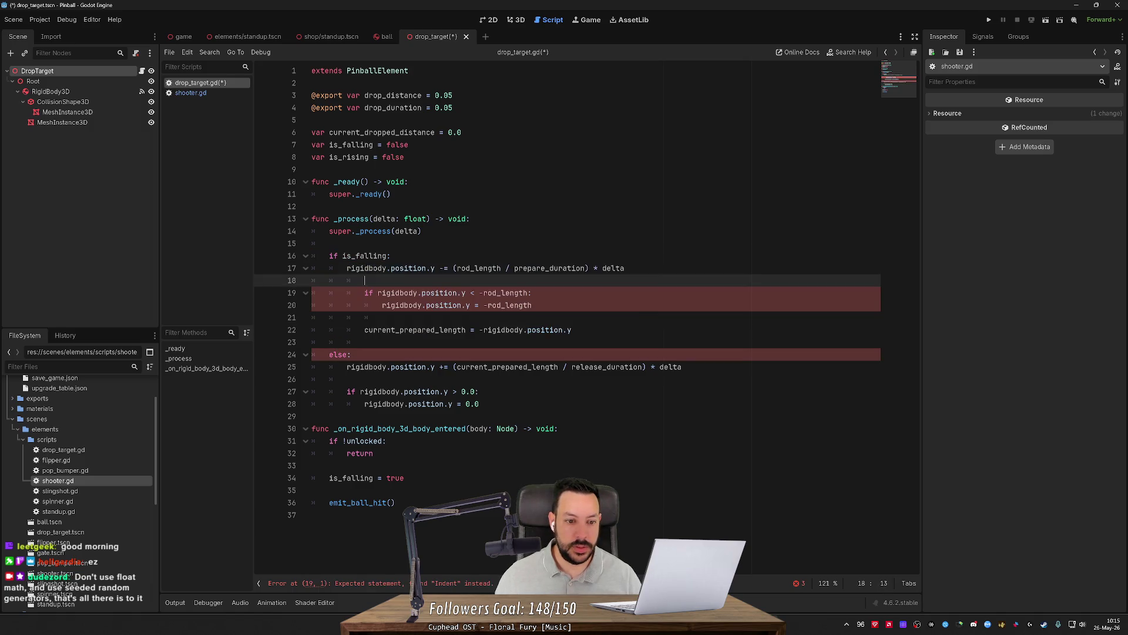
# Add is_falling = false and is_rising = false after the downward and upward clamps
pyautogui.click(364, 342)
pyautogui.hotkey('ctrl', 'shift', 'k')
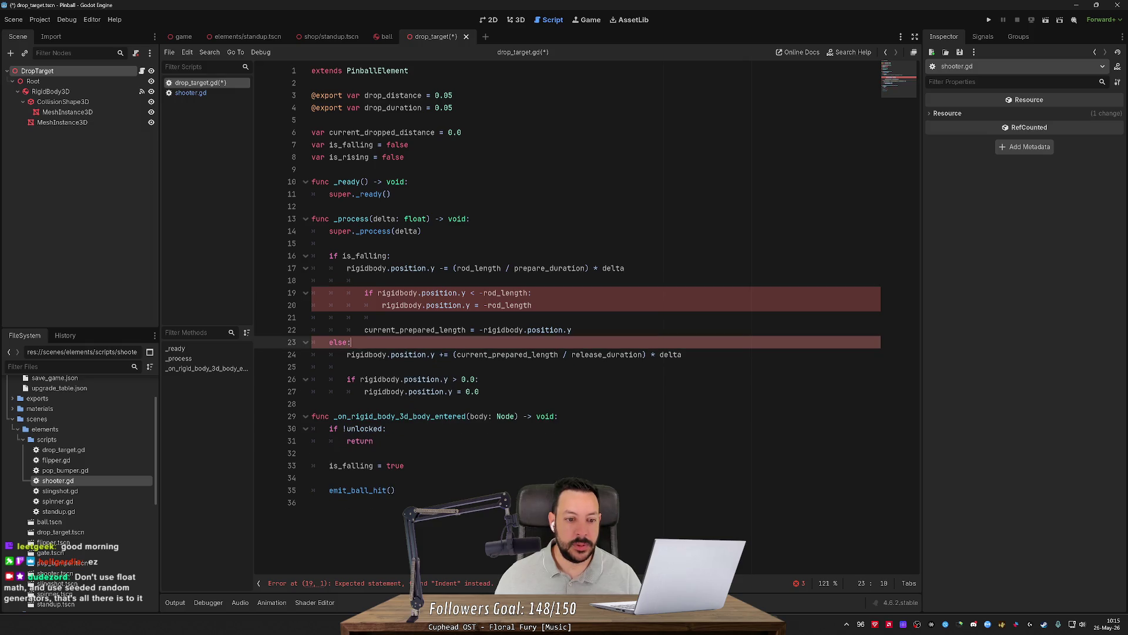
pyautogui.write('is_ri')
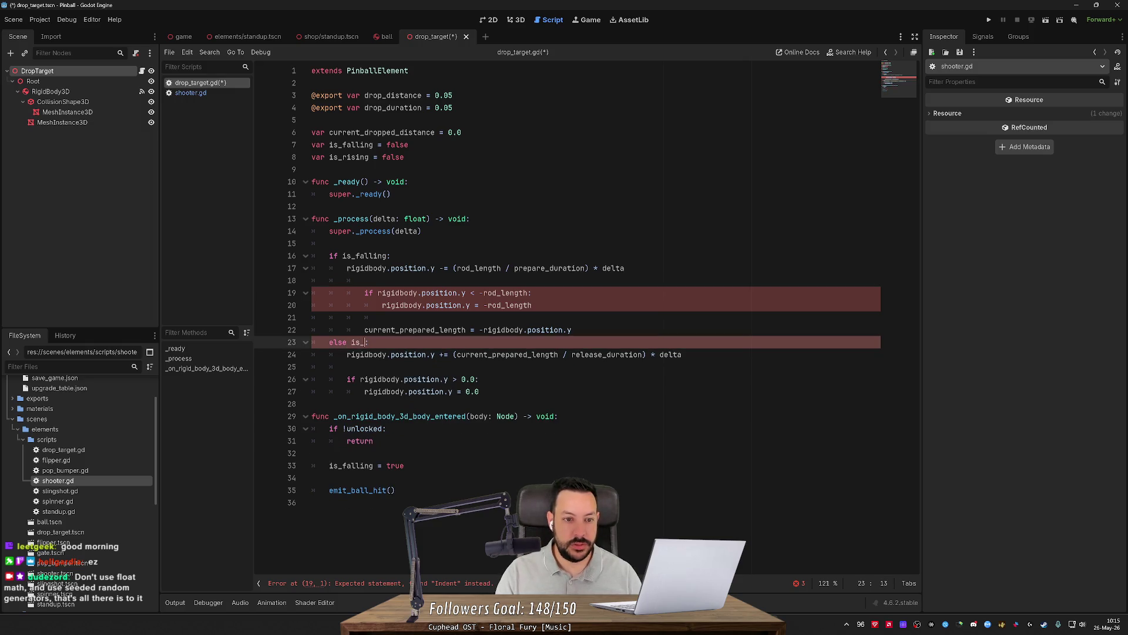
pyautogui.write('sing')
pyautogui.press('Up')
pyautogui.press('Up')
pyautogui.press('Up')
pyautogui.press('End')
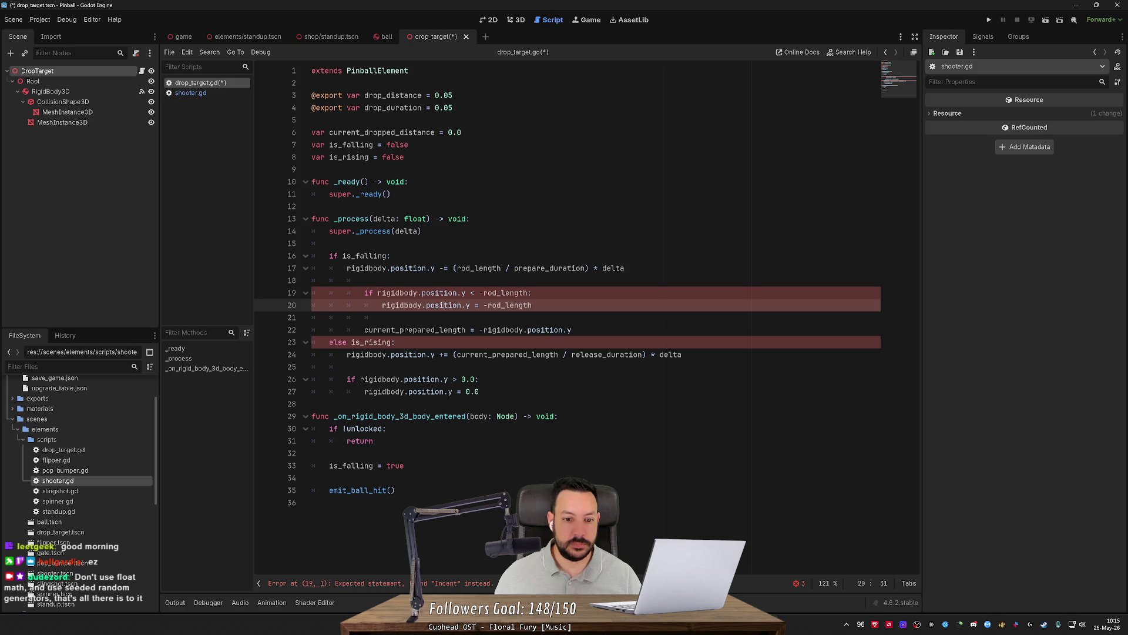
pyautogui.press('Return')
pyautogui.write('is_falling = false')
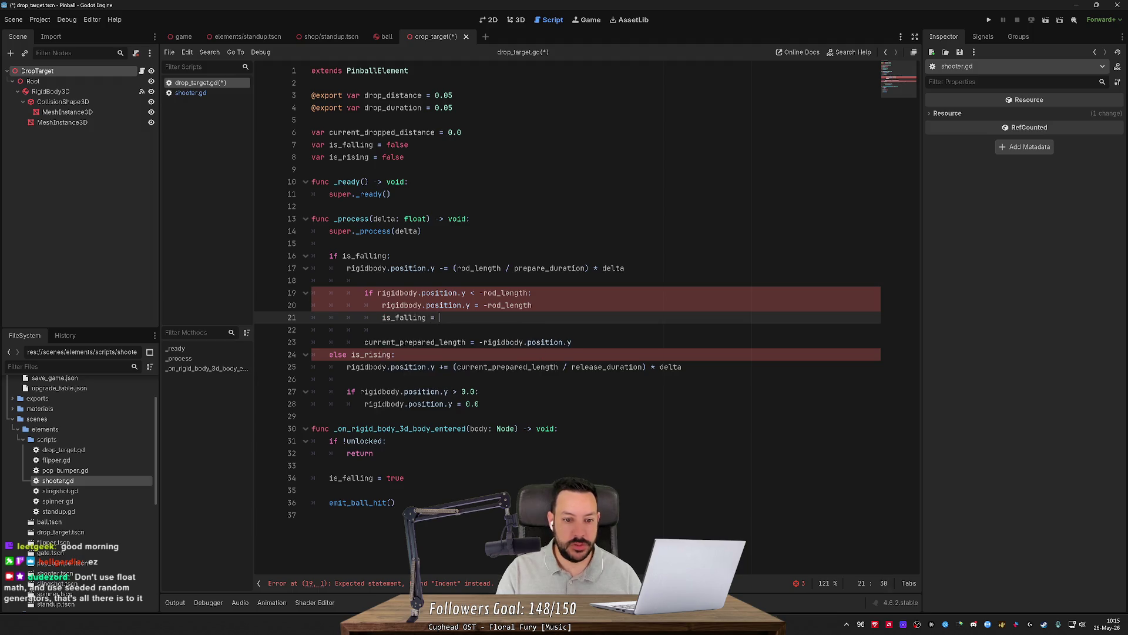
pyautogui.click(480, 403)
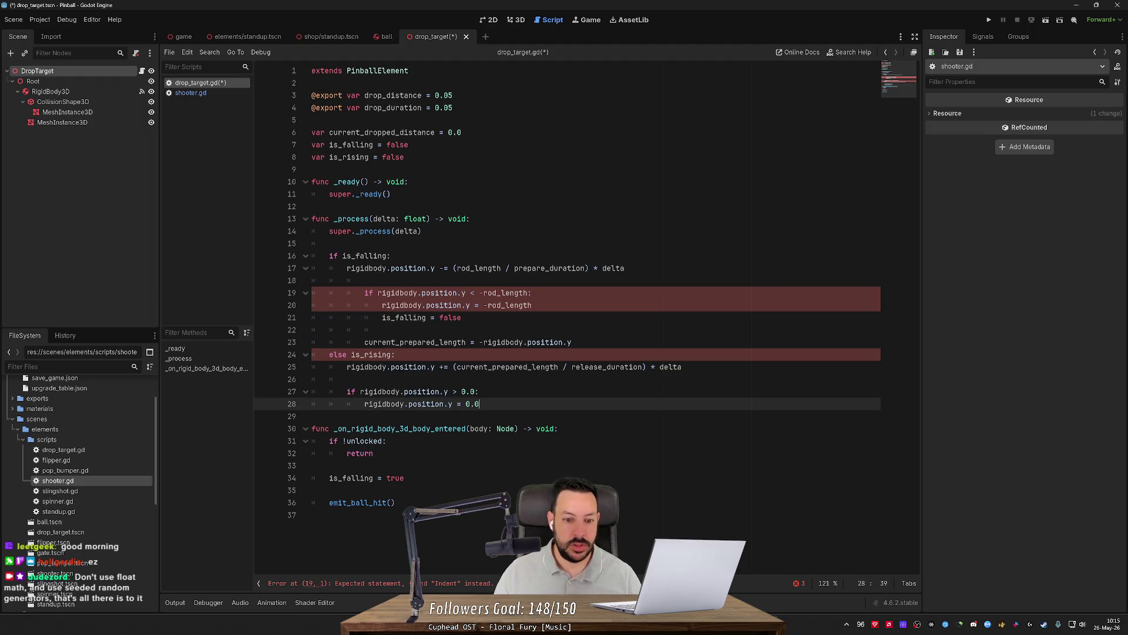
pyautogui.press('Return')
pyautogui.write('is_rising = false')
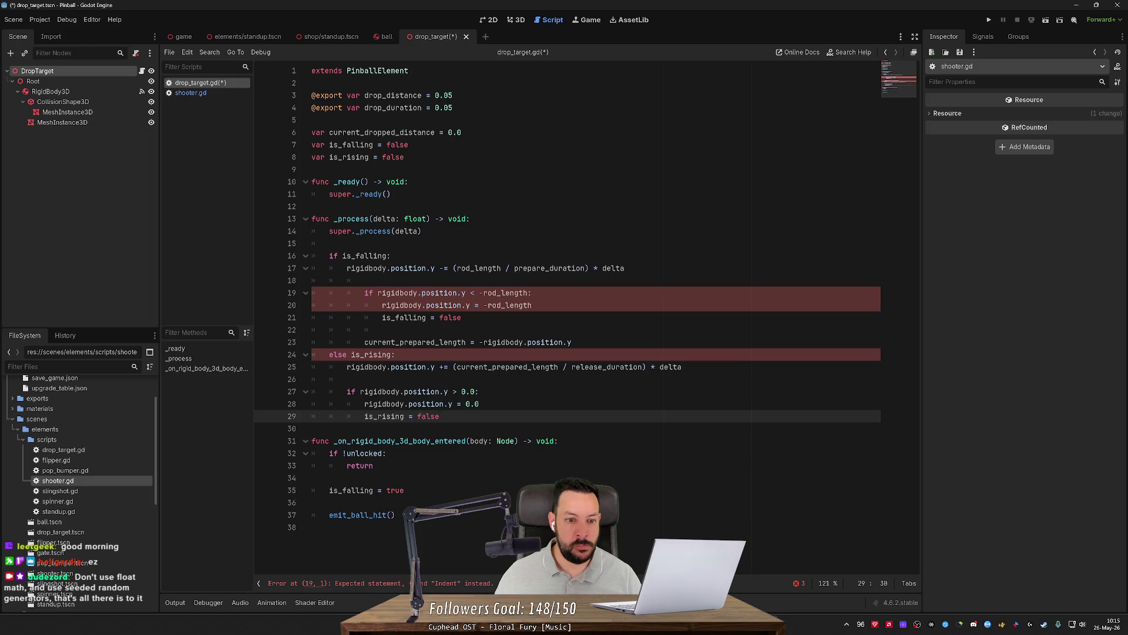
# Unindent the downward clamp block, turn else into elif is_rising:, and save
pyautogui.moveTo(312, 292); pyautogui.dragTo(571, 342)
pyautogui.hotkey('shift', 'Tab')
pyautogui.click(480, 404)
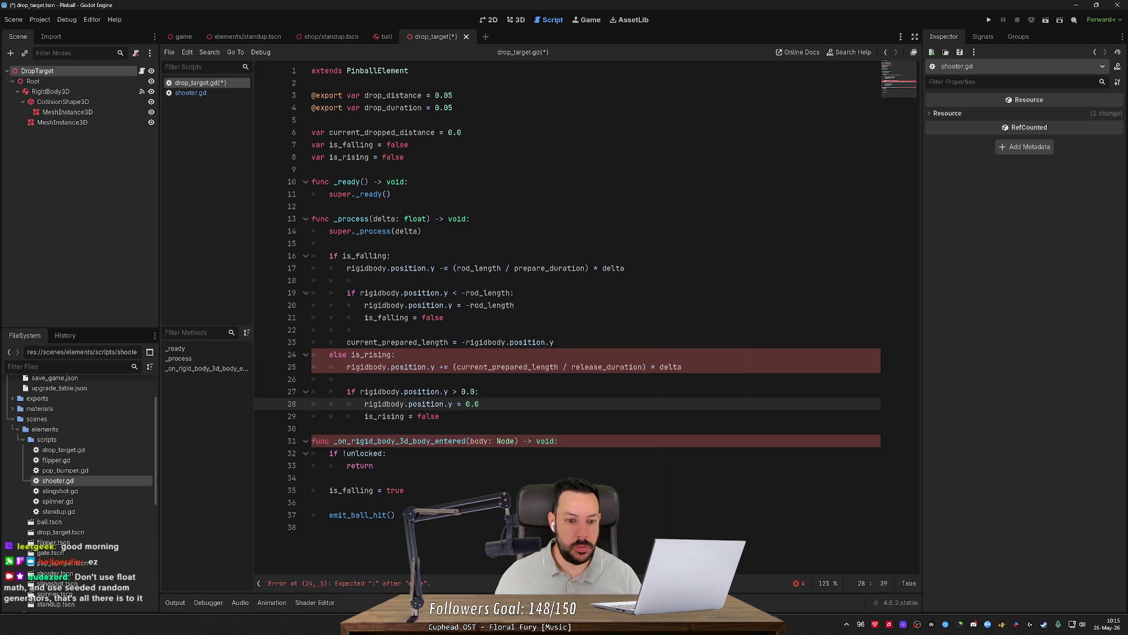
pyautogui.click(346, 354)
pyautogui.write('if')
pyautogui.click(365, 280)
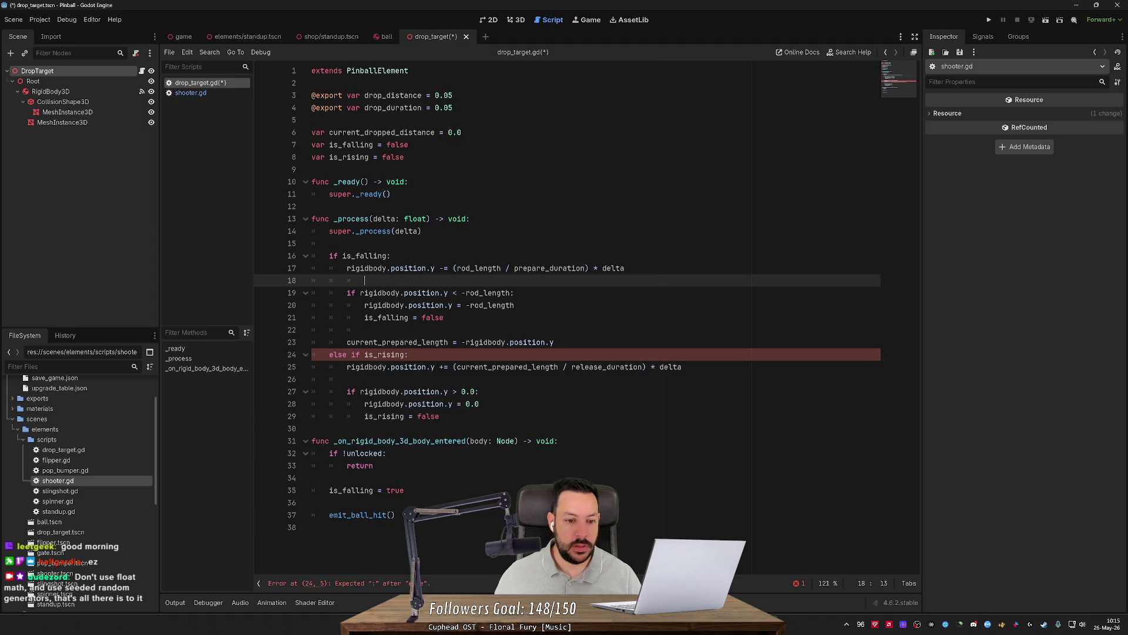
pyautogui.hotkey('ctrl', 's')
pyautogui.click(351, 355)
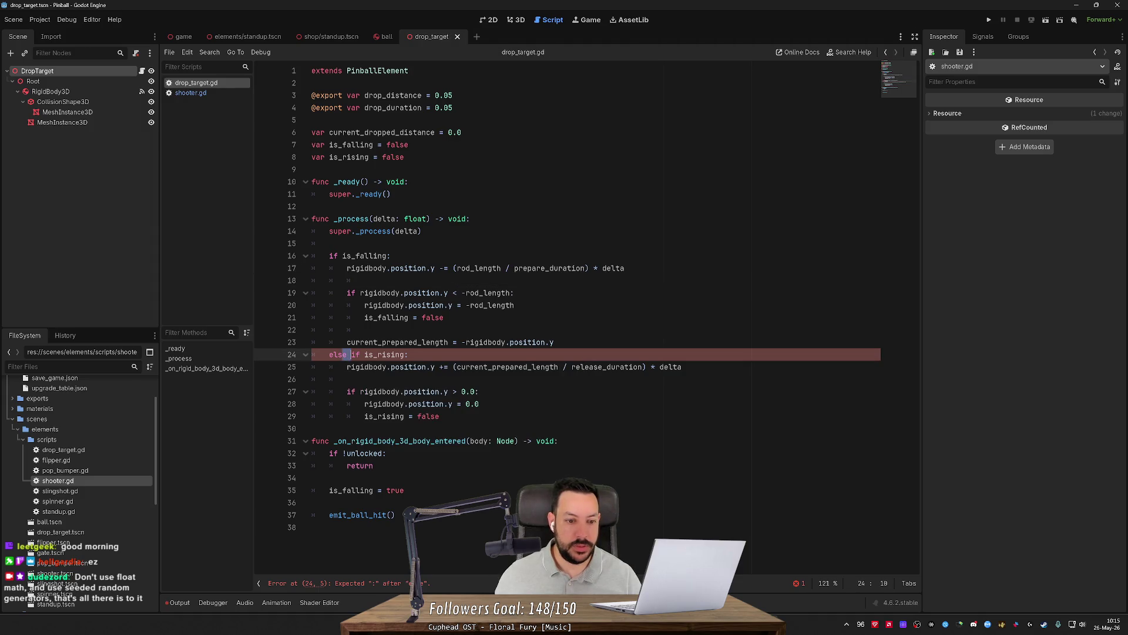
pyautogui.press('BackSpace')
pyautogui.press('BackSpace')
pyautogui.press('BackSpace')
pyautogui.click(407, 293)
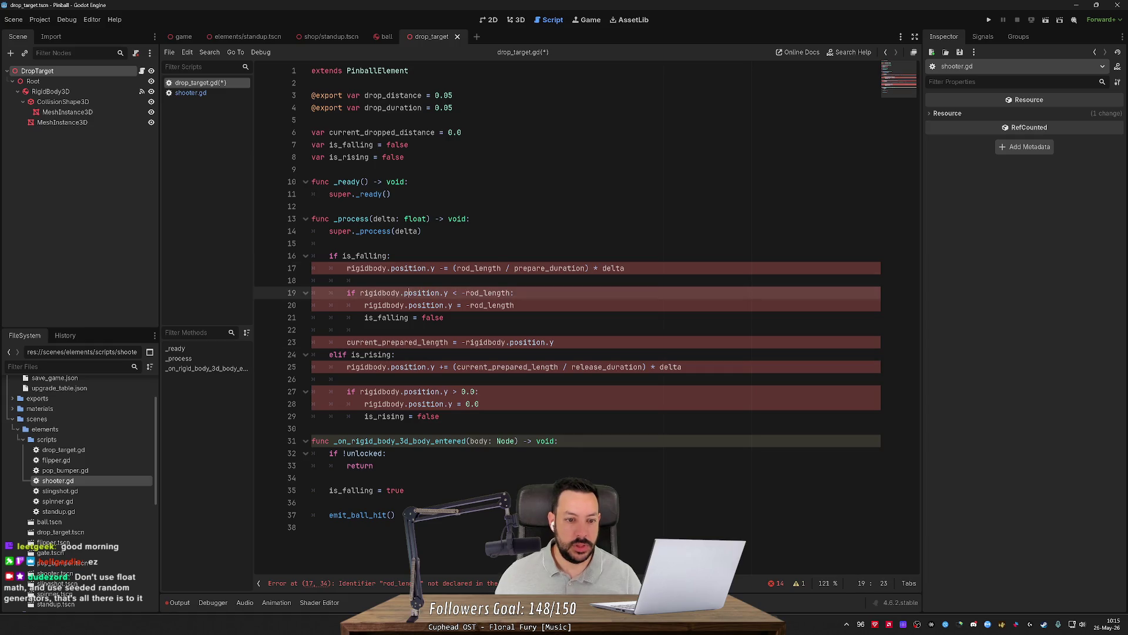
pyautogui.doubleClick(366, 268)
pyautogui.click(312, 169)
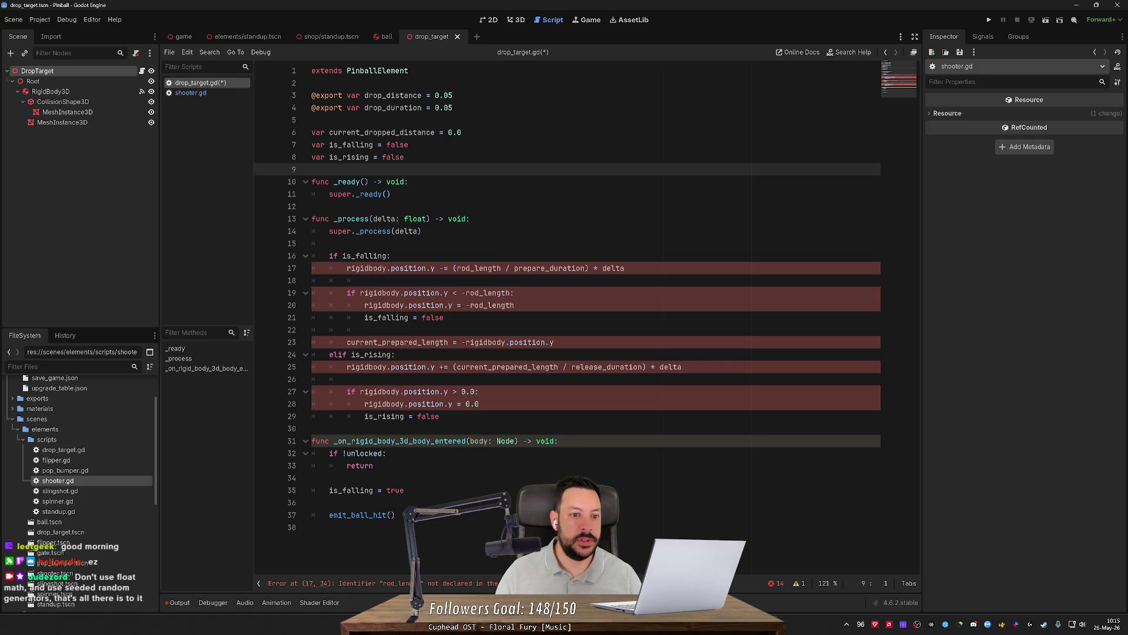
pyautogui.press('Return')
pyautogui.write('@onready')
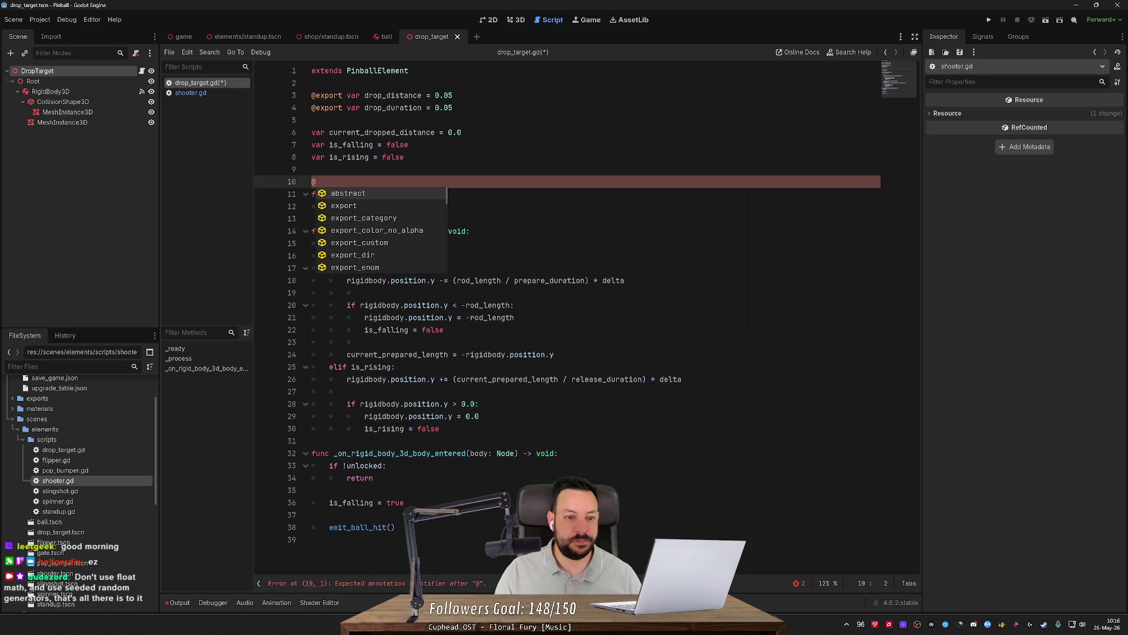
pyautogui.write(' var rigid')
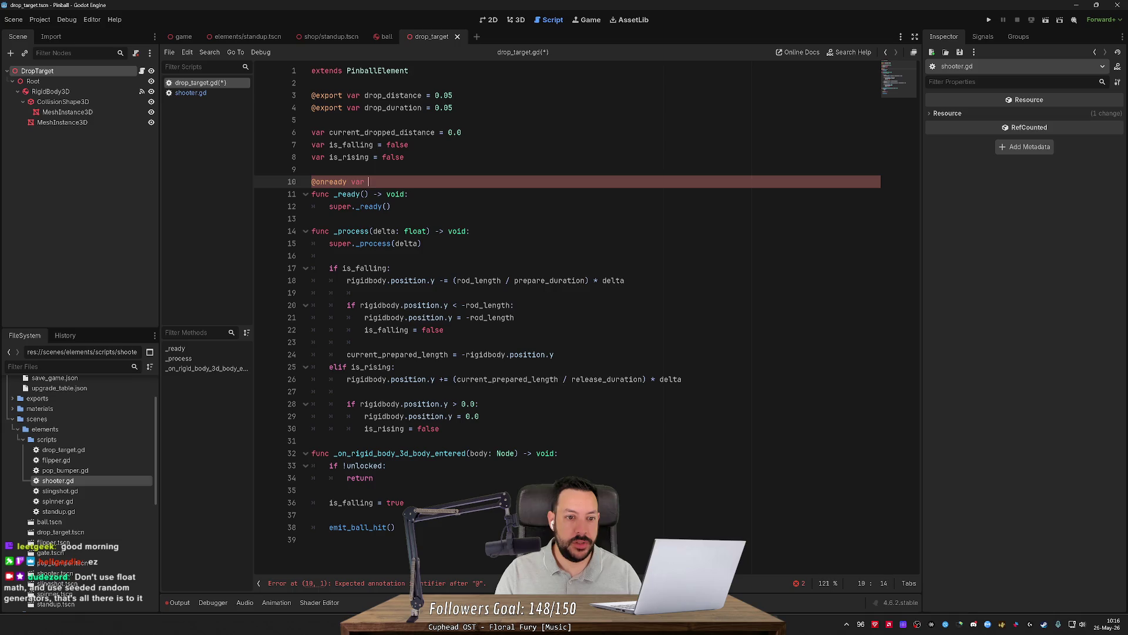
pyautogui.write('body ')
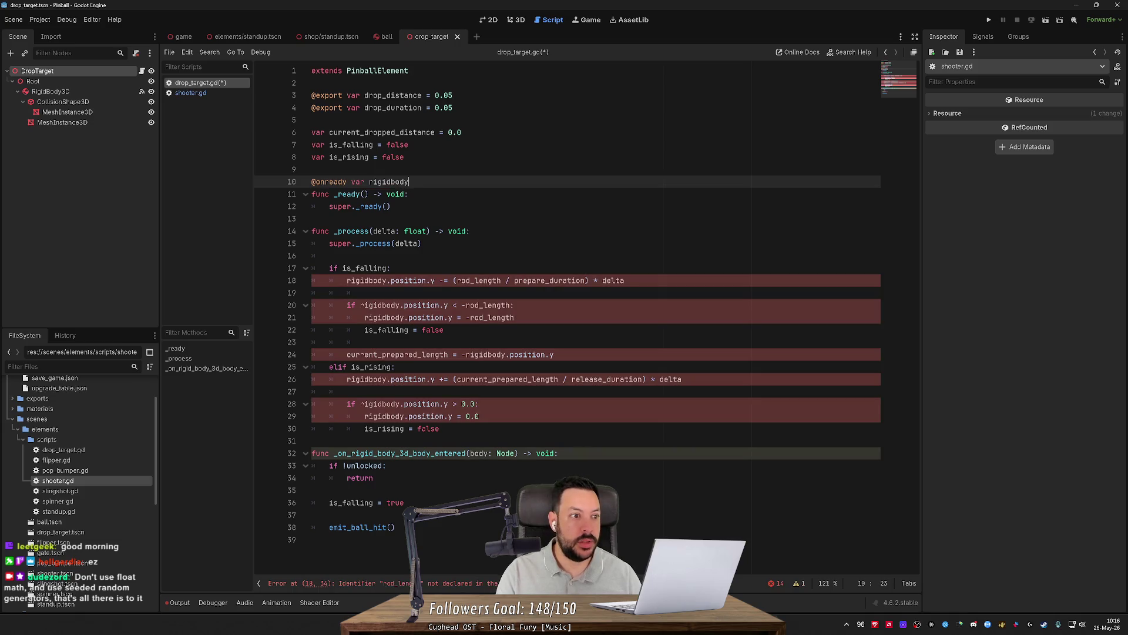
pyautogui.write('= $Rid')
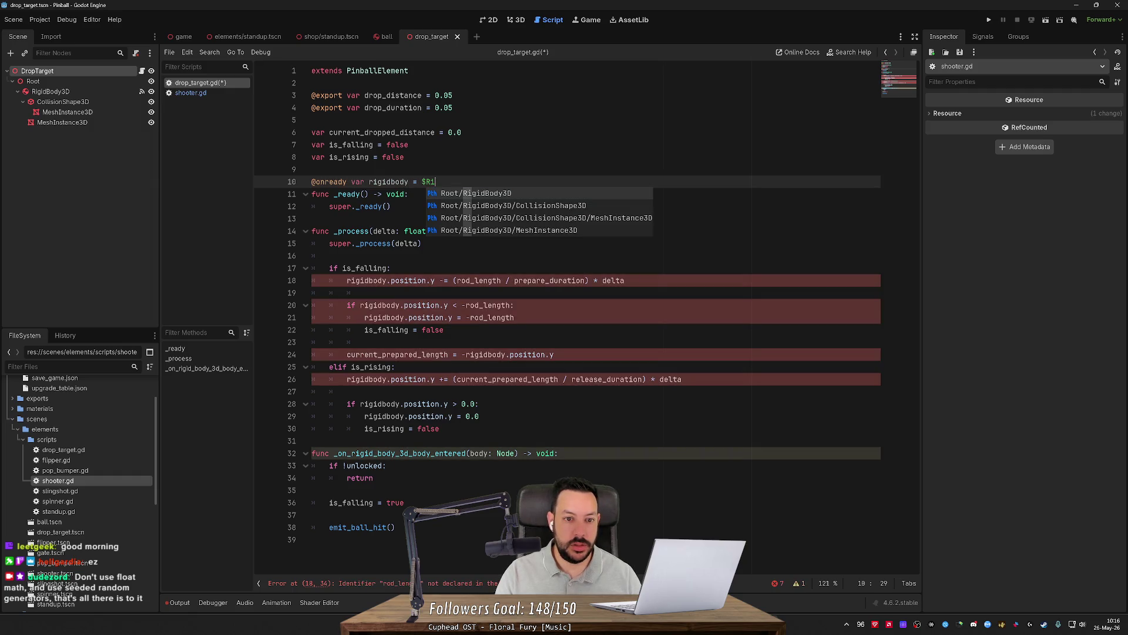
pyautogui.press('Return')
pyautogui.press('Return')
pyautogui.hotkey('ctrl', 's')
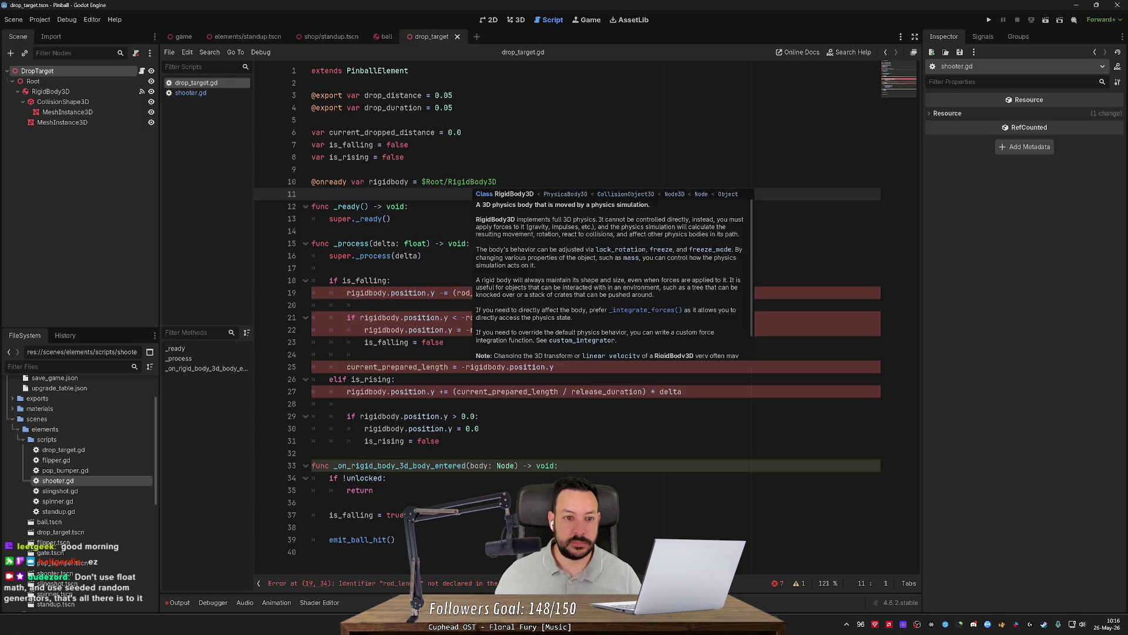
pyautogui.doubleClick(392, 96)
pyautogui.hotkey('ctrl', 'c')
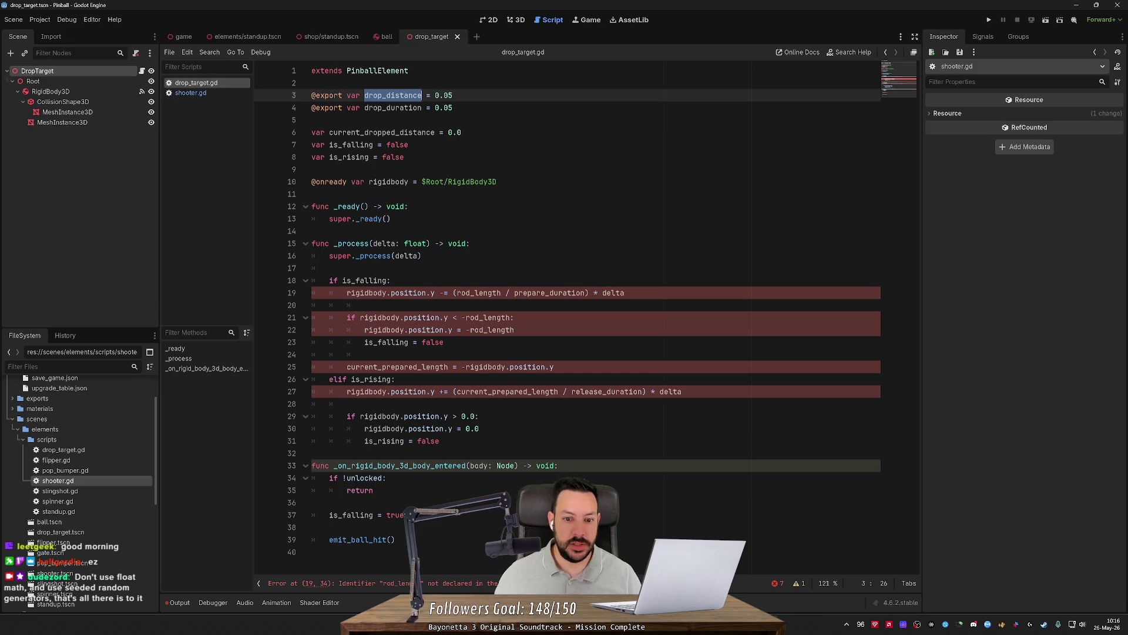
# Replace rod_length with drop_distance and prepare_duration with drop_duration, then save
pyautogui.doubleClick(479, 293)
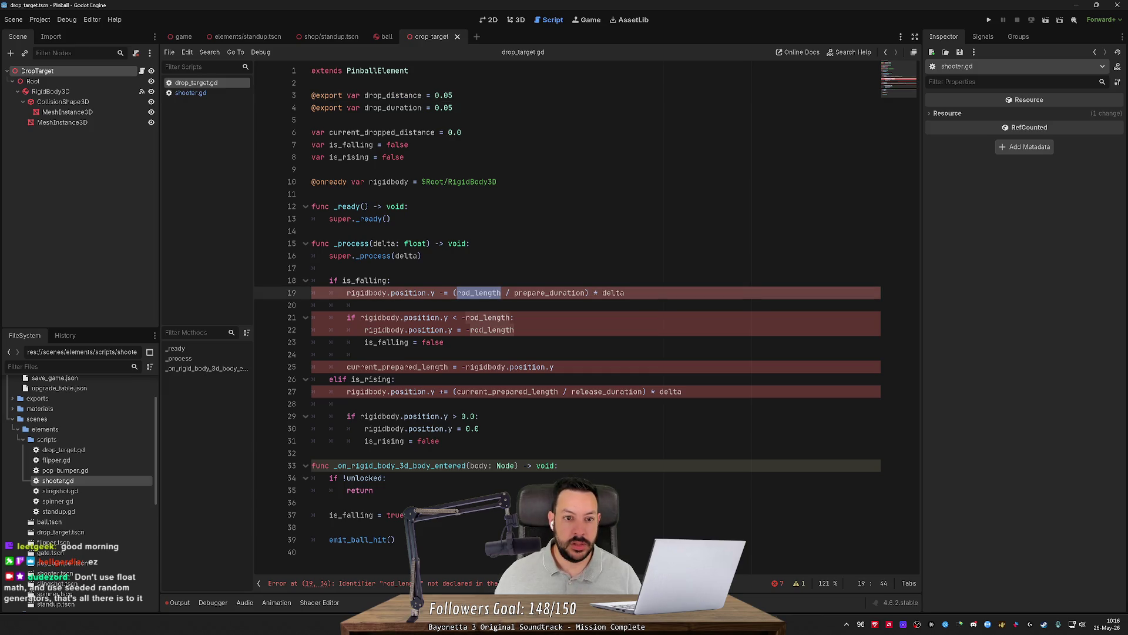
pyautogui.hotkey('ctrl', 'v')
pyautogui.doubleClick(393, 108)
pyautogui.hotkey('ctrl', 'c')
pyautogui.doubleClick(551, 292)
pyautogui.hotkey('ctrl', 'v')
pyautogui.doubleClick(392, 95)
pyautogui.hotkey('ctrl', 'c')
pyautogui.doubleClick(491, 318)
pyautogui.hotkey('ctrl', 'v')
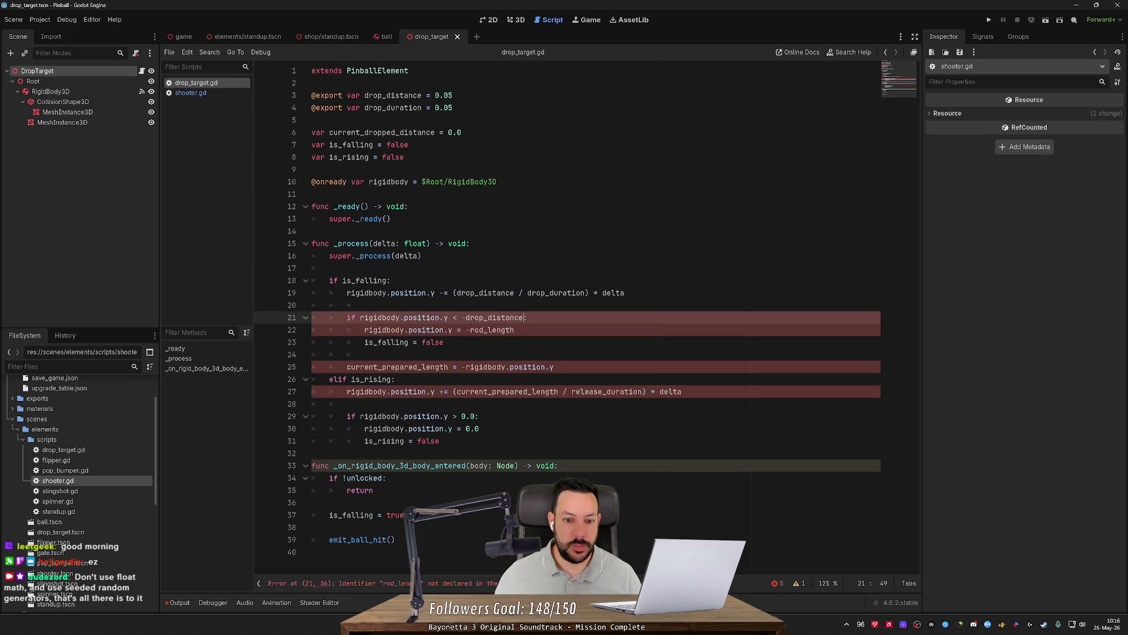
pyautogui.doubleClick(491, 330)
pyautogui.hotkey('ctrl', 'v')
pyautogui.hotkey('ctrl', 's')
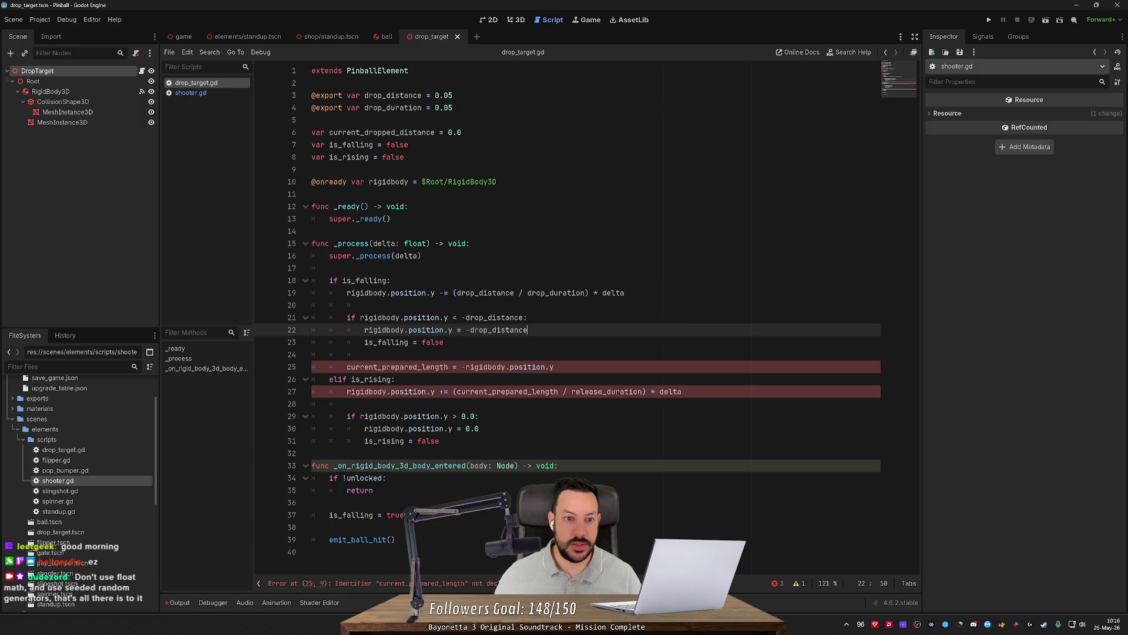
# Duplicate the drop_duration export as rise_duration and use it in place of release_duration
pyautogui.click(382, 108)
pyautogui.hotkey('ctrl', 'shift', 'd')
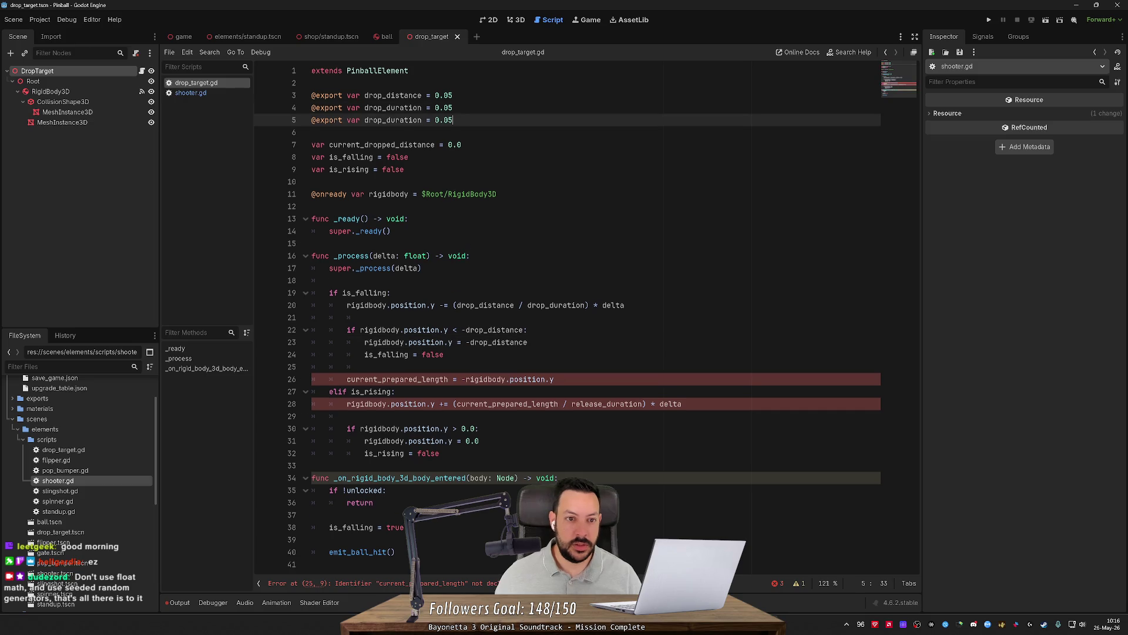
pyautogui.press('BackSpace')
pyautogui.press('BackSpace')
pyautogui.press('BackSpace')
pyautogui.write('rise')
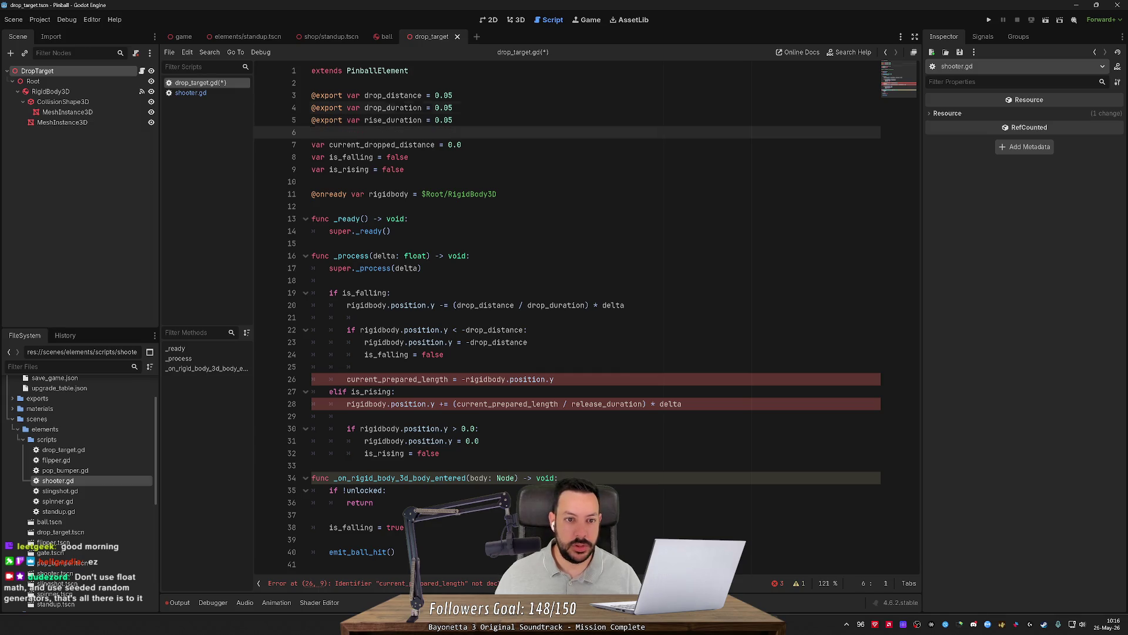
pyautogui.doubleClick(393, 120)
pyautogui.hotkey('ctrl', 'c')
pyautogui.doubleClick(607, 404)
pyautogui.hotkey('ctrl', 'v')
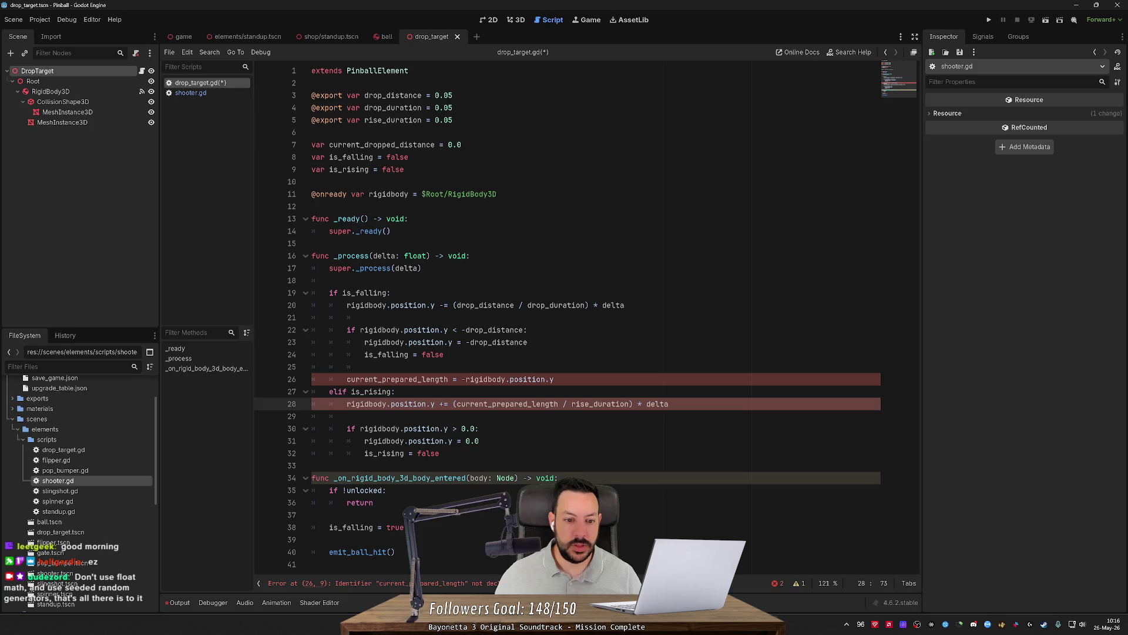
# Rename current_prepared_length to current_dropped_distance on lines 26 and 28, then save
pyautogui.doubleClick(382, 144)
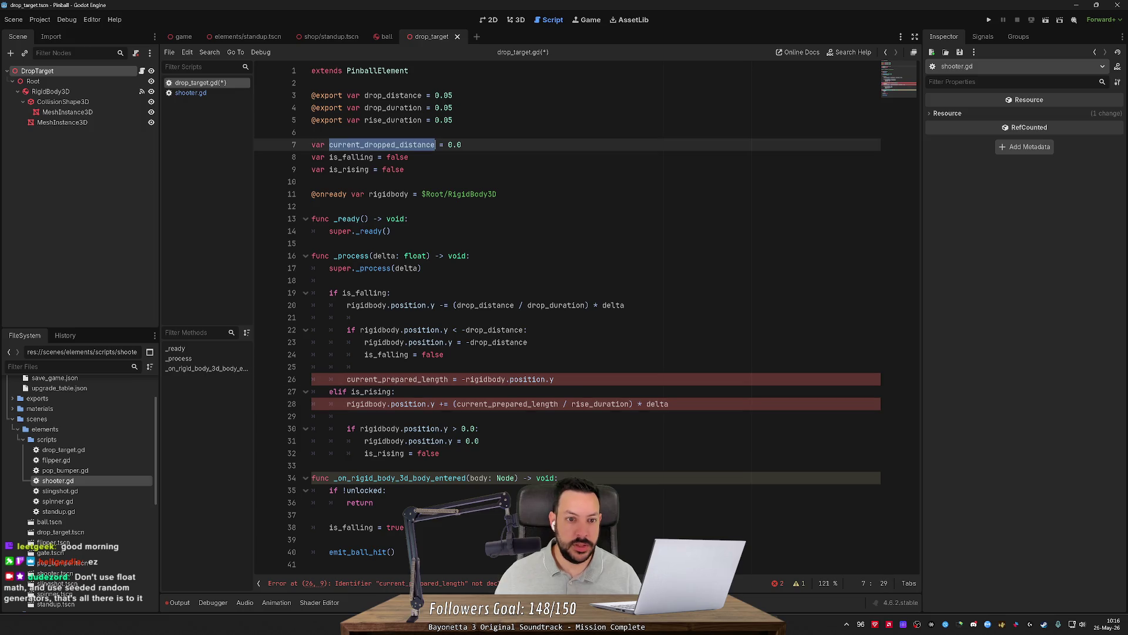
pyautogui.hotkey('ctrl', 'c')
pyautogui.doubleClick(397, 379)
pyautogui.hotkey('ctrl', 'v')
pyautogui.doubleClick(508, 404)
pyautogui.hotkey('ctrl', 'v')
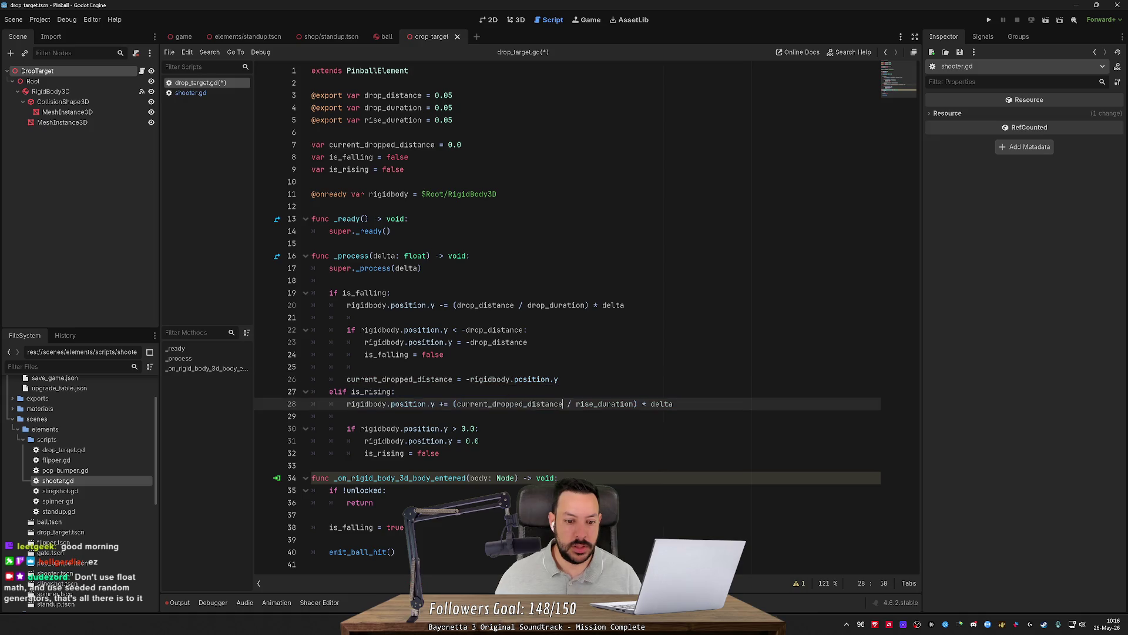
pyautogui.click(558, 477)
pyautogui.hotkey('ctrl', 's')
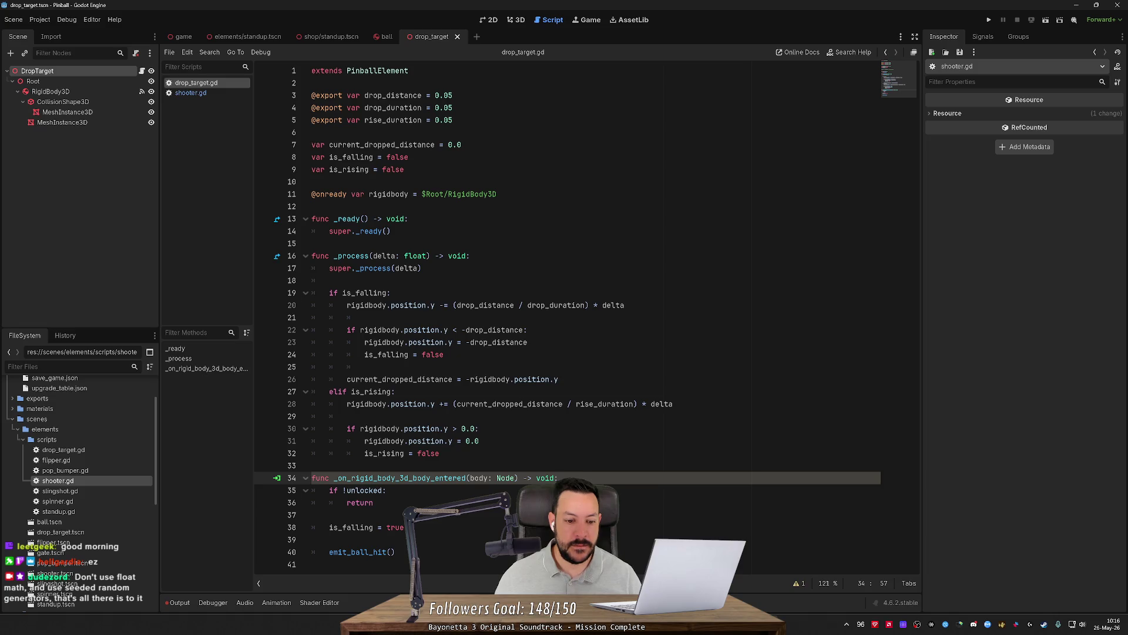
# Delete the is_falling = true line, then undo the deletion and save drop_target.gd
pyautogui.press('Down')
pyautogui.press('Down')
pyautogui.hotkey('shift', 'Down')
pyautogui.hotkey('shift', 'Down')
pyautogui.press('BackSpace')
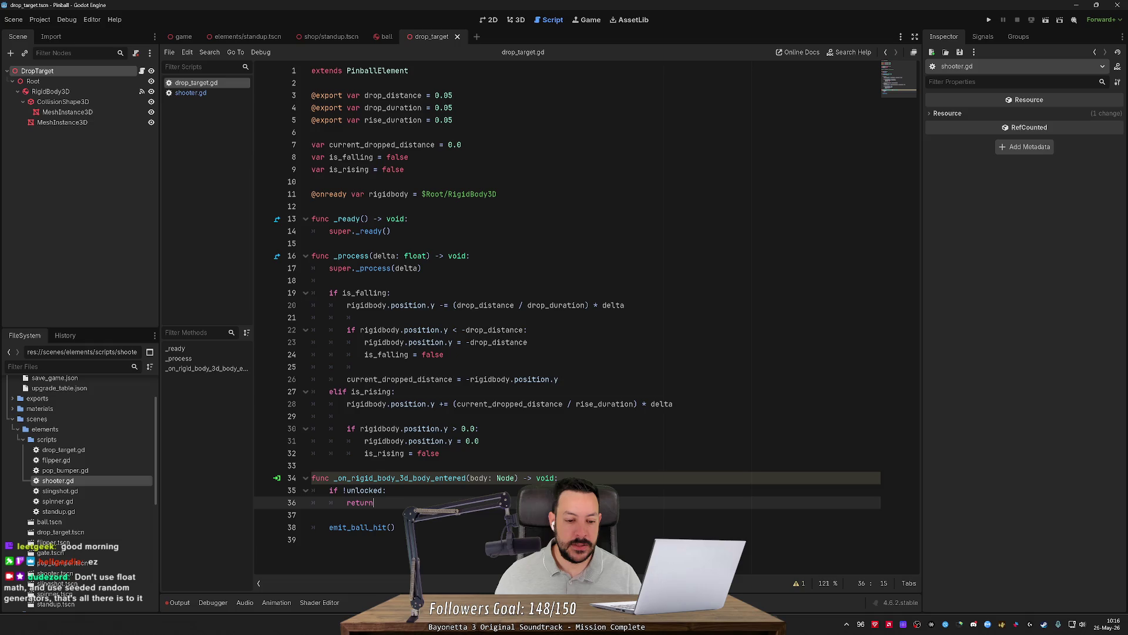
pyautogui.click(312, 540)
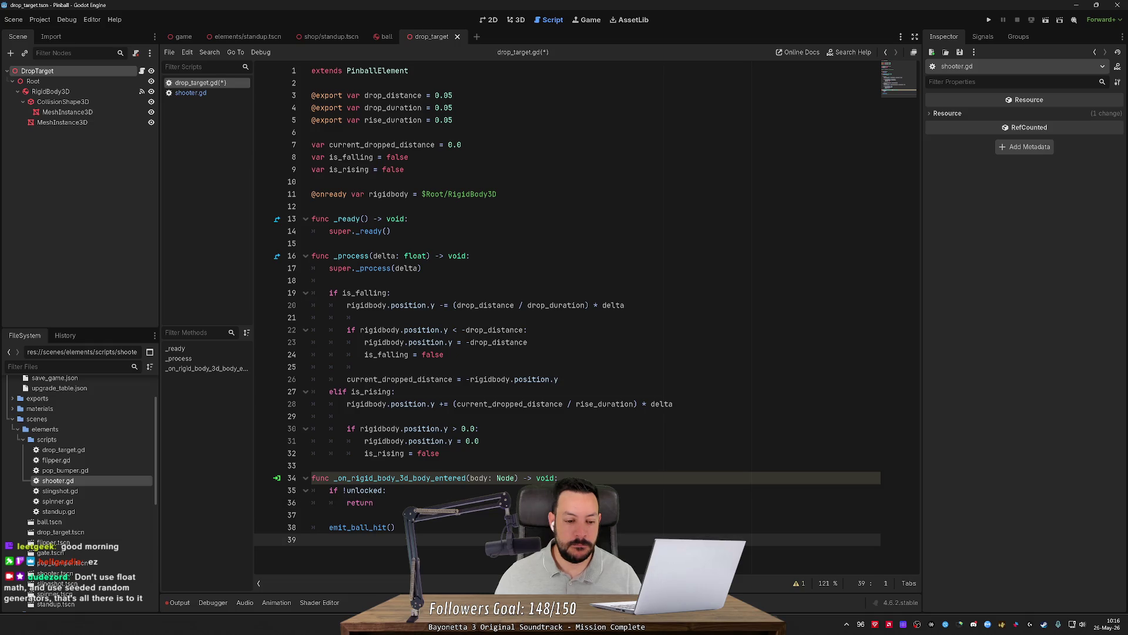
pyautogui.hotkey('ctrl', 'z')
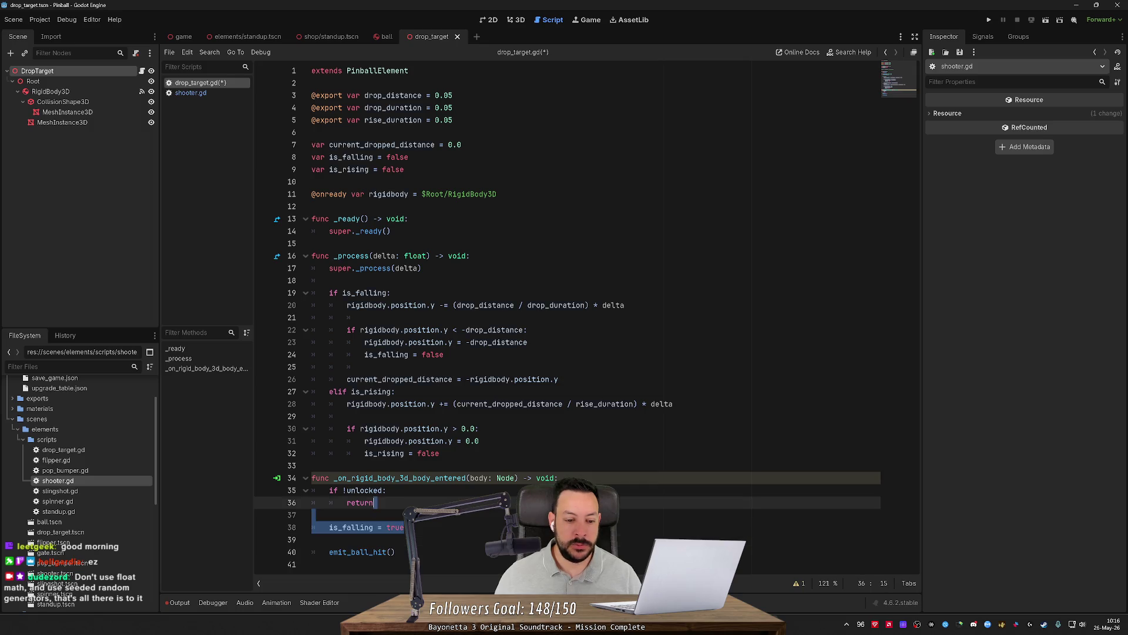
pyautogui.hotkey('ctrl', 's')
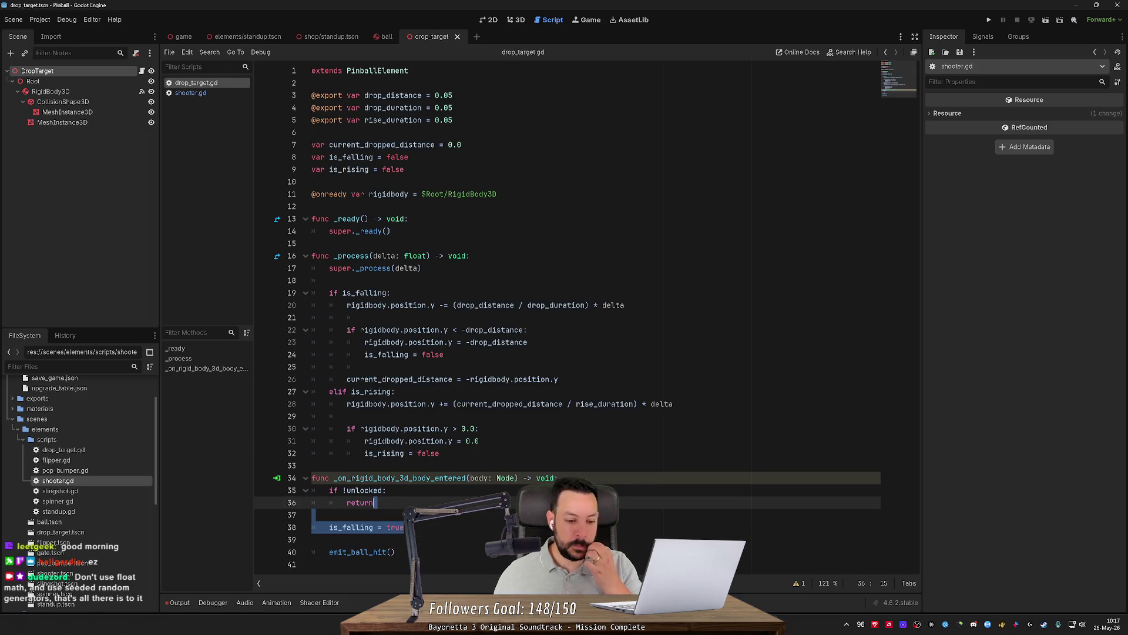
# After emit_ball_hit(), add func start_rising() -> void: with an indented is_rising = true line
pyautogui.click(395, 552)
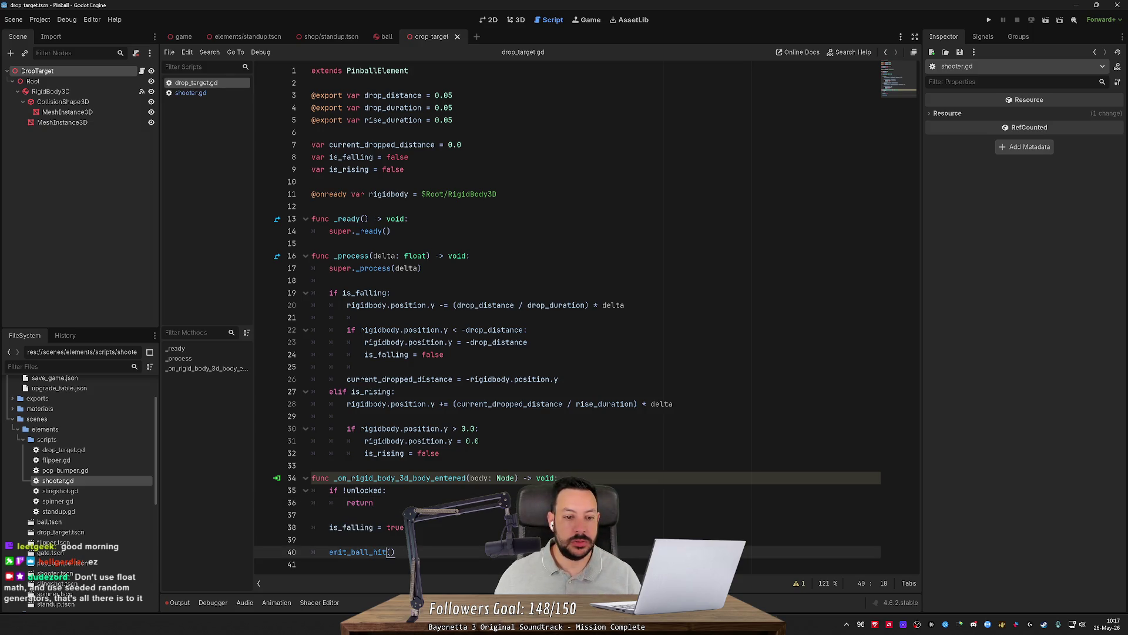
pyautogui.press('Down')
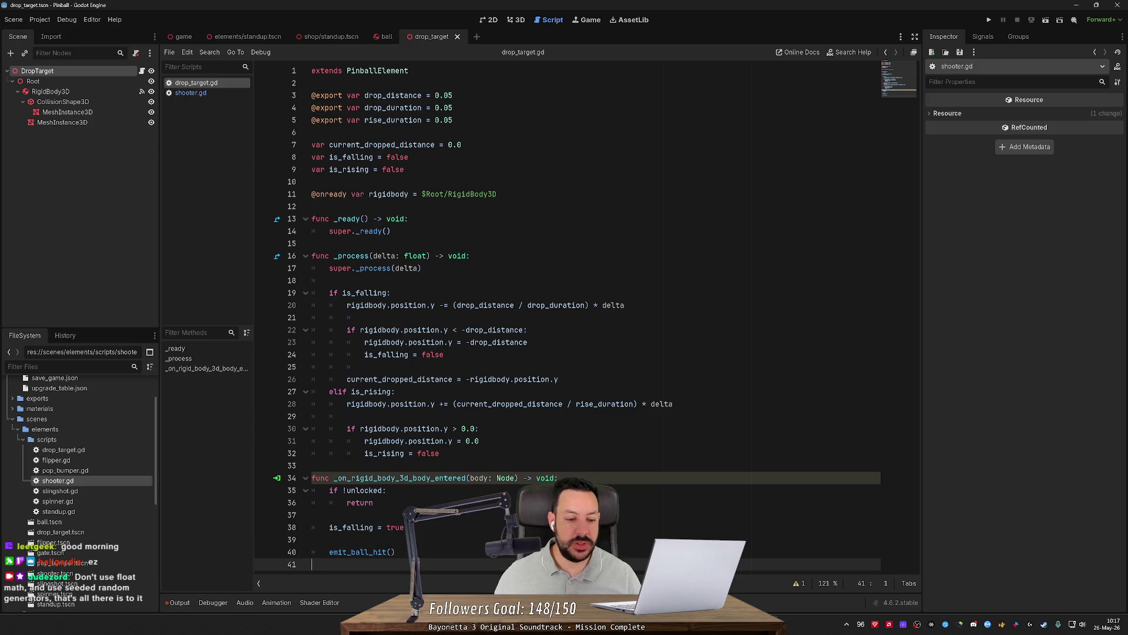
pyautogui.press('Return')
pyautogui.write('func ')
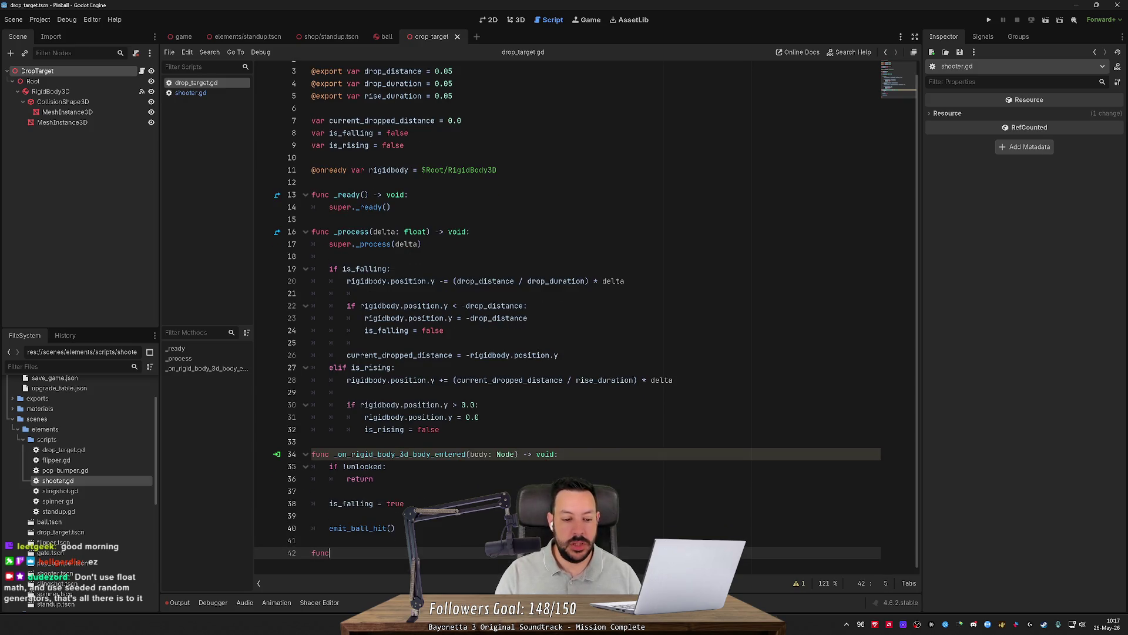
pyautogui.write('start_ris')
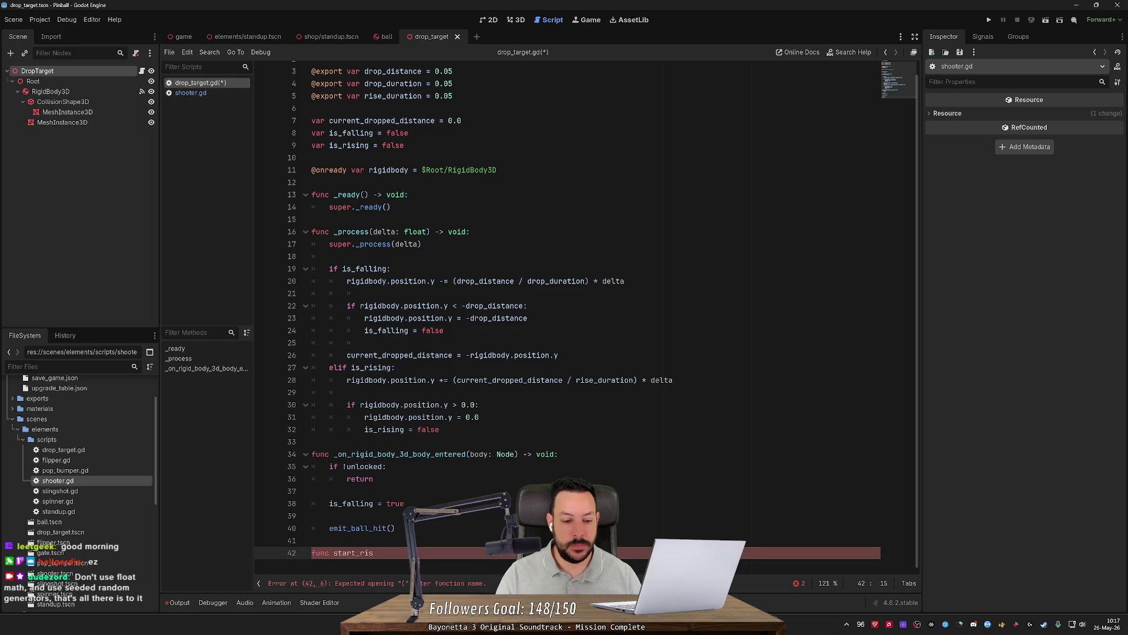
pyautogui.write('ing() -> ')
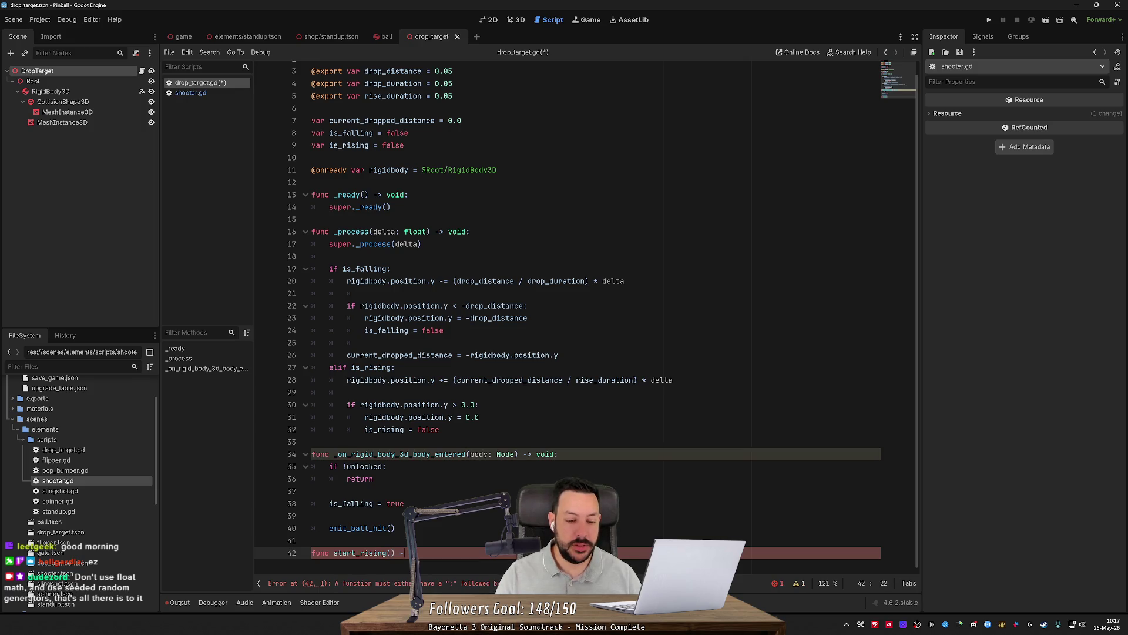
pyautogui.write('void:')
pyautogui.press('Return')
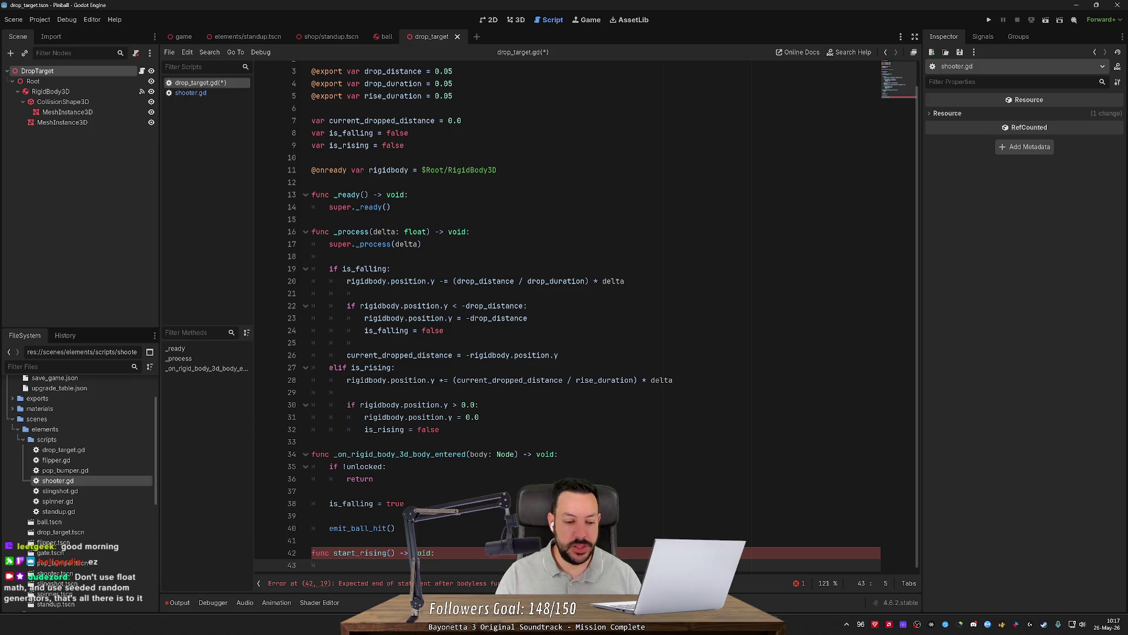
pyautogui.write('is_rising = true')
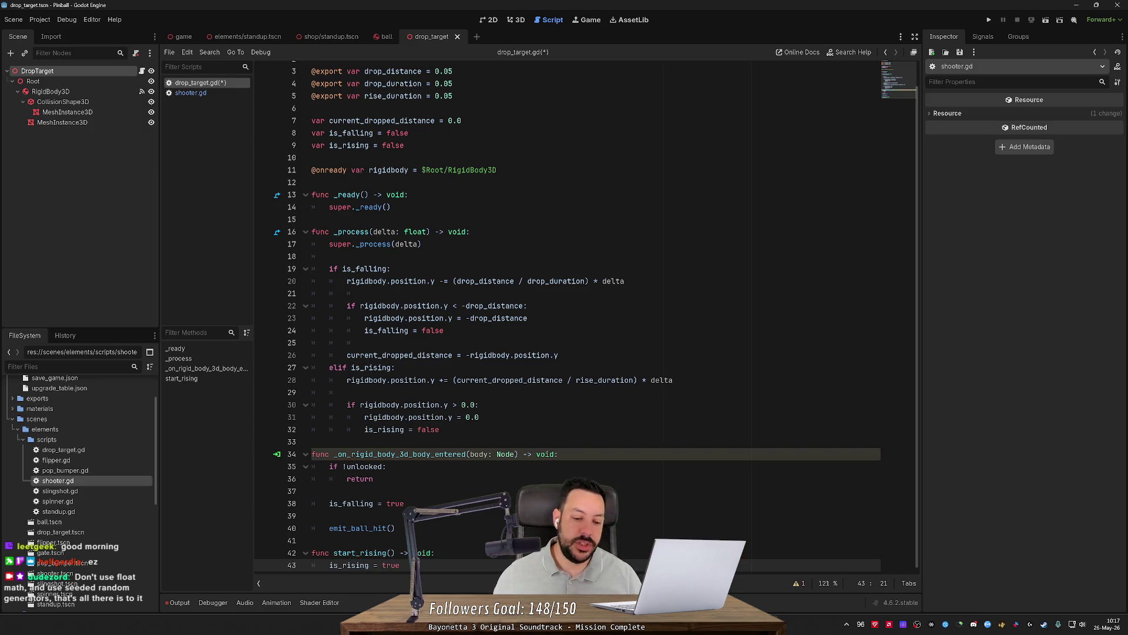
pyautogui.press('Return')
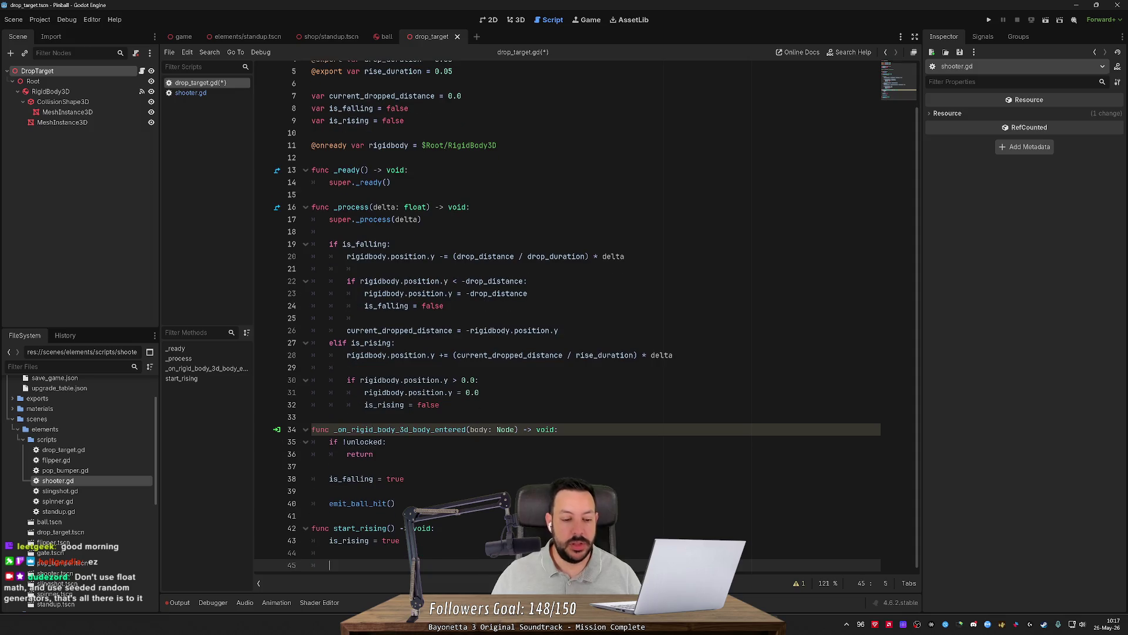
# Glance at the drop target in 3D, then select the start_rising function on lines 41–43
pyautogui.scroll(2, 586, 316)
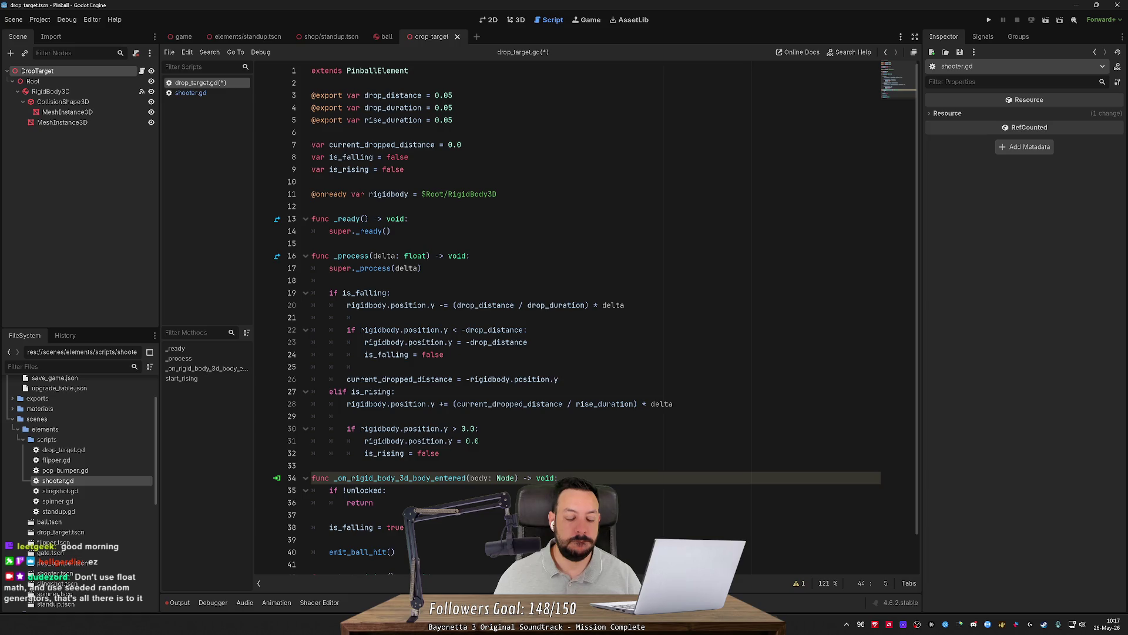
pyautogui.scroll(-1, 586, 315)
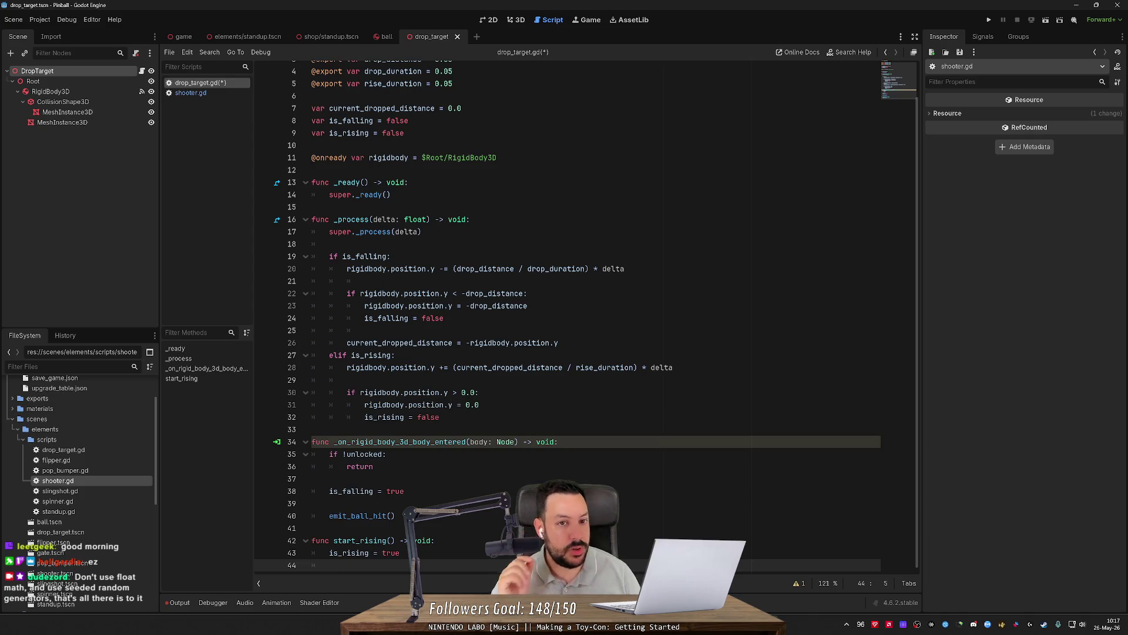
pyautogui.click(518, 20)
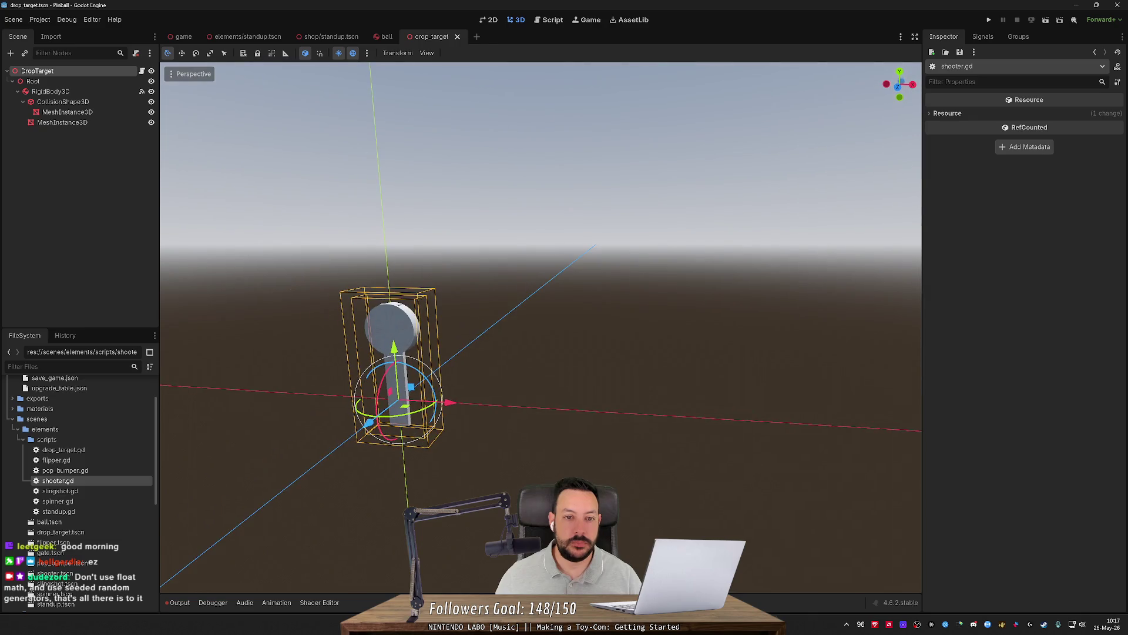
pyautogui.click(545, 20)
pyautogui.click(506, 219)
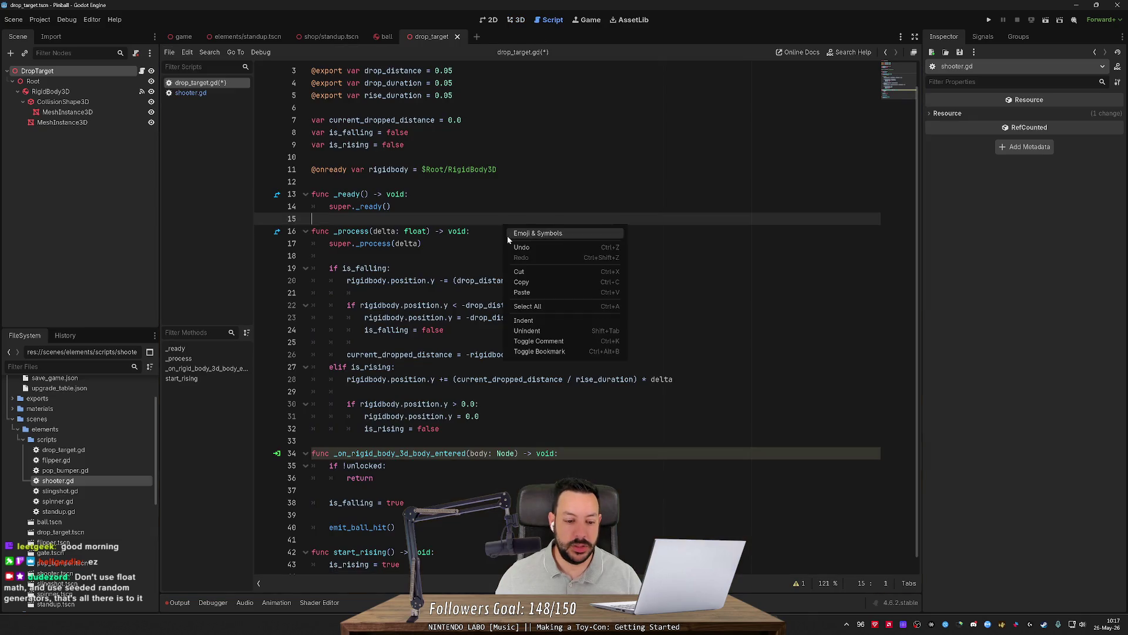
pyautogui.scroll(-1, 506, 235)
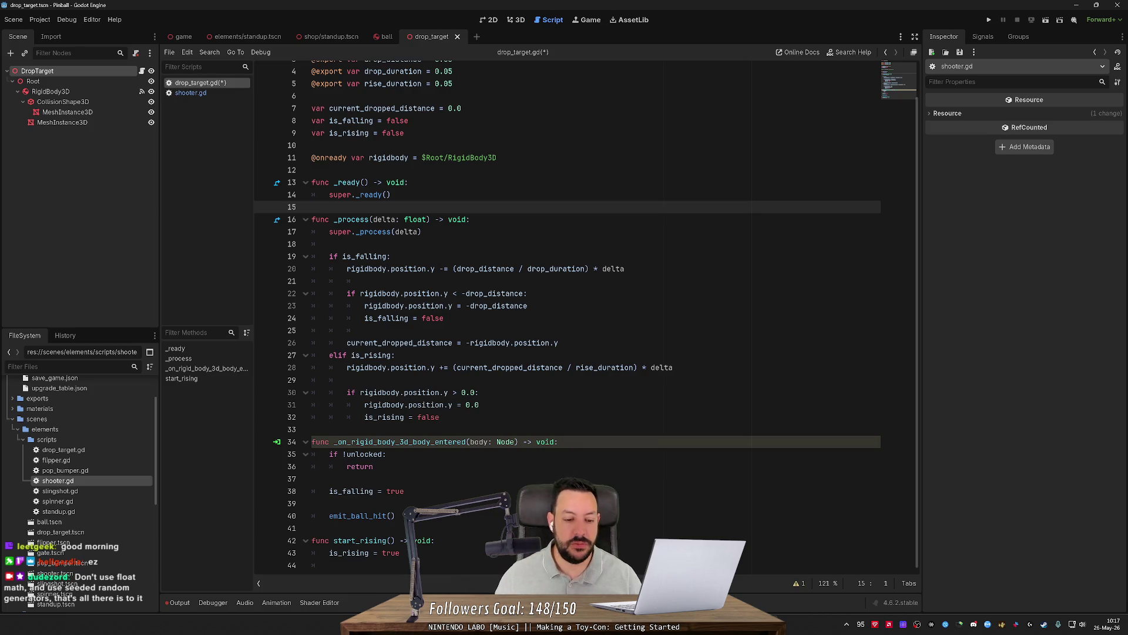
pyautogui.moveTo(400, 552); pyautogui.dragTo(313, 527)
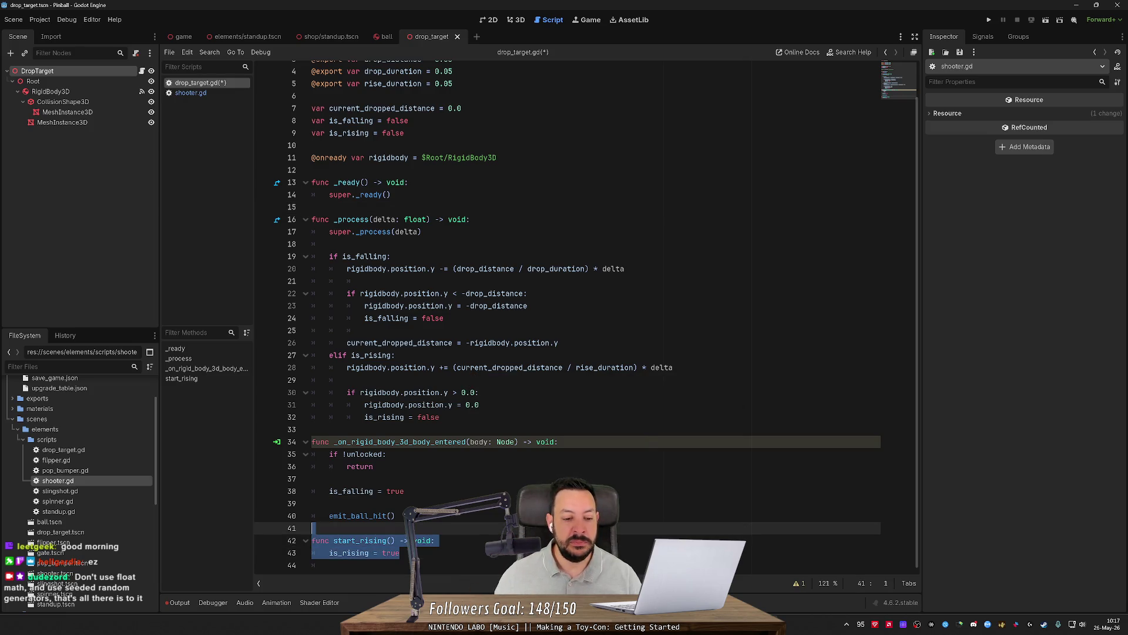
# Delete the selected start_rising function and duplicate the rise_duration export line
pyautogui.press('Delete')
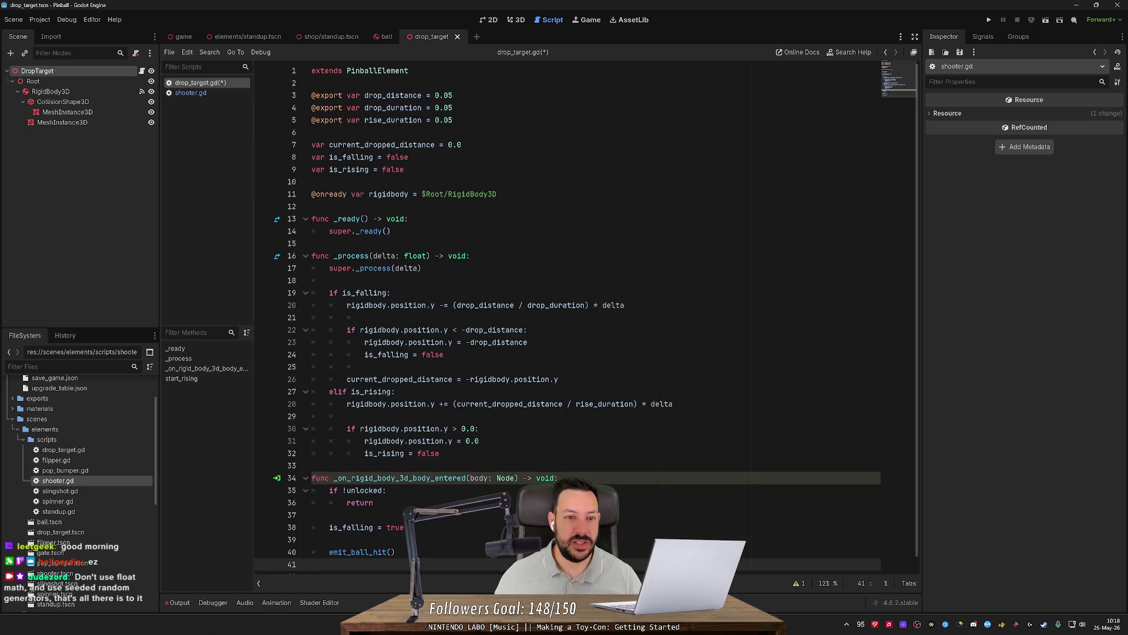
pyautogui.click(453, 120)
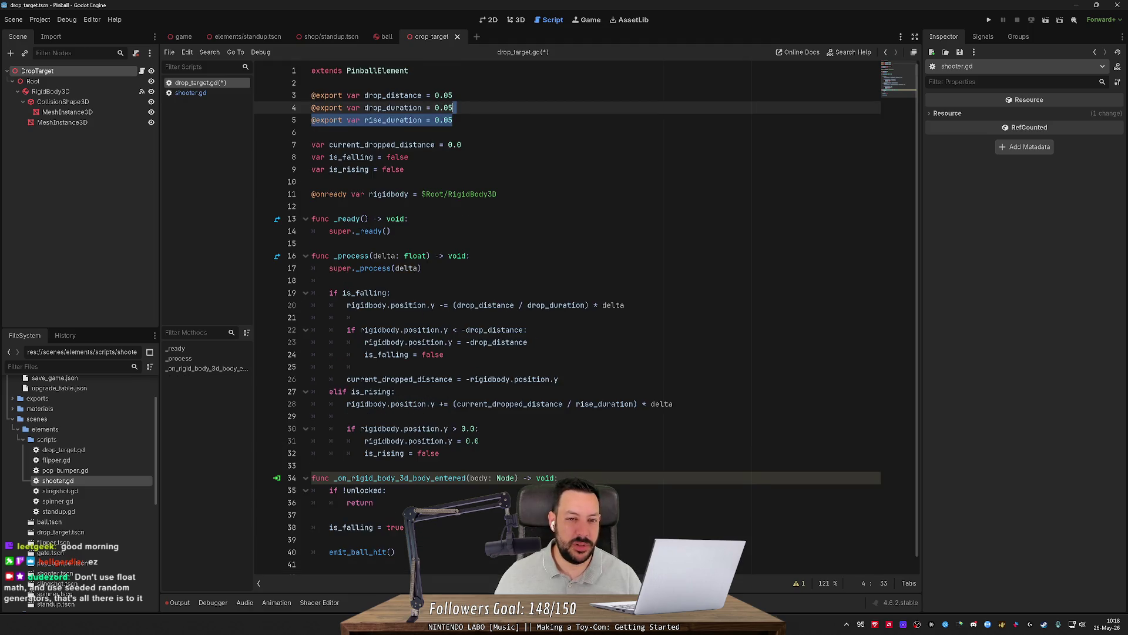
pyautogui.hotkey('ctrl', 'c')
pyautogui.press('Down')
pyautogui.hotkey('ctrl', 'v')
pyautogui.press('Up')
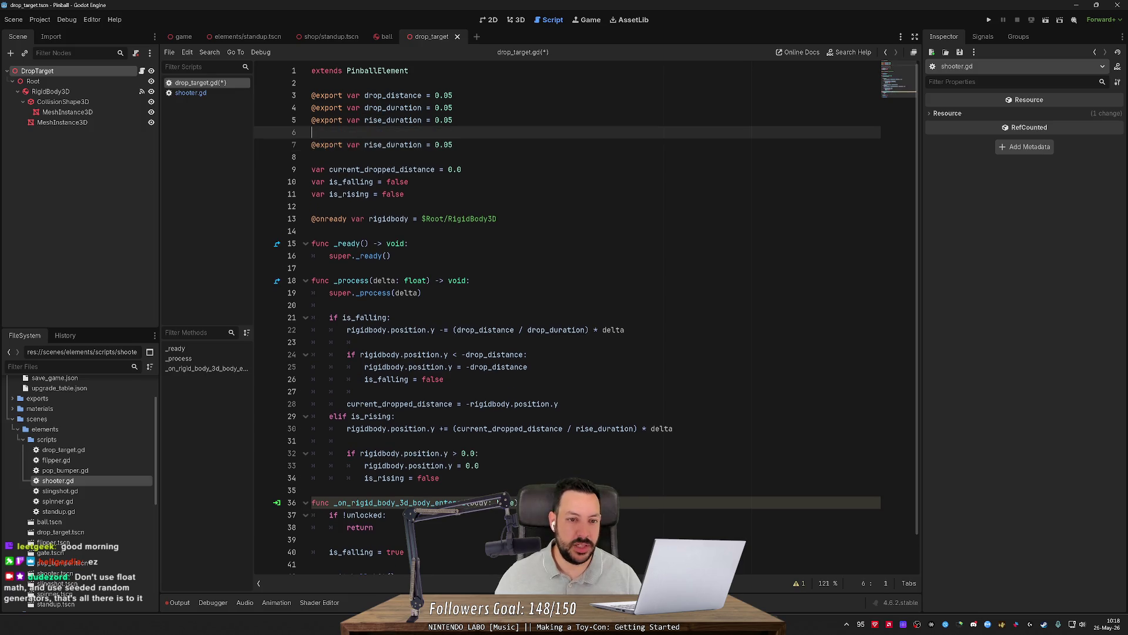
# Rename the duplicate export to lowered_duration and change its value to 5.00
pyautogui.hotkey('ctrl', 'shift', 'Right')
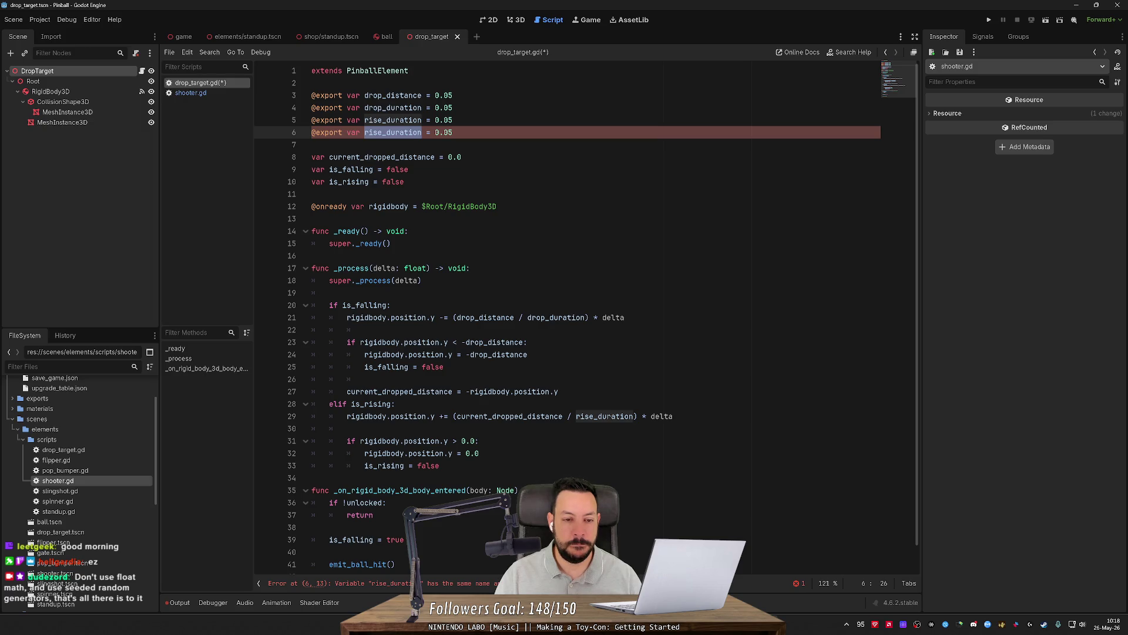
pyautogui.write('lowered_durat')
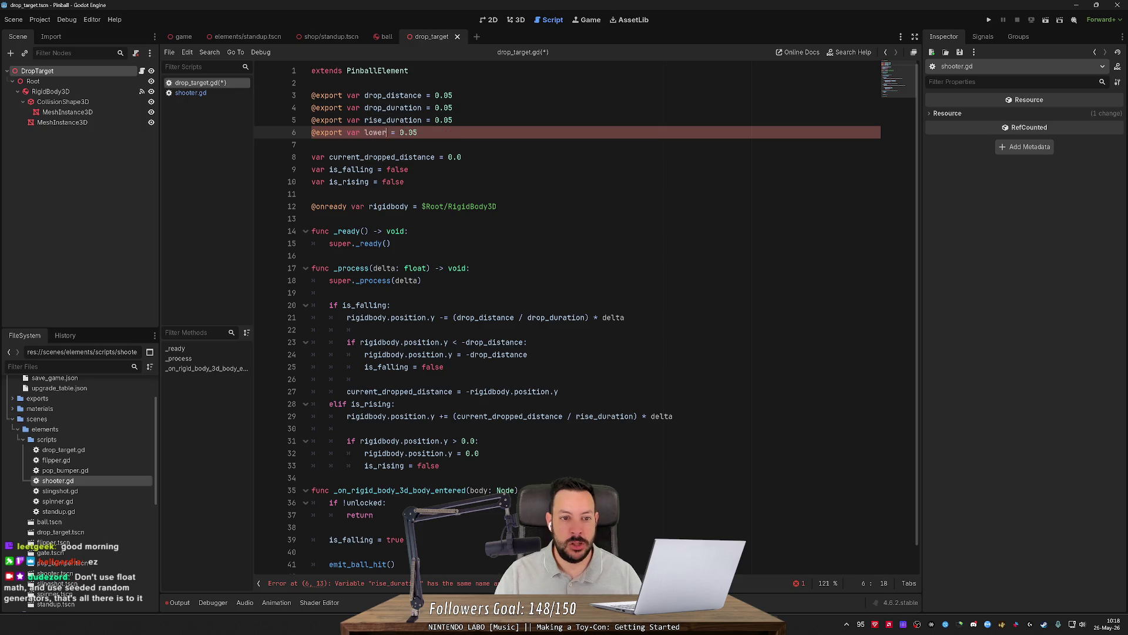
pyautogui.write('ion')
pyautogui.press('Right')
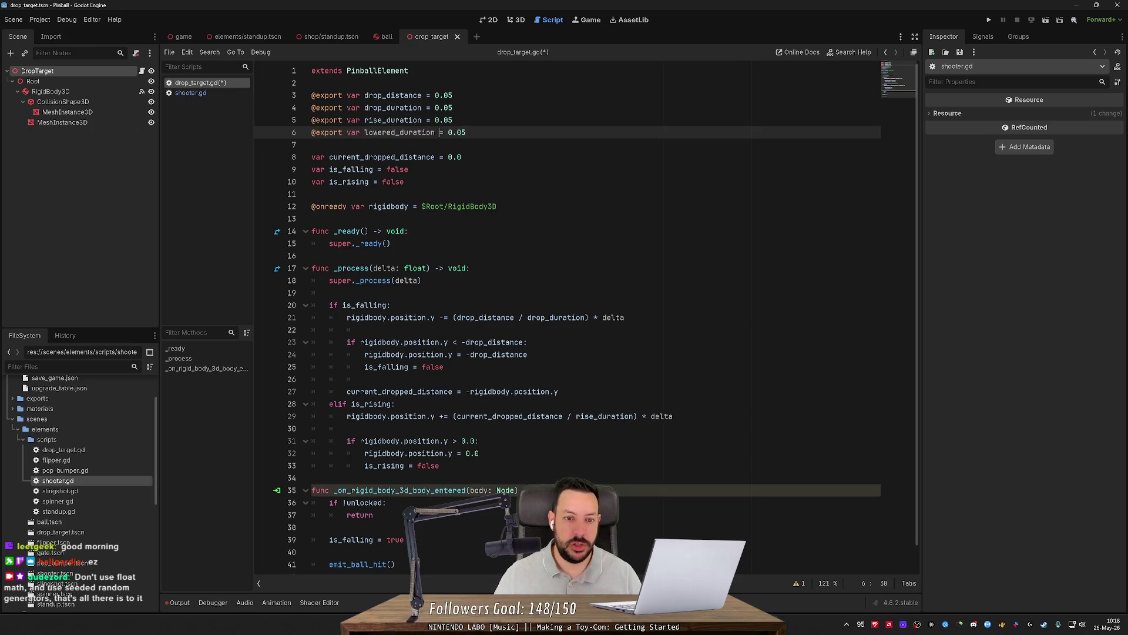
pyautogui.press('Delete')
pyautogui.write('0')
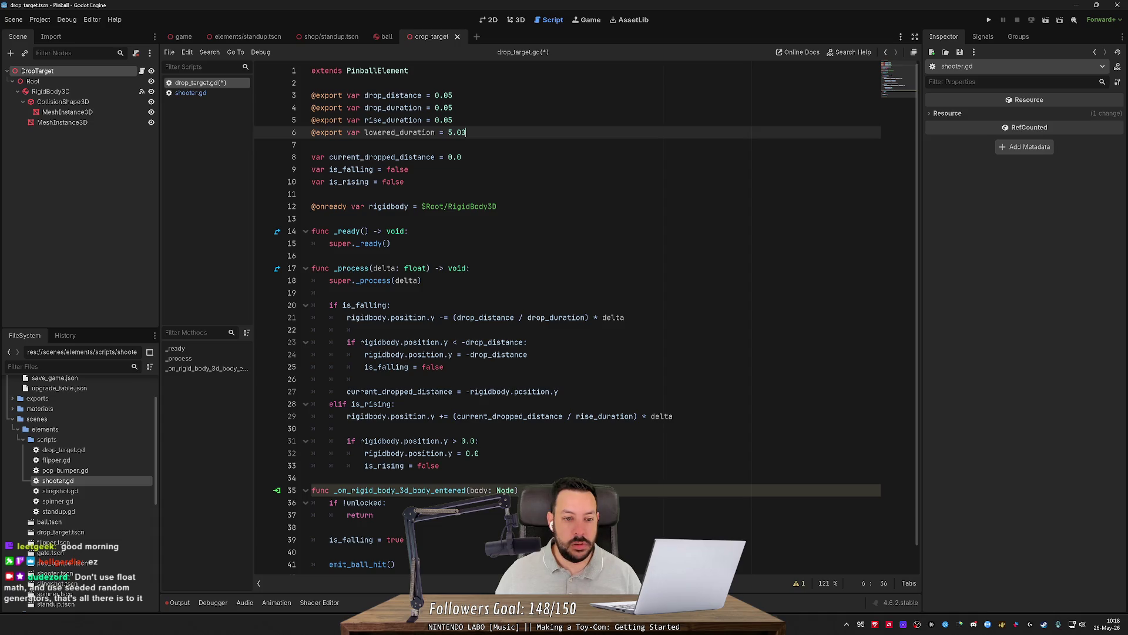
pyautogui.scroll(-1, 586, 314)
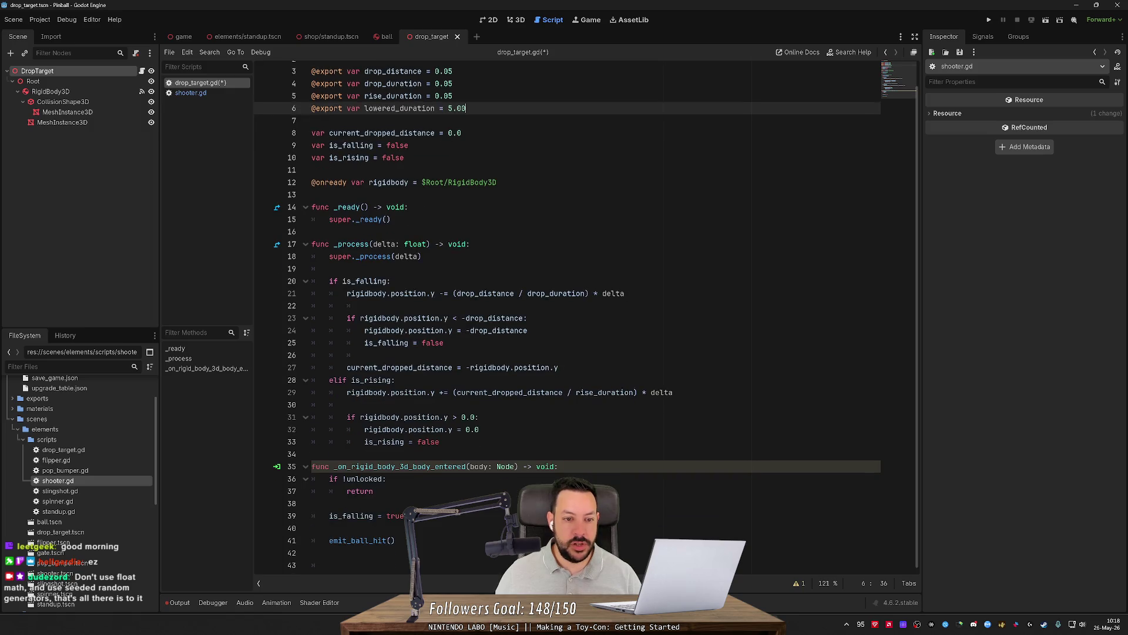
pyautogui.moveTo(346, 256)
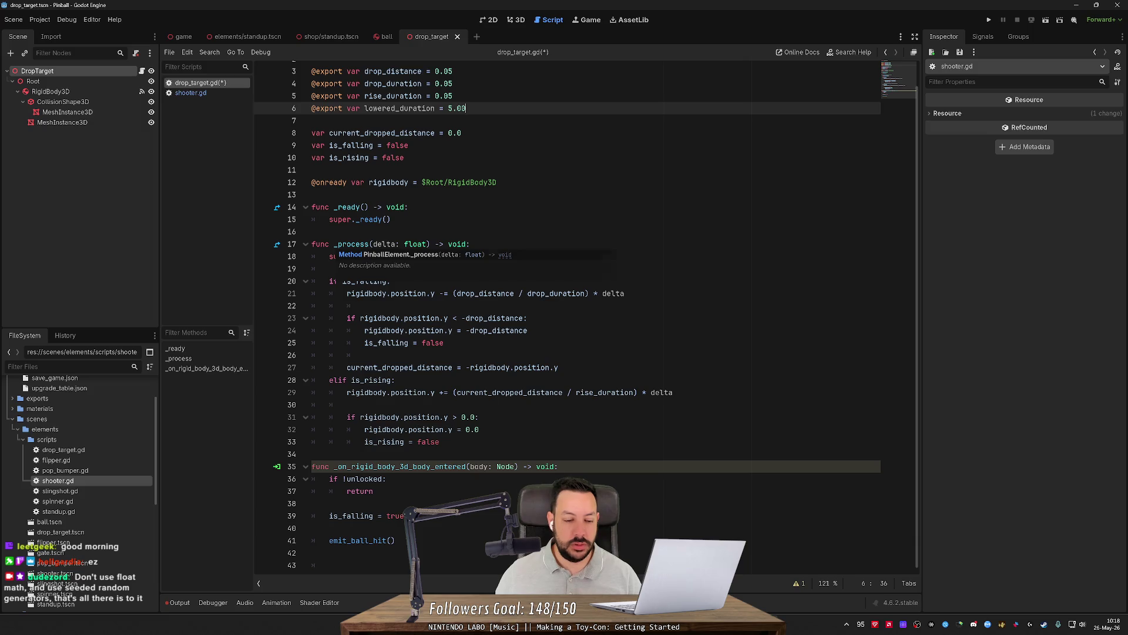
pyautogui.moveTo(333, 466); pyautogui.dragTo(514, 466)
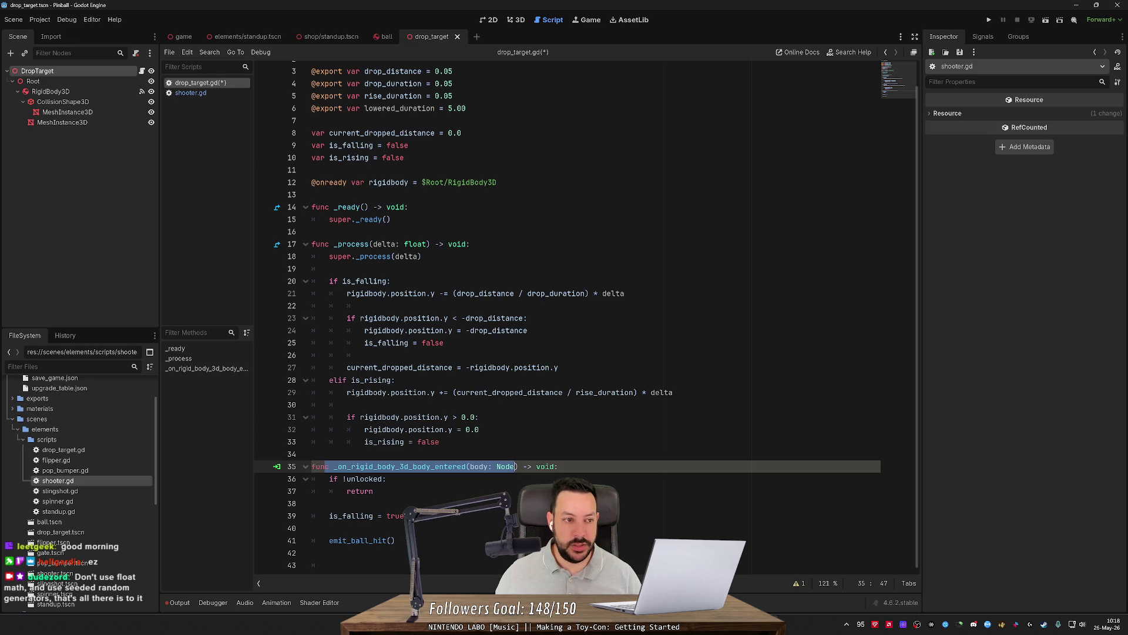
pyautogui.click(356, 515)
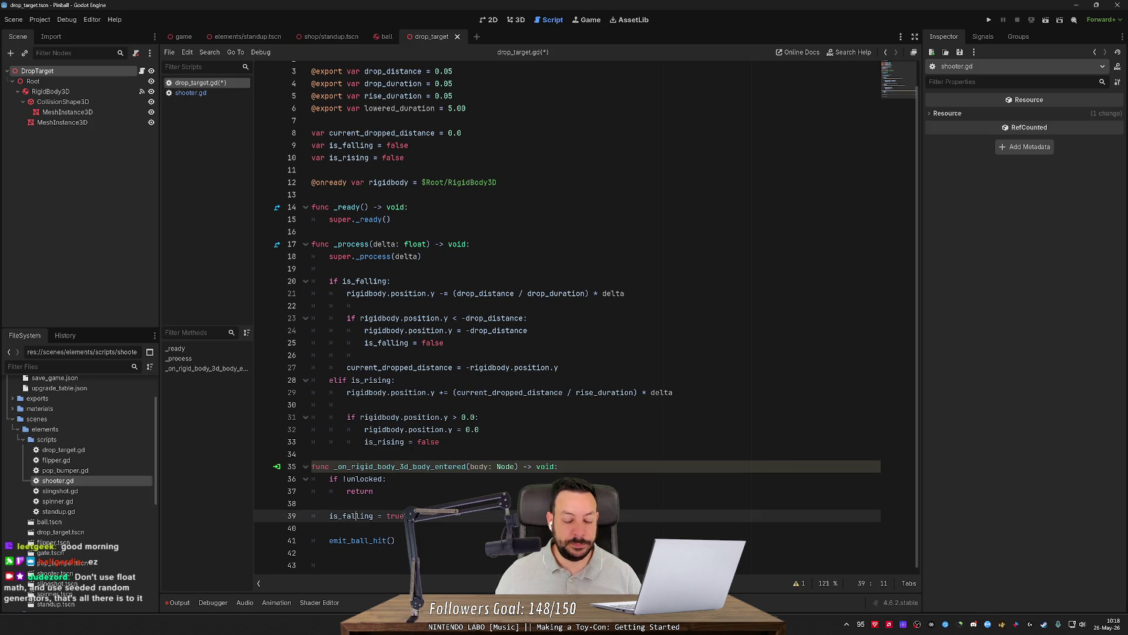
pyautogui.doubleClick(356, 515)
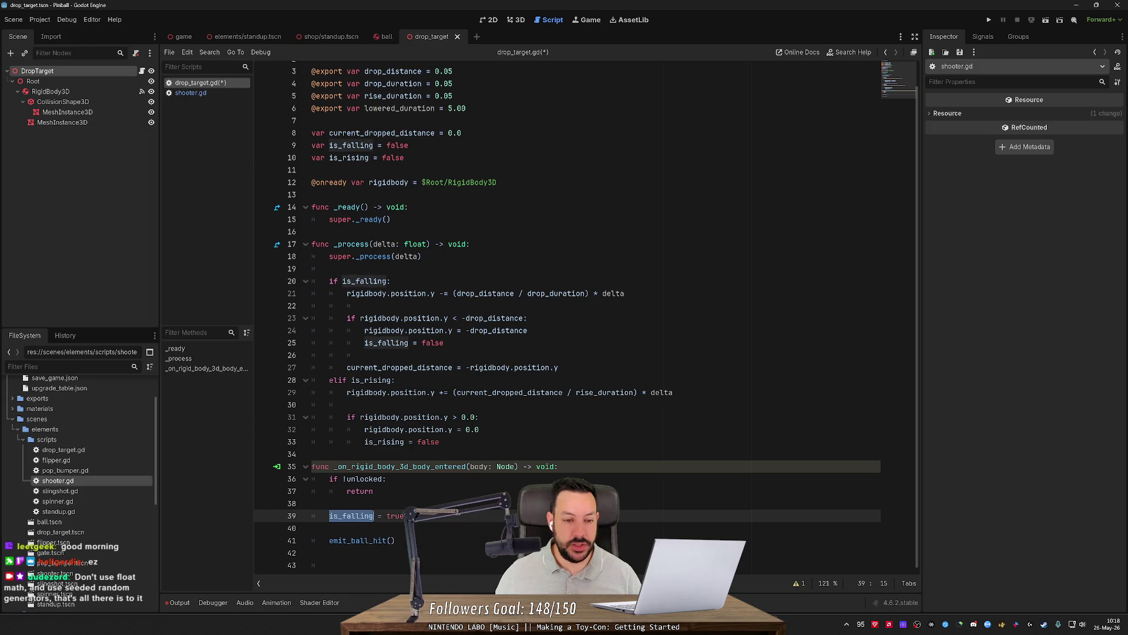
pyautogui.moveTo(329, 293)
pyautogui.mouseDown()
pyautogui.moveTo(527, 318)
pyautogui.moveTo(528, 330)
pyautogui.mouseUp()
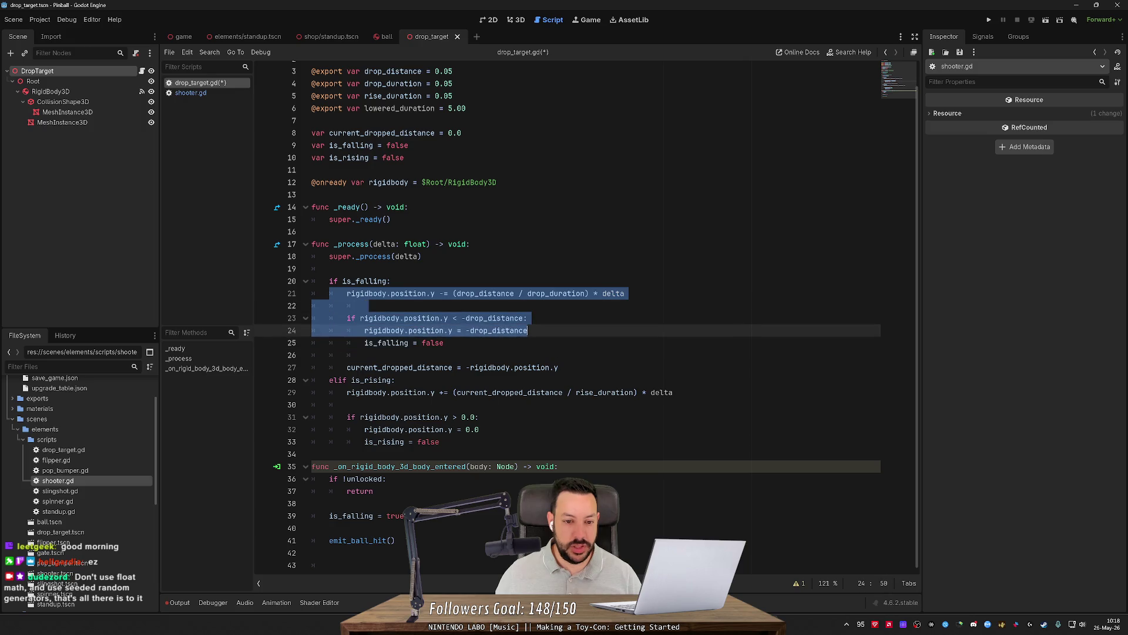
pyautogui.click(527, 330)
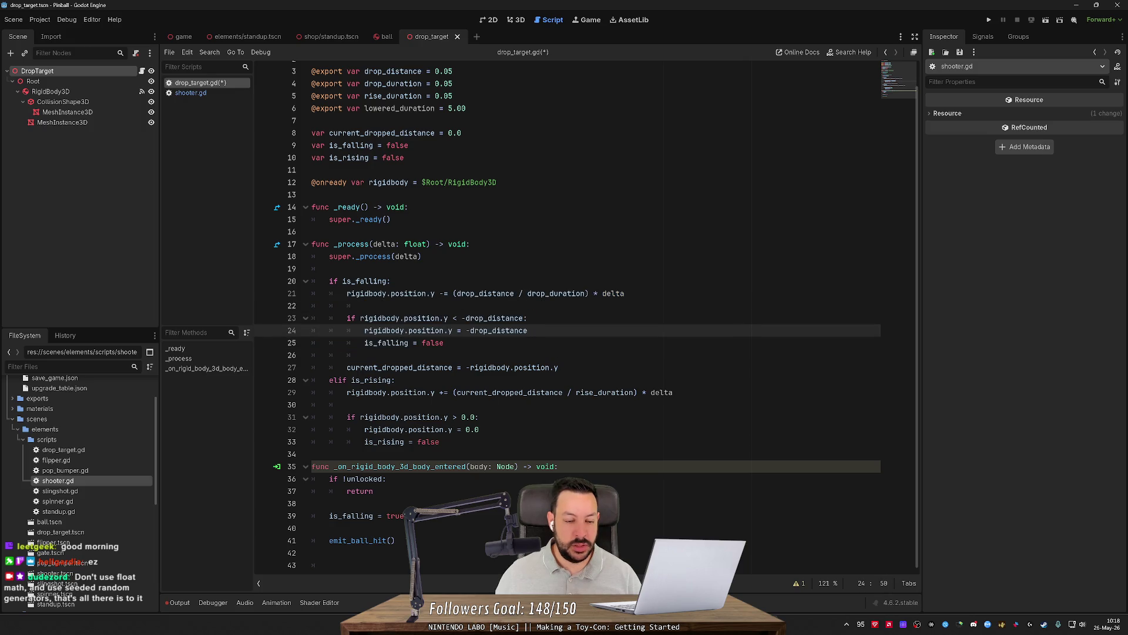
pyautogui.click(443, 343)
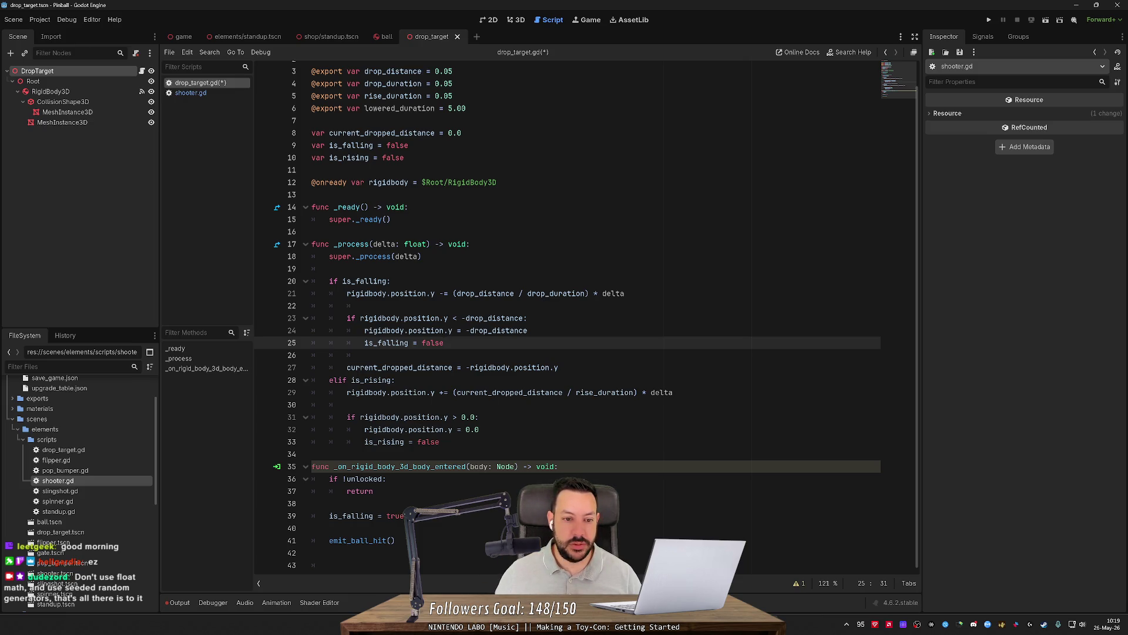
pyautogui.click(405, 158)
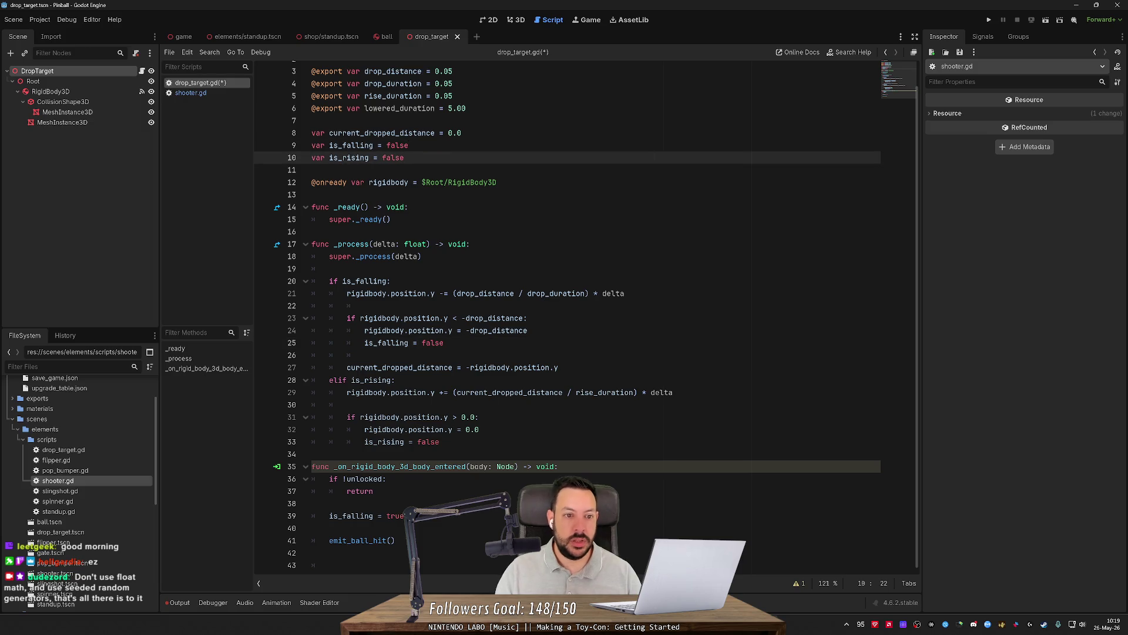
pyautogui.press('Return')
pyautogui.write('var is_lowered = false')
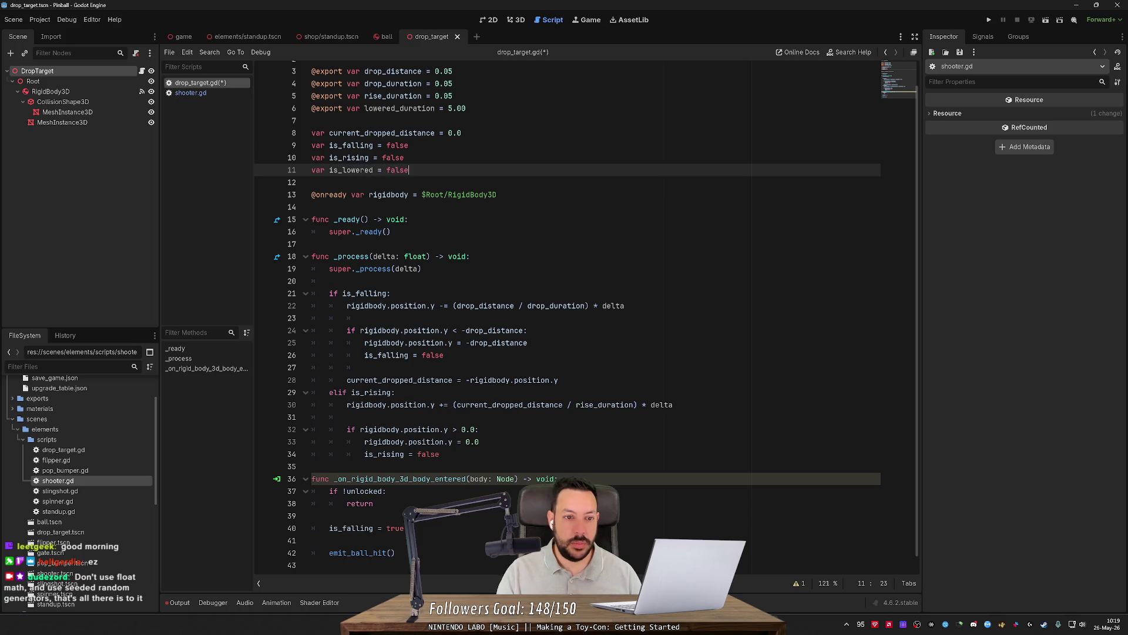
pyautogui.hotkey('alt', 'Up')
pyautogui.hotkey('alt', 'Up')
pyautogui.hotkey('alt', 'Down')
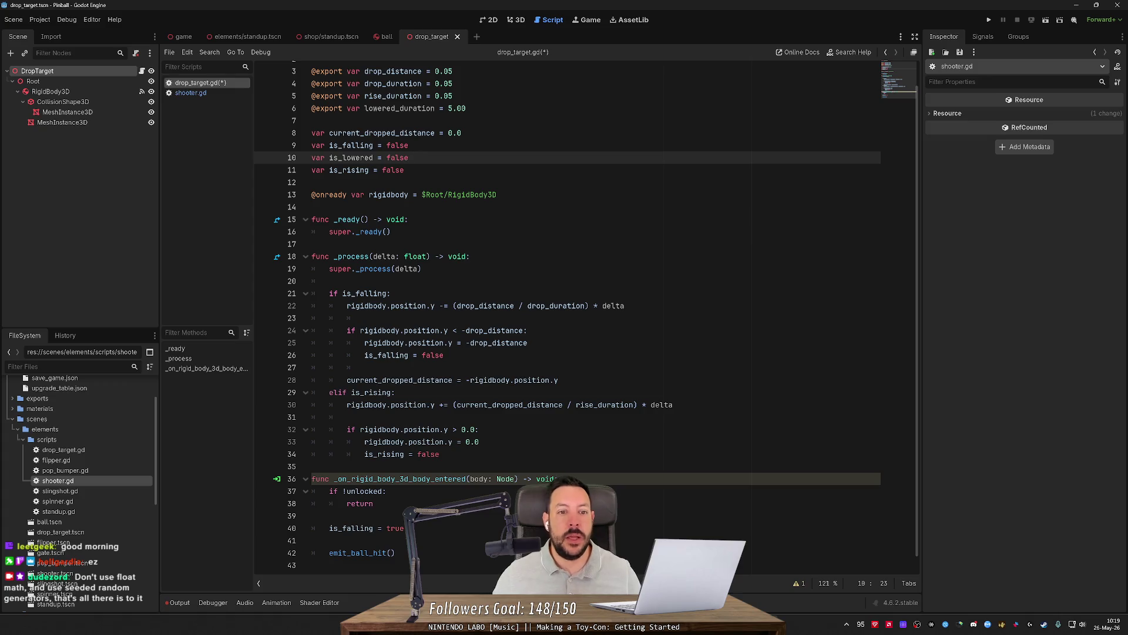
pyautogui.hotkey('shift', 'Up')
pyautogui.press('BackSpace')
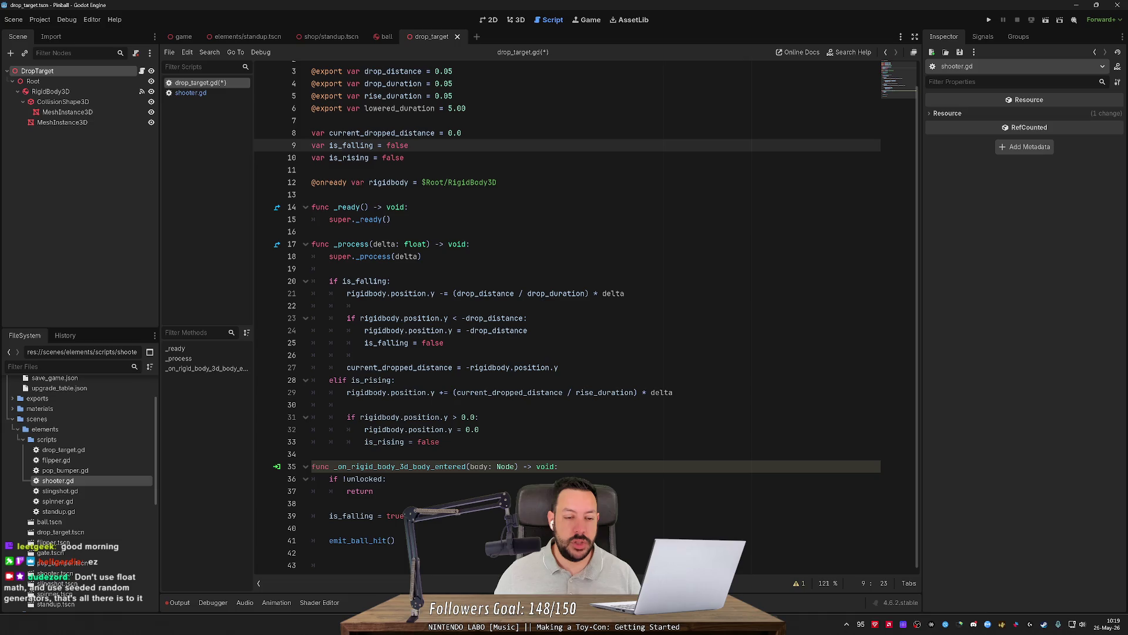
pyautogui.doubleClick(351, 146)
pyautogui.doubleClick(349, 158)
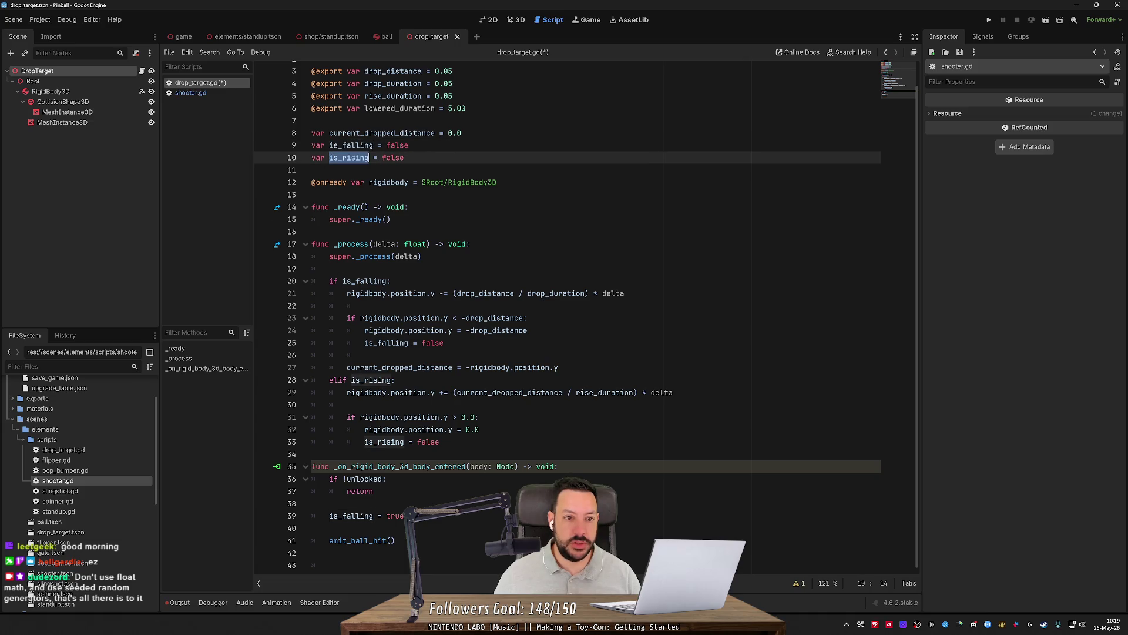
pyautogui.doubleClick(382, 132)
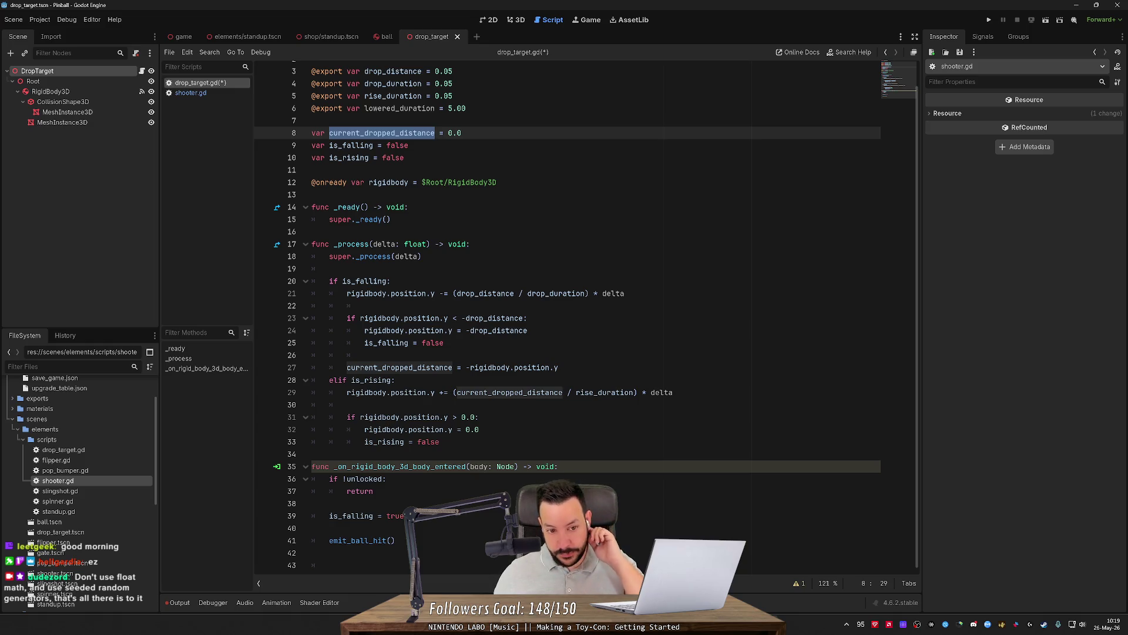
pyautogui.click(558, 367)
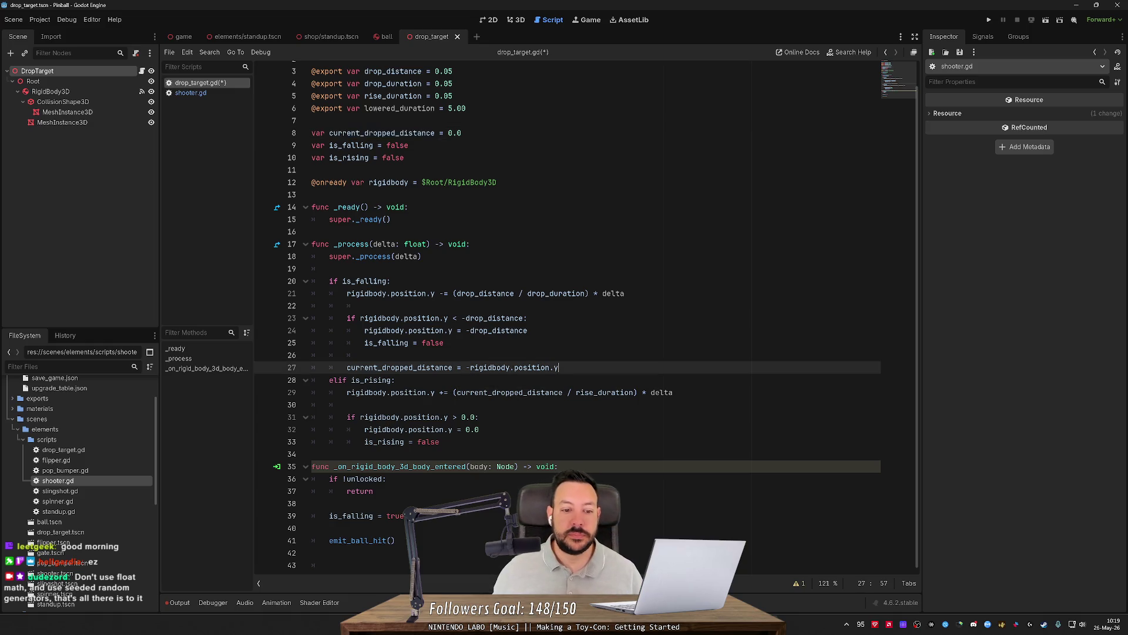
pyautogui.click(440, 441)
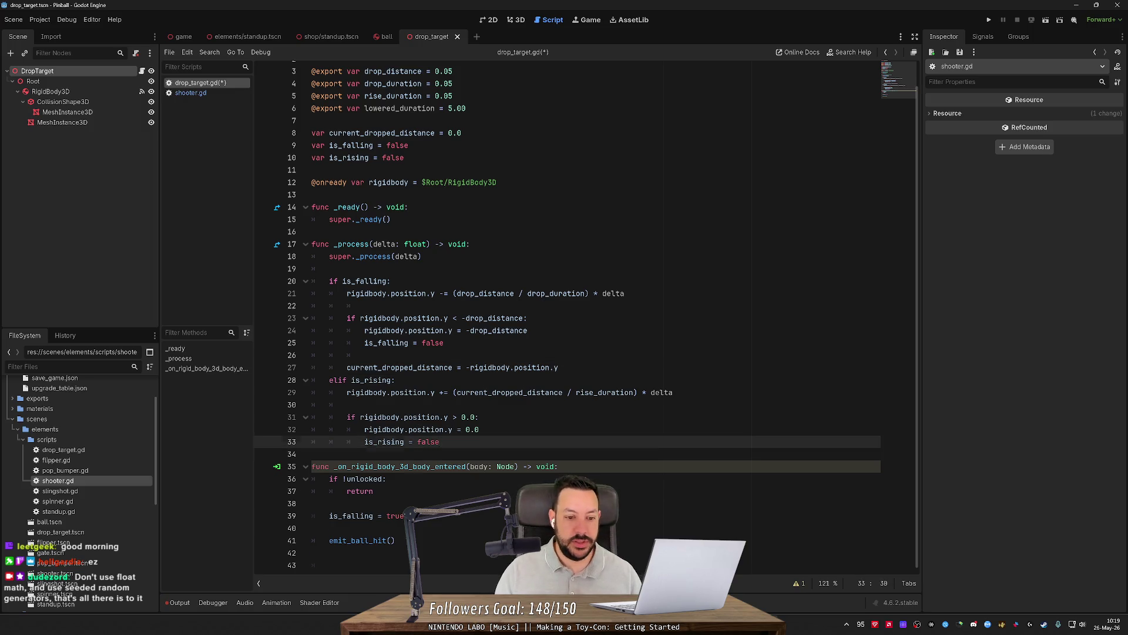
pyautogui.press('Return')
pyautogui.write('el')
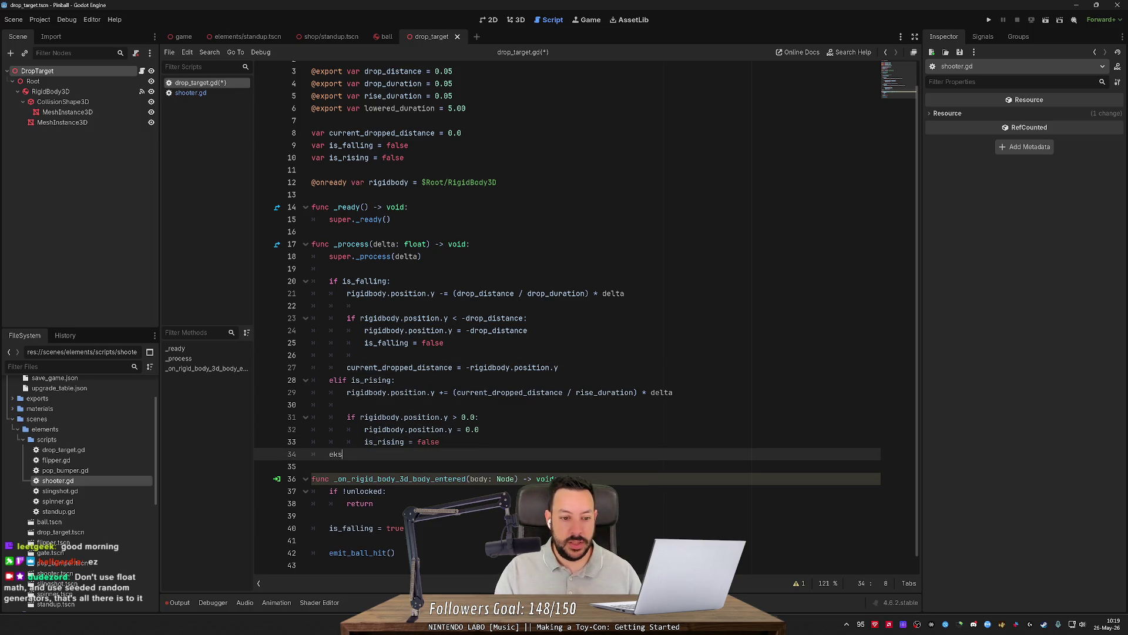
pyautogui.write('if current_dropped_distance')
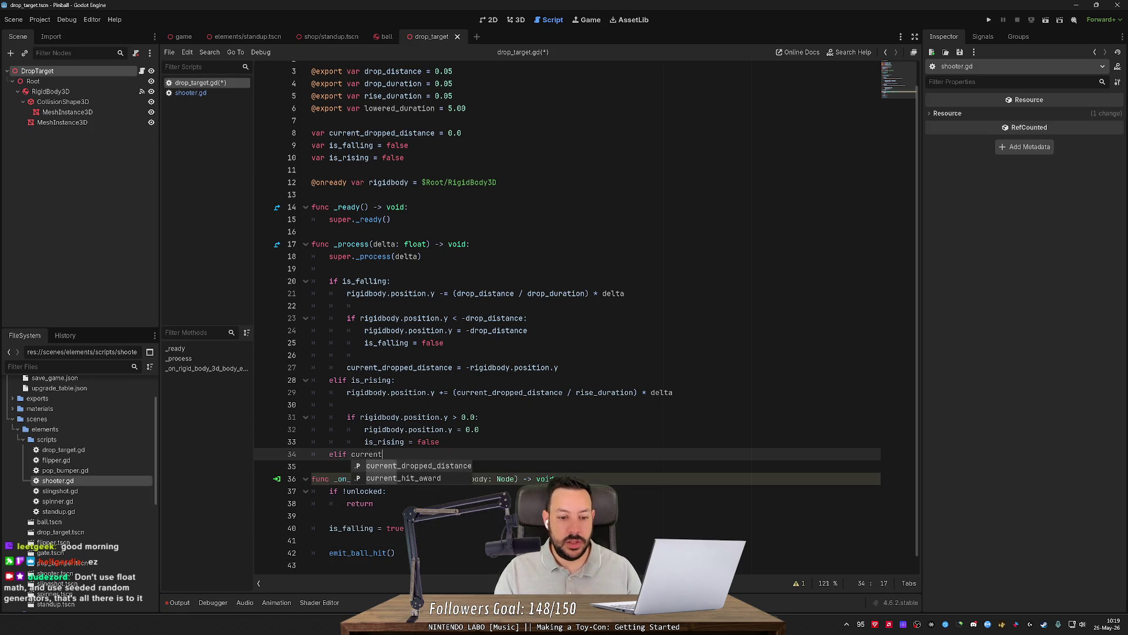
pyautogui.press('Return')
pyautogui.write('< 0.0:')
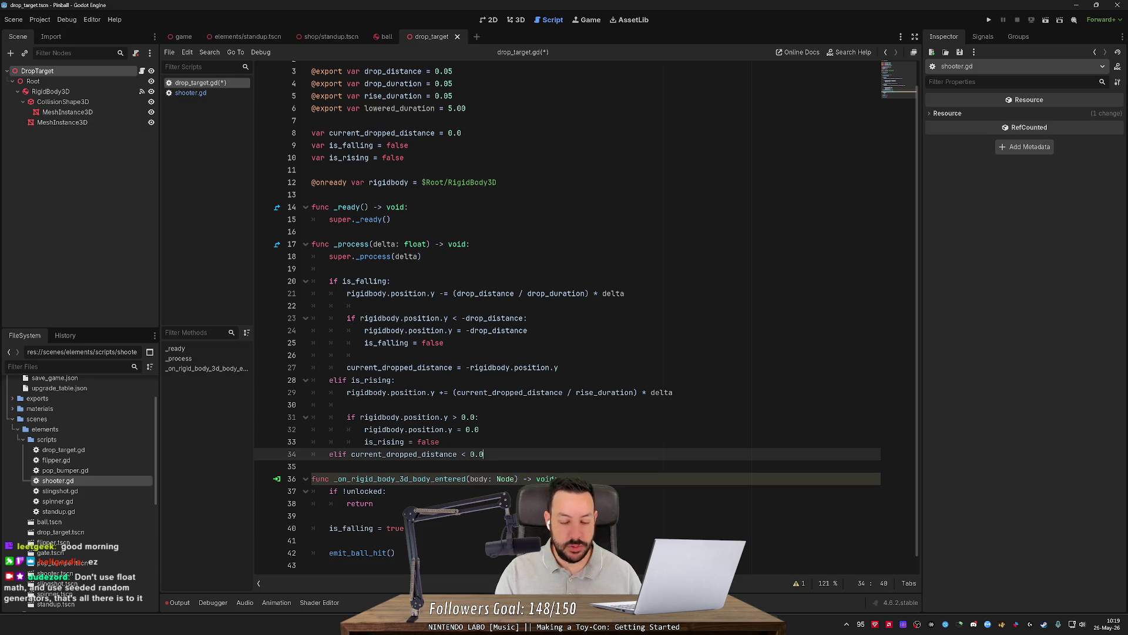
pyautogui.press('Return')
pyautogui.click(489, 454)
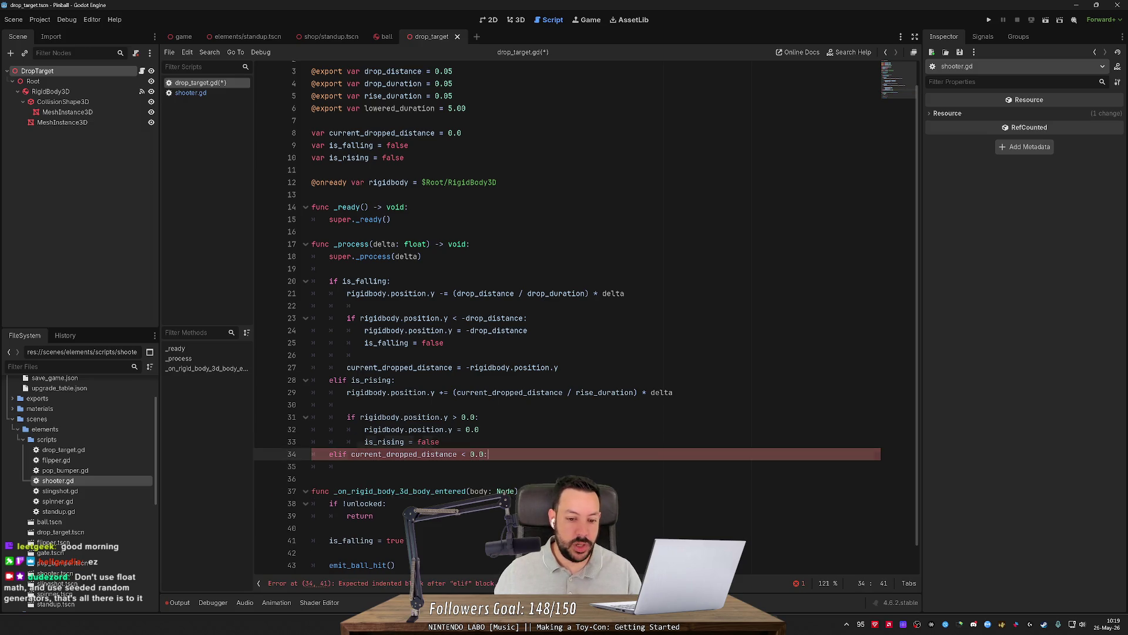
pyautogui.write('# we are')
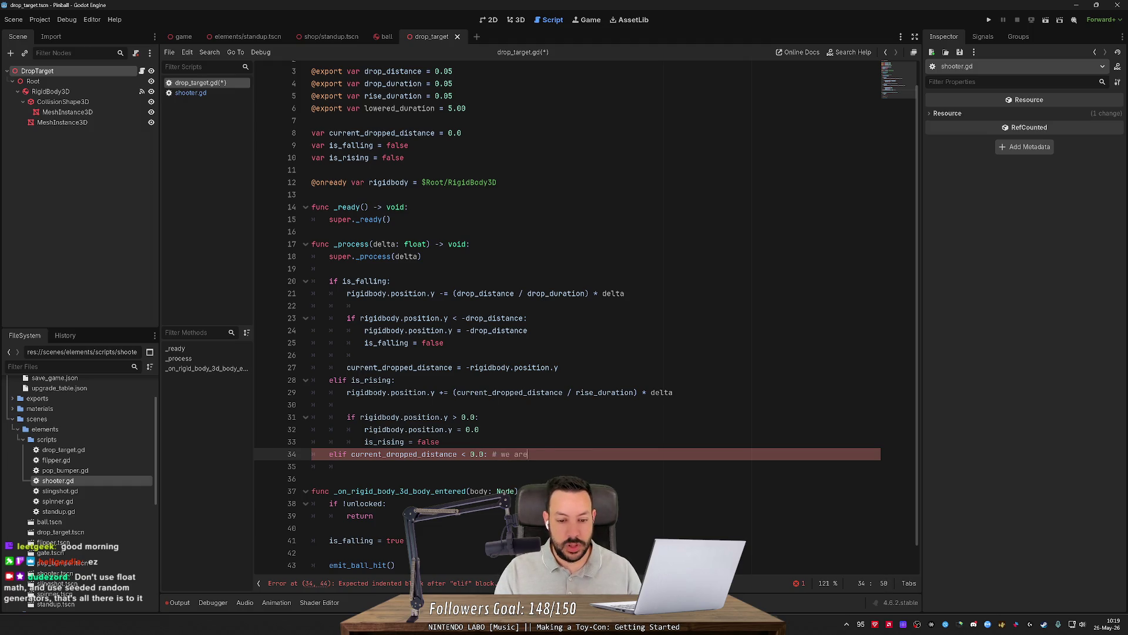
pyautogui.click(347, 466)
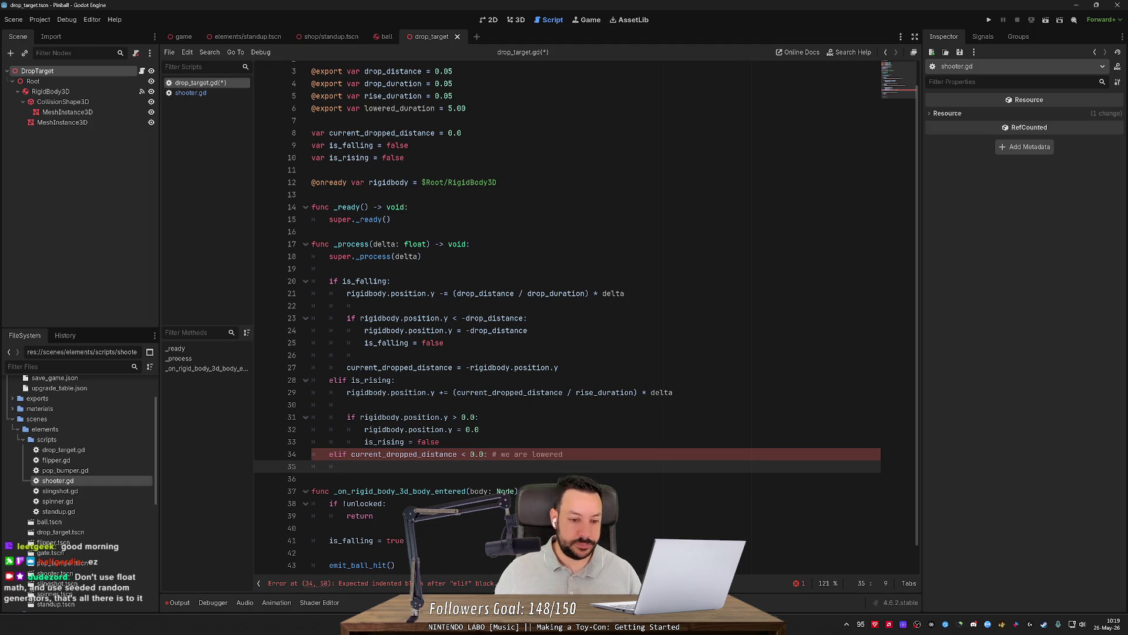
pyautogui.scroll(-1, 496, 369)
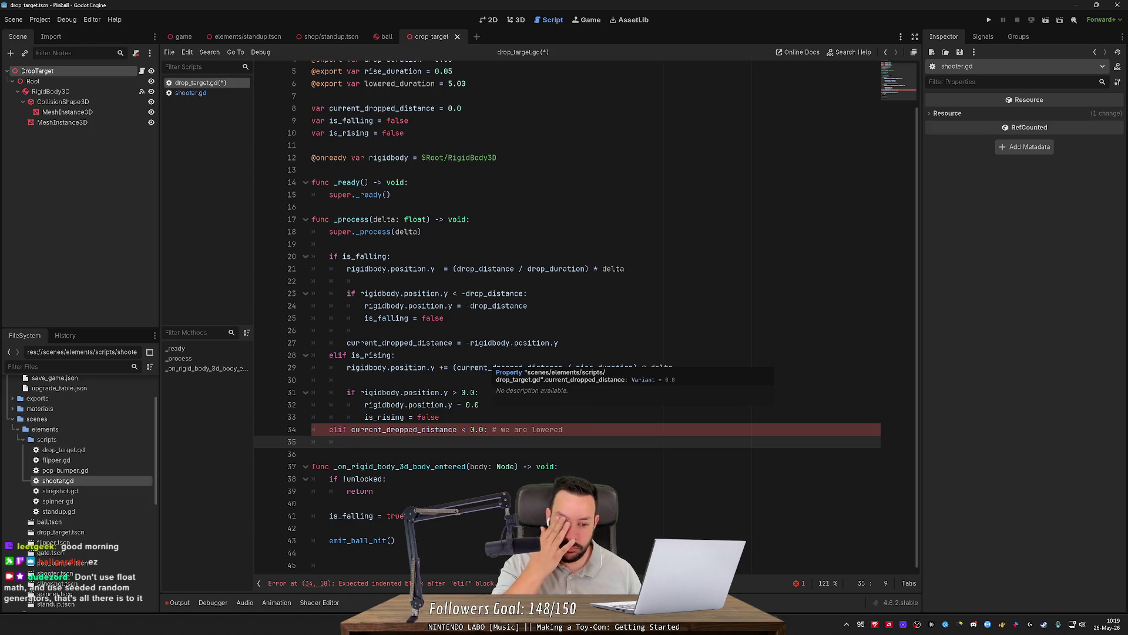
pyautogui.moveTo(442, 416); pyautogui.dragTo(563, 430)
pyautogui.press('BackSpace')
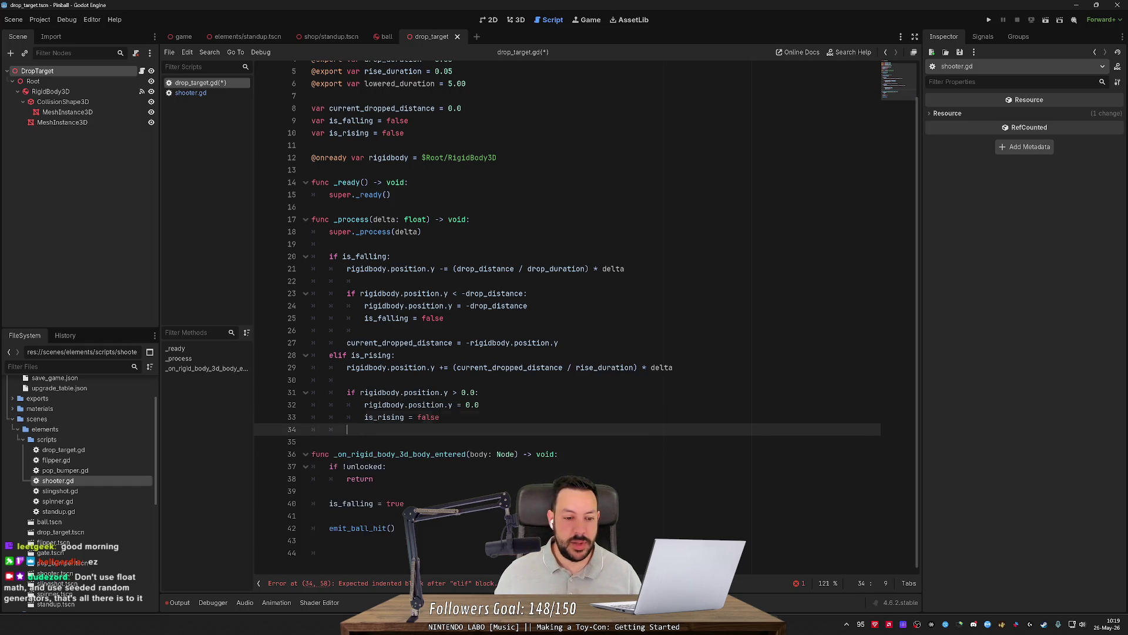
pyautogui.press('Delete')
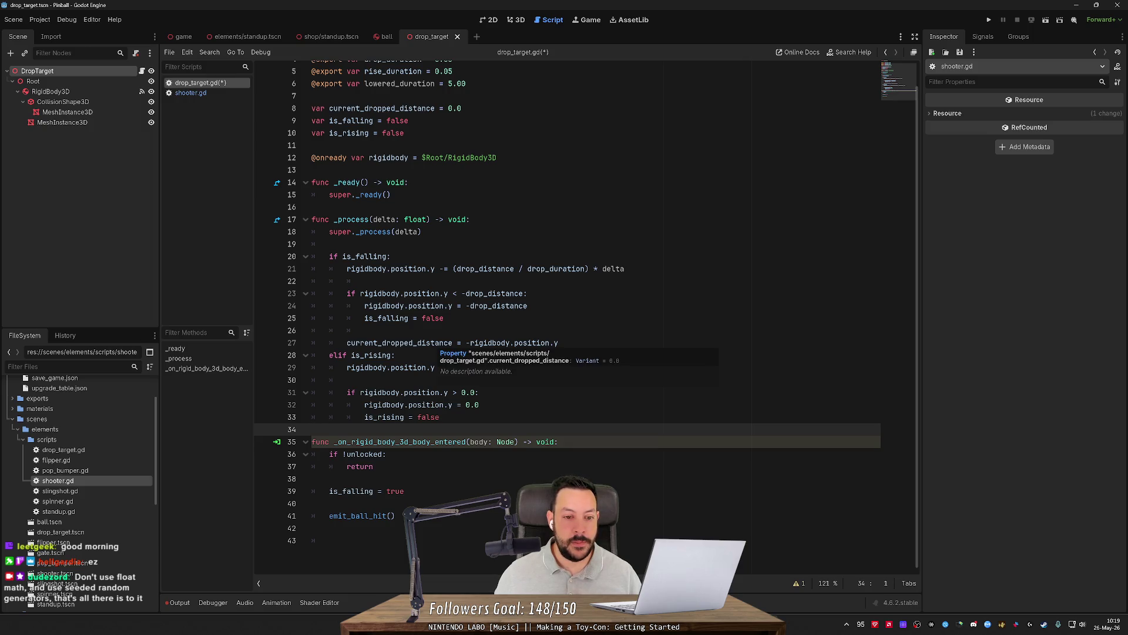
pyautogui.moveTo(444, 318); pyautogui.dragTo(365, 318)
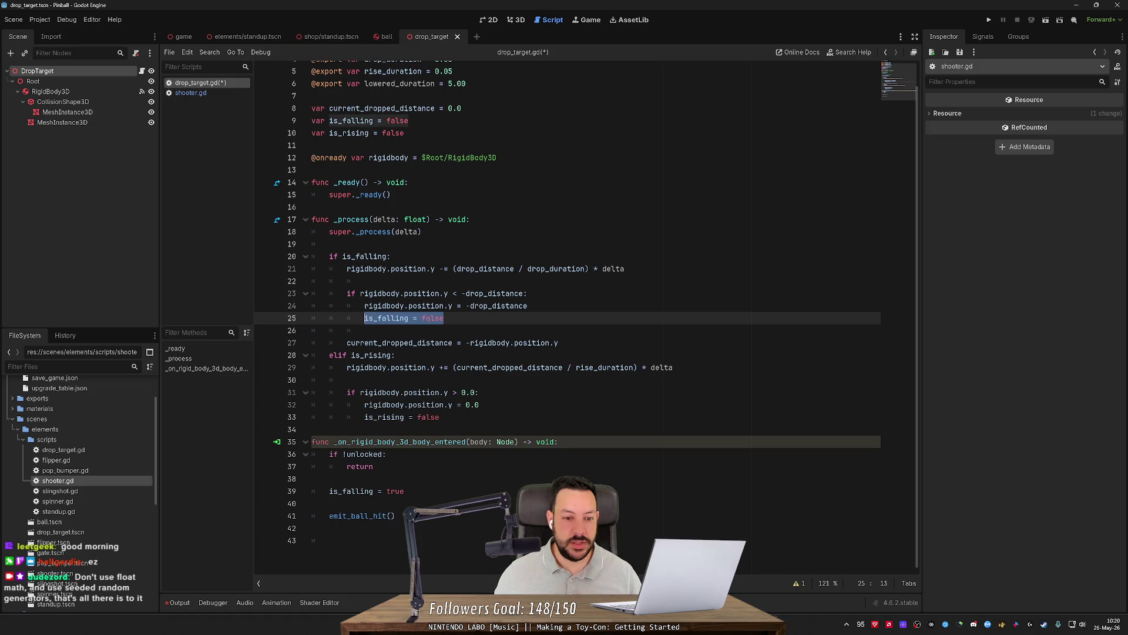
pyautogui.click(444, 318)
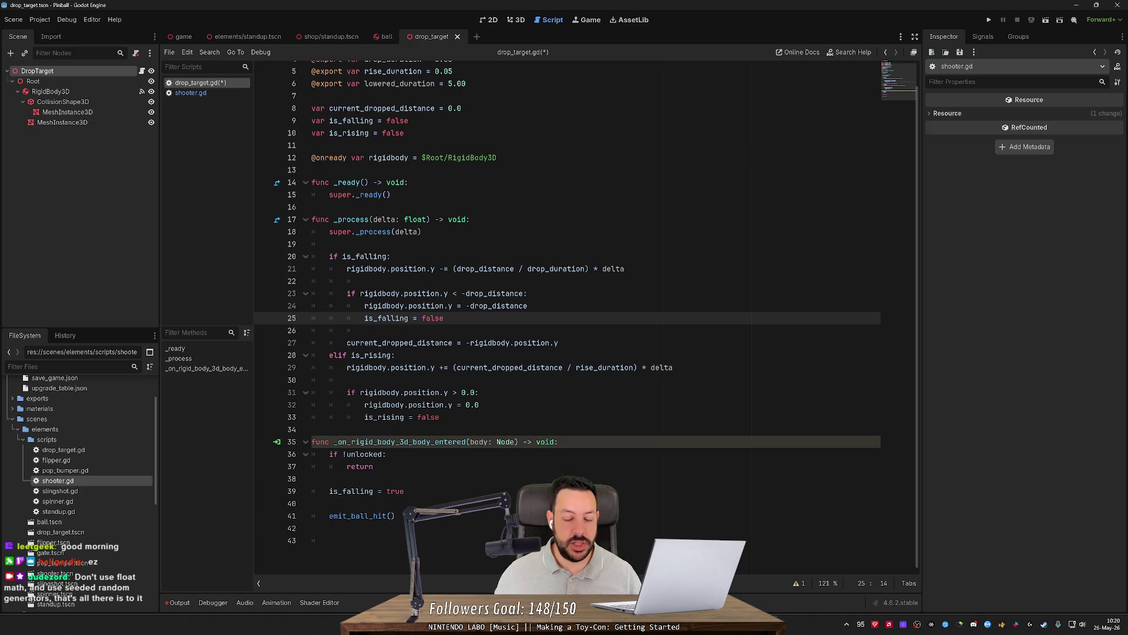
pyautogui.scroll(2, 586, 313)
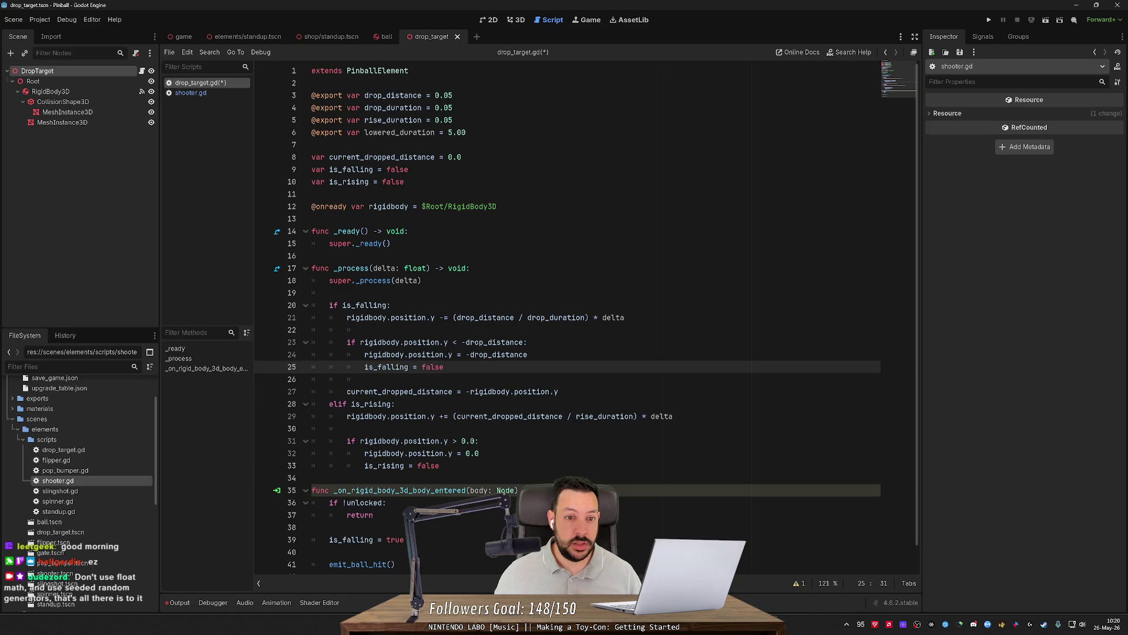
pyautogui.doubleClick(399, 132)
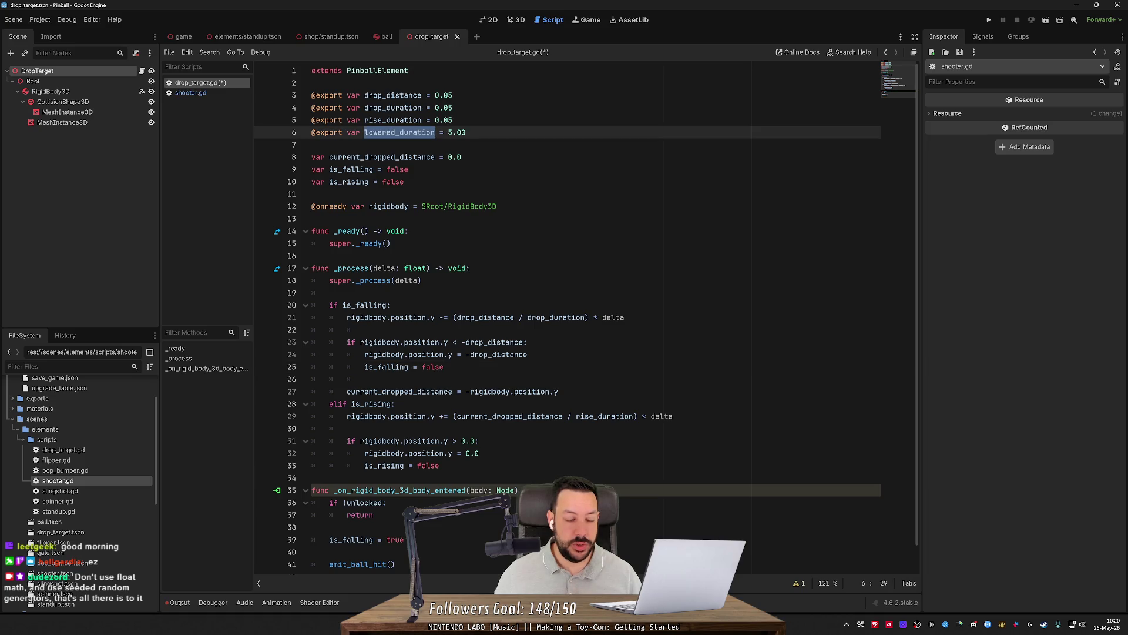
pyautogui.click(395, 132)
pyautogui.scroll(-1, 396, 132)
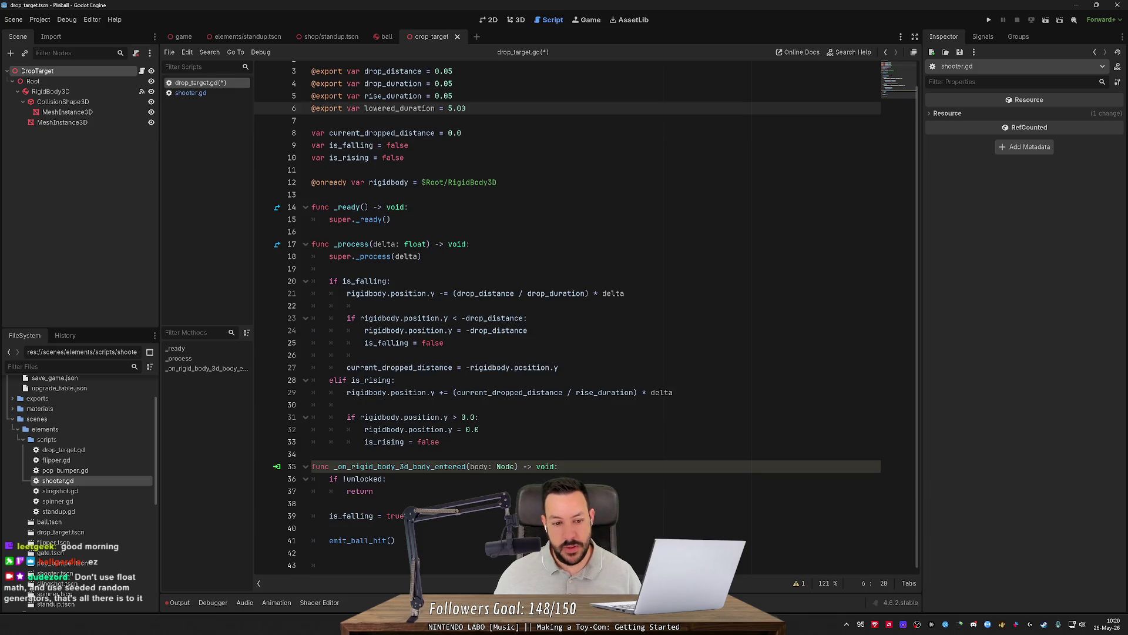
pyautogui.moveTo(312, 367)
pyautogui.mouseDown()
pyautogui.moveTo(399, 380)
pyautogui.moveTo(329, 380)
pyautogui.mouseUp()
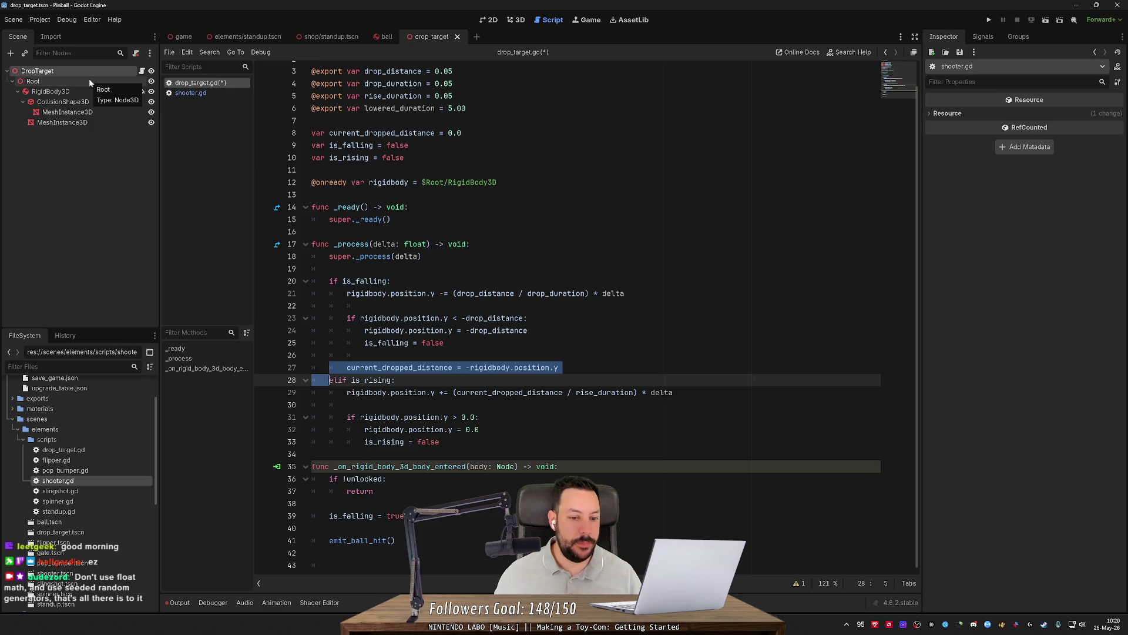
pyautogui.click(559, 368)
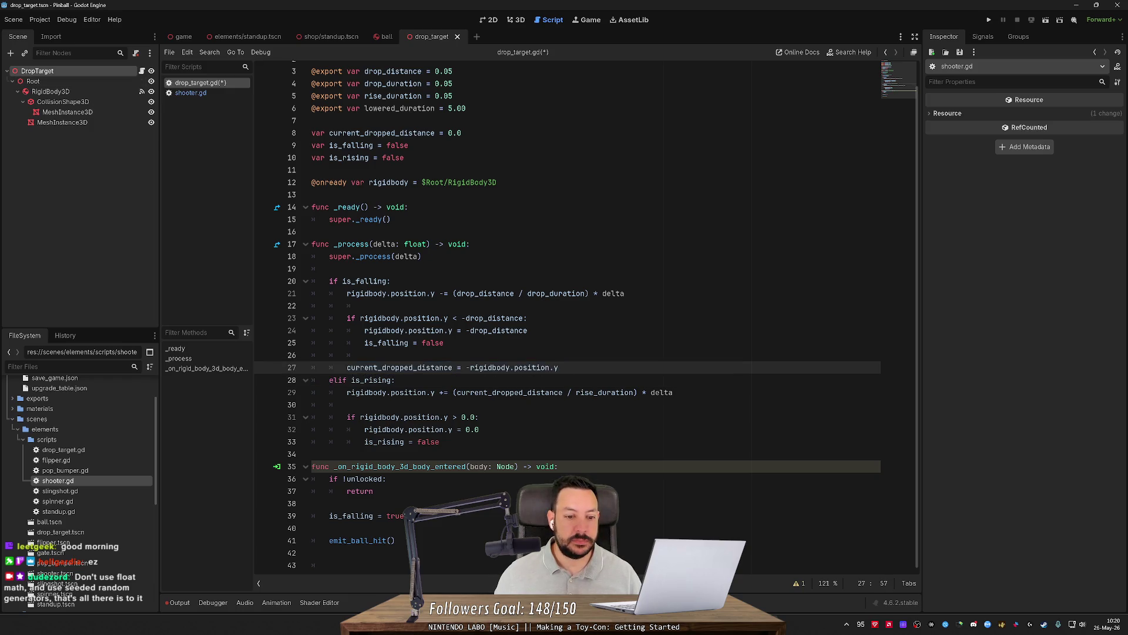
pyautogui.click(445, 343)
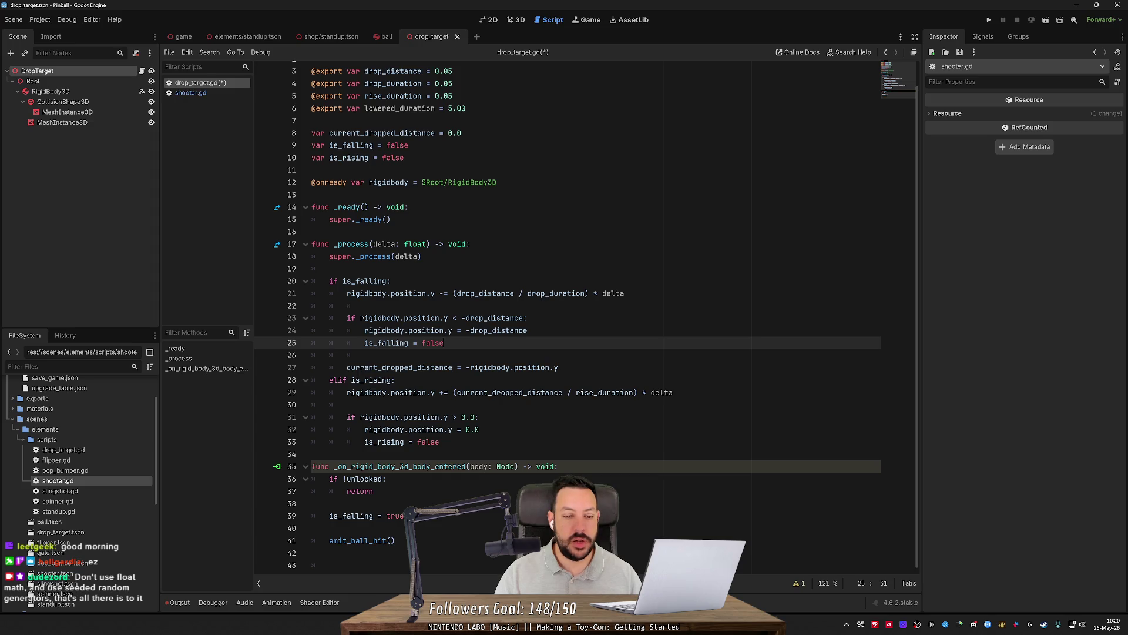
# Below is_falling = false, write get_tree().create_timer(lowered_duration, ) using autocomplete
pyautogui.press('Return')
pyautogui.write('get_tree')
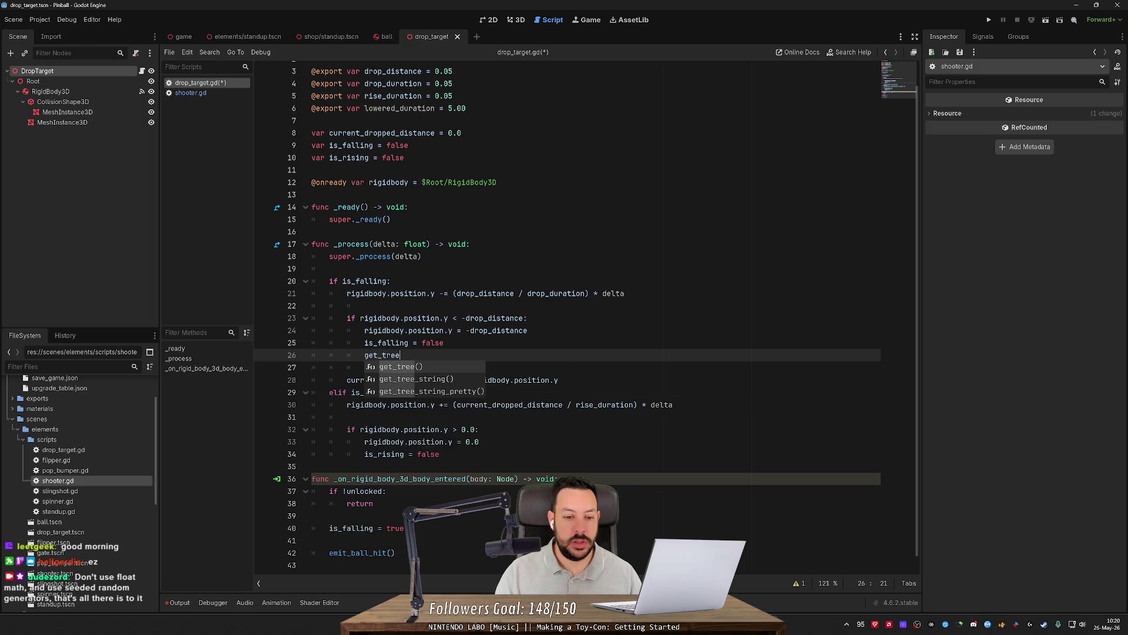
pyautogui.write('().create')
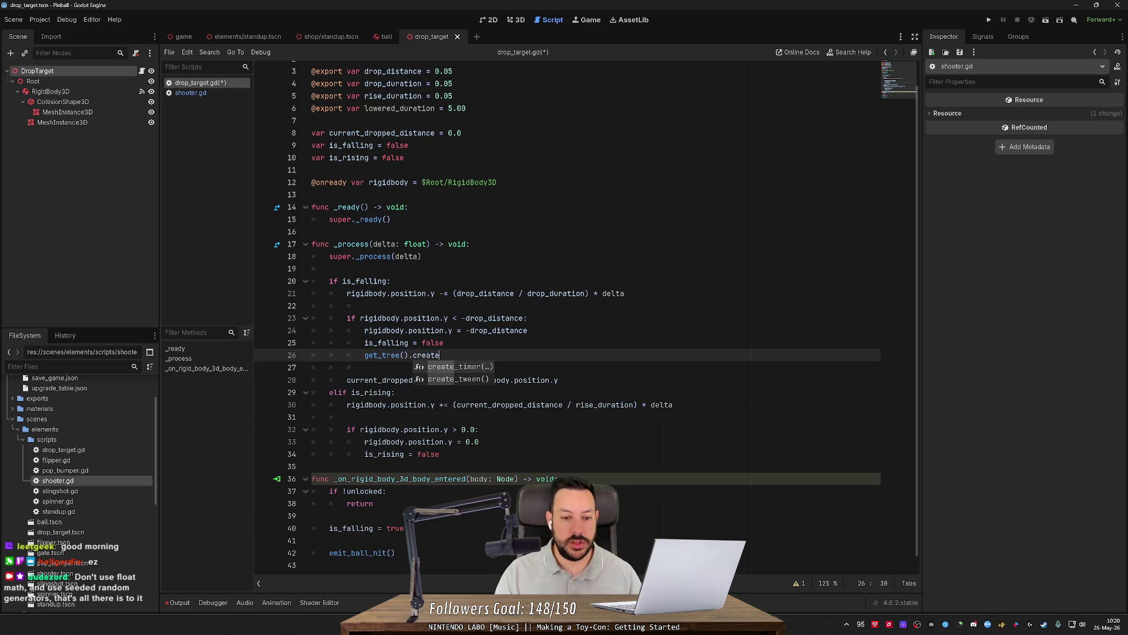
pyautogui.press('Return')
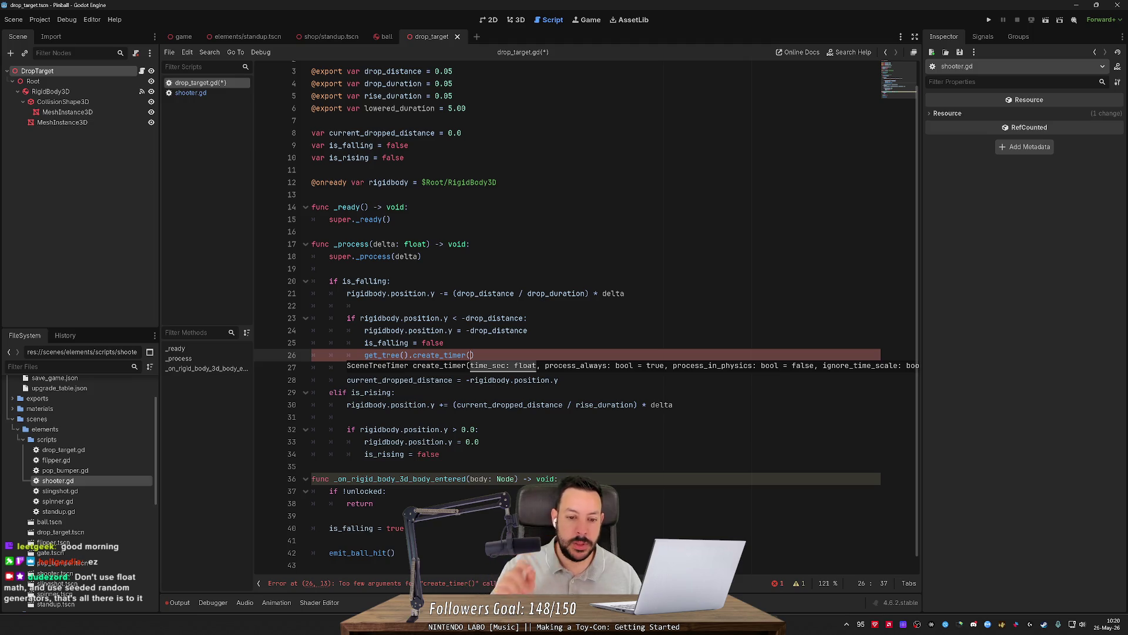
pyautogui.write('lowered')
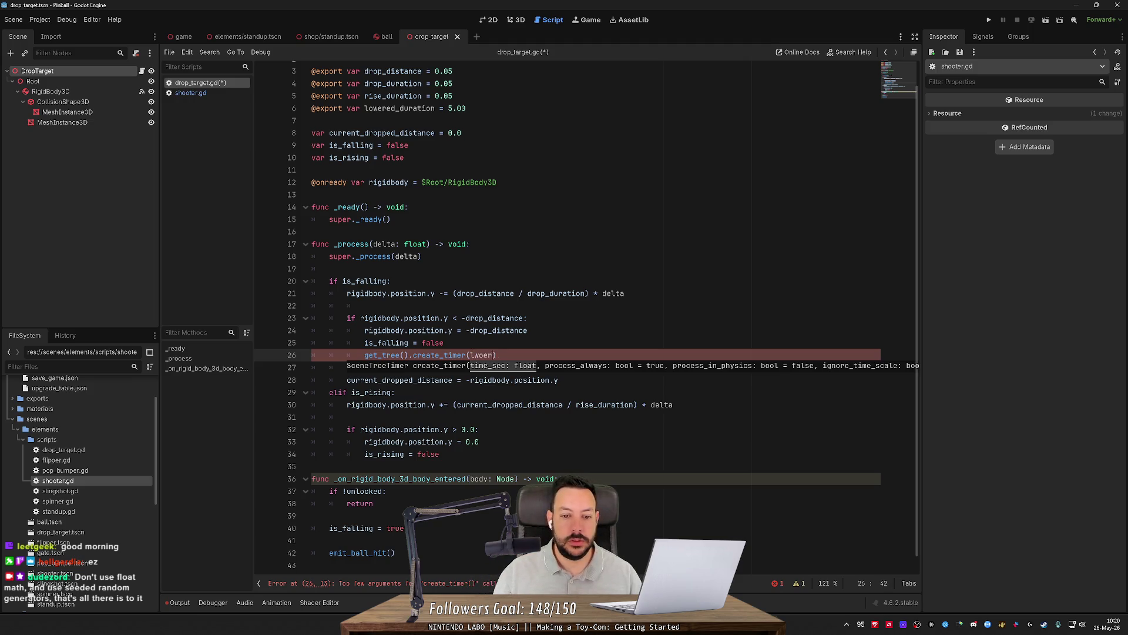
pyautogui.press('BackSpace')
pyautogui.press('BackSpace')
pyautogui.press('BackSpace')
pyautogui.write('ered')
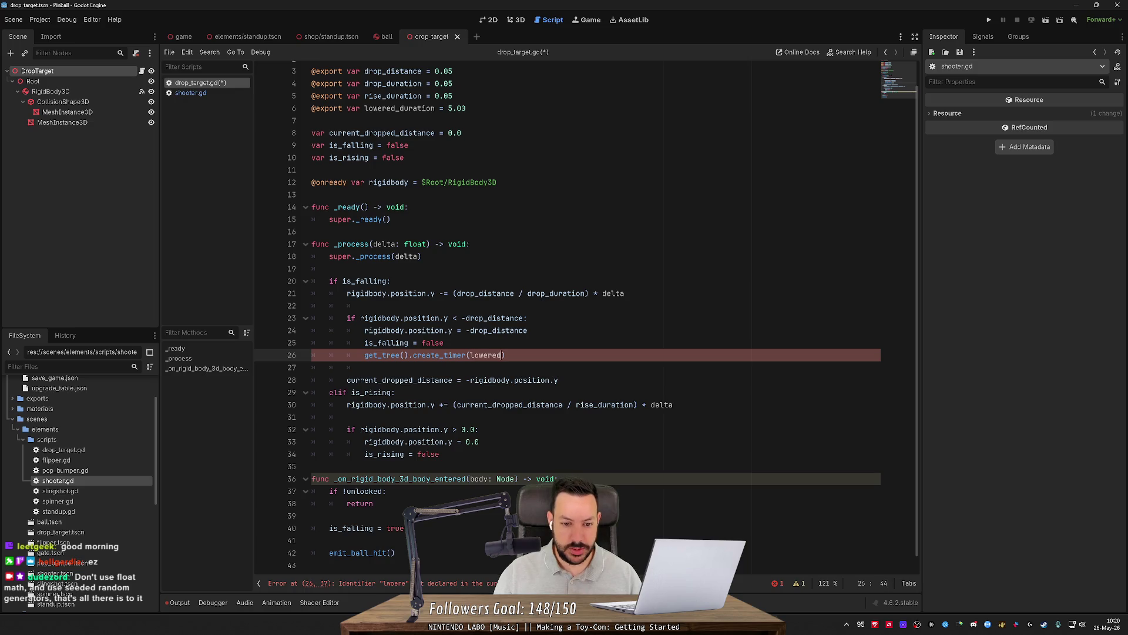
pyautogui.press('Return')
pyautogui.write(',')
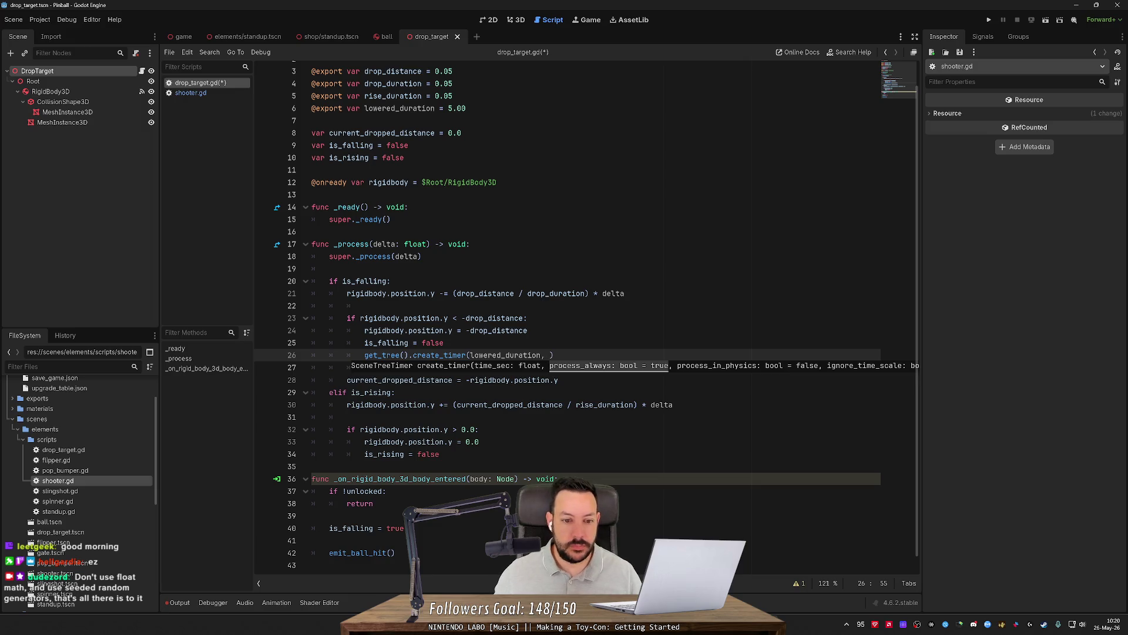
pyautogui.doubleClick(464, 355)
# Search the whole project with Find in Files for existing create_timer( calls
pyautogui.hotkey('shift', 'Right')
pyautogui.hotkey('ctrl', 'shift', 'f')
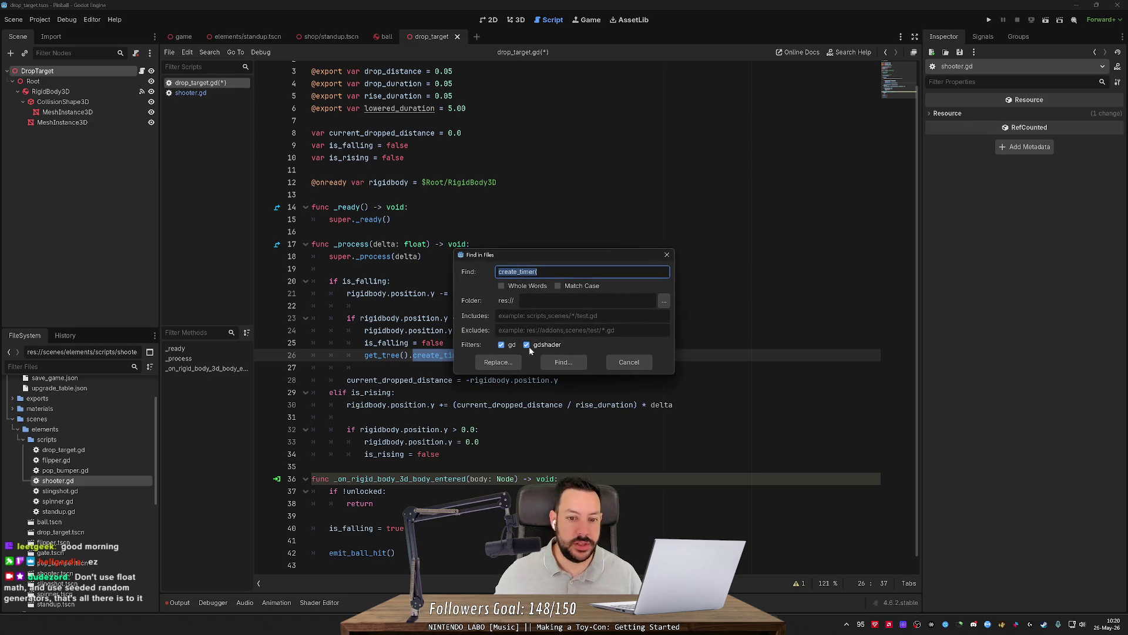
pyautogui.press('Return')
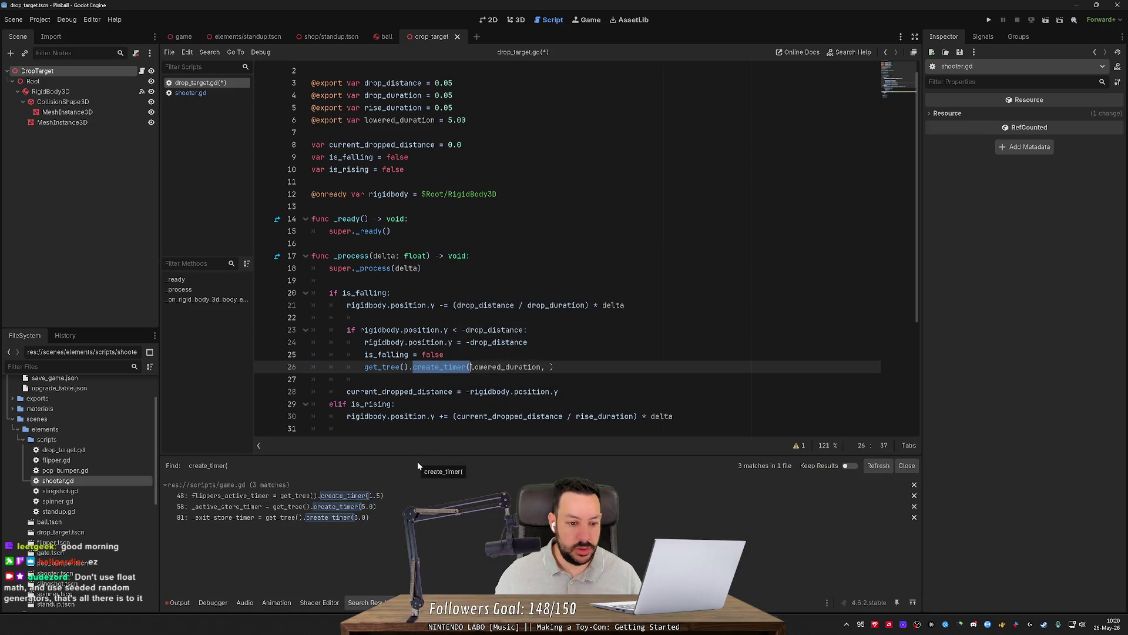
# Drop the trailing comma and assign the call as lowered_timer = get_tree().create_timer(lowered_duration)
pyautogui.click(551, 366)
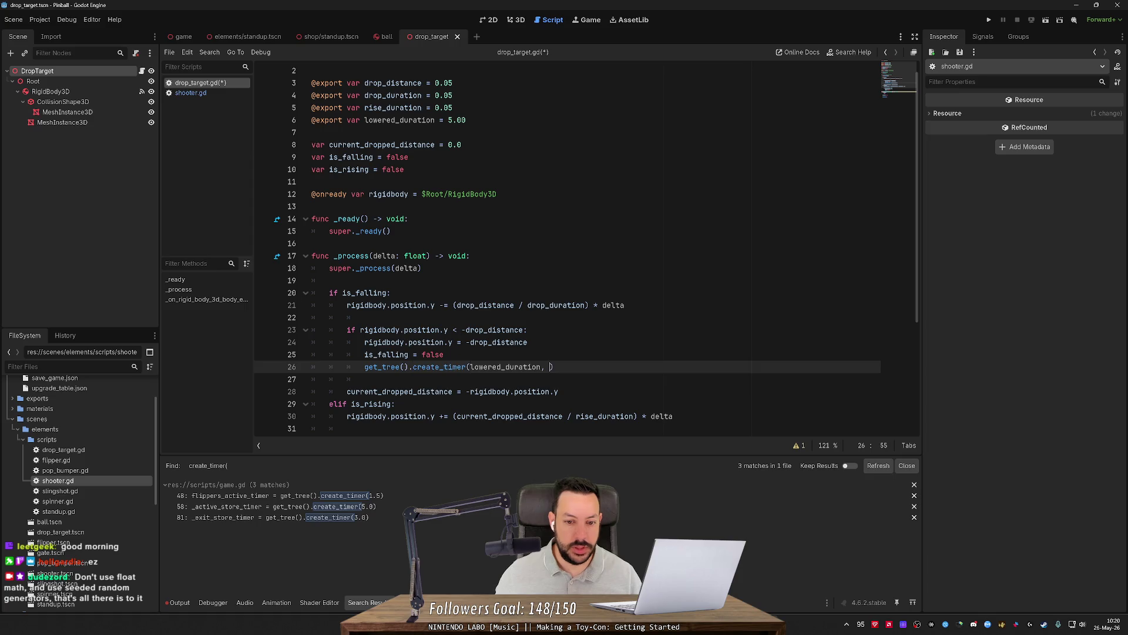
pyautogui.press('BackSpace')
pyautogui.press('BackSpace')
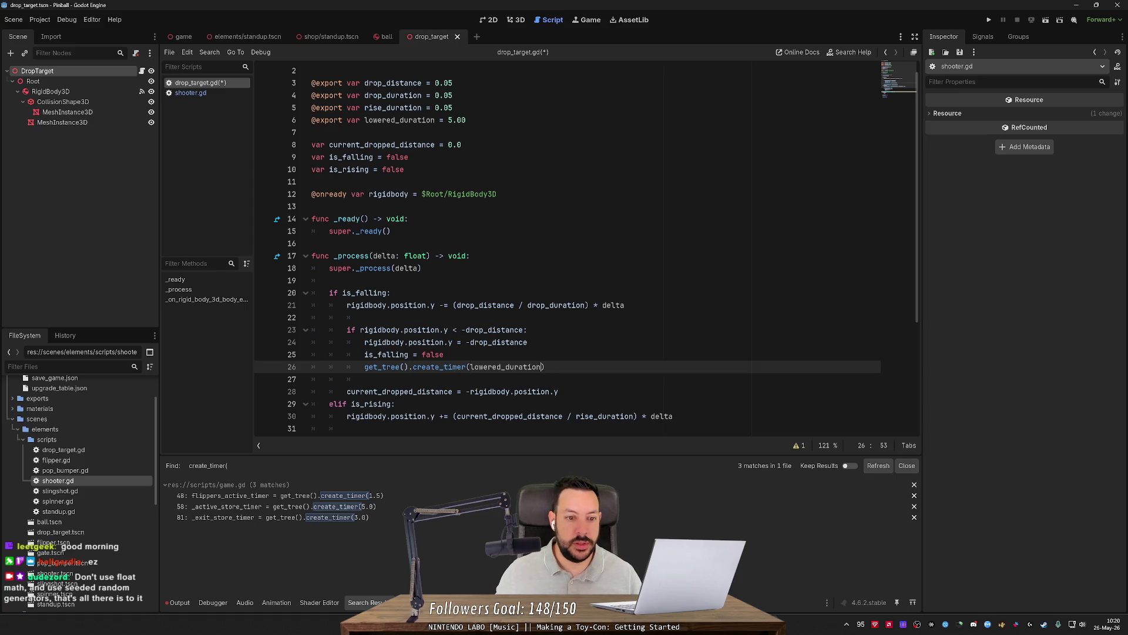
pyautogui.scroll(-1, 586, 247)
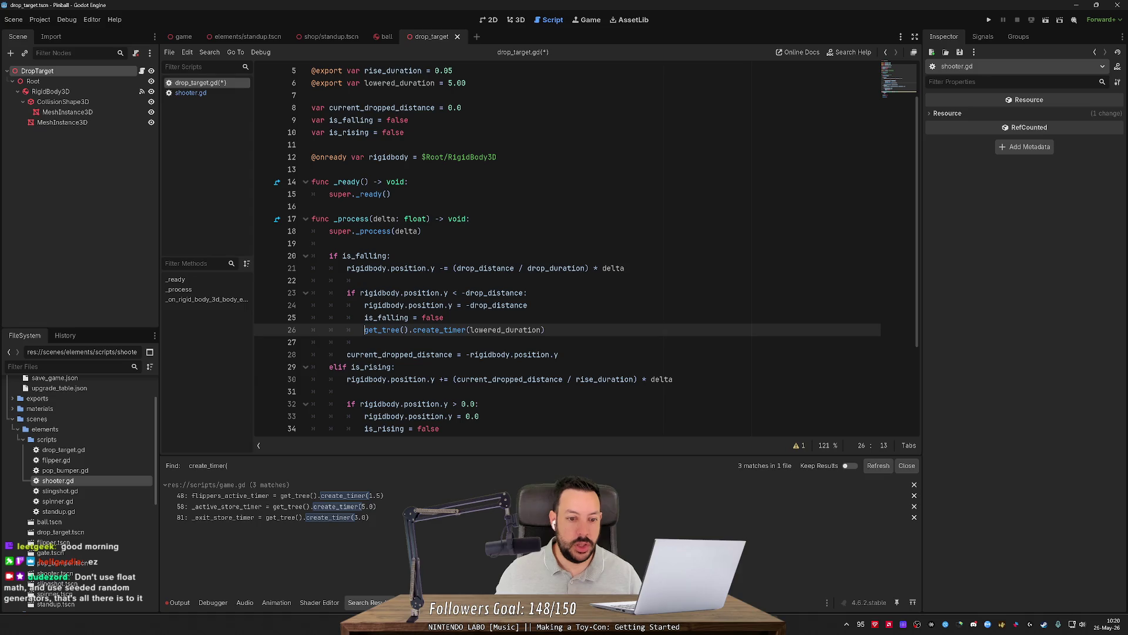
pyautogui.write('lowered_timer =')
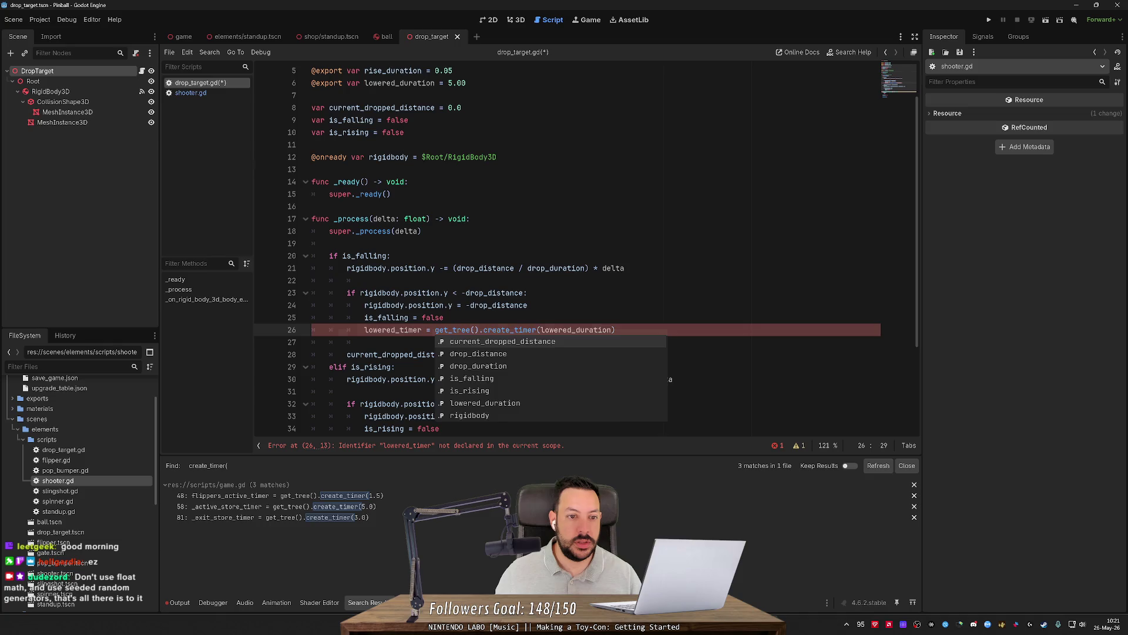
# Insert a new line 11 declaring var lowered_timer = null
pyautogui.click(312, 169)
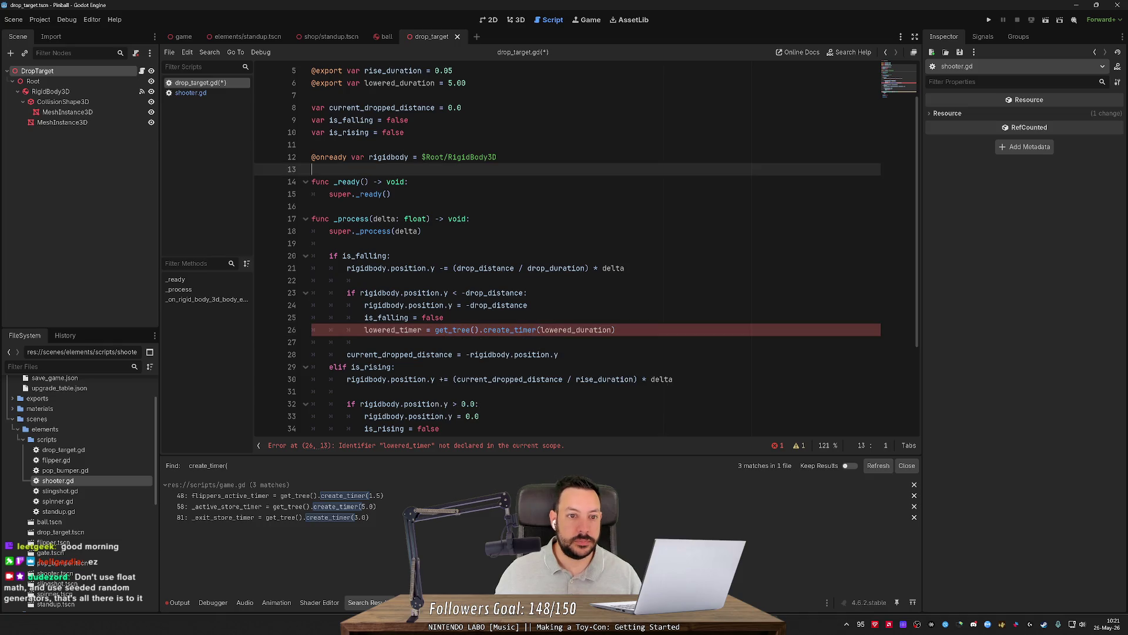
pyautogui.click(312, 144)
pyautogui.press('Return')
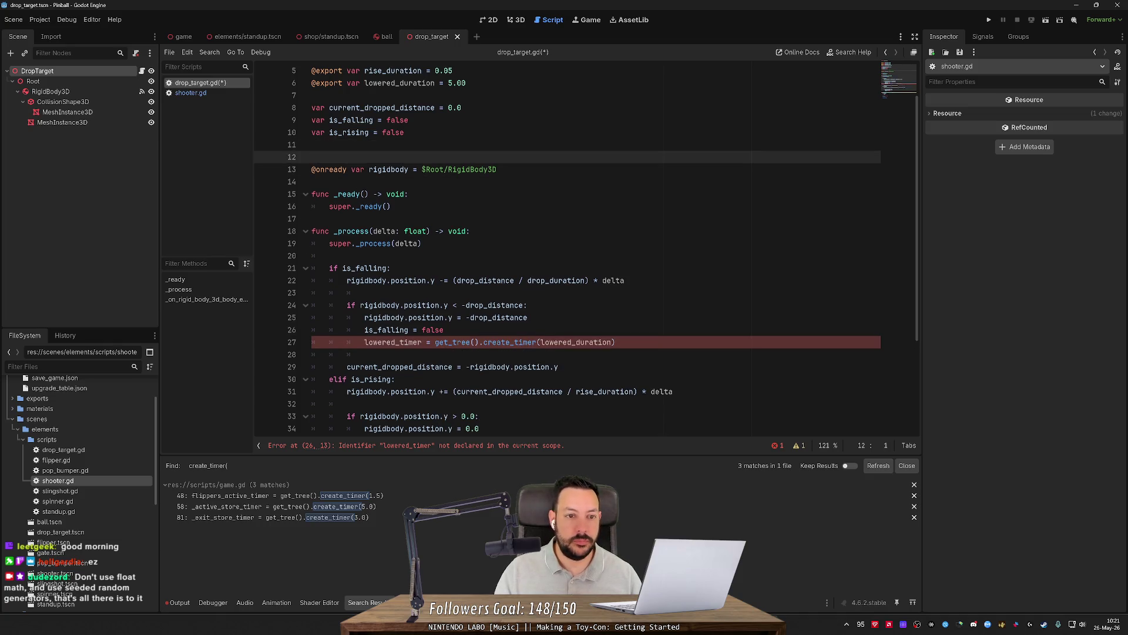
pyautogui.click(312, 145)
pyautogui.write('var lowered_')
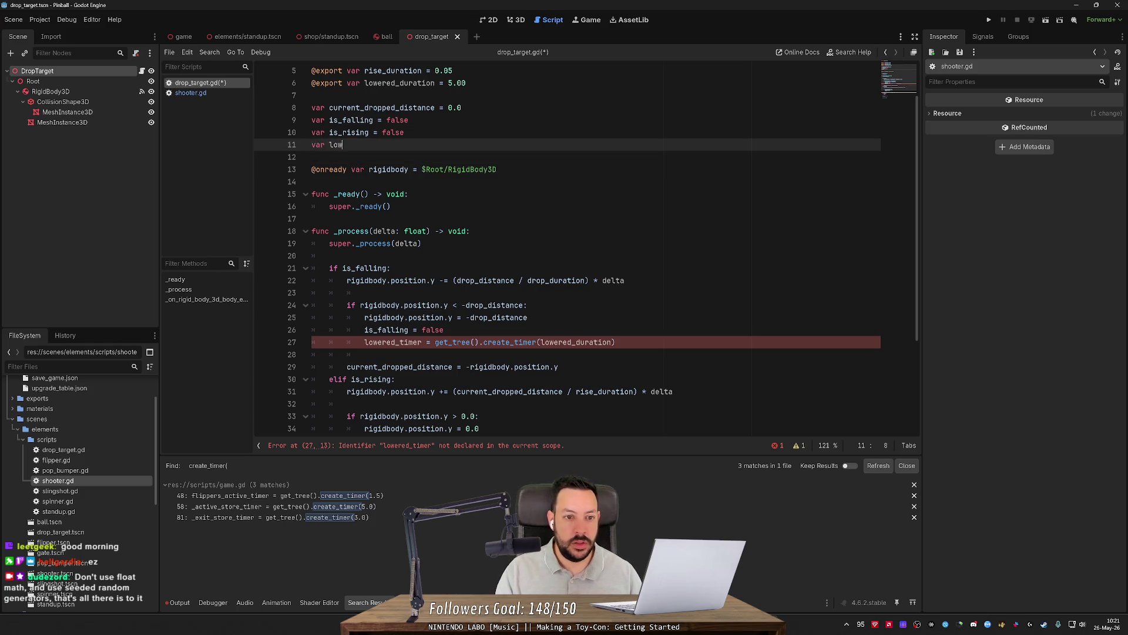
pyautogui.write('timer ')
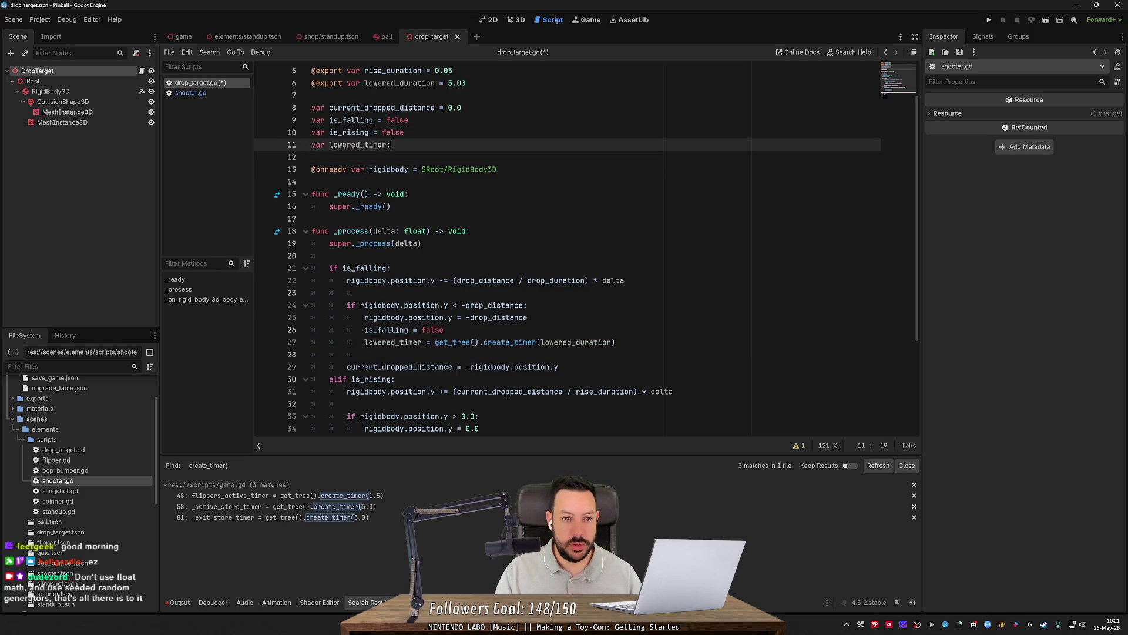
pyautogui.write('= null')
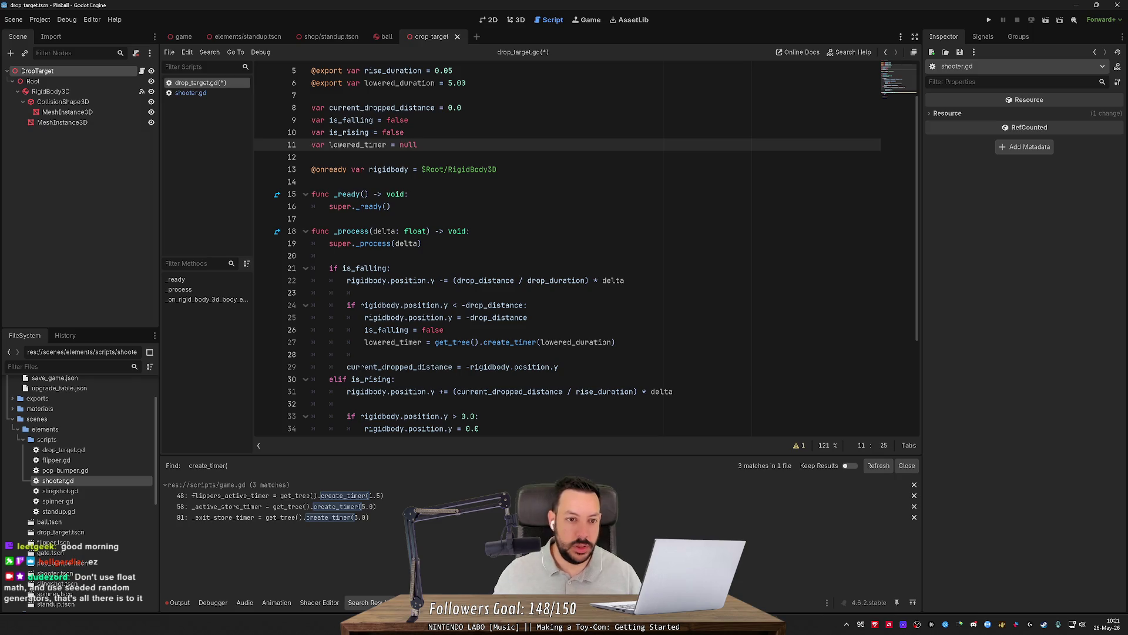
# Below the create_timer call, start a new line reading lowered_timer
pyautogui.doubleClick(357, 145)
pyautogui.press('F3')
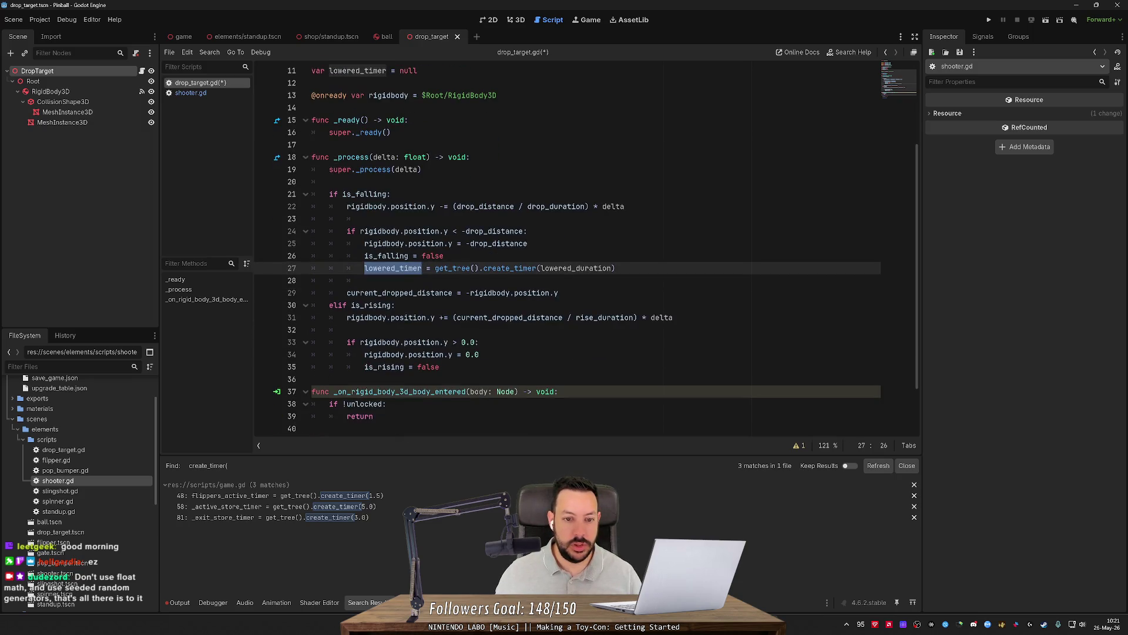
pyautogui.press('End')
pyautogui.press('Return')
pyautogui.write('lowered')
pyautogui.press('Escape')
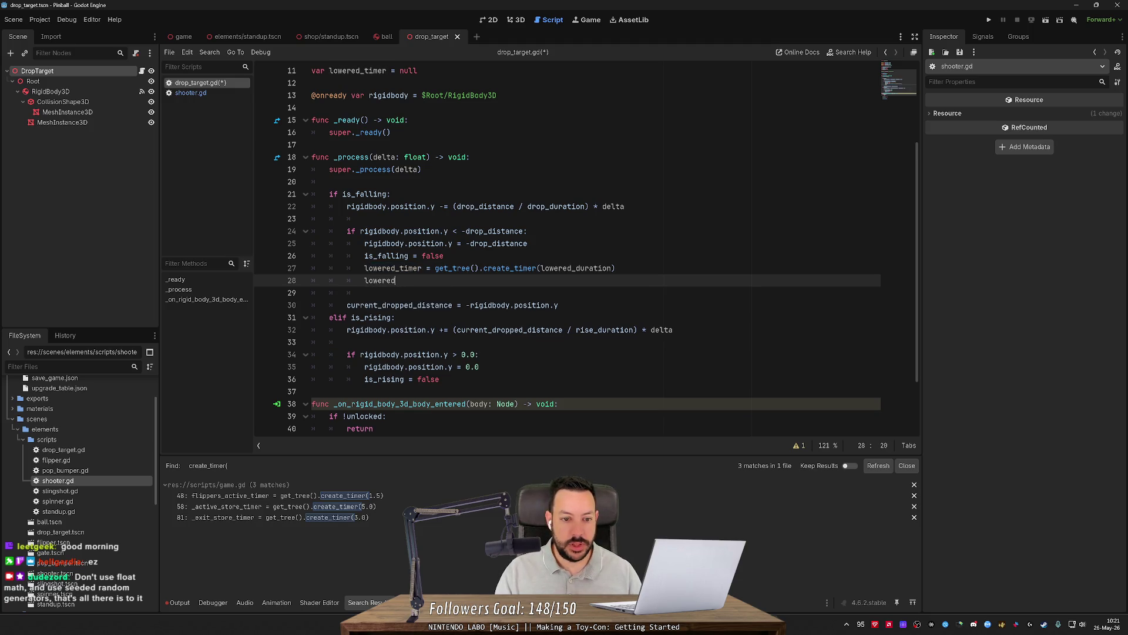
pyautogui.write('timer.')
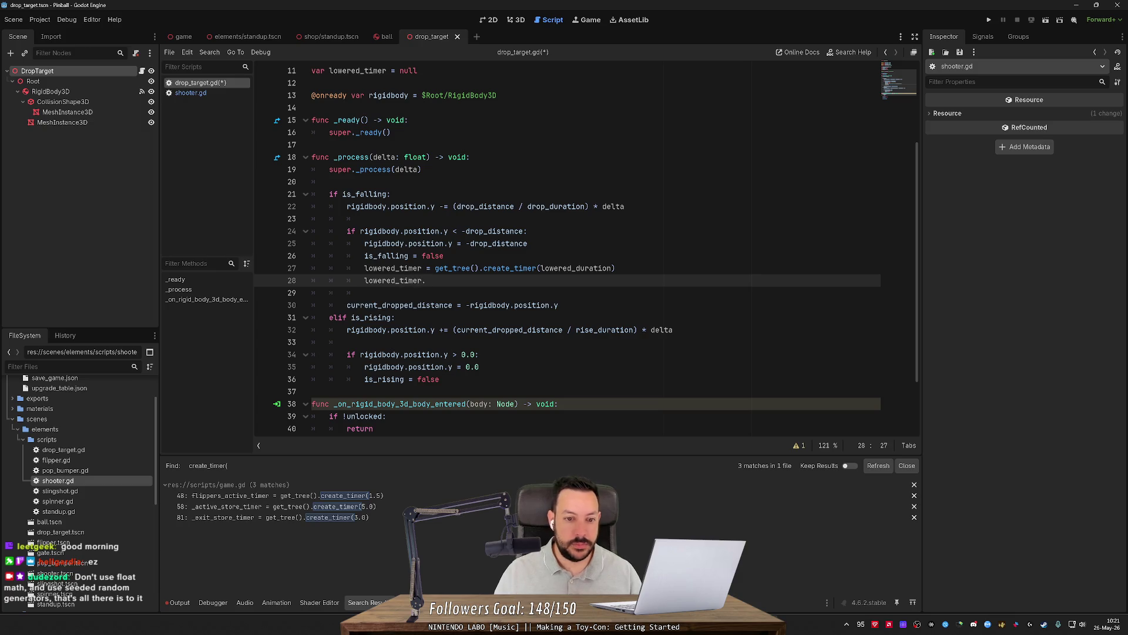
# Type the declaration as var lowered_timer: SceneTreeTimer = null
pyautogui.scroll(2, 587, 252)
pyautogui.click(392, 144)
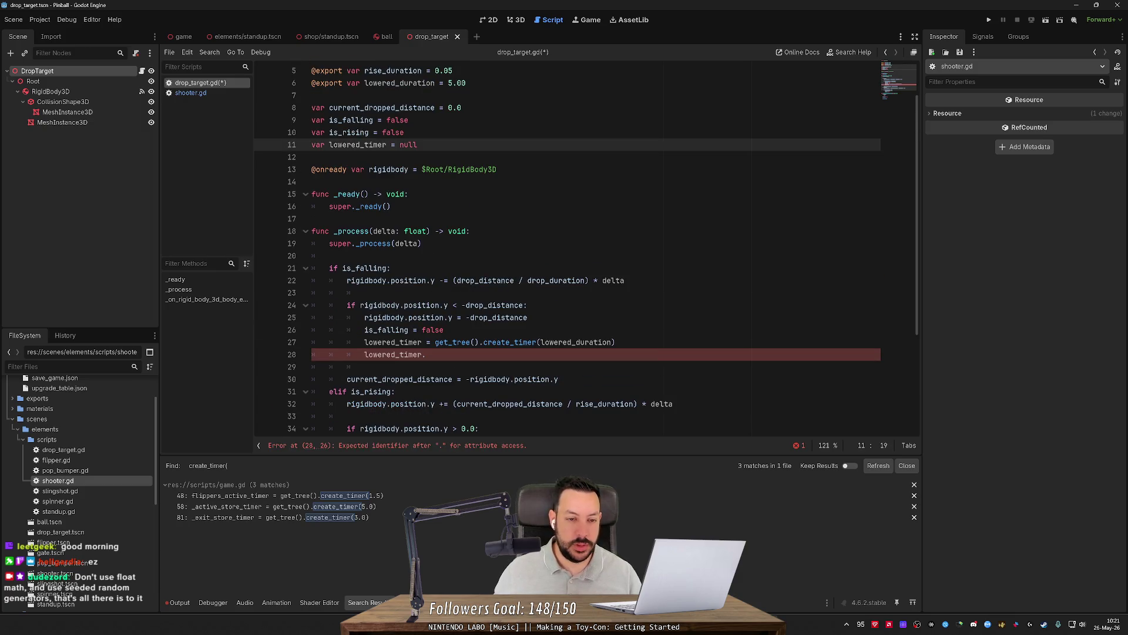
pyautogui.write(': SceneTimer')
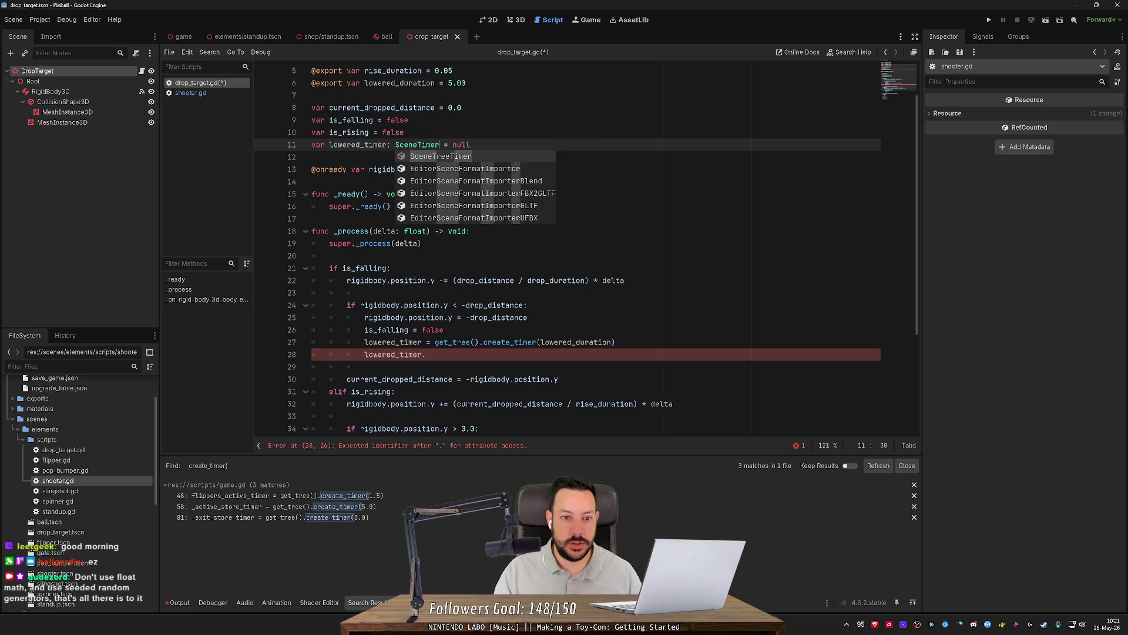
pyautogui.press('Return')
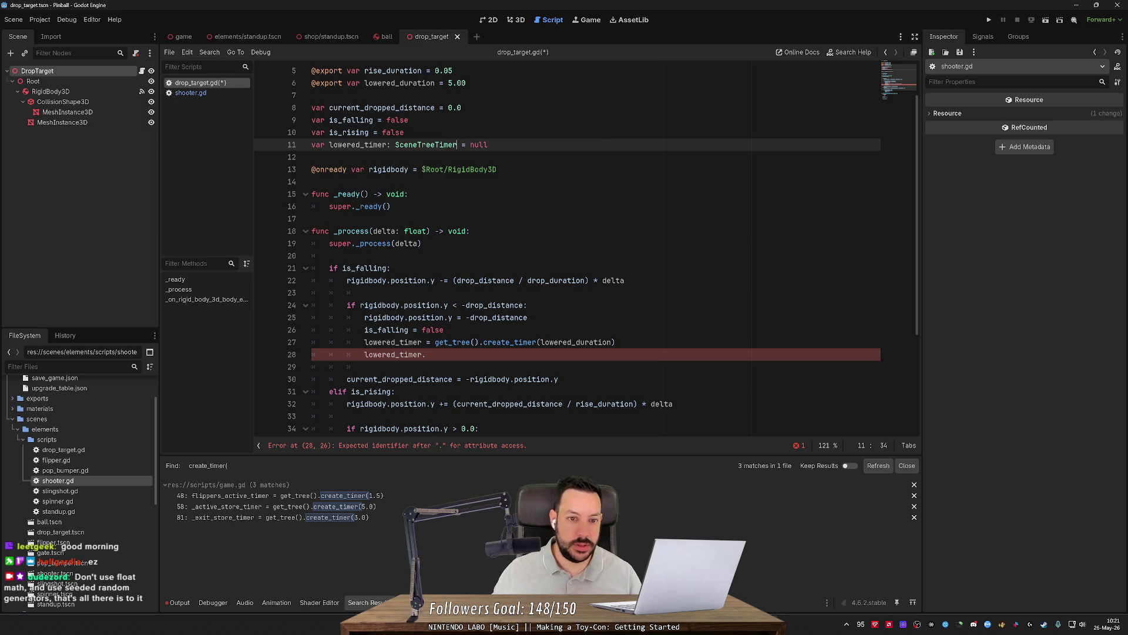
pyautogui.doubleClick(352, 145)
pyautogui.click(427, 354)
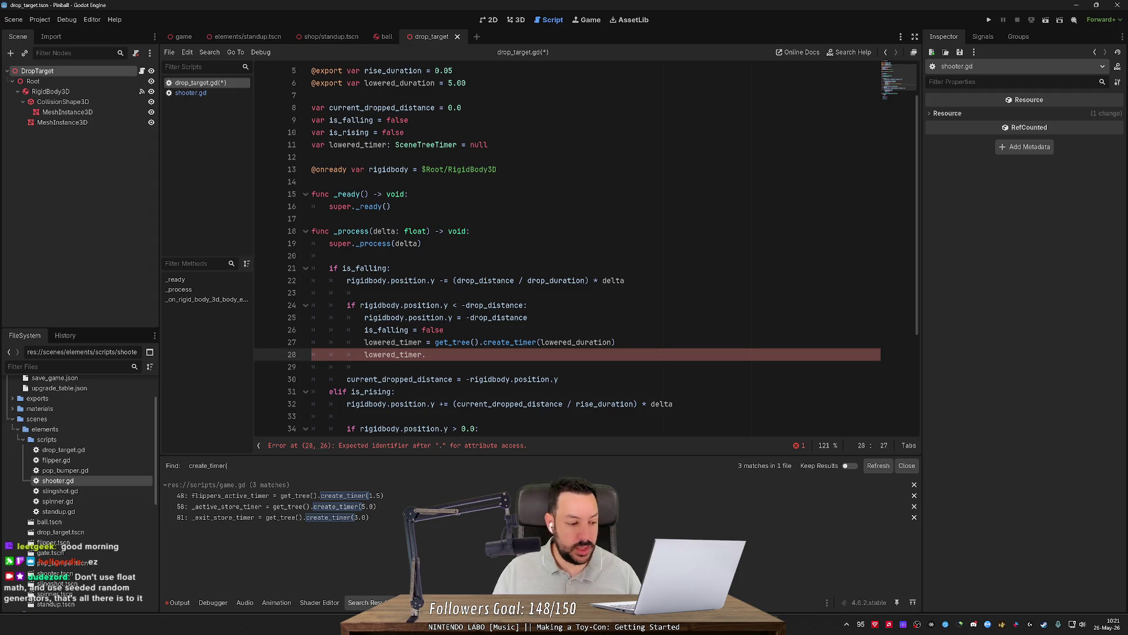
# Complete line 28 as lowered_timer.timeout.connect(on_lowered_timer_finished)
pyautogui.write('.')
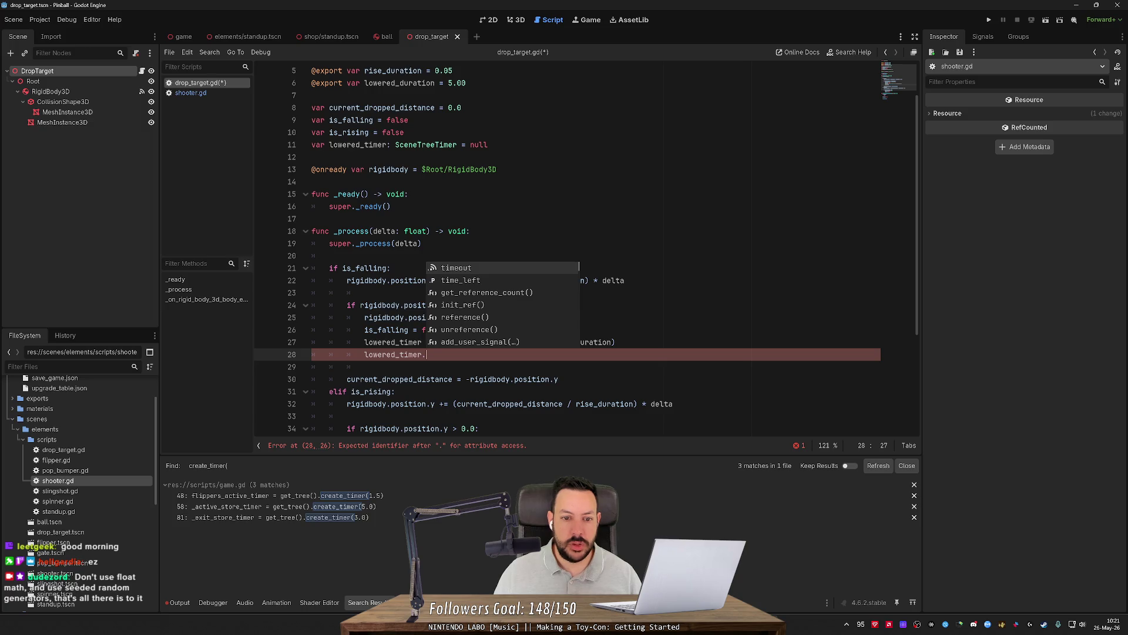
pyautogui.press('Return')
pyautogui.write('.connec')
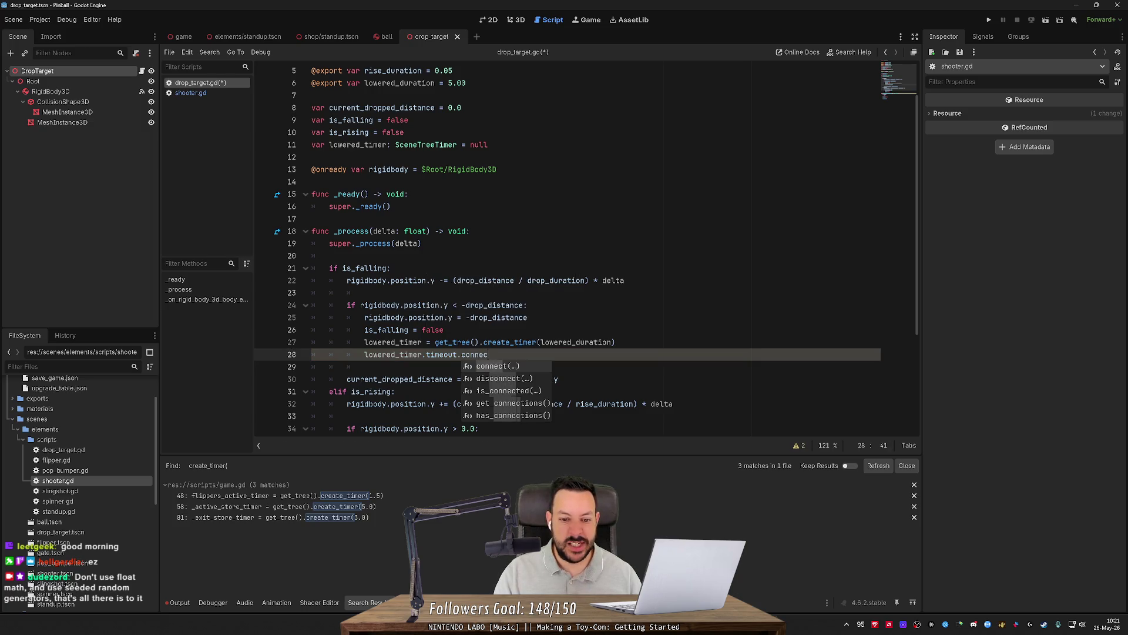
pyautogui.write('t')
pyautogui.press('Return')
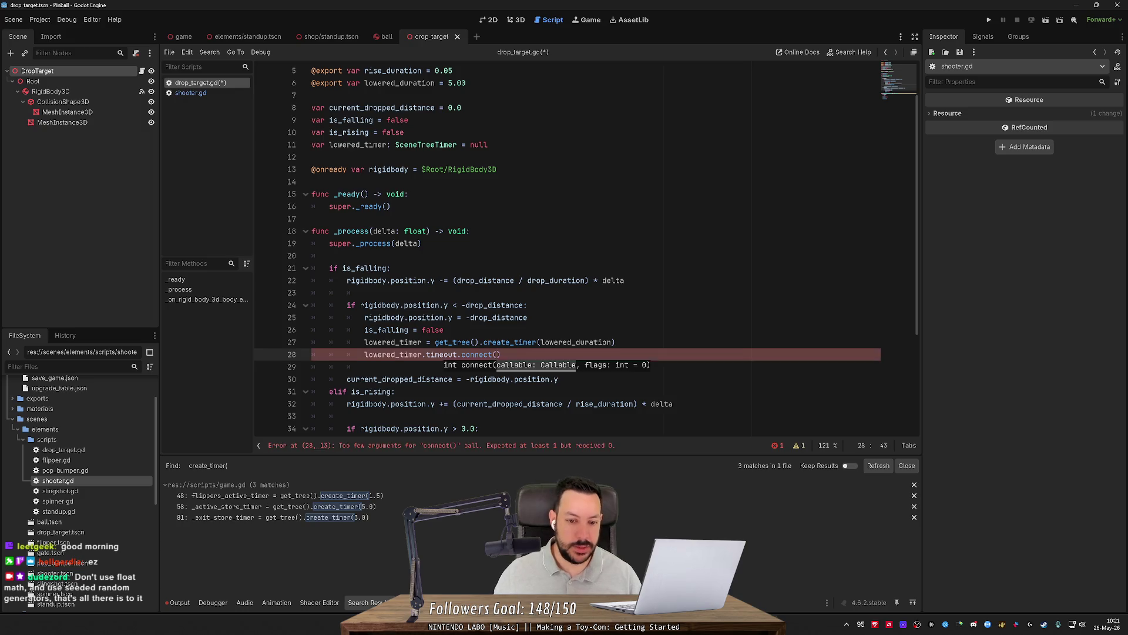
pyautogui.scroll(-4, 498, 351)
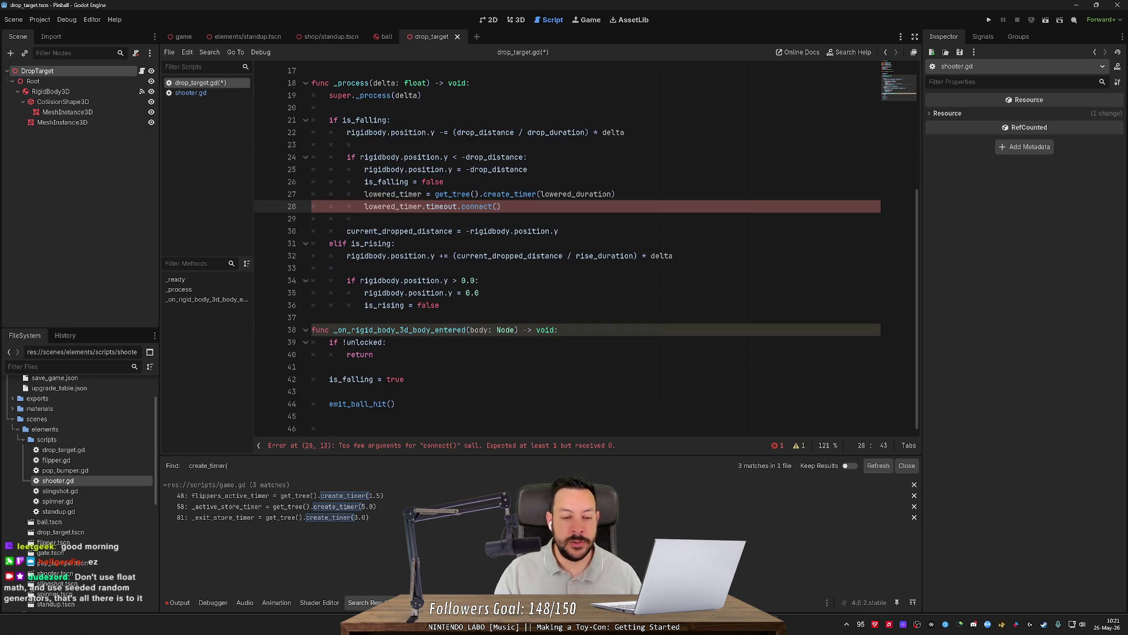
pyautogui.write('on_lowered')
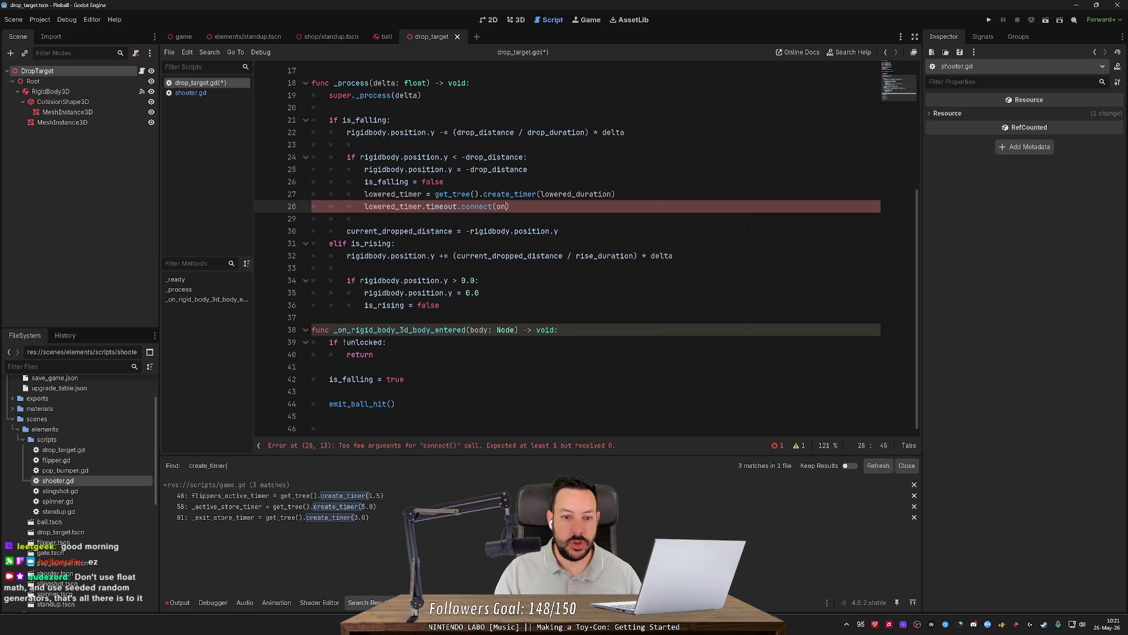
pyautogui.write('_timer_finished')
pyautogui.press('End')
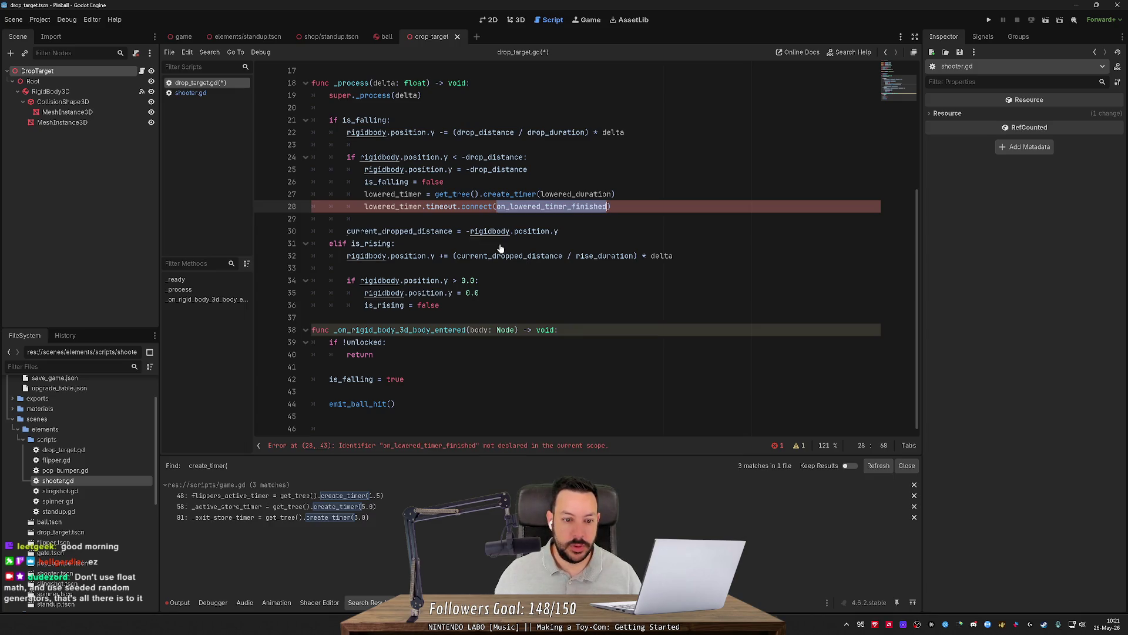
# Add a new empty line at the end of the script
pyautogui.click(395, 404)
pyautogui.press('Down')
pyautogui.press('Return')
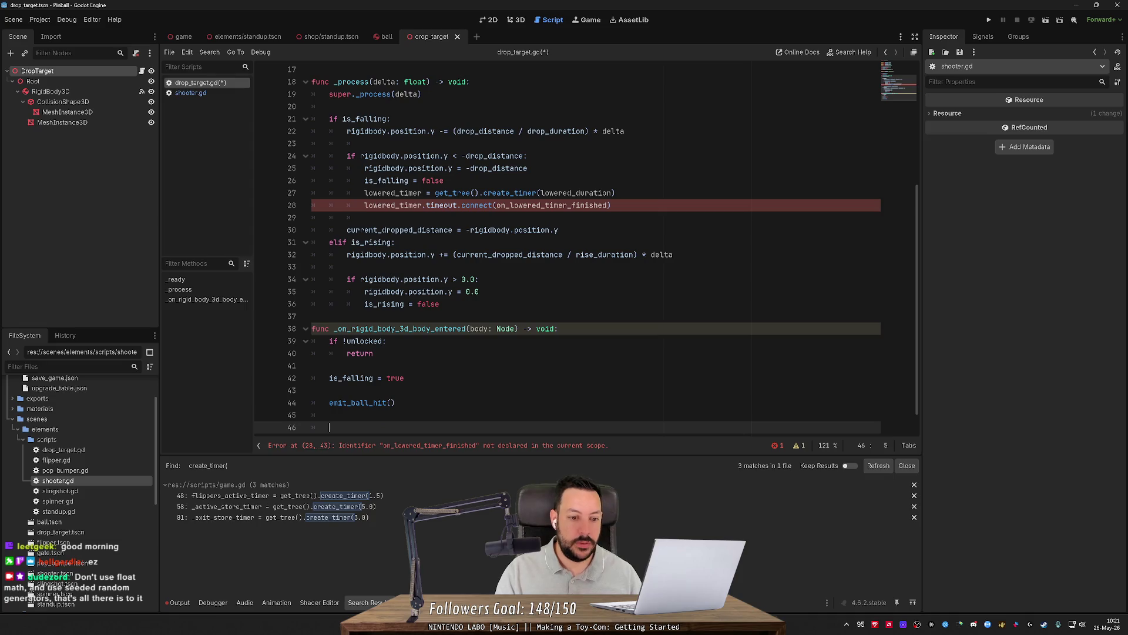
# Write the _on_lowered_timer_finished() -> void: header with is_rising = true as its first line
pyautogui.write('un _on_lowered_timer_finished')
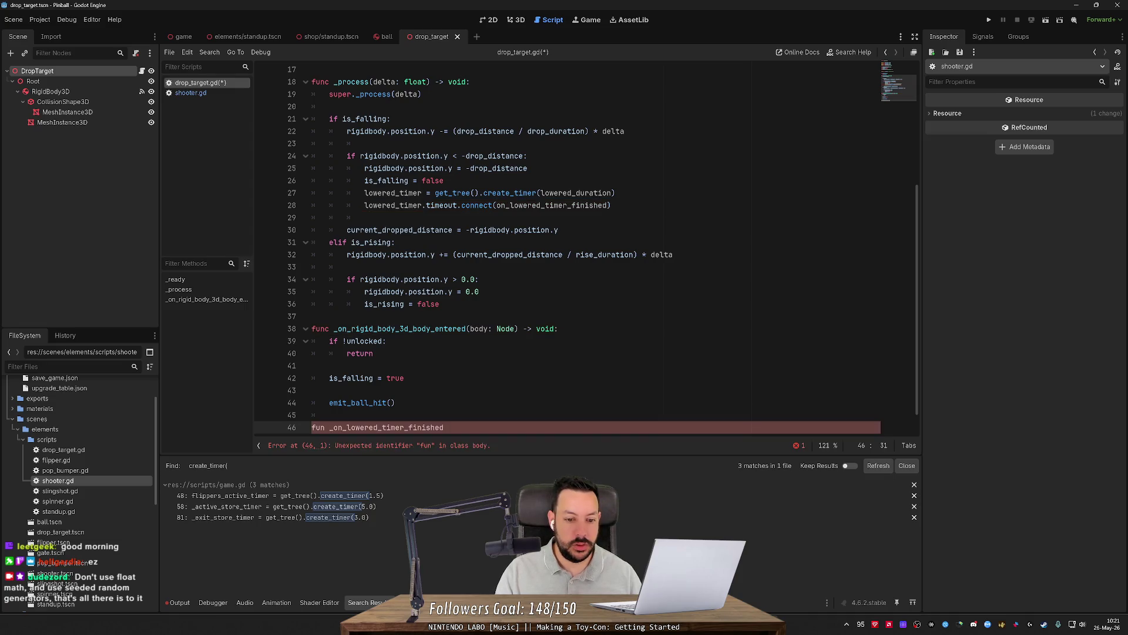
pyautogui.write('() -> ')
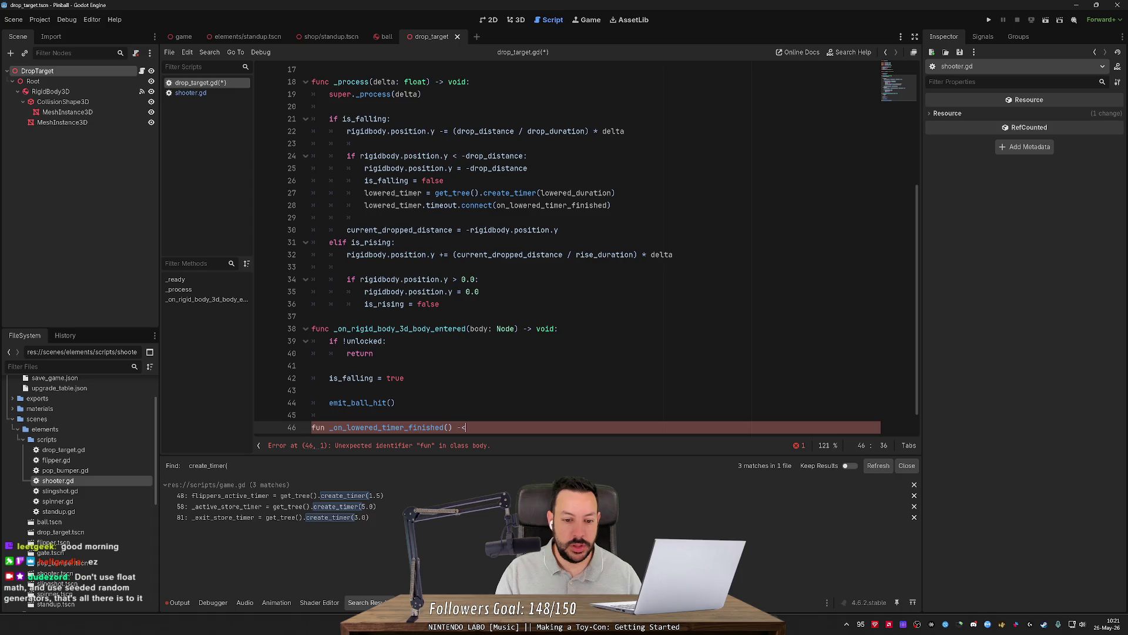
pyautogui.write('void:')
pyautogui.press('Return')
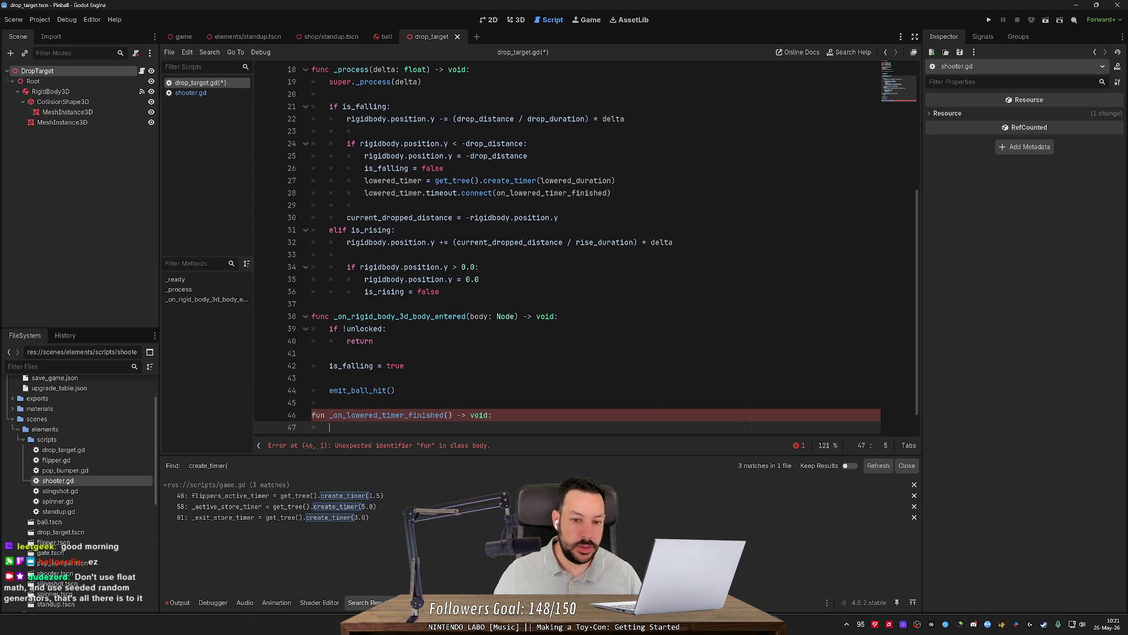
pyautogui.write('is_ris')
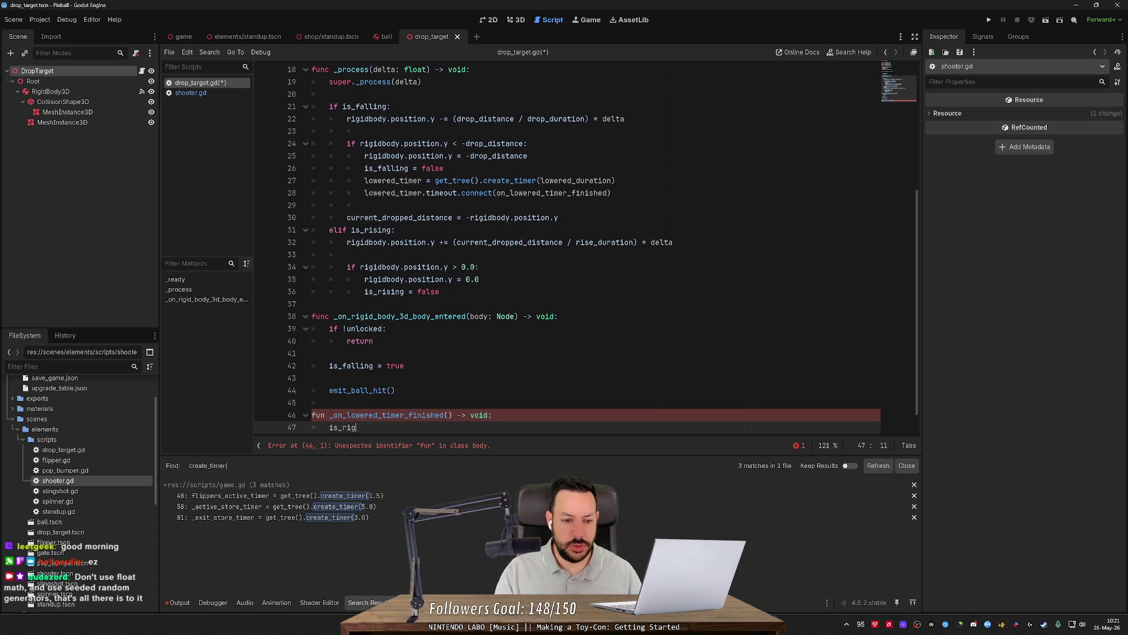
pyautogui.write('ing = true')
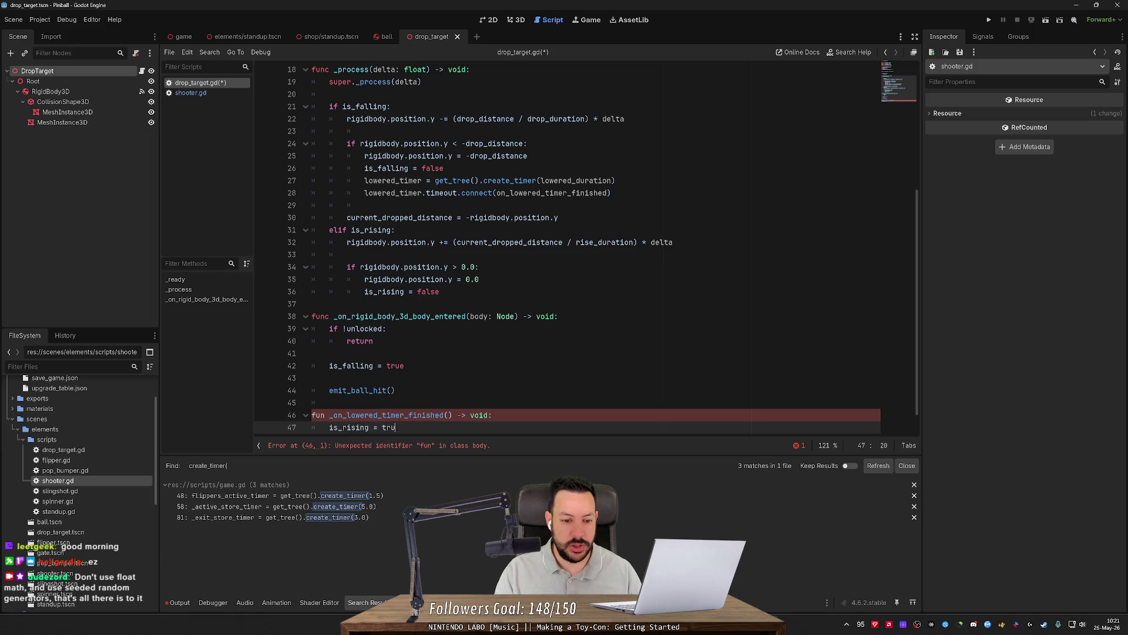
pyautogui.press('Return')
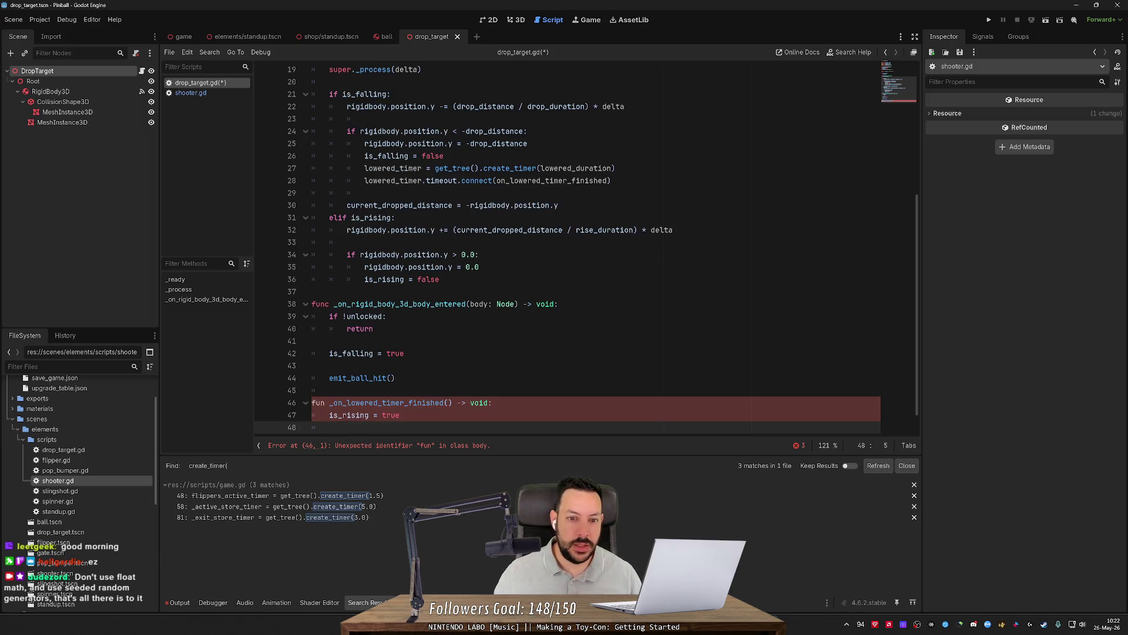
# Add lowered_timer.timeout.disconnect(_on_lowered_timer_finished) and rename line 28's callback to match
pyautogui.moveTo(365, 180); pyautogui.dragTo(461, 181)
pyautogui.hotkey('ctrl', 'c')
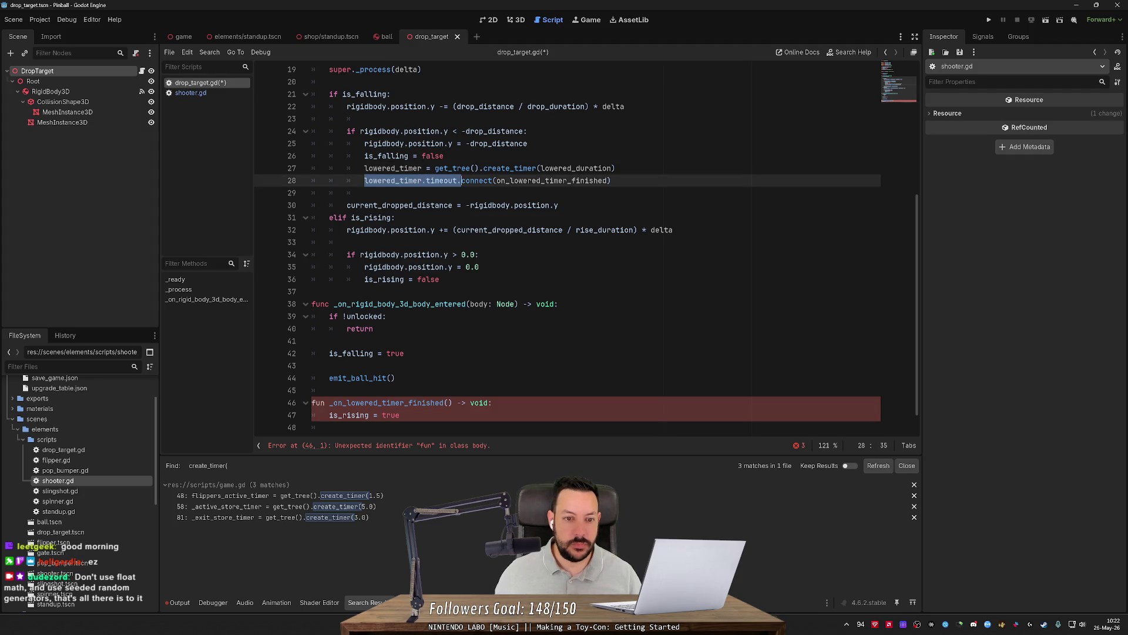
pyautogui.click(329, 427)
pyautogui.hotkey('ctrl', 'v')
pyautogui.write('.disco')
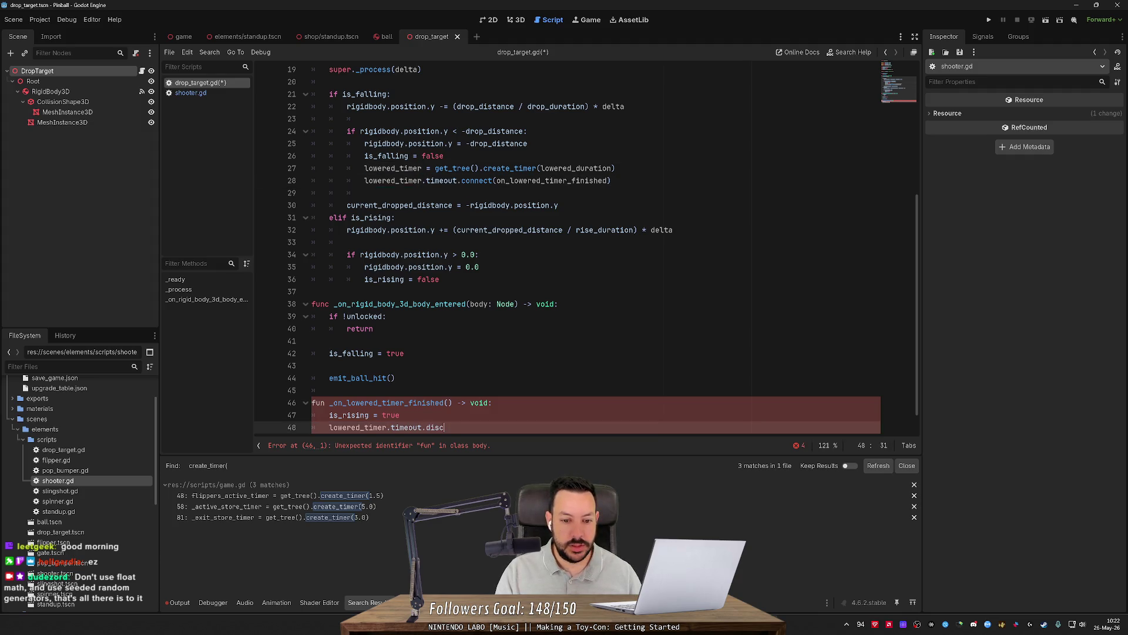
pyautogui.write('nnect')
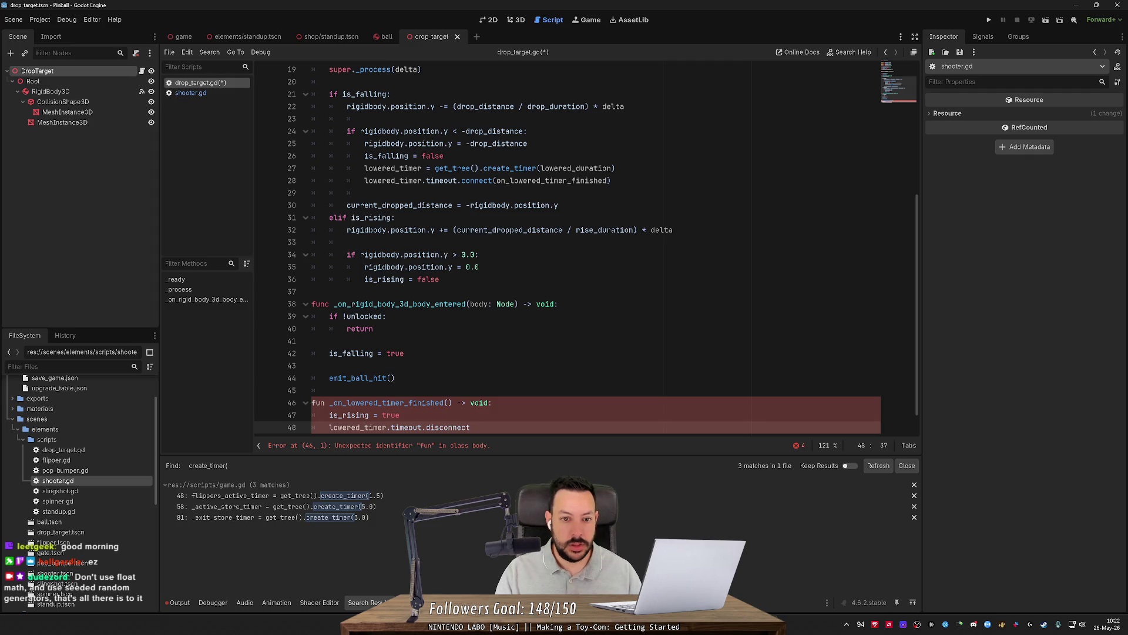
pyautogui.write('(on_')
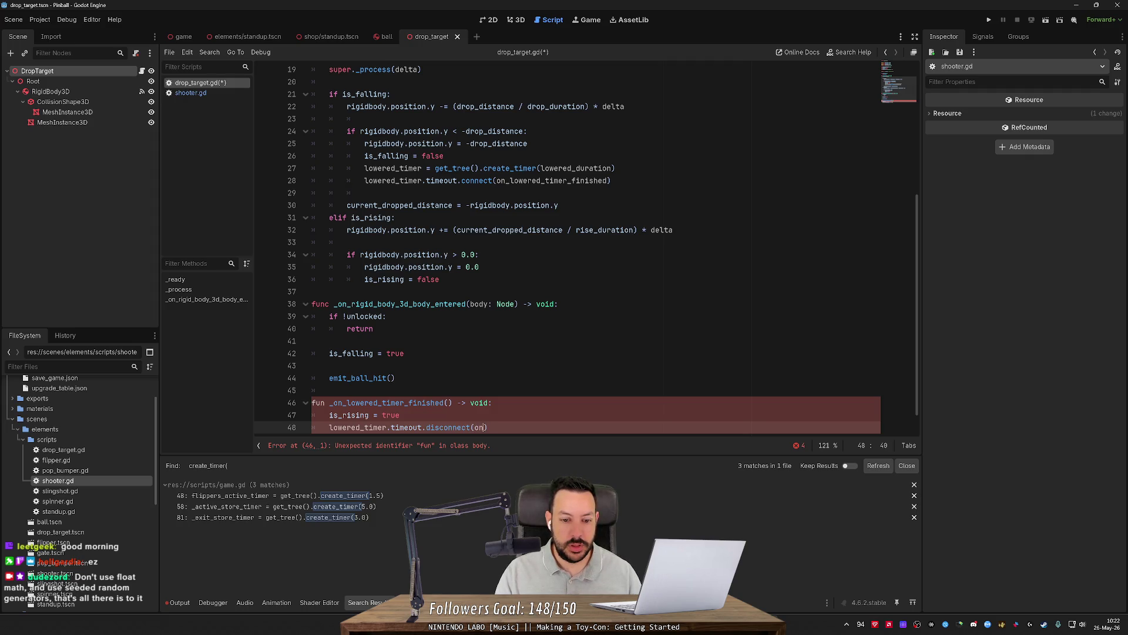
pyautogui.doubleClick(444, 403)
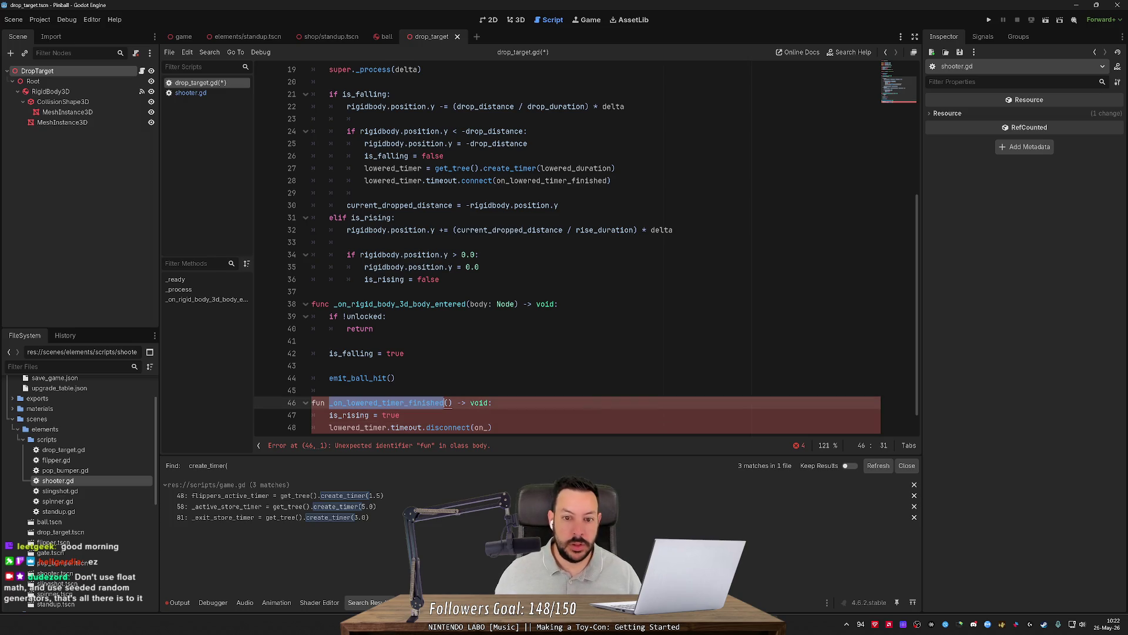
pyautogui.hotkey('ctrl', 'c')
pyautogui.doubleClick(537, 181)
pyautogui.hotkey('ctrl', 'v')
pyautogui.doubleClick(482, 427)
pyautogui.hotkey('ctrl', 'v')
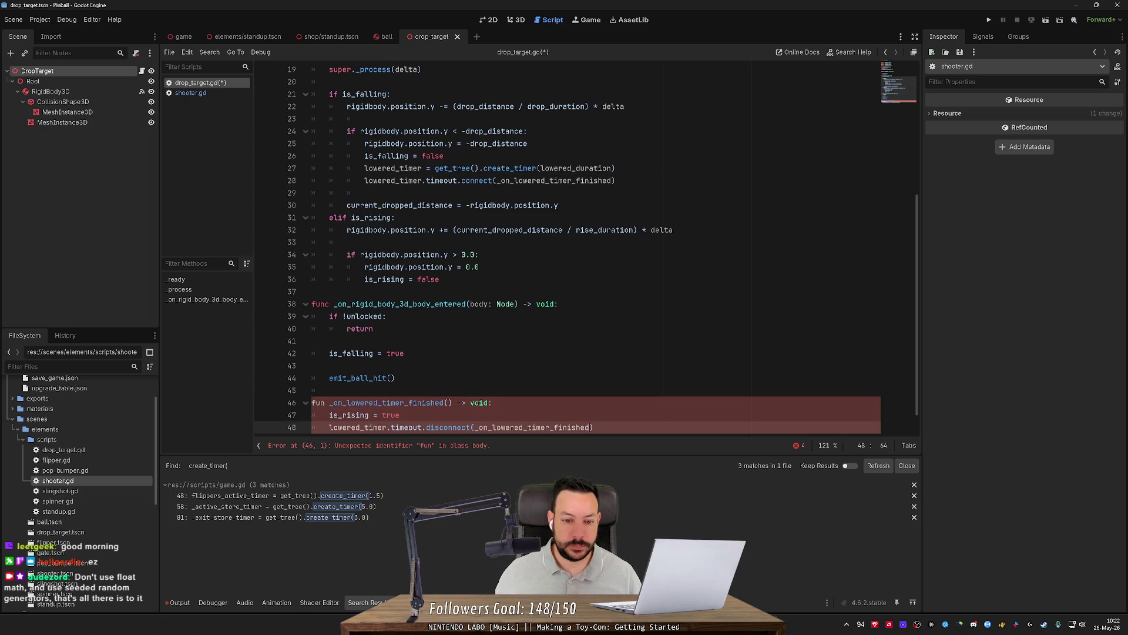
# Add lowered_timer = null, correct 'fun' to 'func', save, and view the scene in 3D
pyautogui.press('Return')
pyautogui.write('lowered_t')
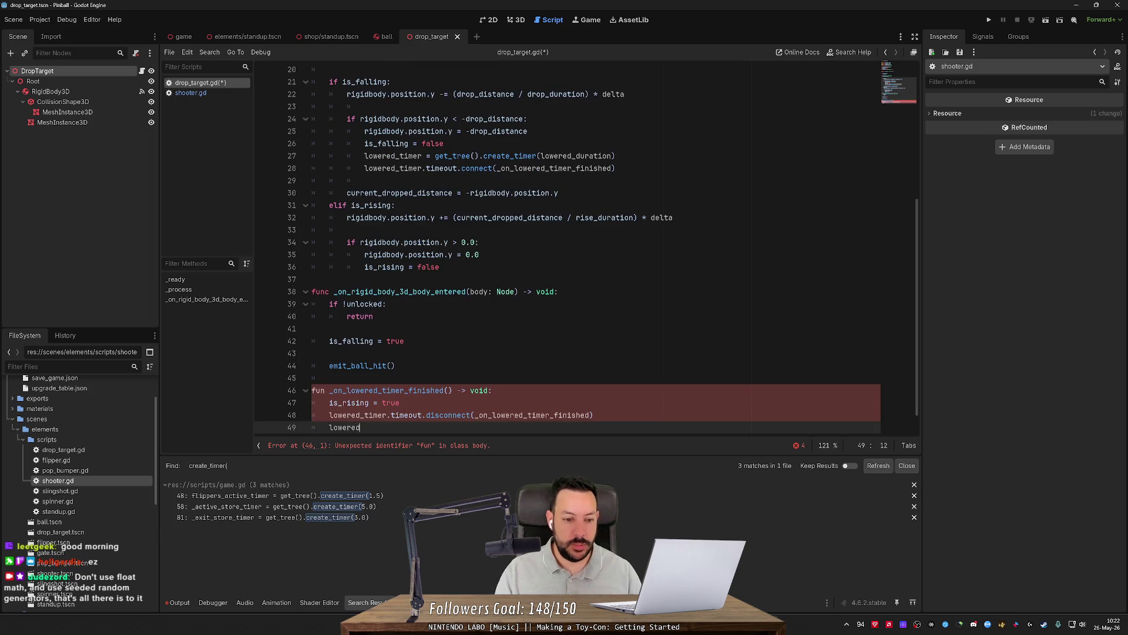
pyautogui.write('imer = null')
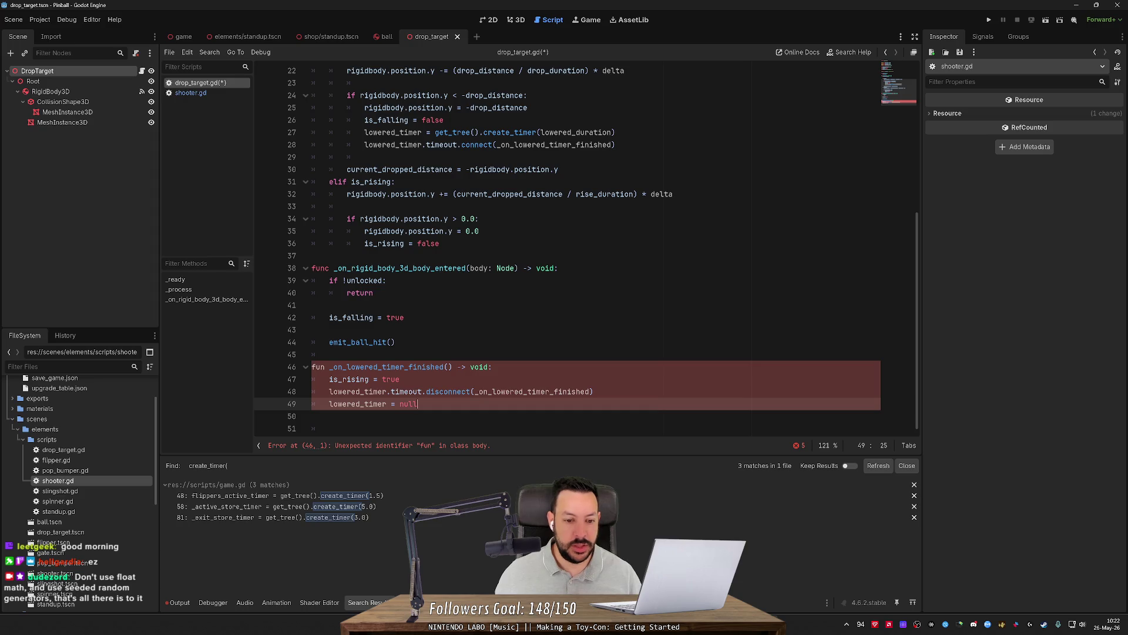
pyautogui.click(313, 416)
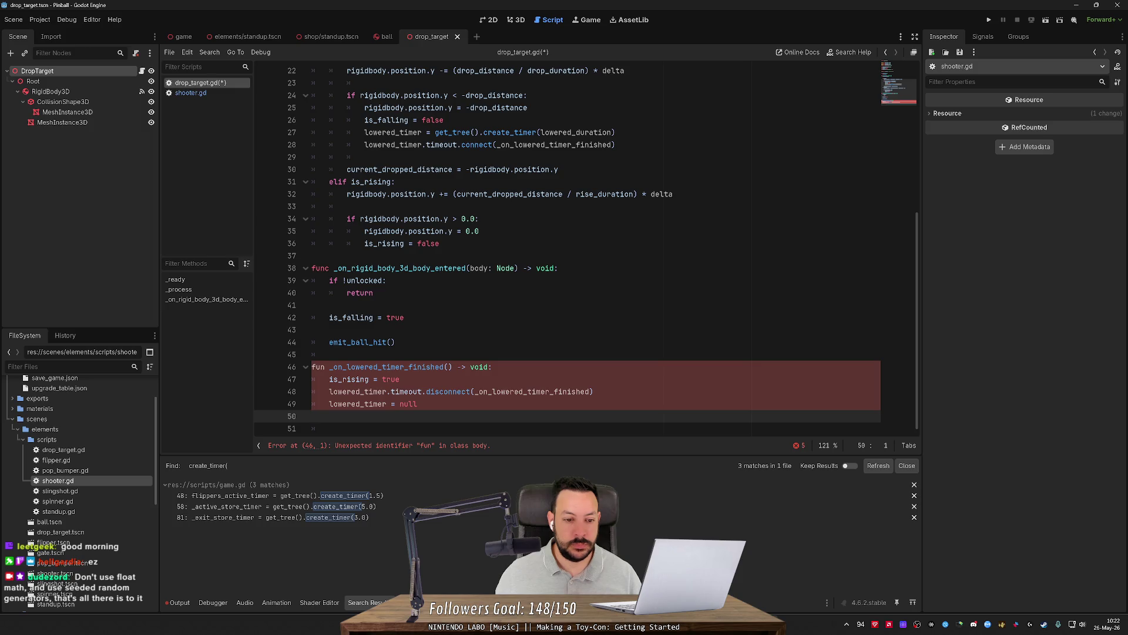
pyautogui.click(325, 366)
pyautogui.write('c')
pyautogui.hotkey('ctrl', 's')
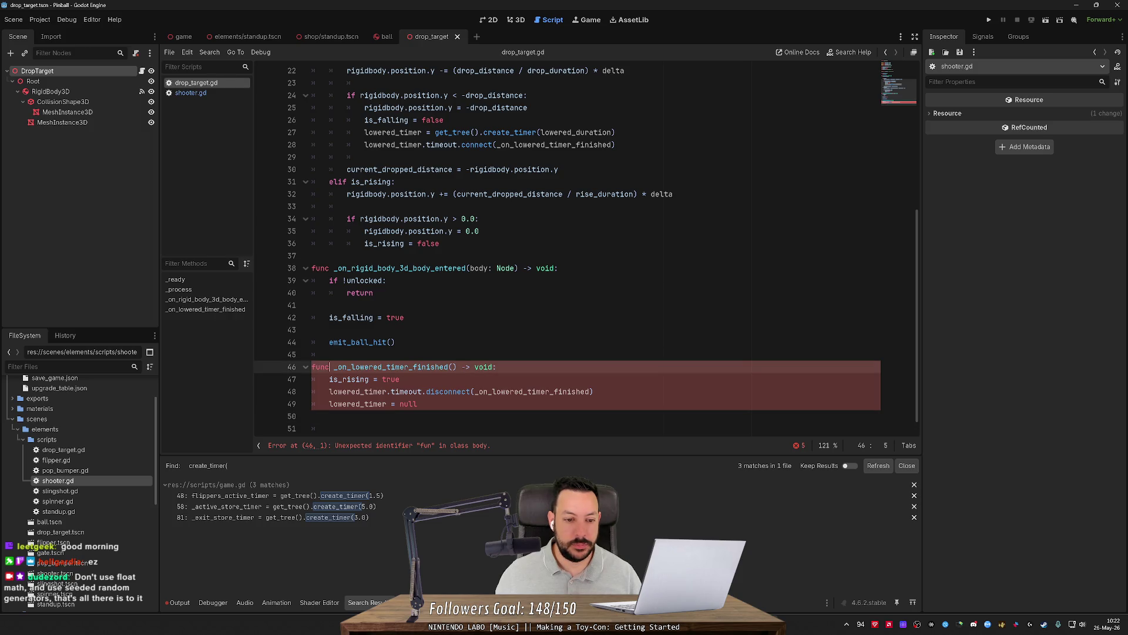
pyautogui.scroll(5, 585, 249)
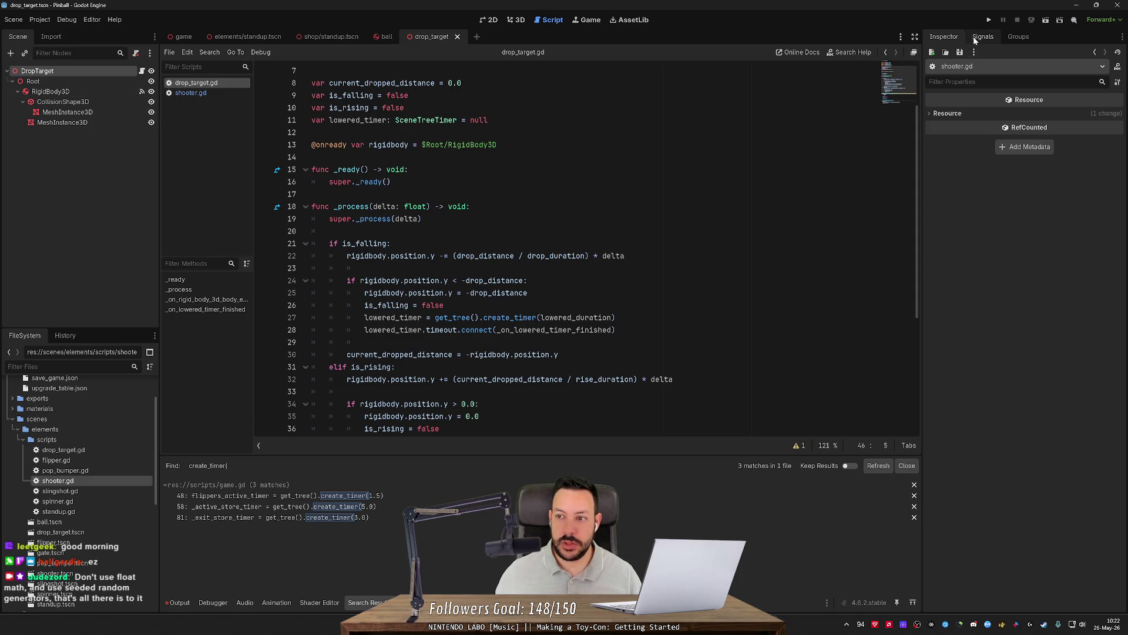
pyautogui.click(518, 20)
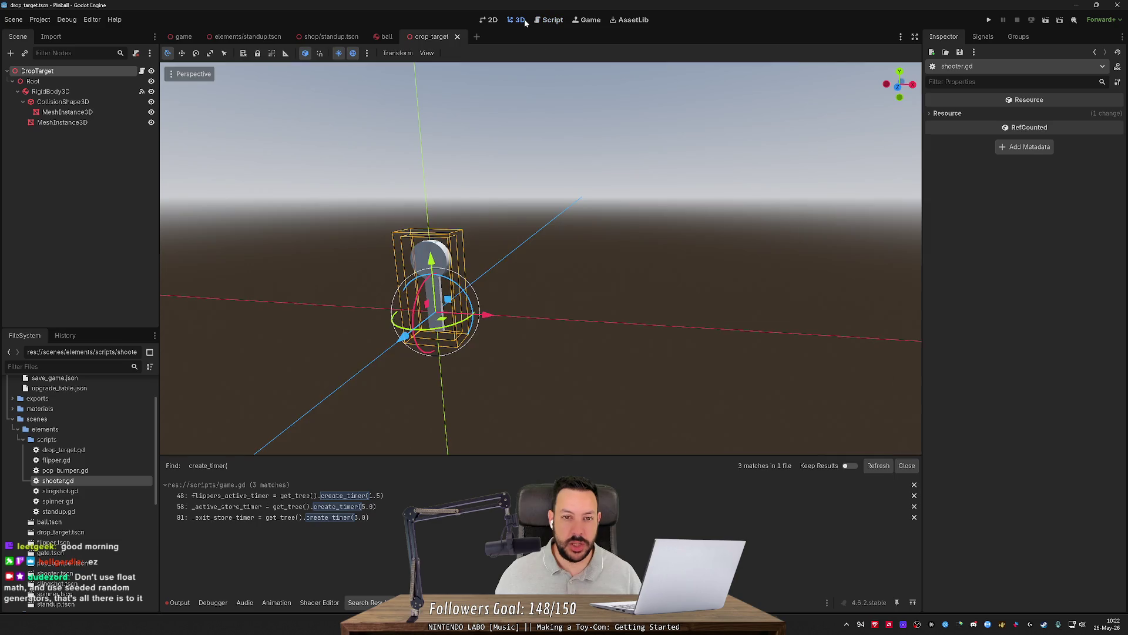
# Switch to the game scene and frame the table's Area3D node
pyautogui.moveTo(495, 175)
pyautogui.mouseDown()
pyautogui.moveTo(564, 194)
pyautogui.moveTo(514, 195)
pyautogui.mouseUp()
pyautogui.scroll(3, 515, 195)
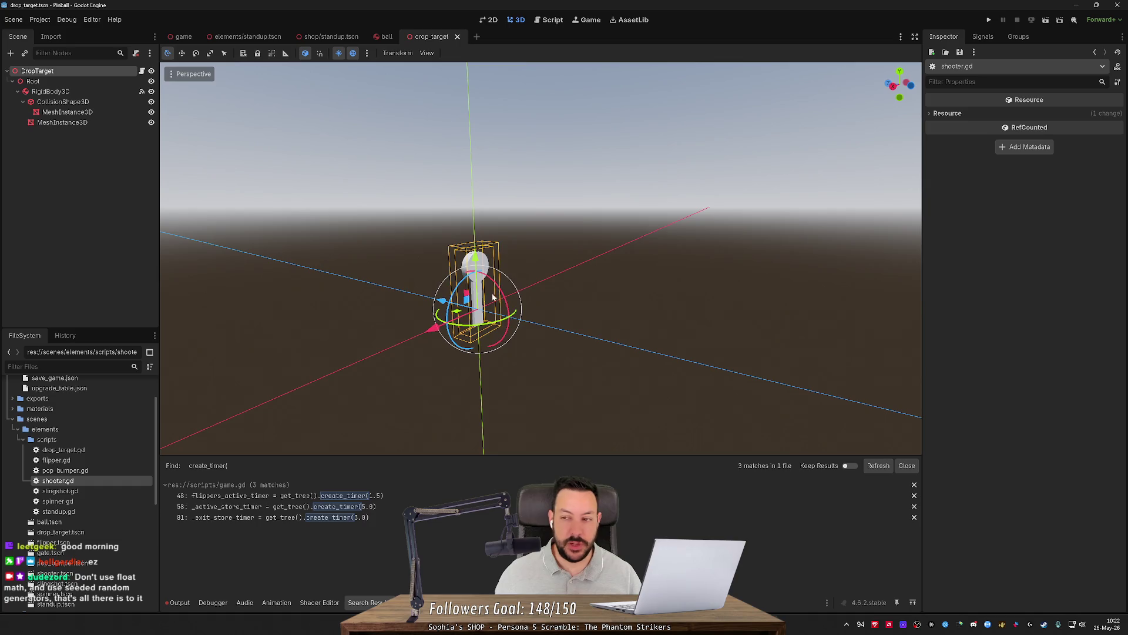
pyautogui.click(183, 36)
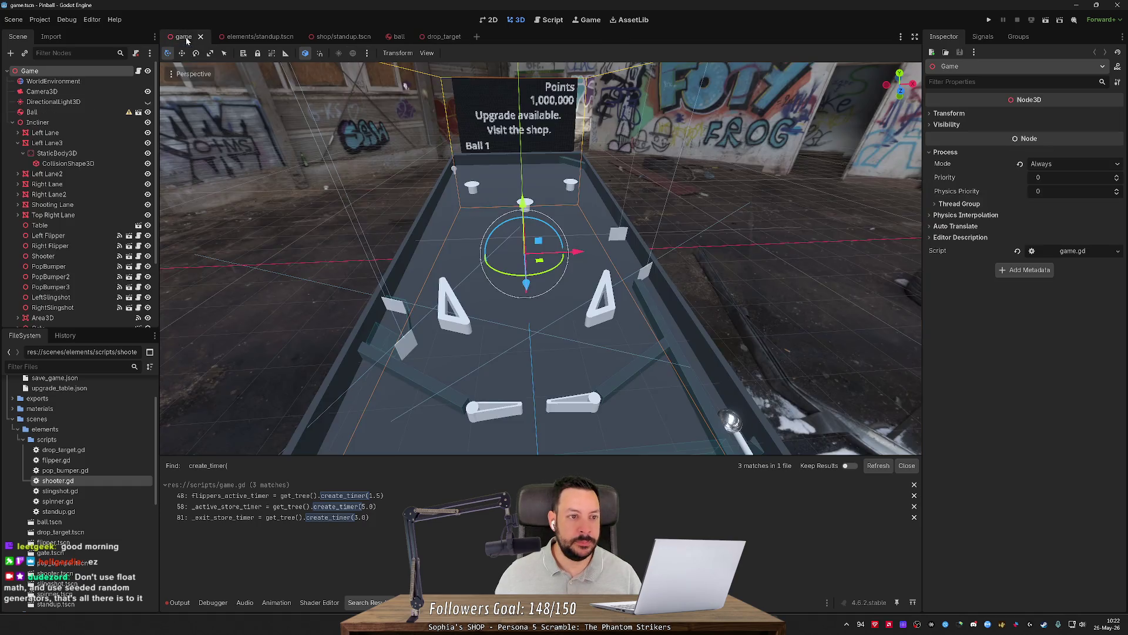
pyautogui.press('w')
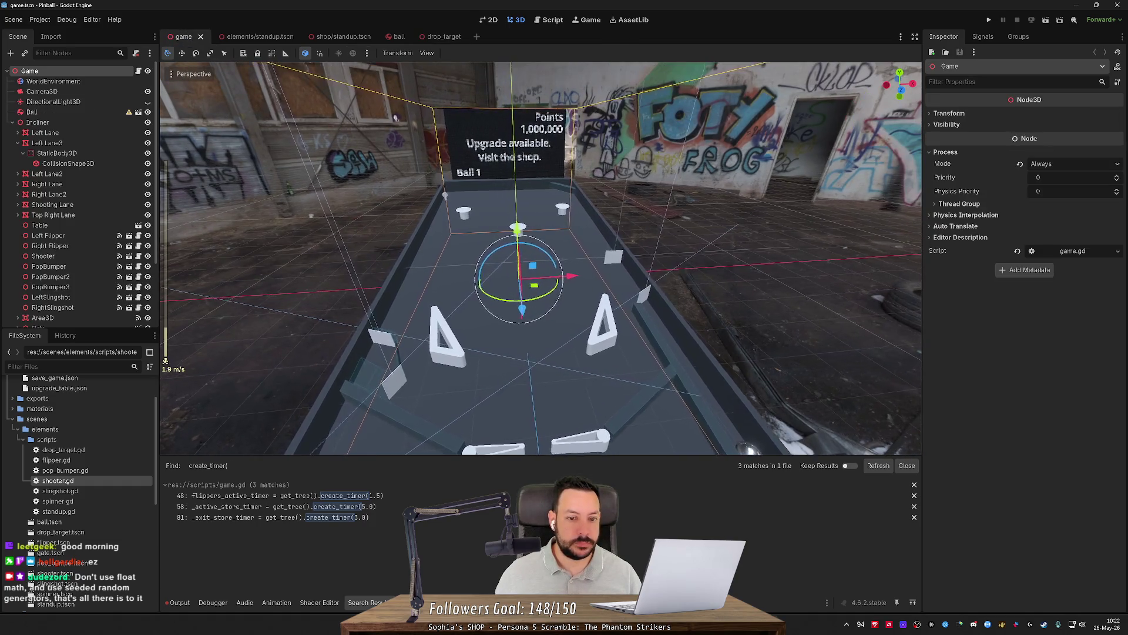
pyautogui.scroll(10, 540, 258)
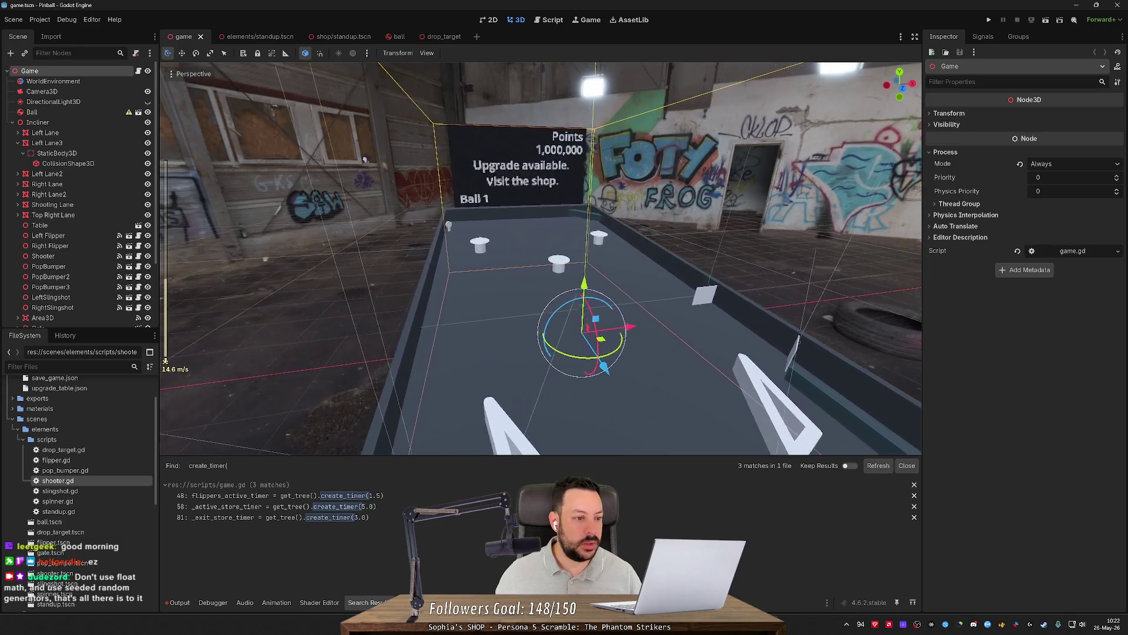
pyautogui.doubleClick(46, 319)
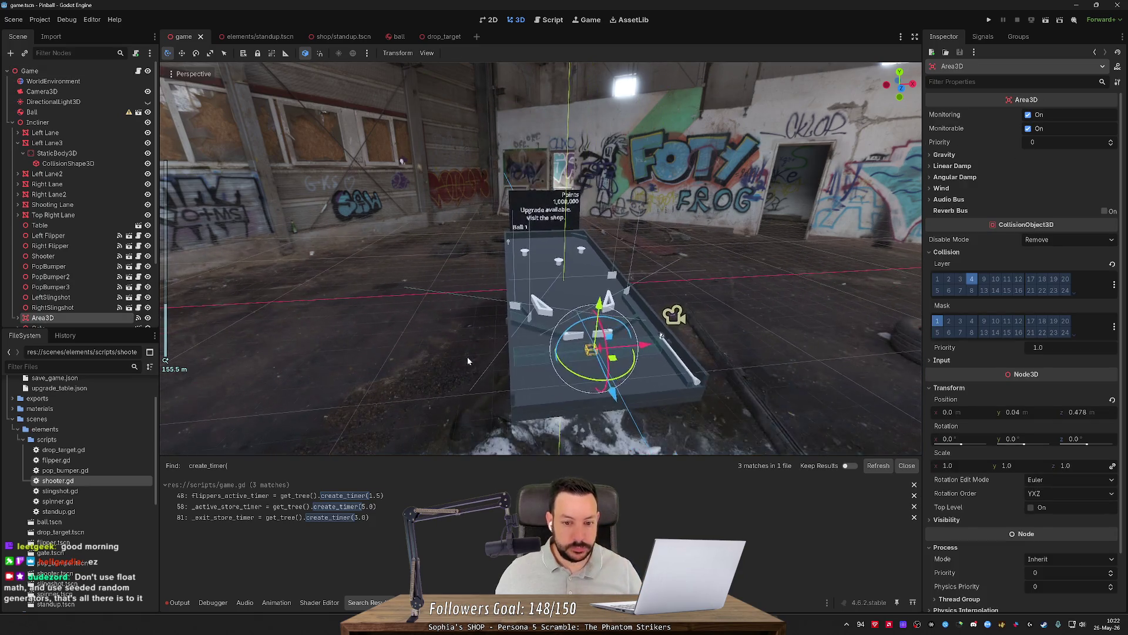
pyautogui.scroll(-3, 71, 268)
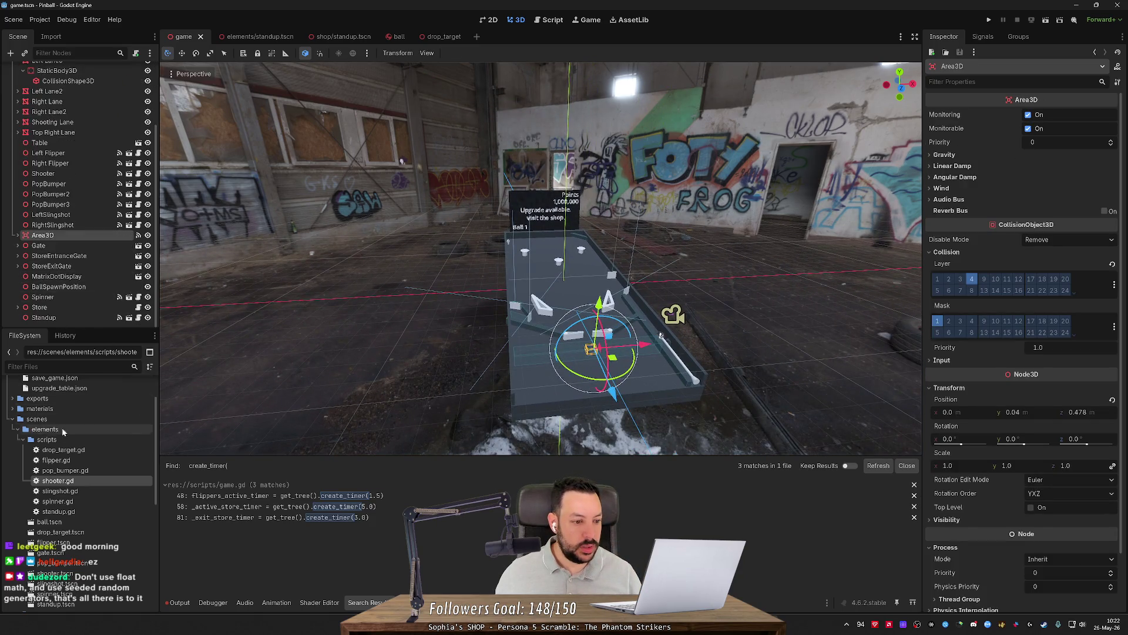
# Drag drop_target.tscn from the FileSystem dock into the scene tree to instance it
pyautogui.click(24, 440)
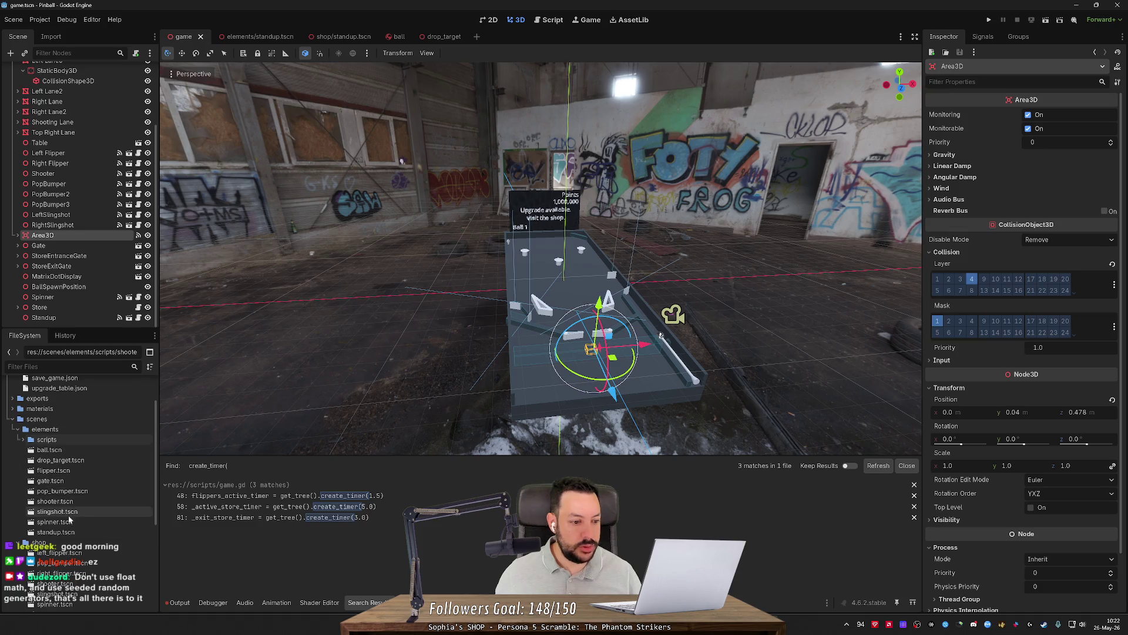
pyautogui.moveTo(59, 461)
pyautogui.mouseDown()
pyautogui.moveTo(79, 250)
pyautogui.moveTo(71, 276)
pyautogui.mouseUp()
pyautogui.scroll(2, 299, 313)
pyautogui.press('w')
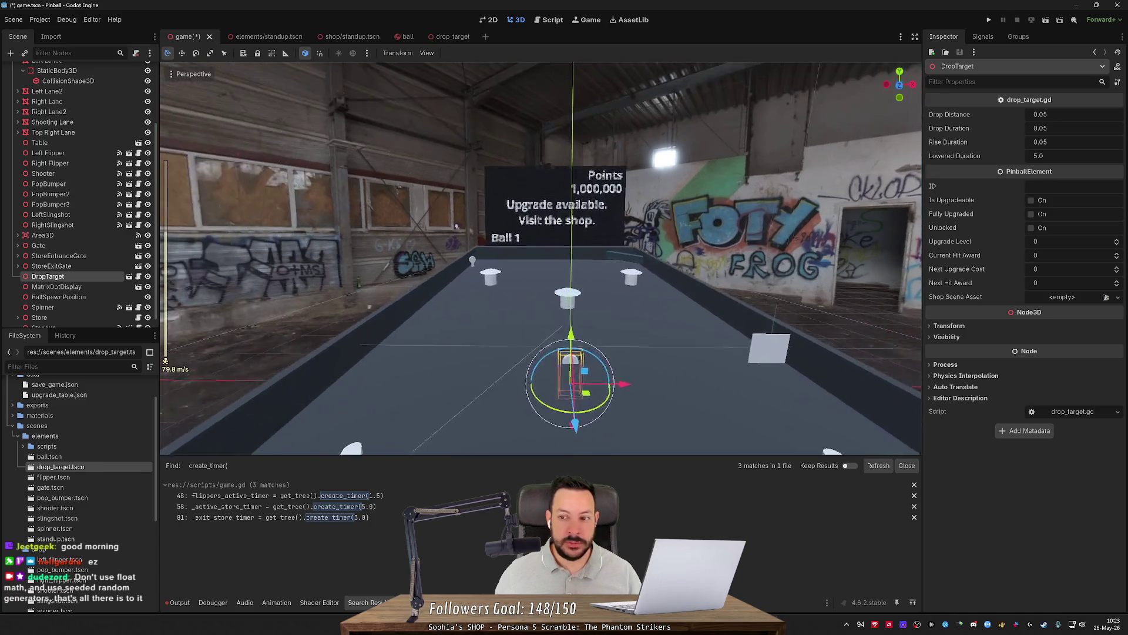
# Reposition the DropTarget with the gizmo arrows, slightly back and down, then run the project
pyautogui.click(960, 327)
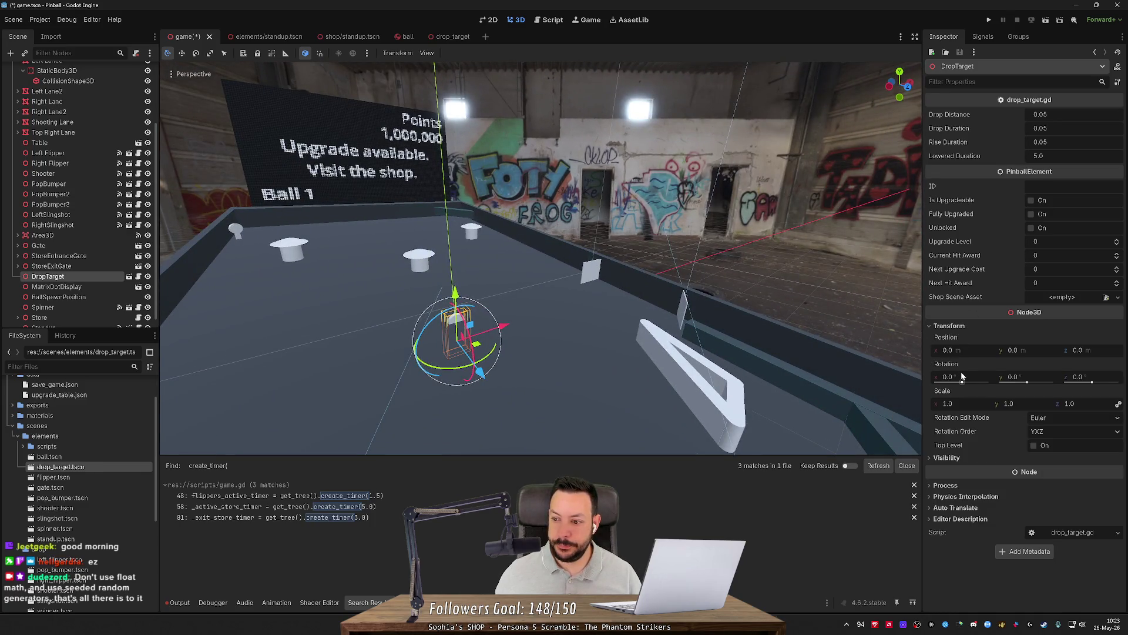
pyautogui.moveTo(463, 292); pyautogui.dragTo(462, 262)
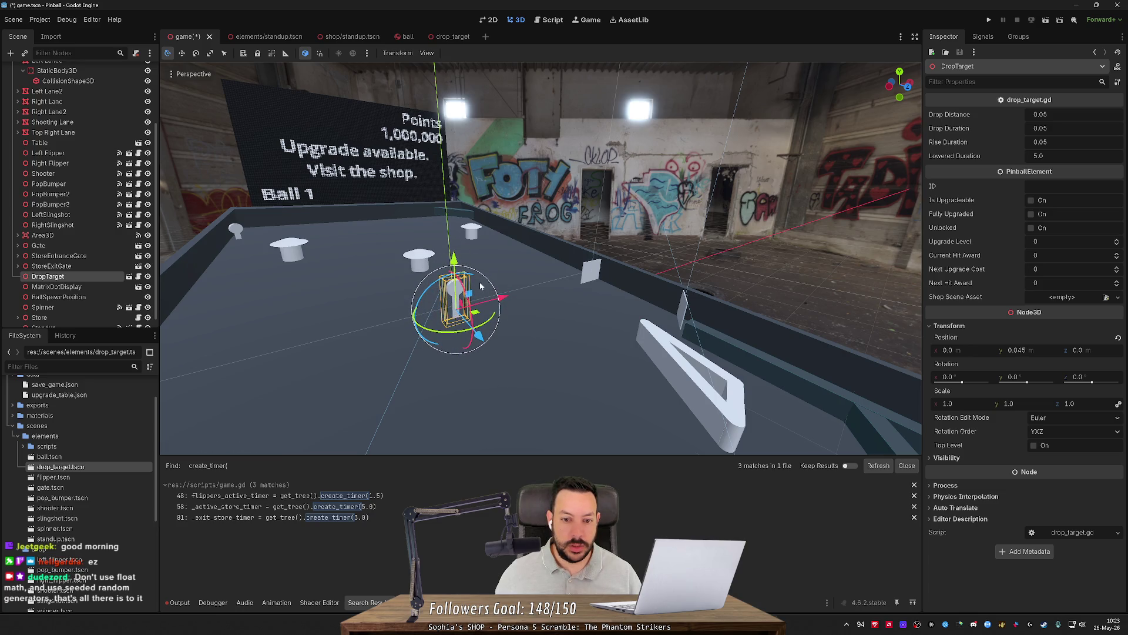
pyautogui.moveTo(501, 297); pyautogui.dragTo(617, 271)
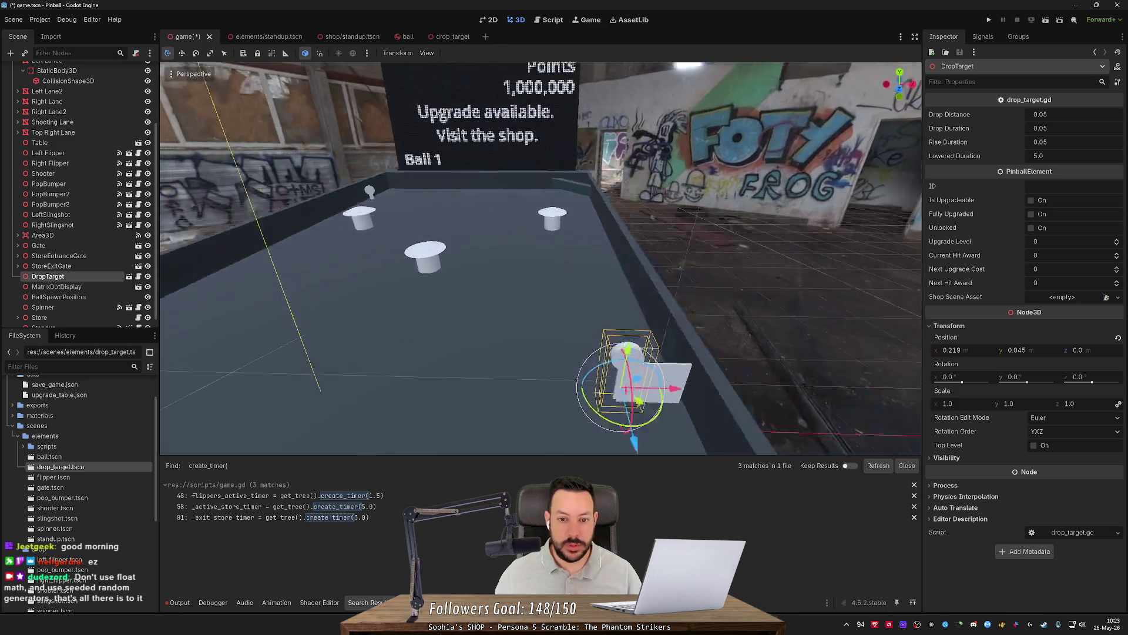
pyautogui.moveTo(604, 356); pyautogui.dragTo(628, 356)
pyautogui.moveTo(578, 410); pyautogui.dragTo(579, 351)
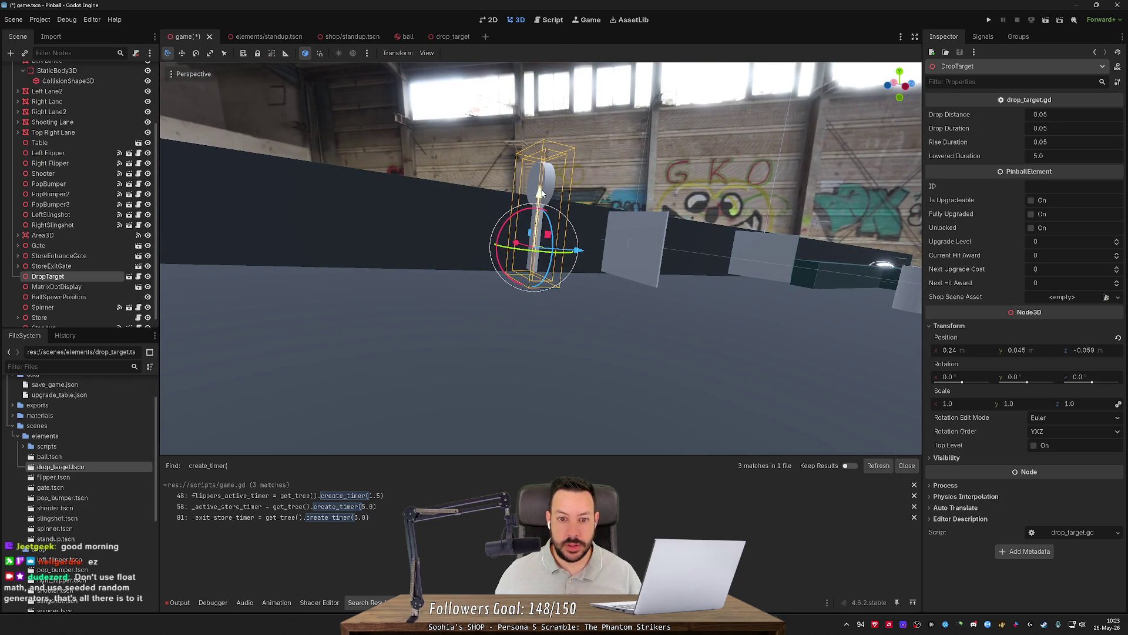
pyautogui.moveTo(536, 190); pyautogui.dragTo(533, 247)
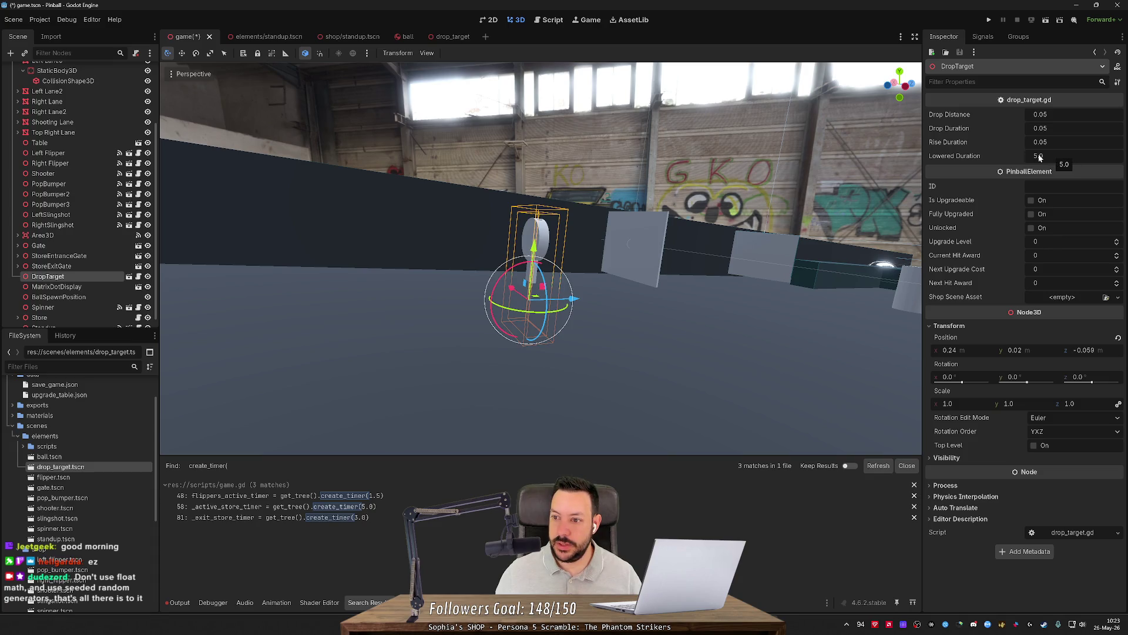
pyautogui.click(987, 20)
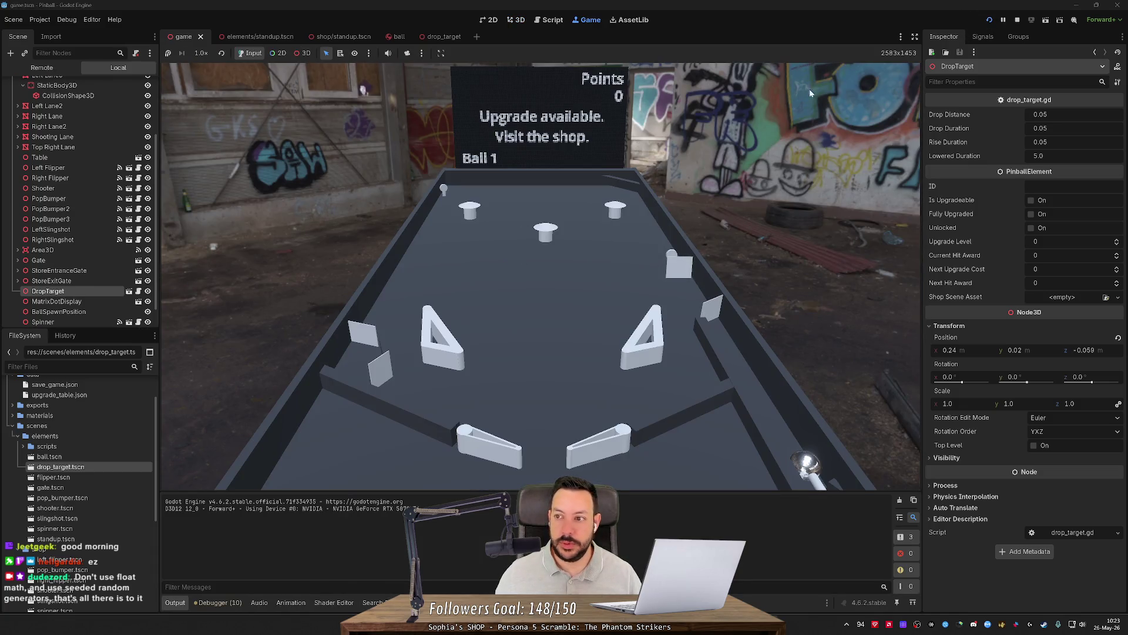
# Stop the game, move the spinner panel left, then rerun and launch the ball
pyautogui.press('F8')
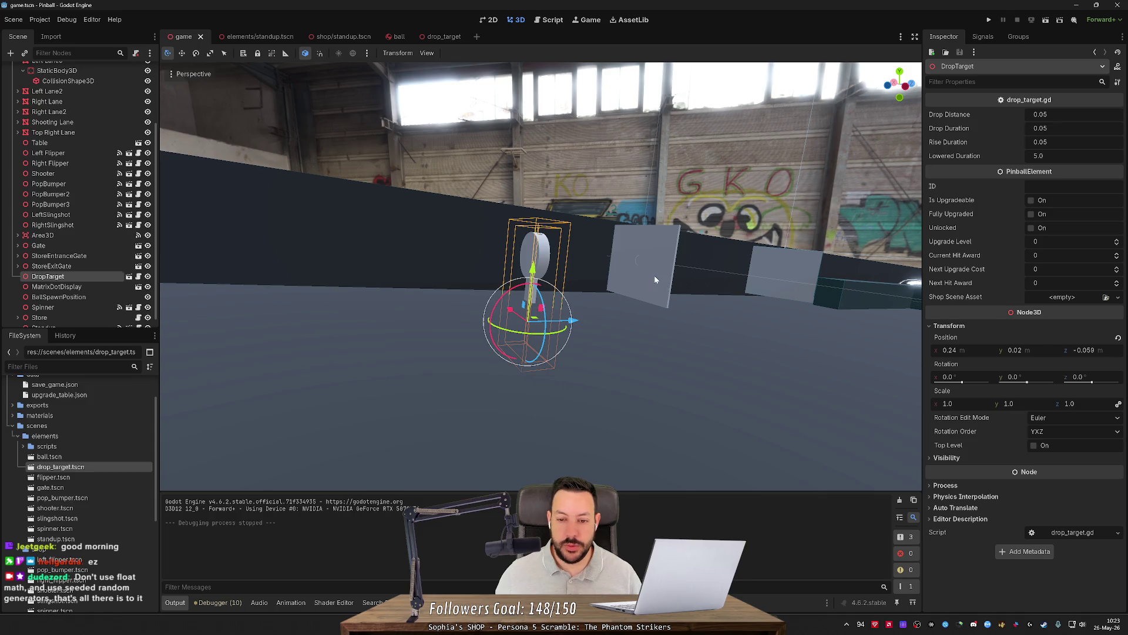
pyautogui.click(655, 279)
pyautogui.moveTo(655, 280); pyautogui.dragTo(439, 316)
pyautogui.click(989, 20)
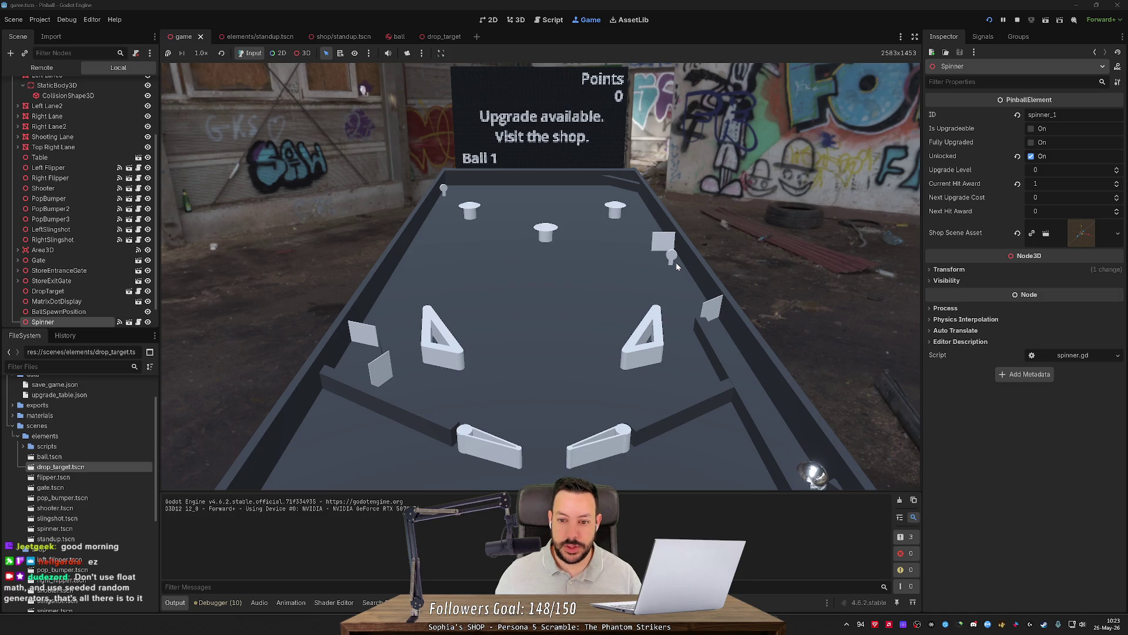
pyautogui.press('space')
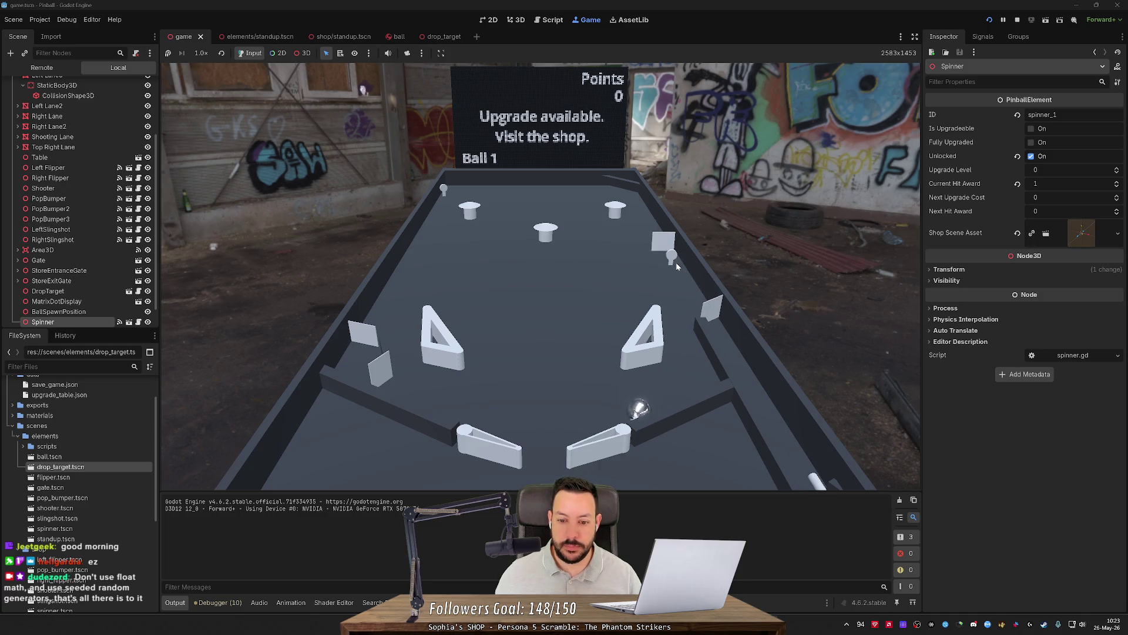
# Stop the test run and open the DropTarget's drop_target.gd script
pyautogui.click(1017, 19)
pyautogui.click(535, 252)
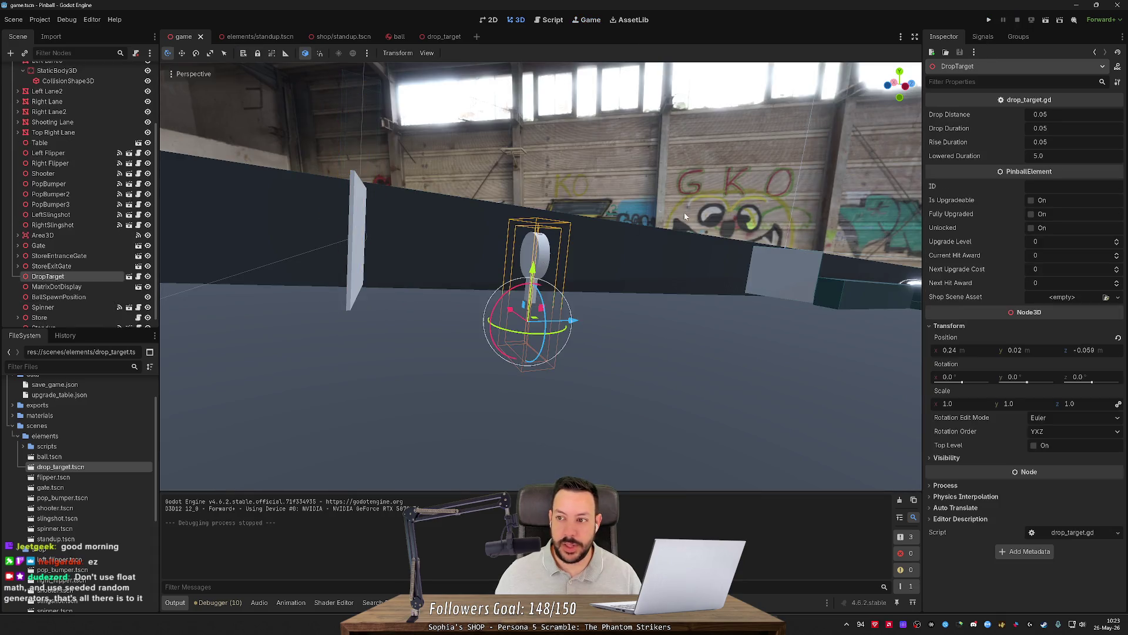
pyautogui.click(139, 277)
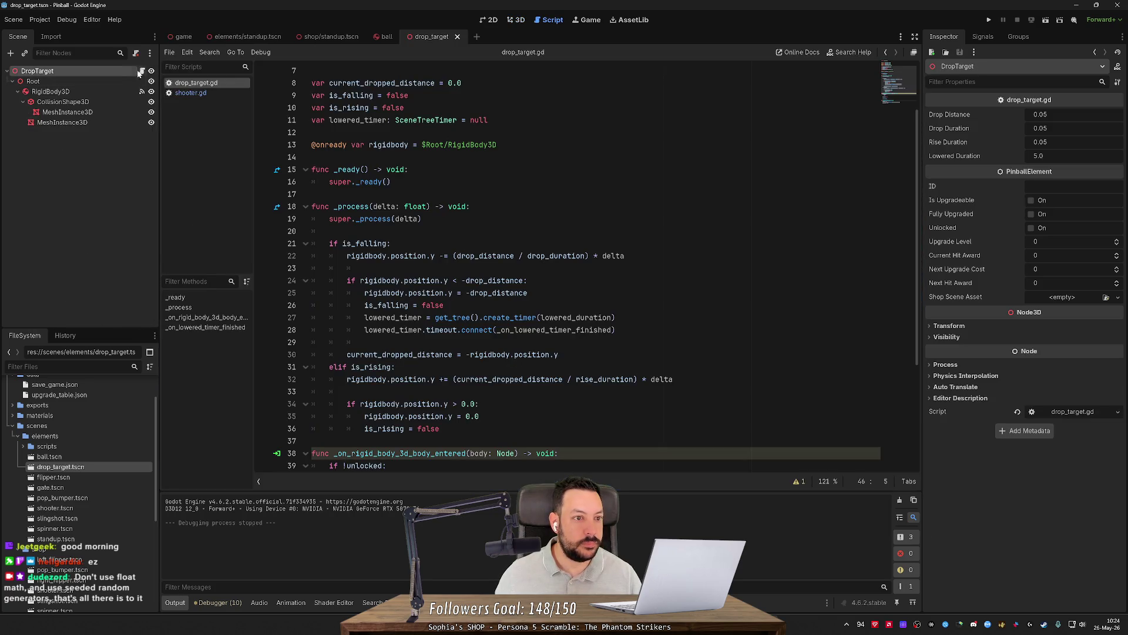
# Rename the body_entered handler on line 38 to ball_entered
pyautogui.click(141, 92)
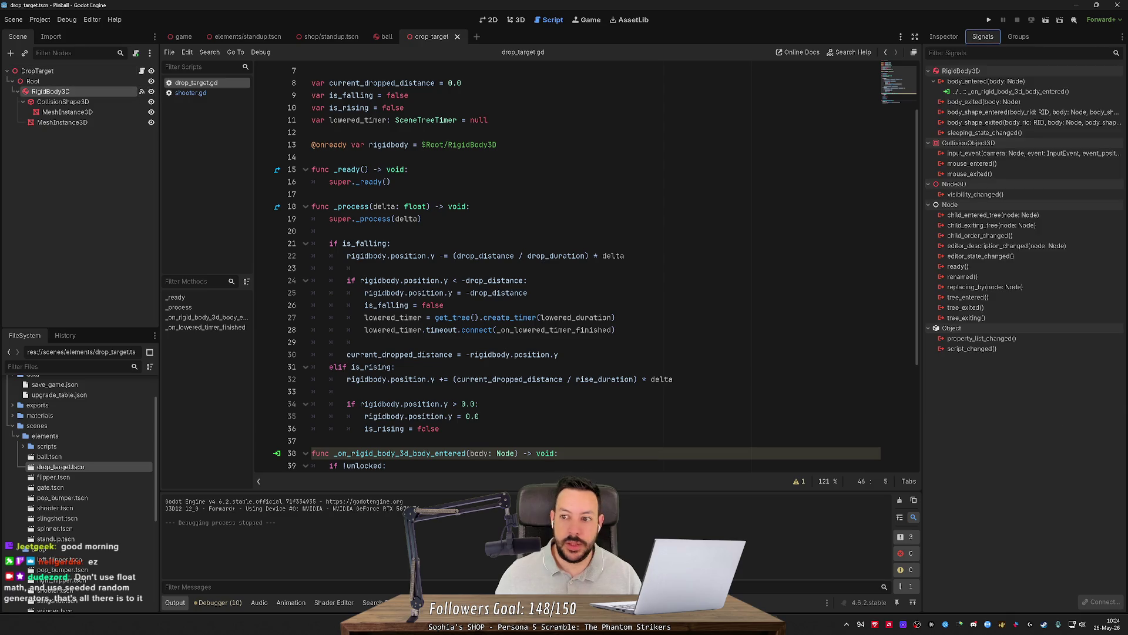
pyautogui.doubleClick(1032, 92)
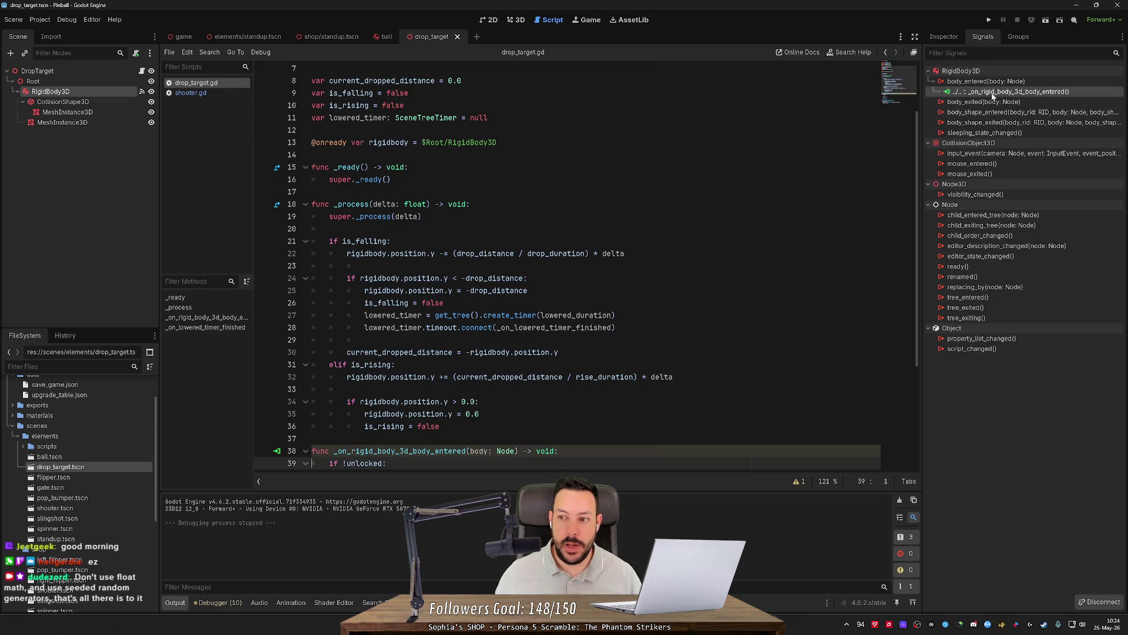
pyautogui.scroll(-2, 581, 265)
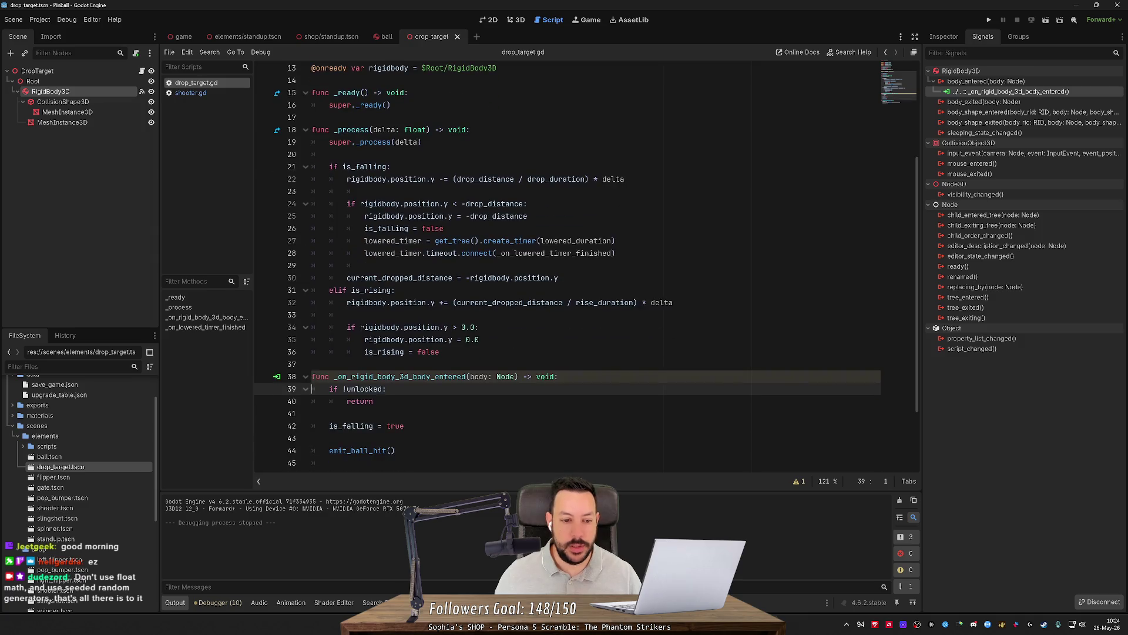
pyautogui.moveTo(338, 376); pyautogui.dragTo(432, 376)
pyautogui.write('ball')
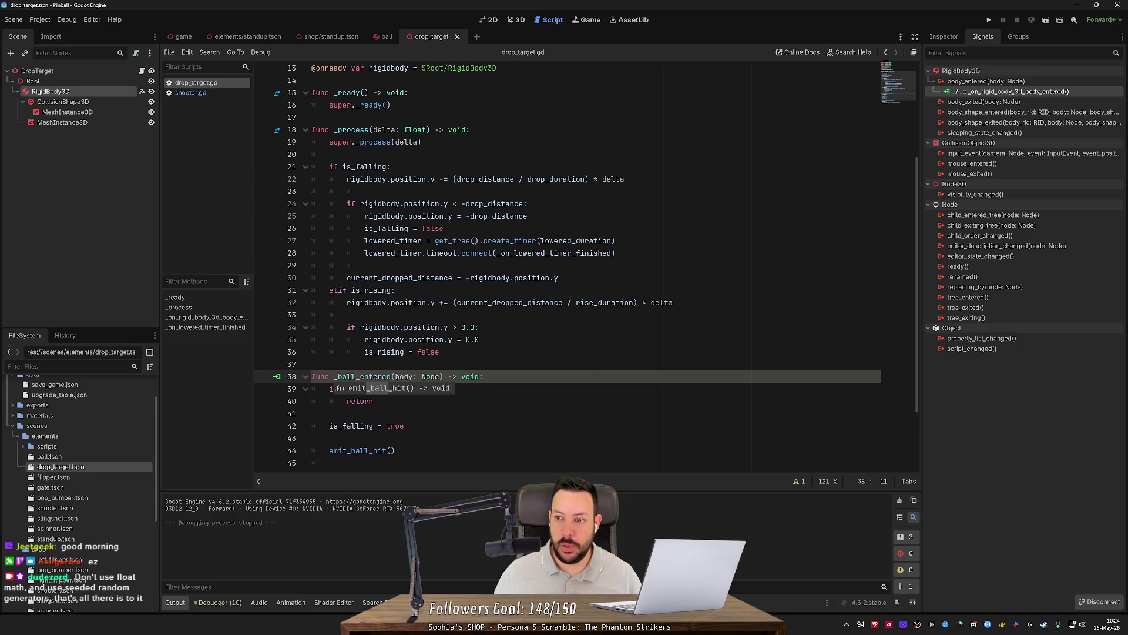
pyautogui.click(411, 426)
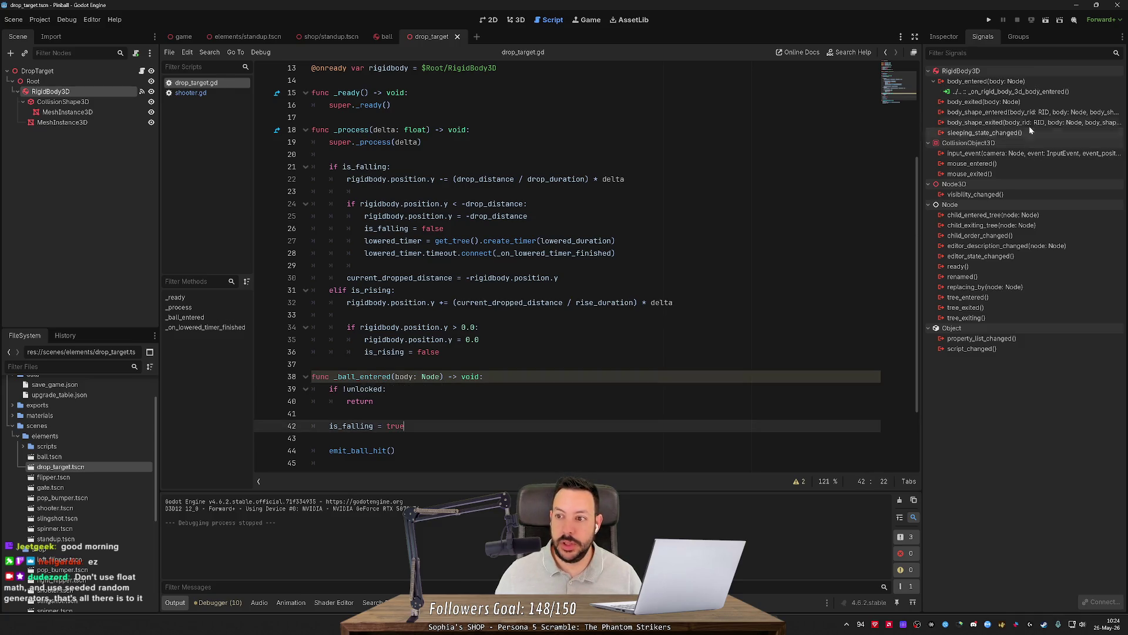
# Change the body_entered connection's receiver method to _on_ball_entered
pyautogui.rightClick(993, 94)
pyautogui.click(1008, 98)
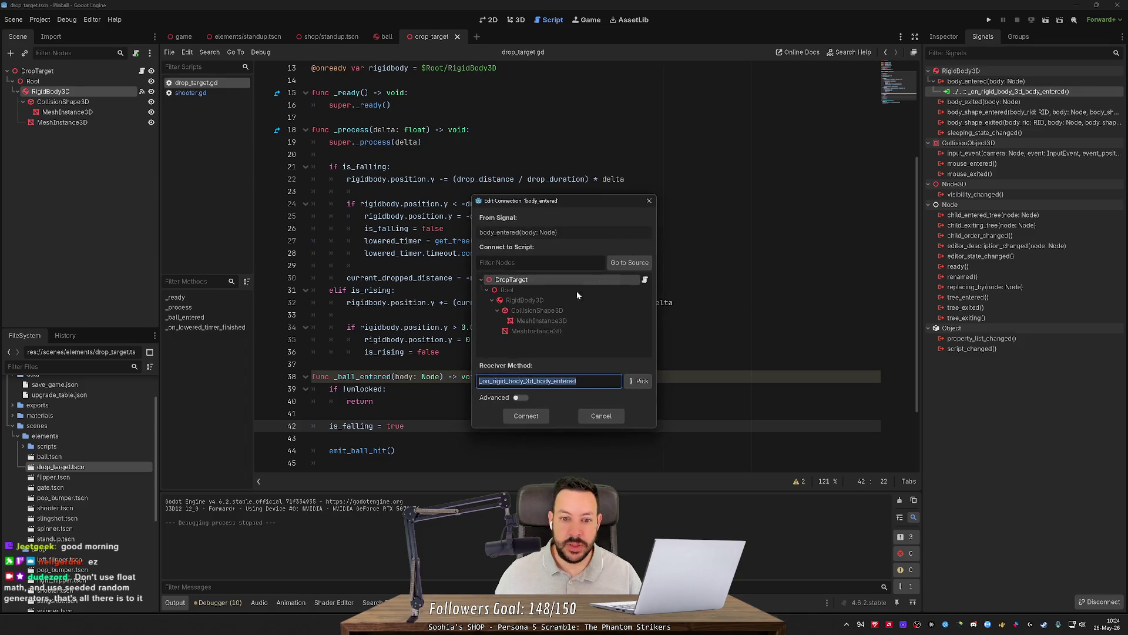
pyautogui.click(493, 381)
pyautogui.moveTo(492, 381); pyautogui.dragTo(555, 380)
pyautogui.write('ball_')
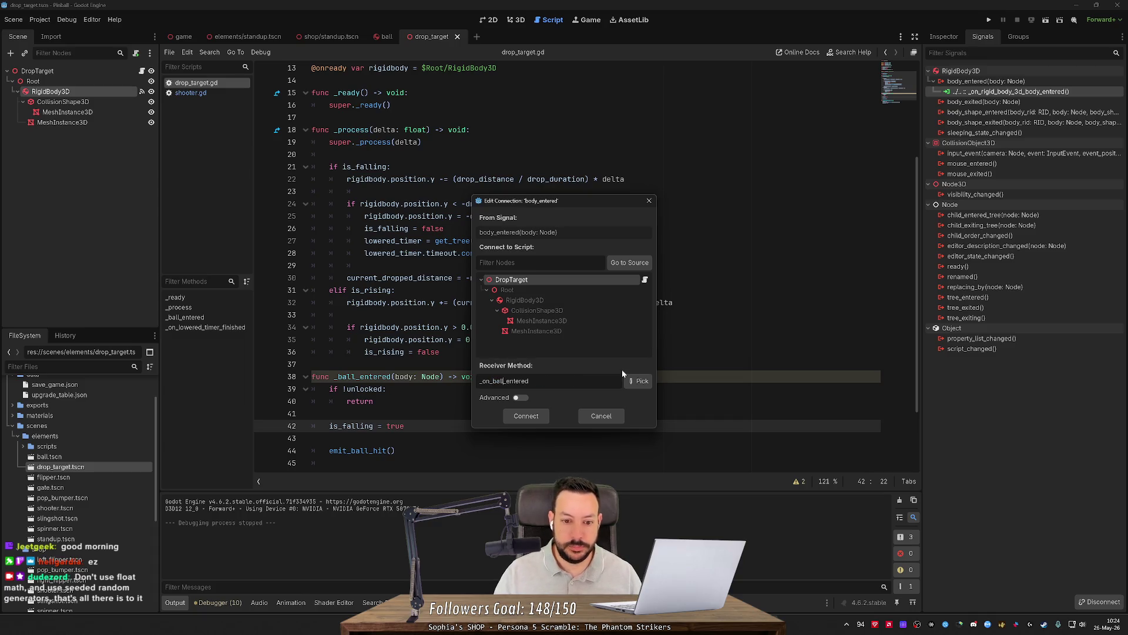
pyautogui.click(526, 416)
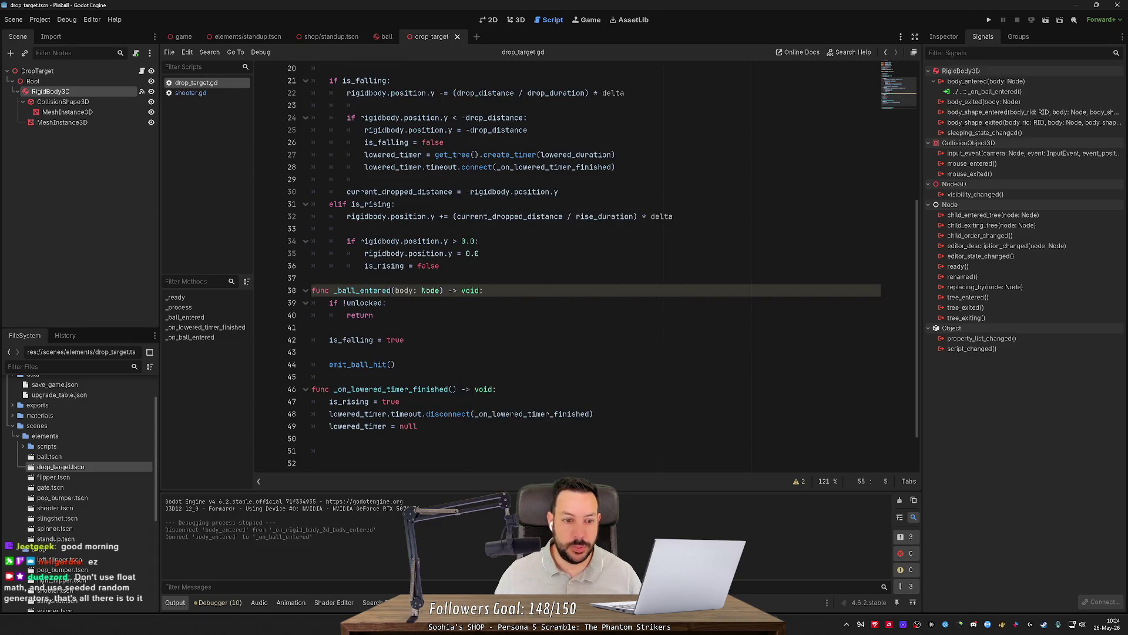
# Prefix the line 38 handler with on_ to make _on_ball_entered, and save
pyautogui.click(338, 290)
pyautogui.write('on_')
pyautogui.hotkey('ctrl', 'shift', 's')
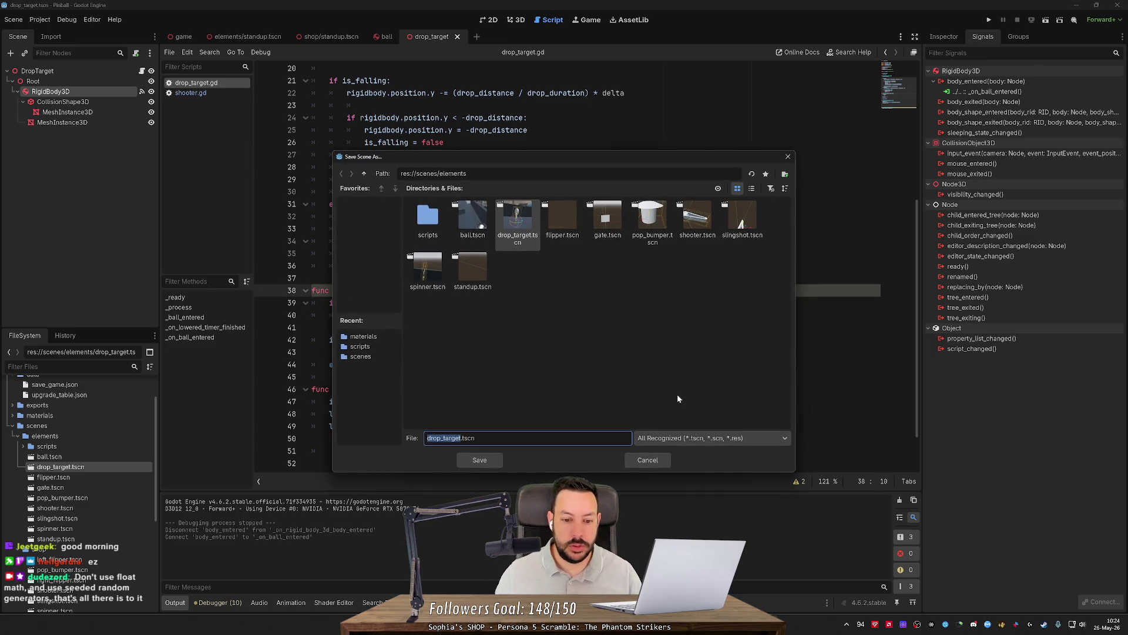
pyautogui.press('Escape')
pyautogui.click(374, 315)
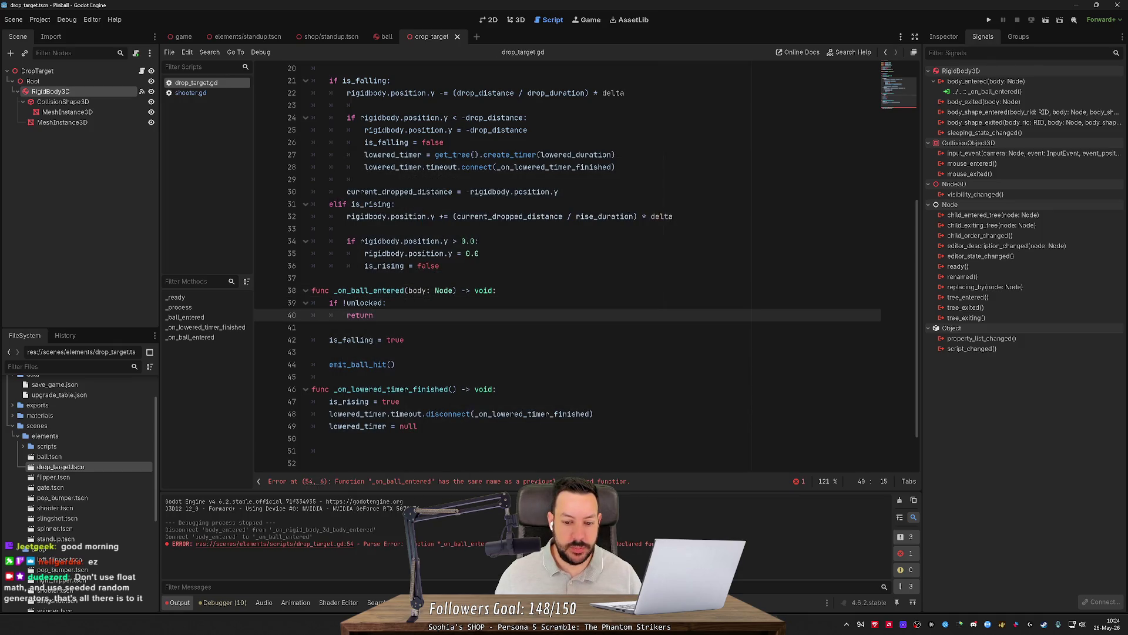
pyautogui.scroll(5, 452, 344)
pyautogui.scroll(-4, 452, 344)
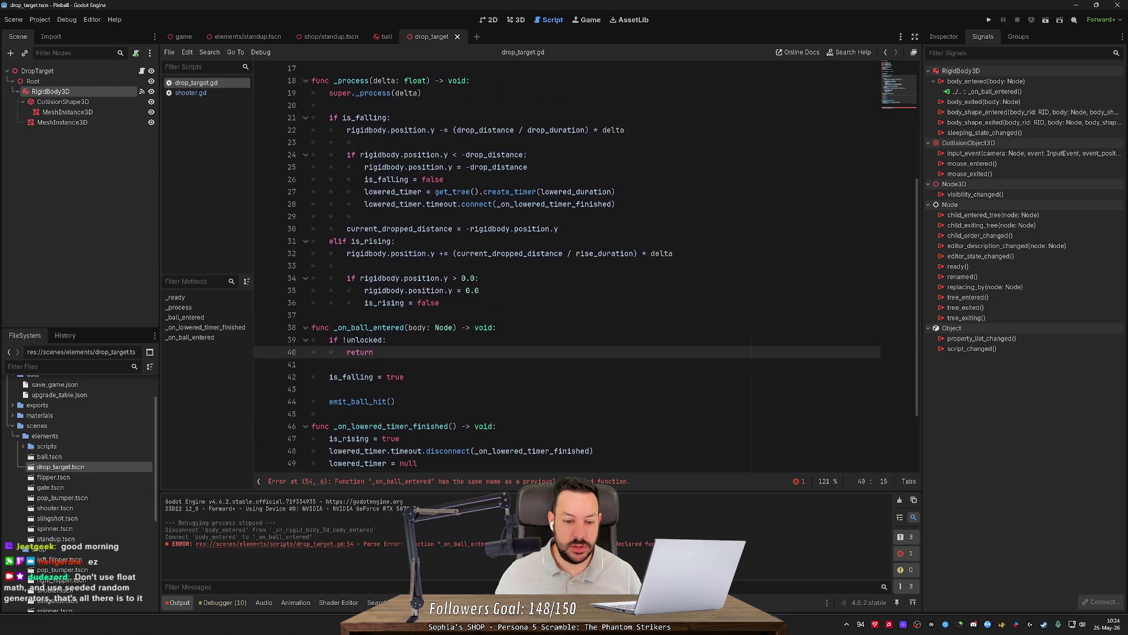
# Delete the duplicate _on_ball_entered stub and leftover blank lines, then save the script
pyautogui.doubleClick(987, 92)
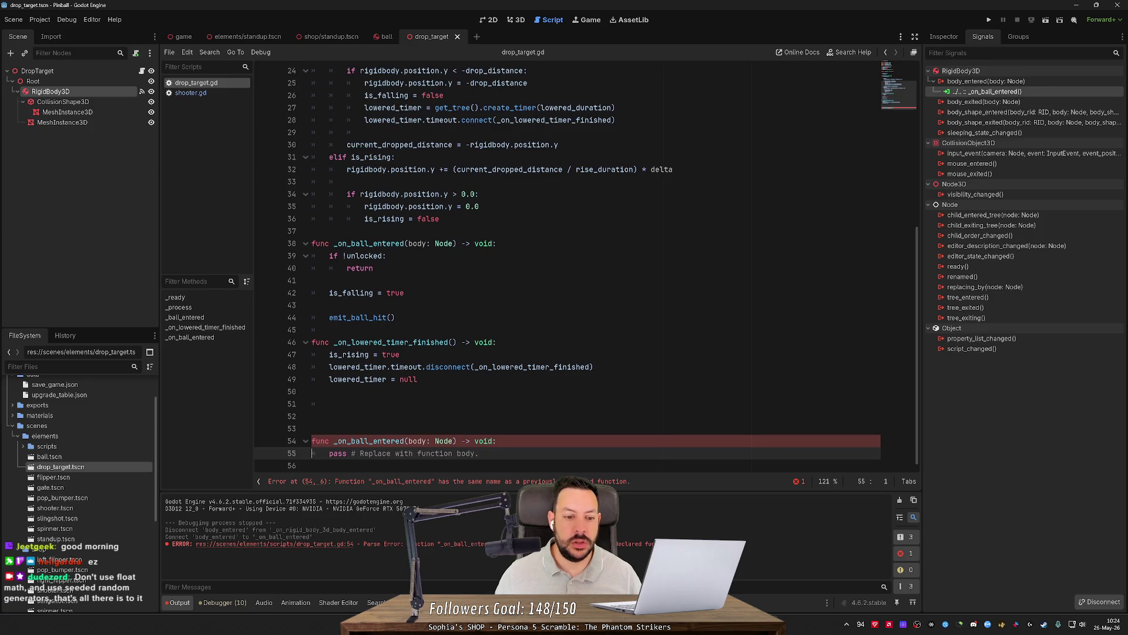
pyautogui.doubleClick(369, 441)
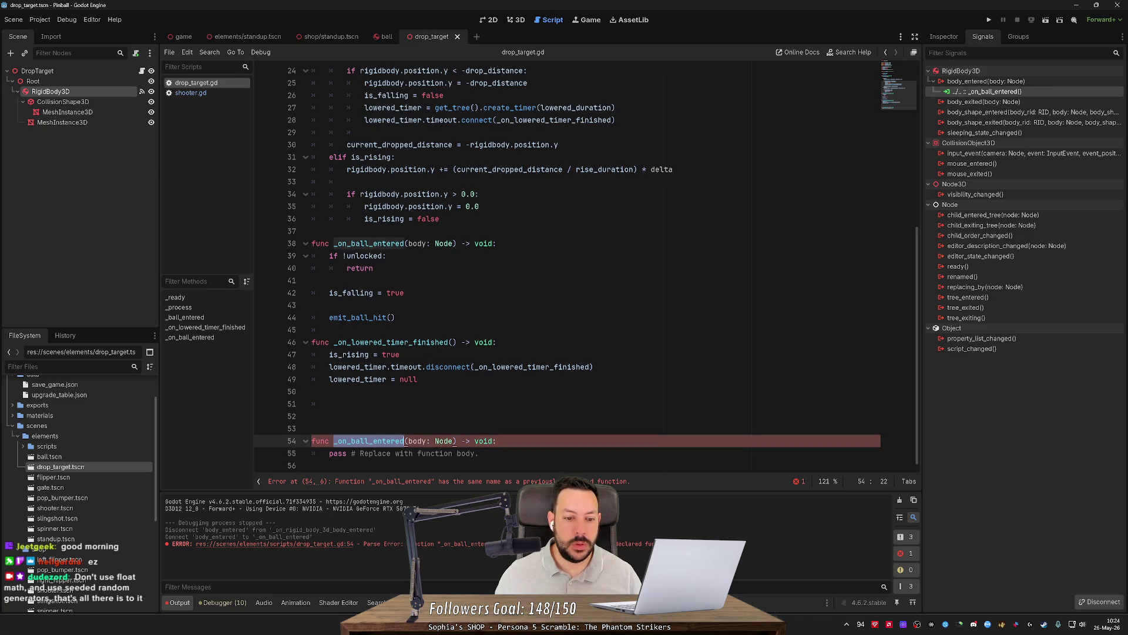
pyautogui.moveTo(463, 416); pyautogui.dragTo(463, 483)
pyautogui.press('BackSpace')
pyautogui.press('Up')
pyautogui.press('Up')
pyautogui.press('Delete')
pyautogui.press('Delete')
pyautogui.hotkey('ctrl', 's')
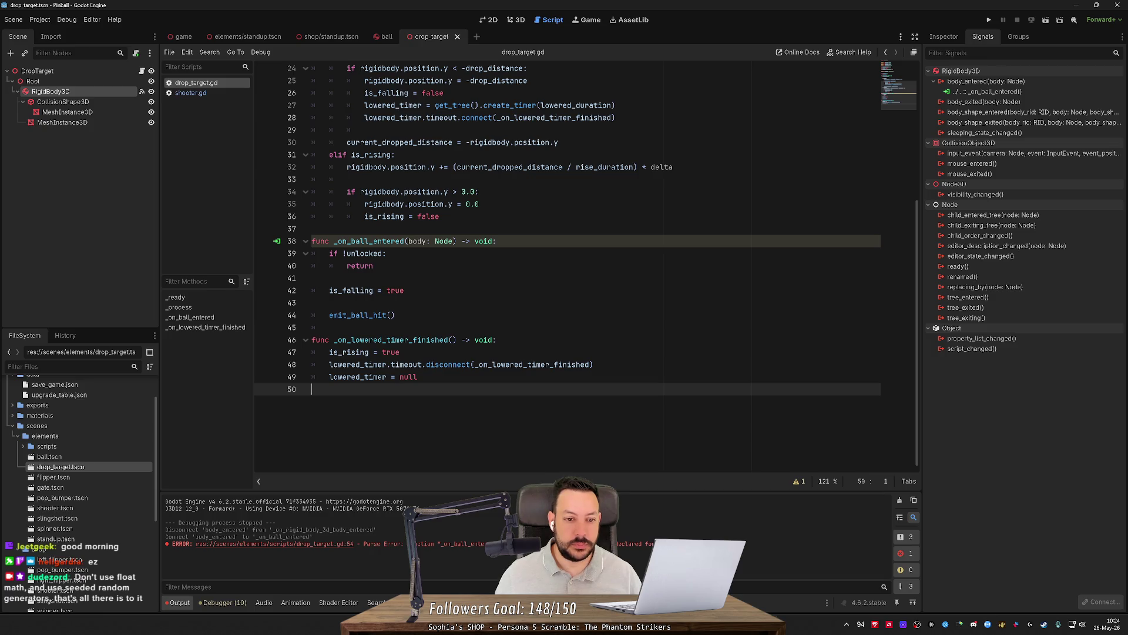
# Add a breakpoint on line 42, the is_falling = true line
pyautogui.scroll(6, 581, 264)
pyautogui.scroll(-3, 296, 280)
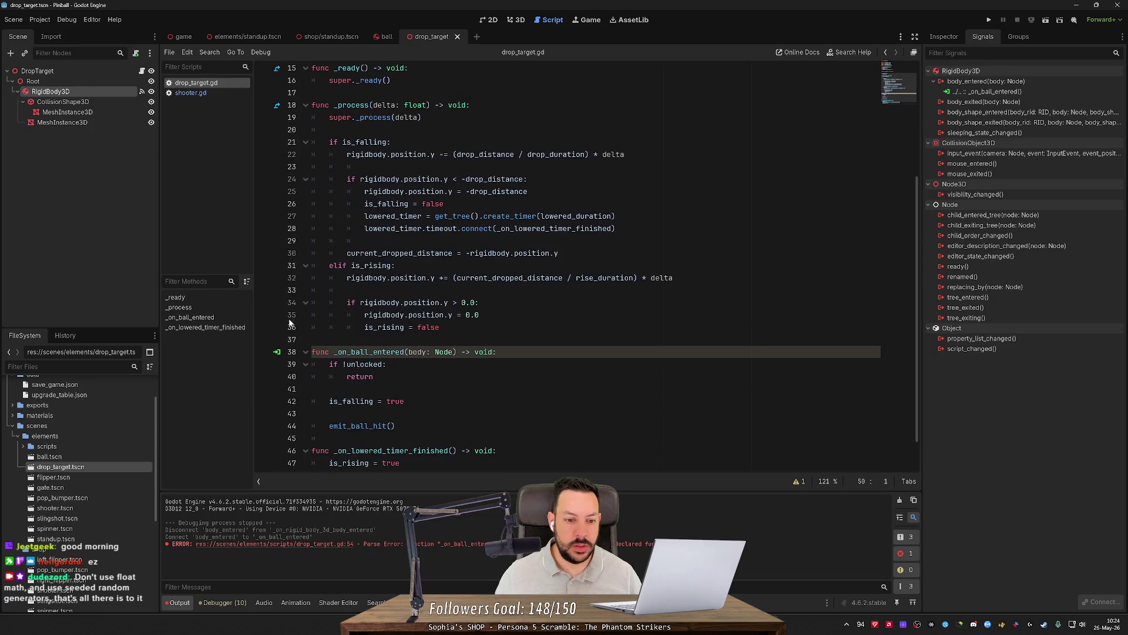
pyautogui.click(264, 401)
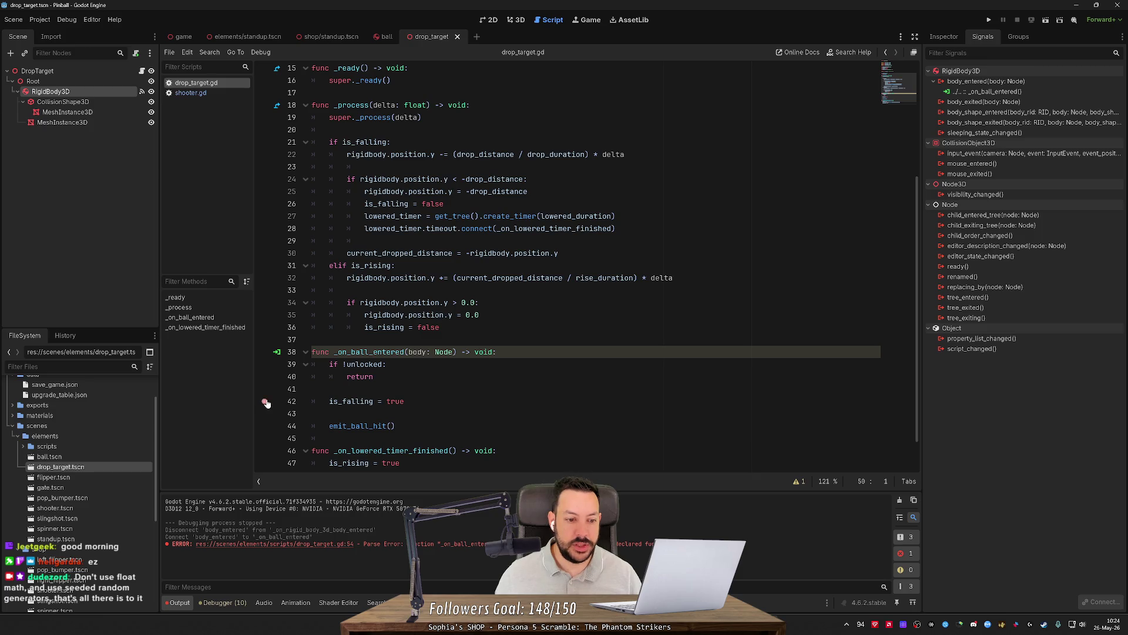
# Run the game briefly, open save_game.json, then return to the main game scene
pyautogui.press('F5')
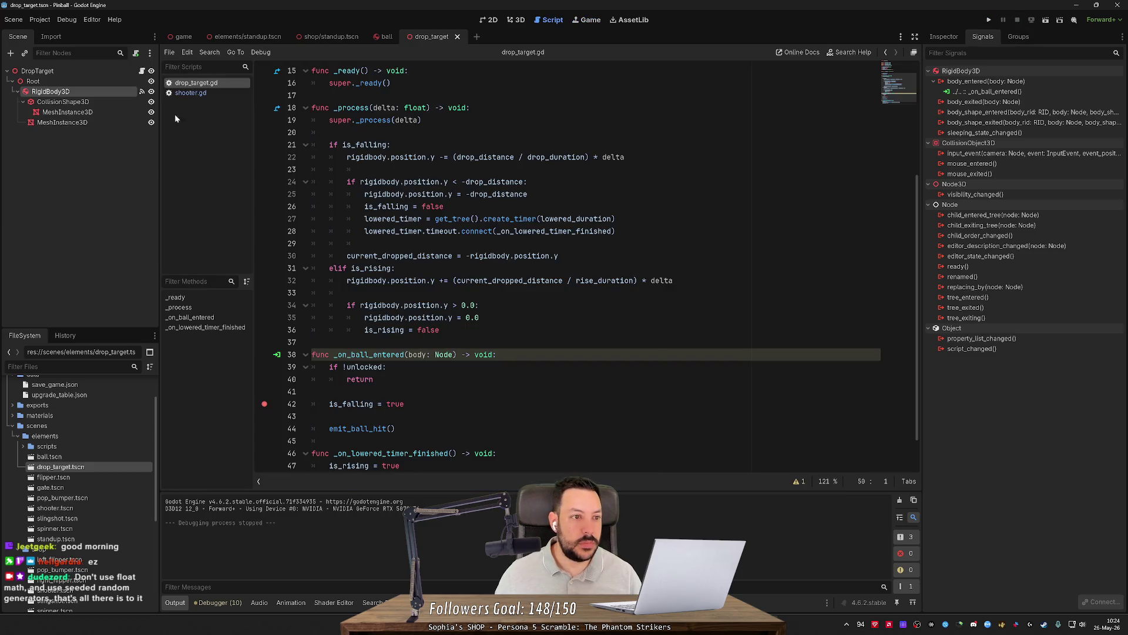
pyautogui.click(187, 51)
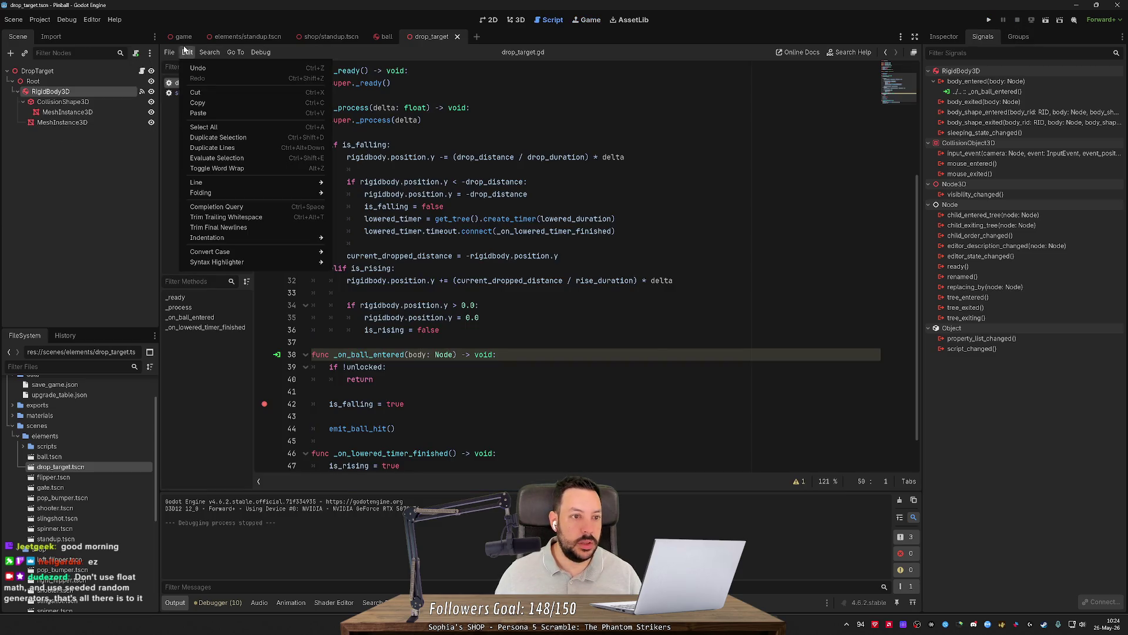
pyautogui.click(147, 174)
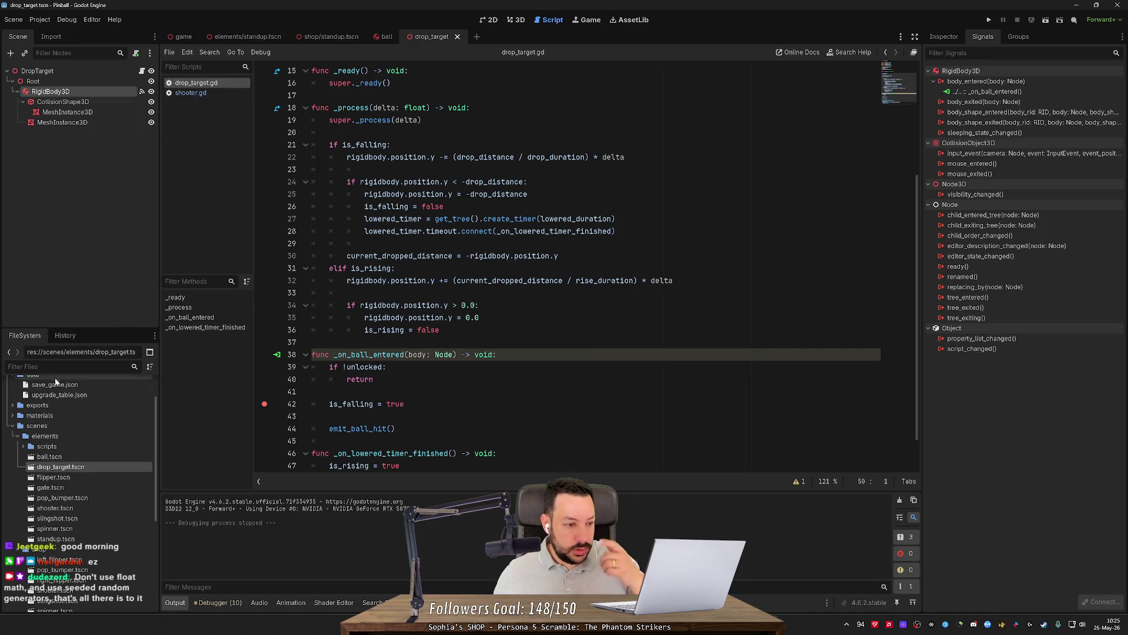
pyautogui.doubleClick(54, 385)
pyautogui.click(410, 169)
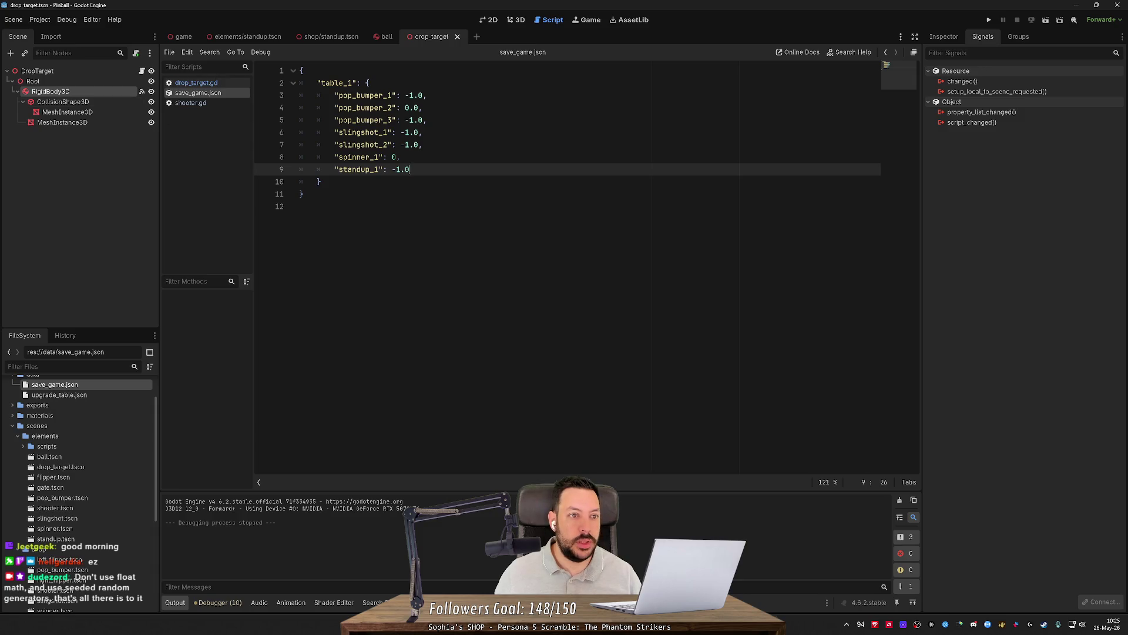
pyautogui.click(172, 37)
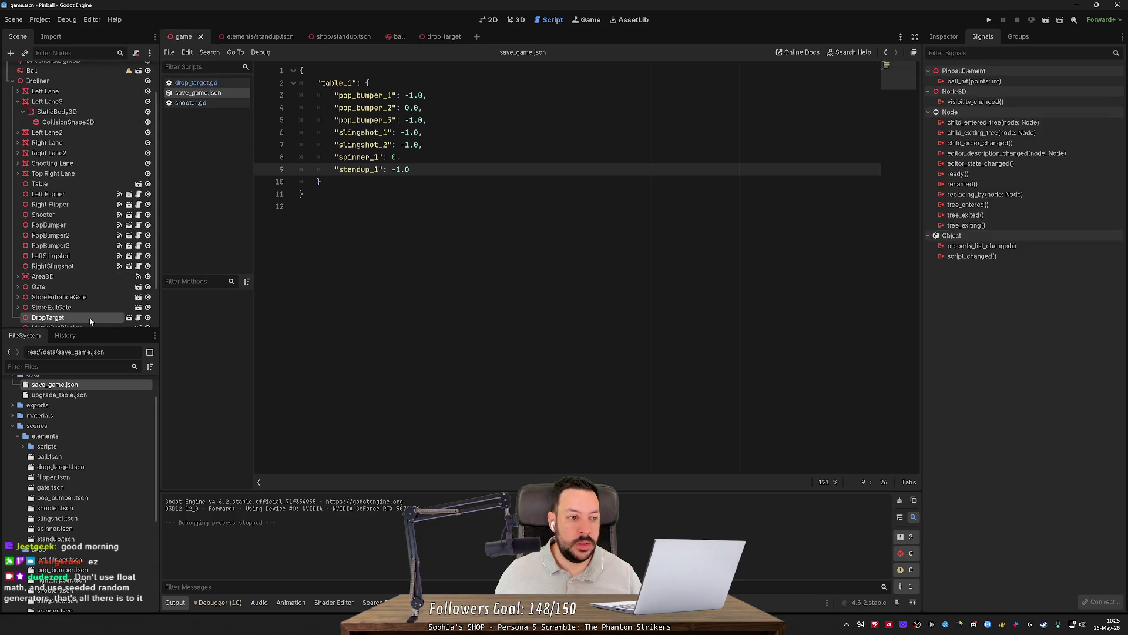
# Set the DropTarget's ID to drop_target_1 in the Inspector
pyautogui.click(943, 36)
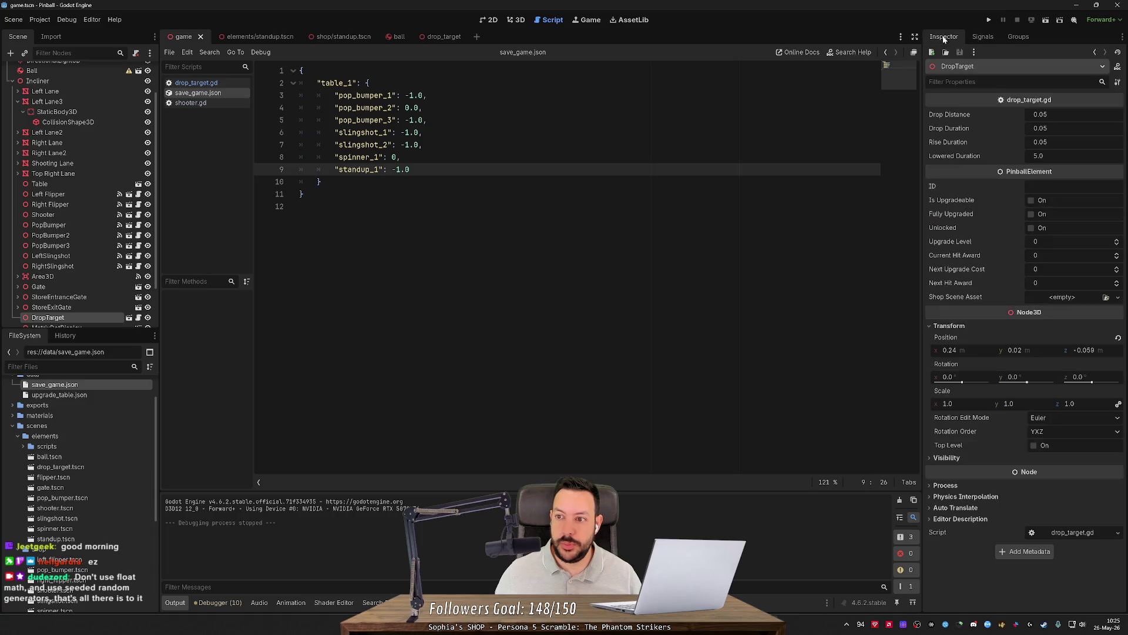
pyautogui.click(1049, 186)
pyautogui.write('drop_')
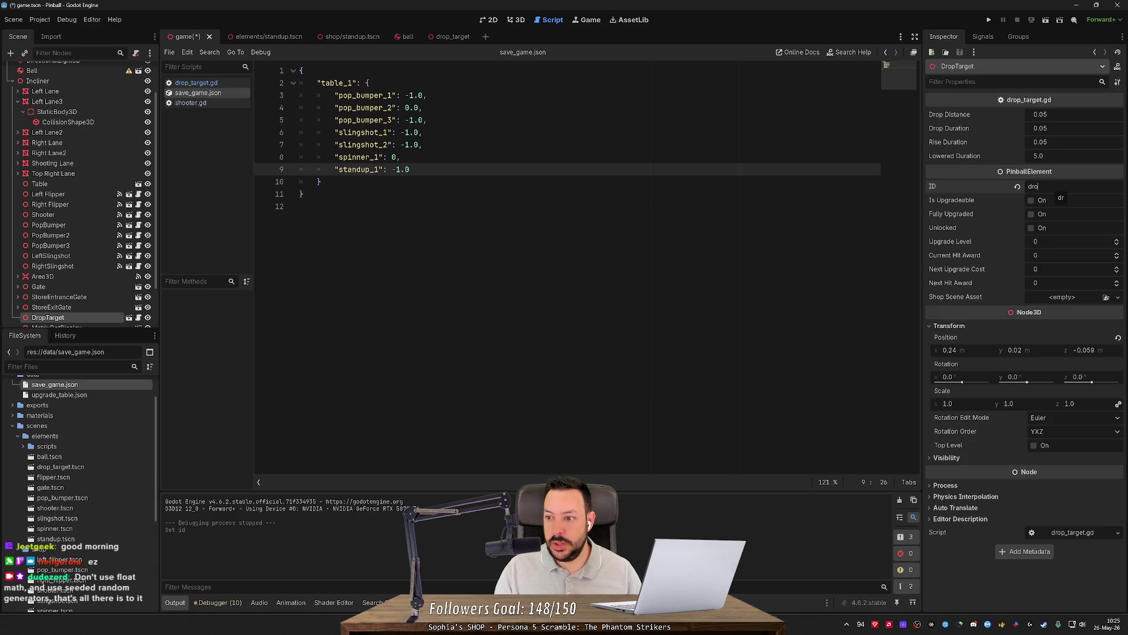
pyautogui.write('target_1')
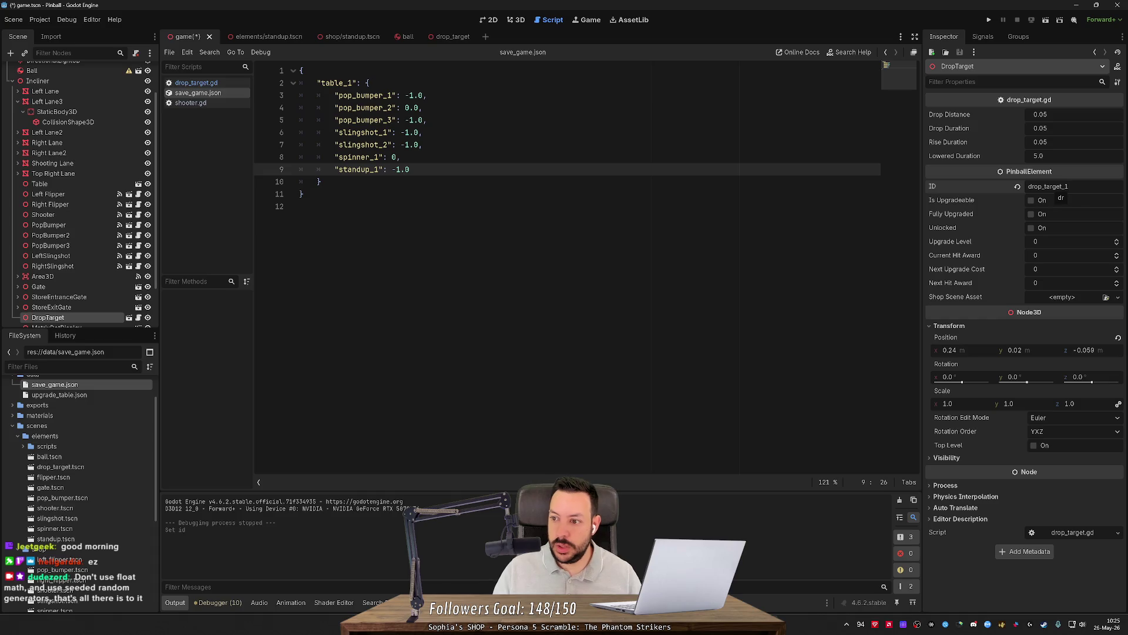
# Unlock the drop target with Next Hit Award 1000 and Current Hit Award 100, then test-run
pyautogui.click(1034, 228)
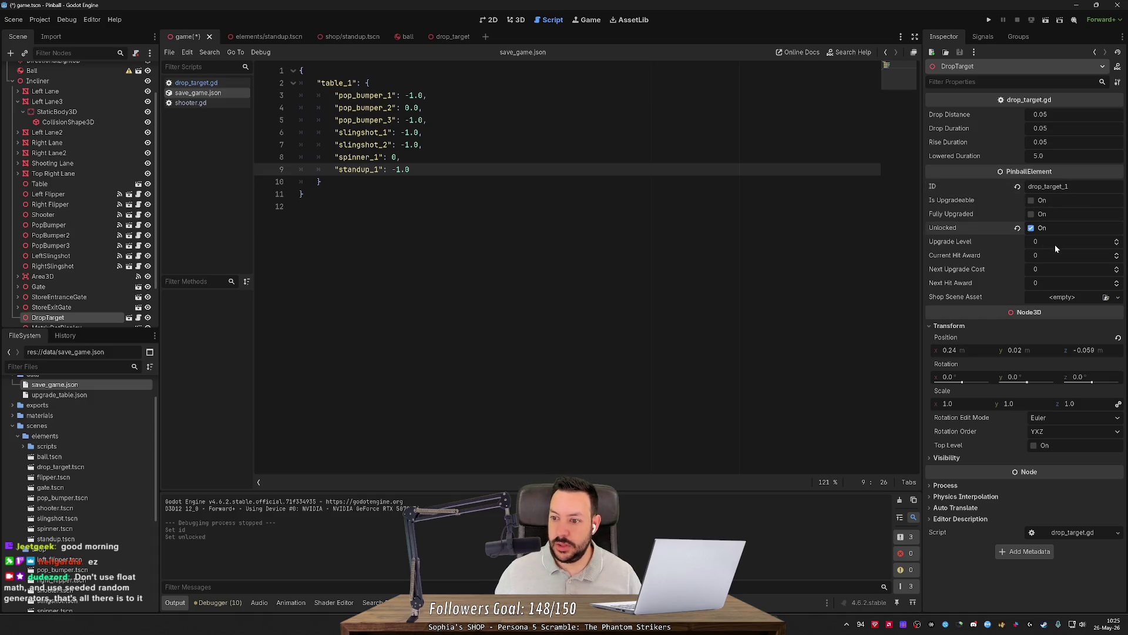
pyautogui.click(1053, 281)
pyautogui.write('1')
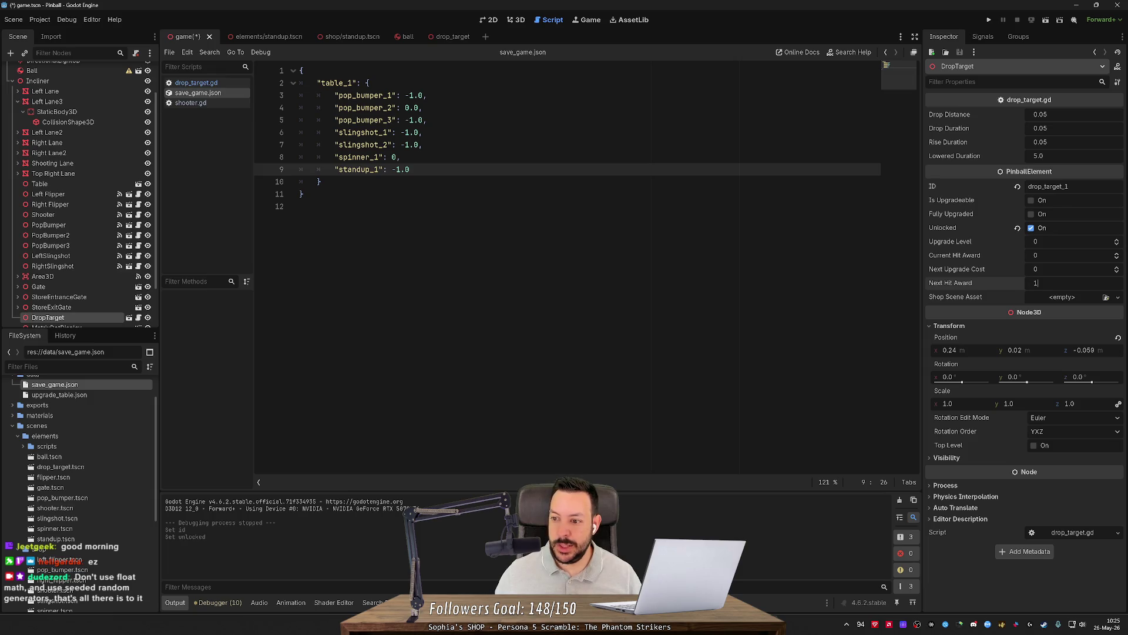
pyautogui.write('000')
pyautogui.click(1068, 254)
pyautogui.write('100')
pyautogui.press('Return')
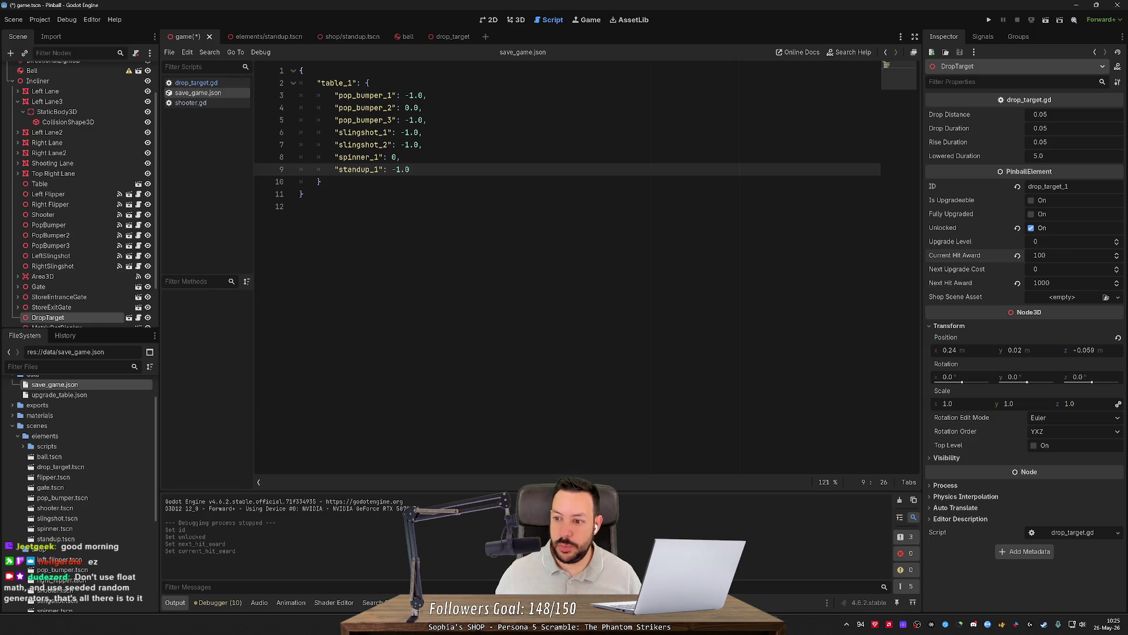
pyautogui.click(989, 20)
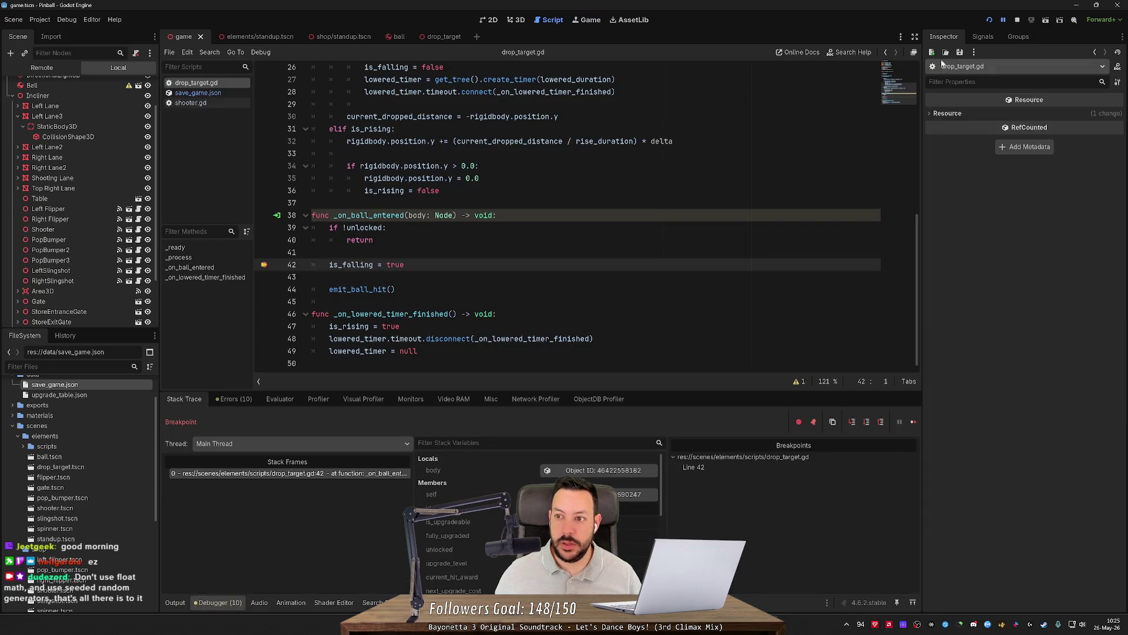
# Continue execution twice in the debugger until the line 42 breakpoint is hit
pyautogui.click(914, 421)
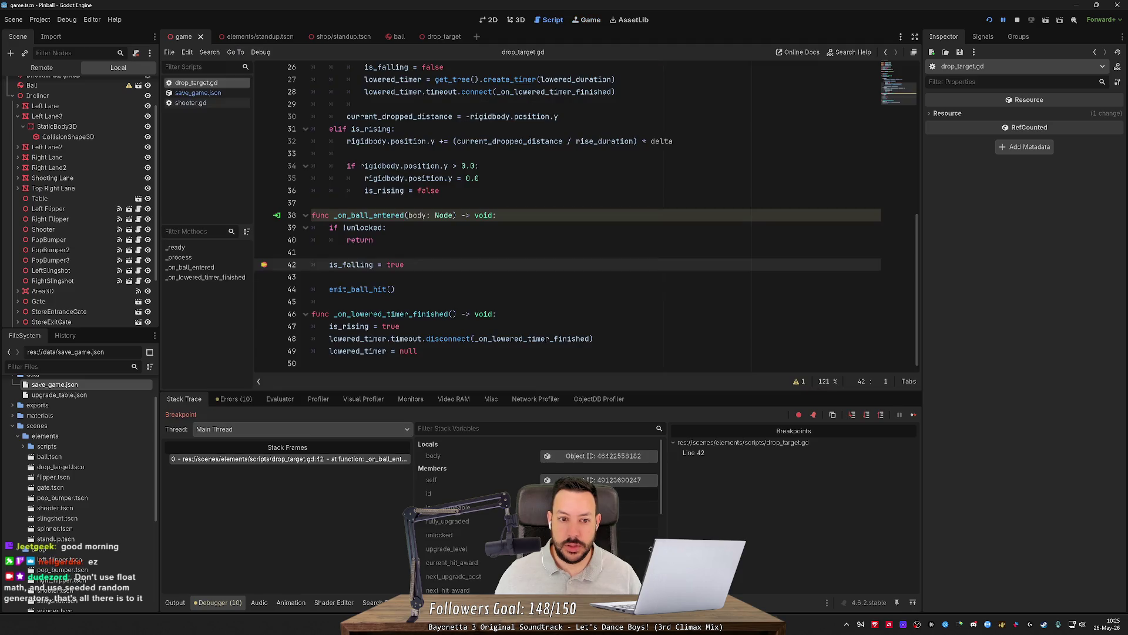
pyautogui.click(913, 415)
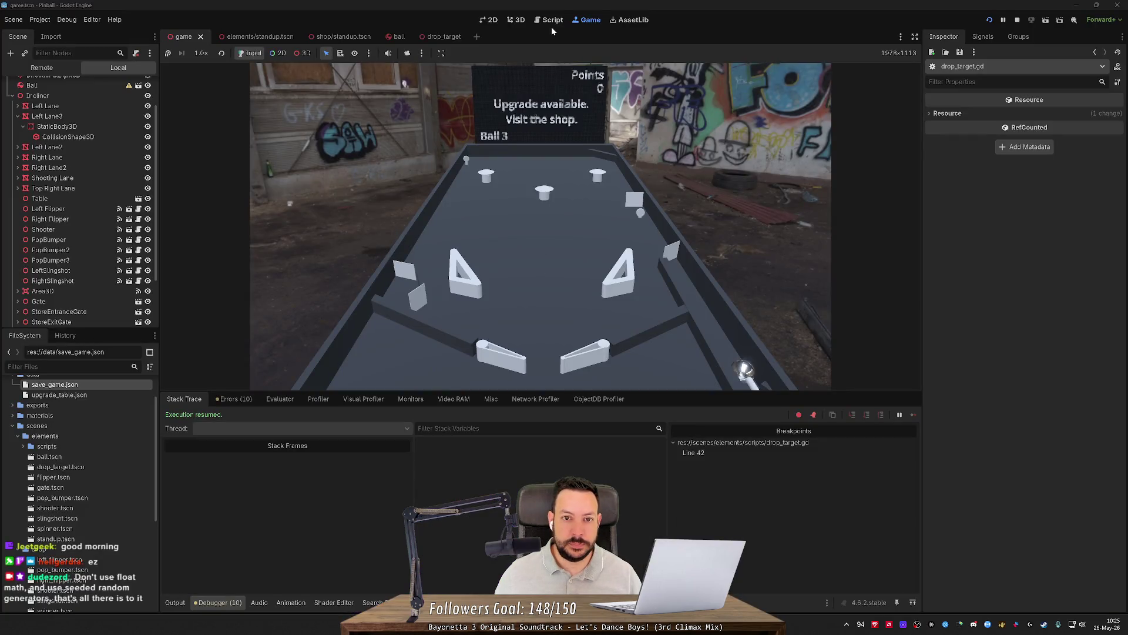
# Go back from Chrome to the drop_target.gd script in Godot
pyautogui.click(550, 21)
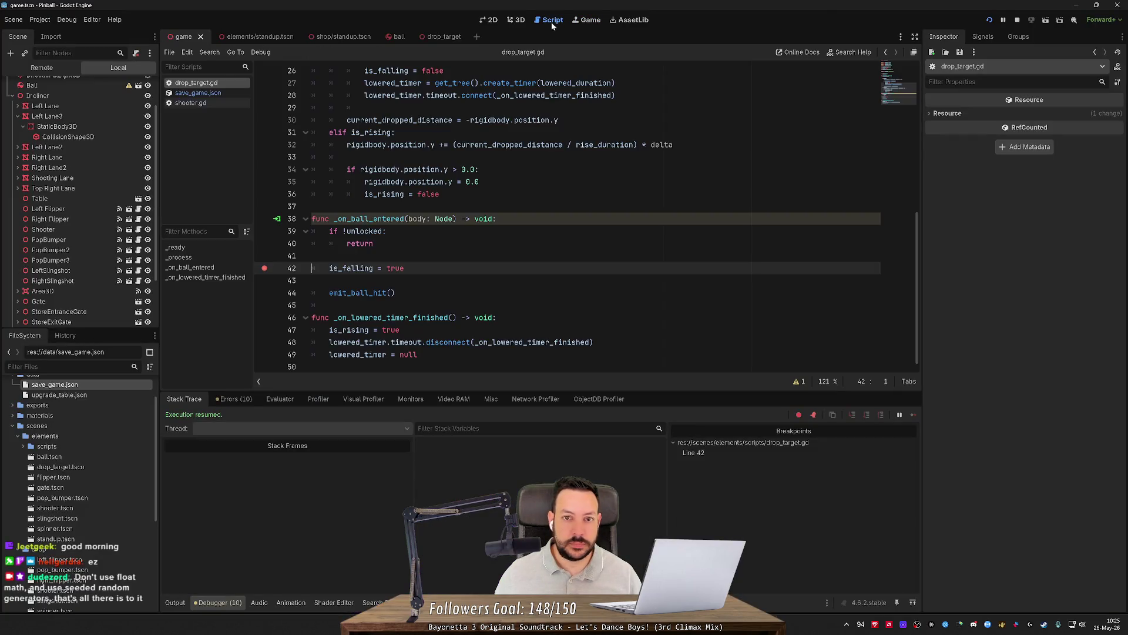
# Move the breakpoint from line 42 to the is_rising statement on line 47
pyautogui.click(295, 331)
pyautogui.click(265, 329)
pyautogui.click(264, 268)
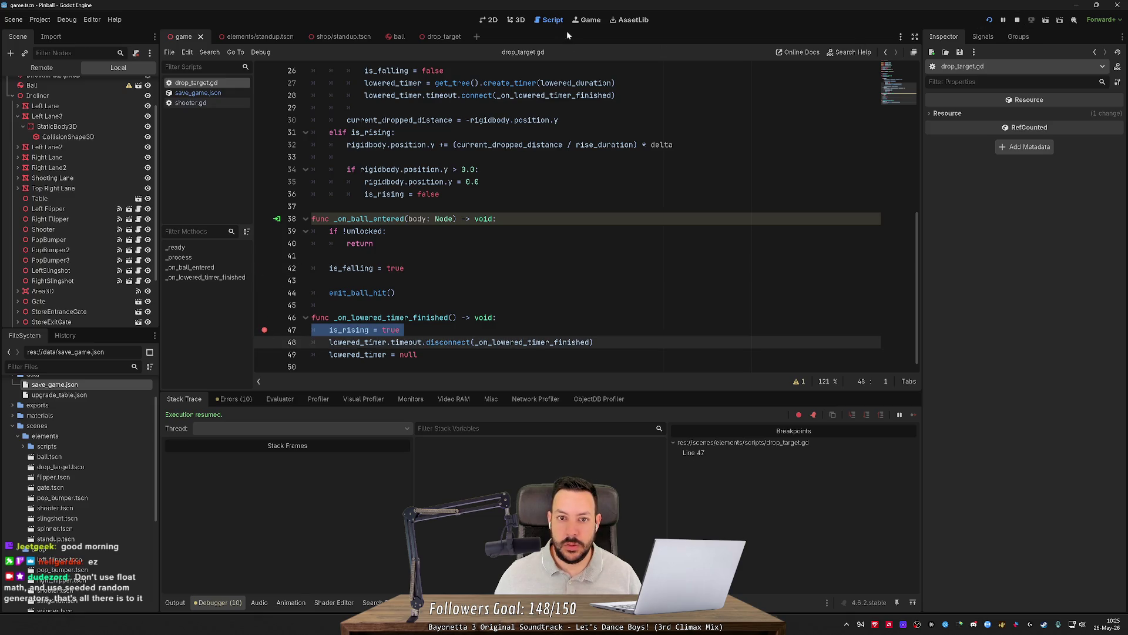
# Switch to the running game, restart it, then stop it
pyautogui.click(592, 19)
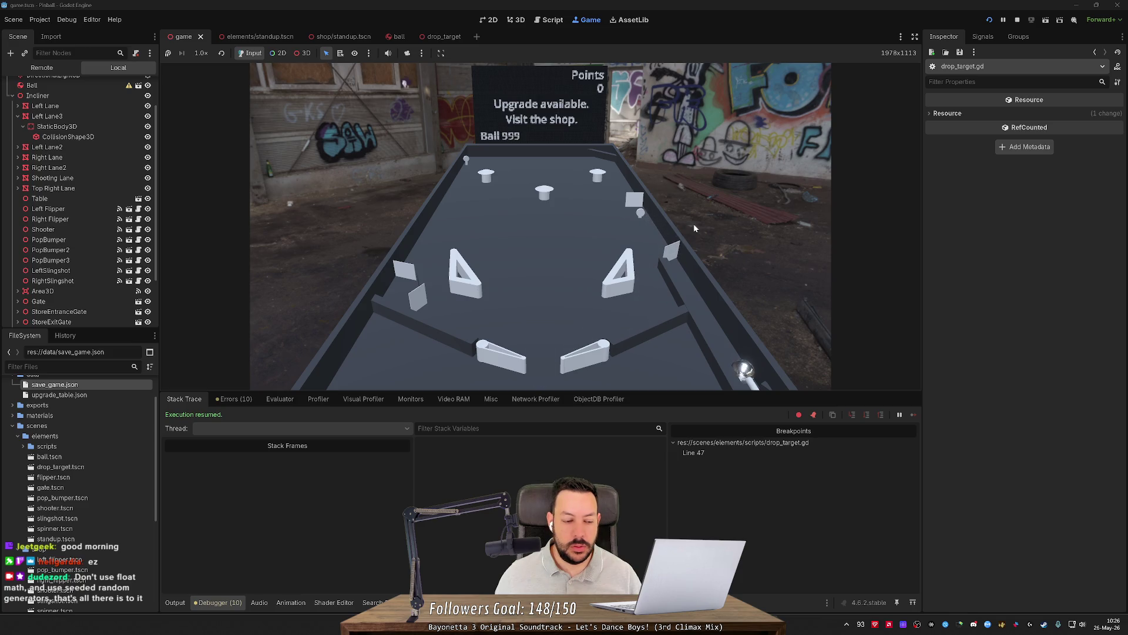
pyautogui.click(990, 20)
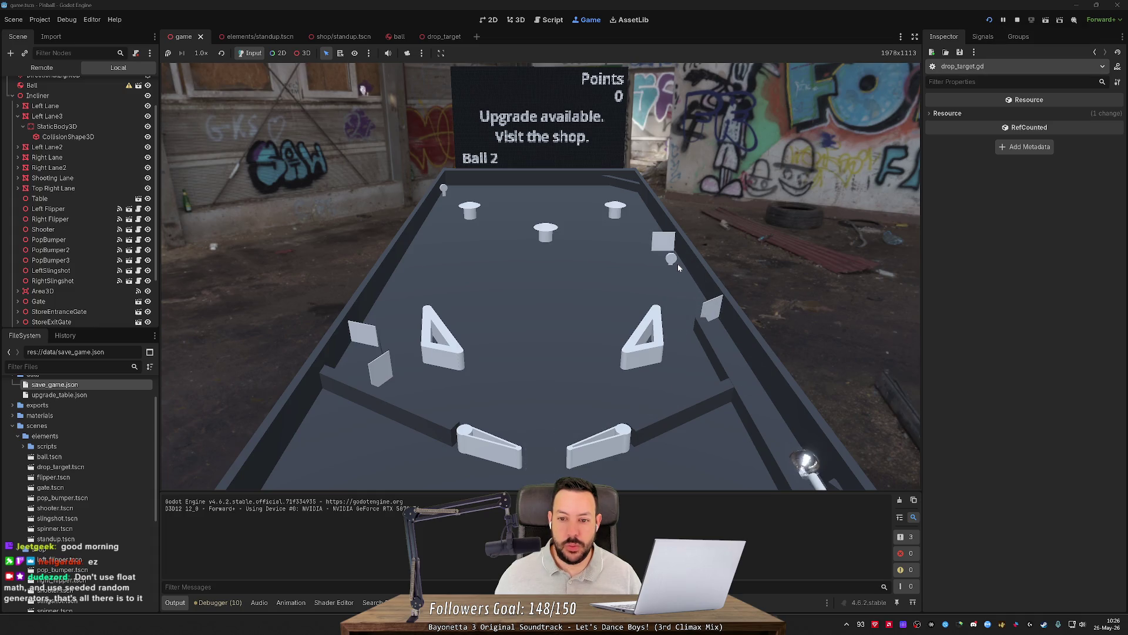
pyautogui.click(1017, 20)
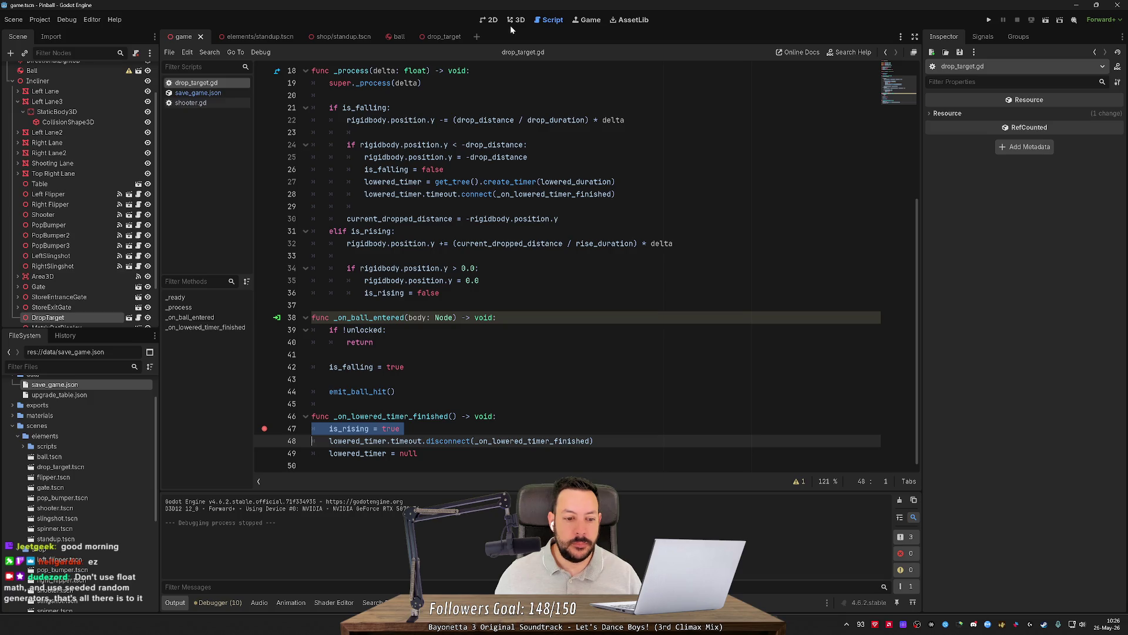
# Play the table: launch the ball, use the right flipper to score a point, then stop
pyautogui.click(993, 20)
pyautogui.press('space')
pyautogui.press('Right')
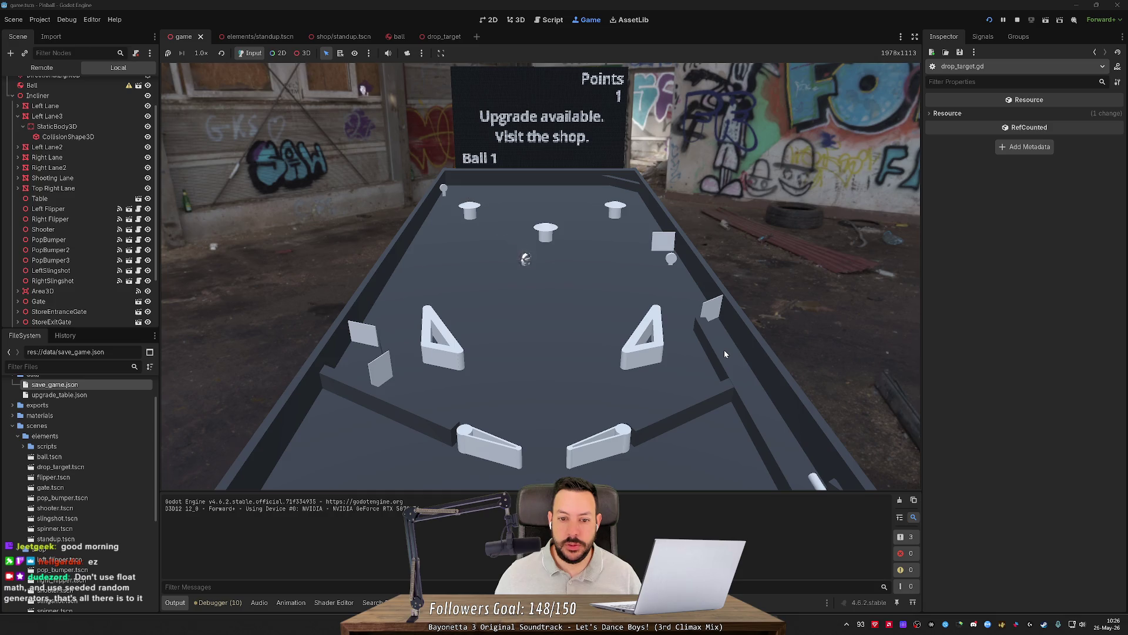
pyautogui.press('Right')
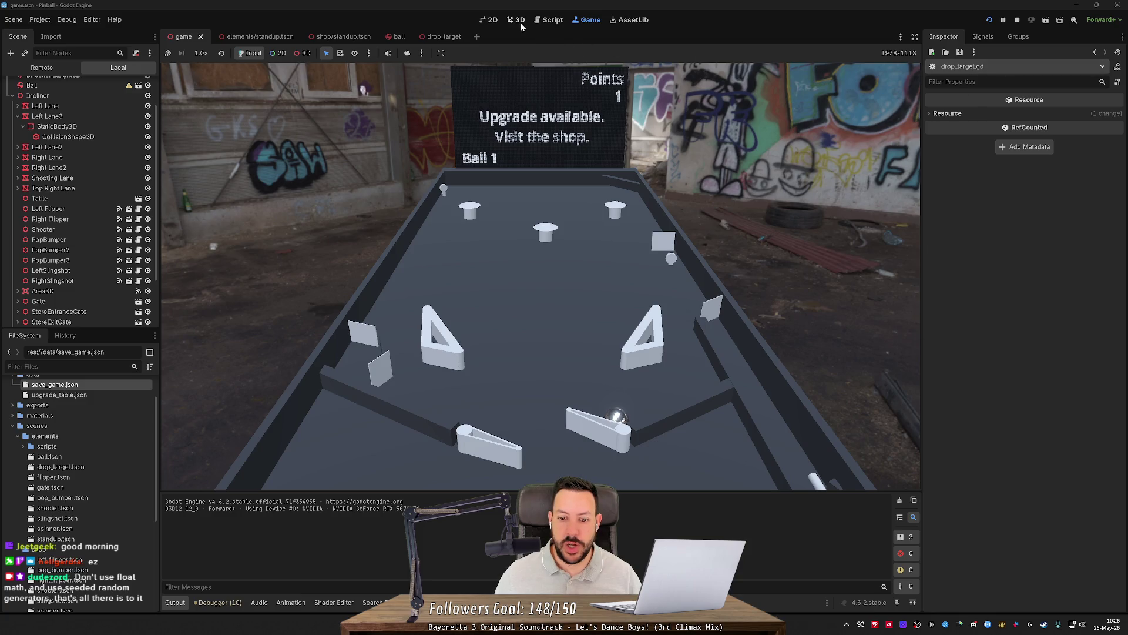
pyautogui.click(1017, 19)
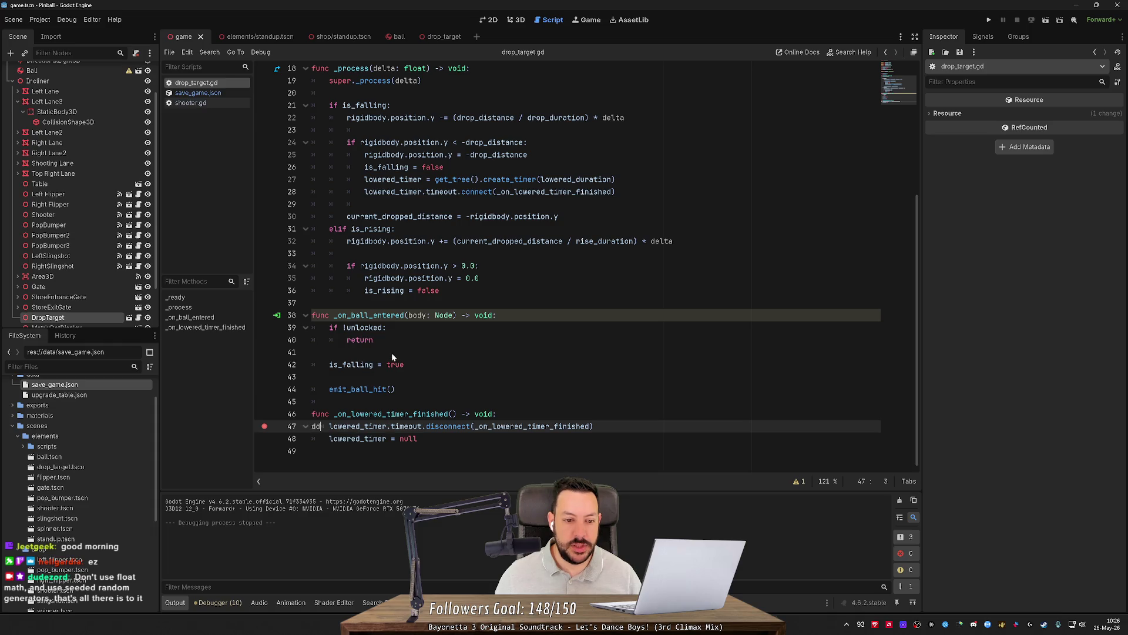
# Undo the accidental line 47 edit and add breakpoints on lines 47 and 25
pyautogui.hotkey('ctrl', 'z')
pyautogui.hotkey('ctrl', 'z')
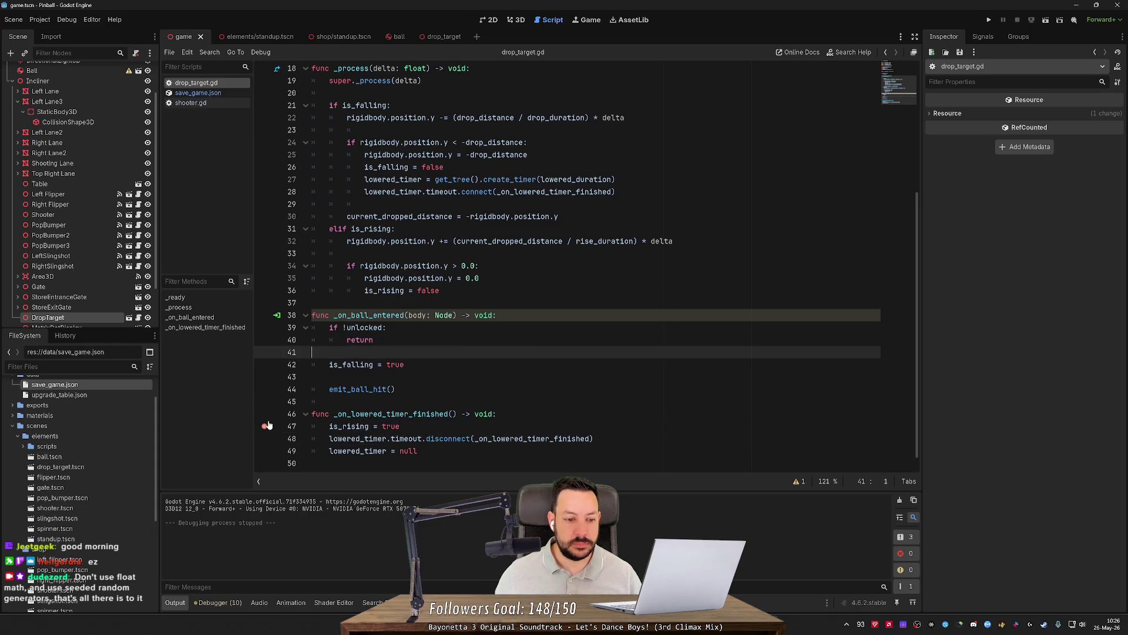
pyautogui.click(264, 428)
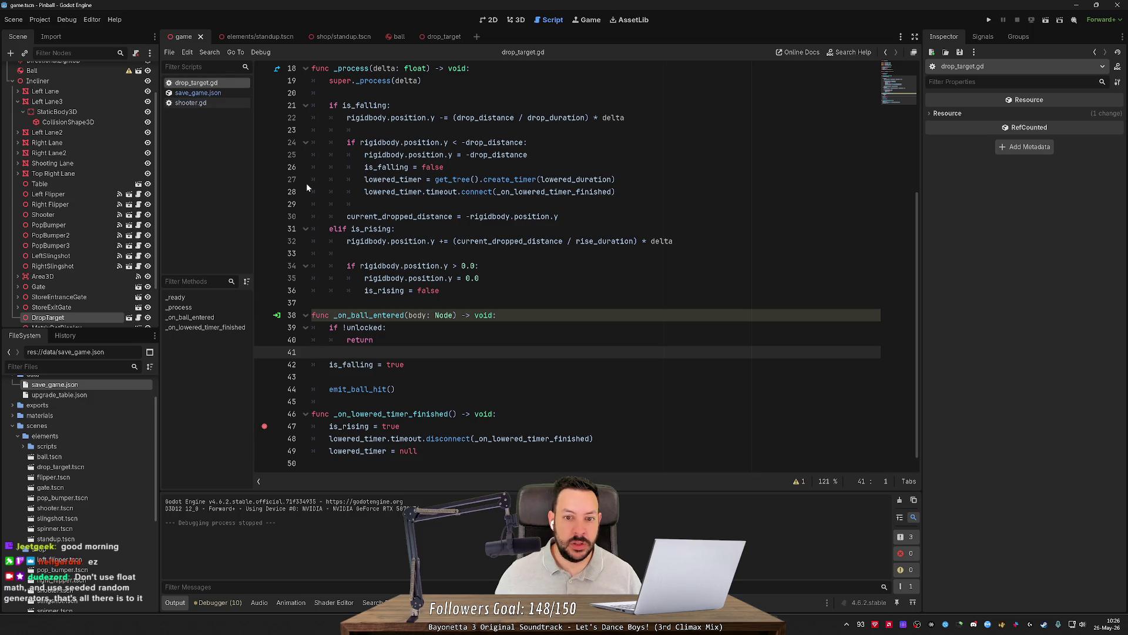
pyautogui.scroll(2, 307, 186)
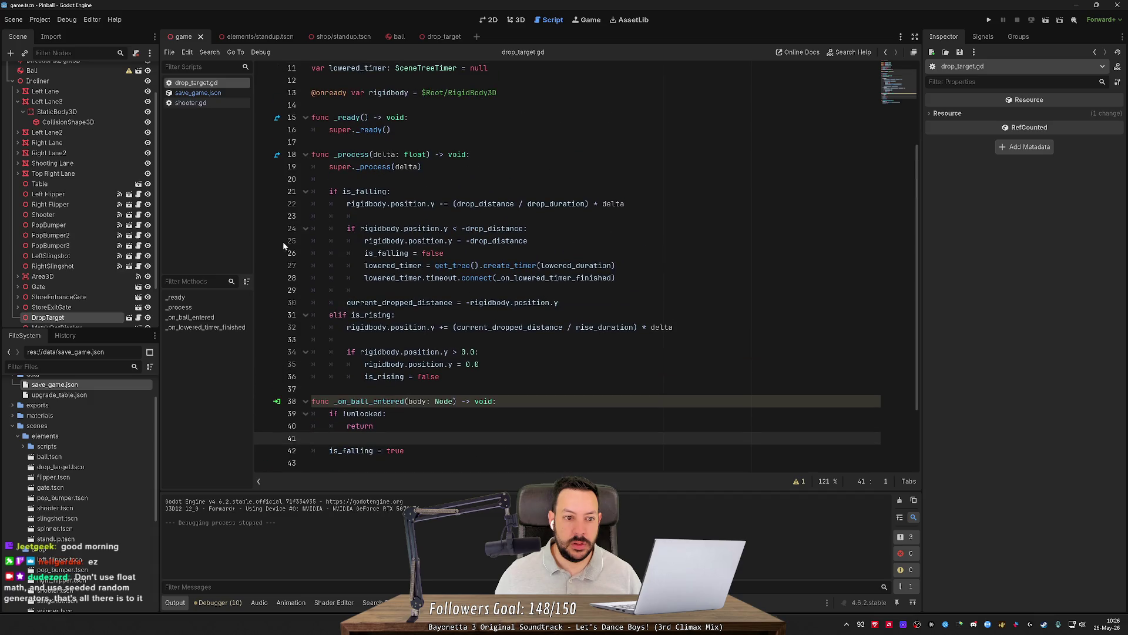
pyautogui.click(265, 242)
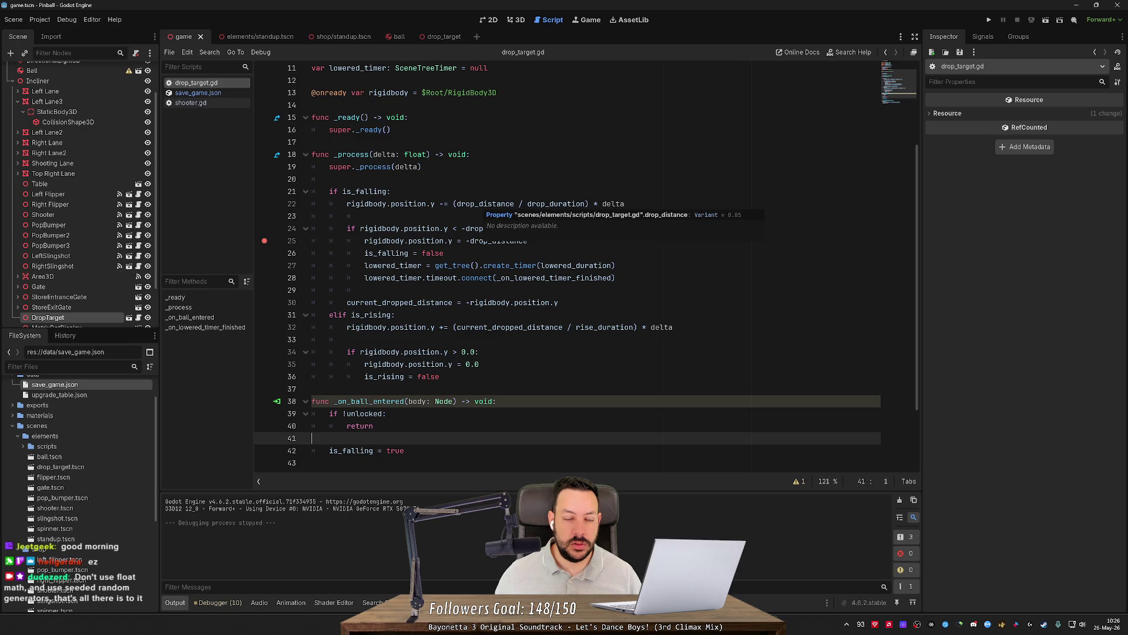
pyautogui.scroll(3, 487, 229)
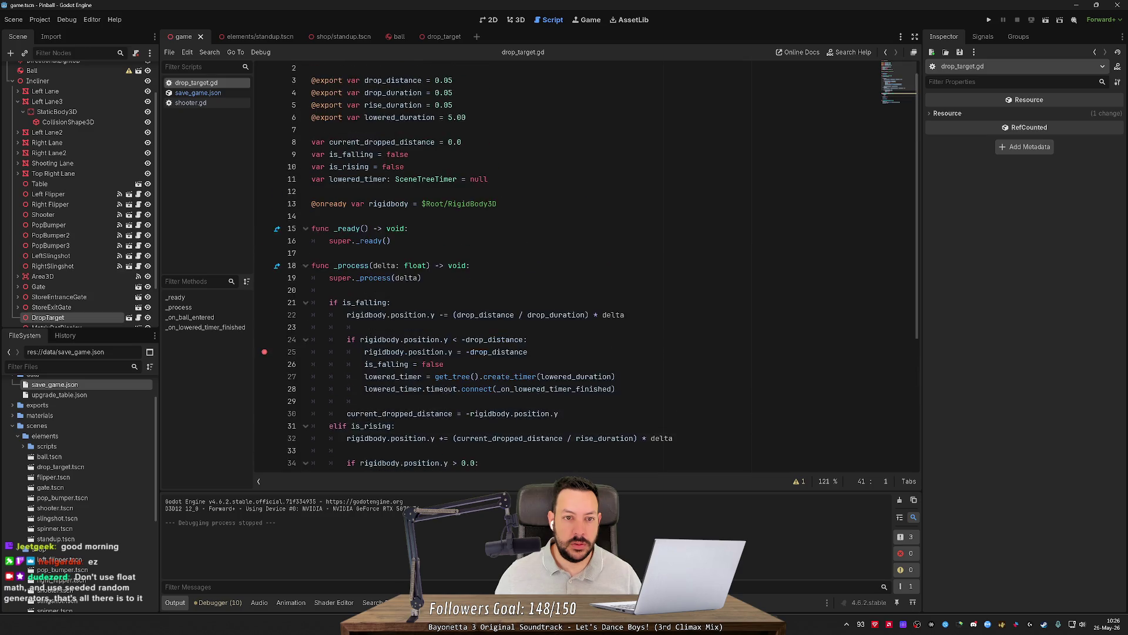
# Run the game, flip the ball up with the right flipper to 10 points, then stop
pyautogui.click(990, 19)
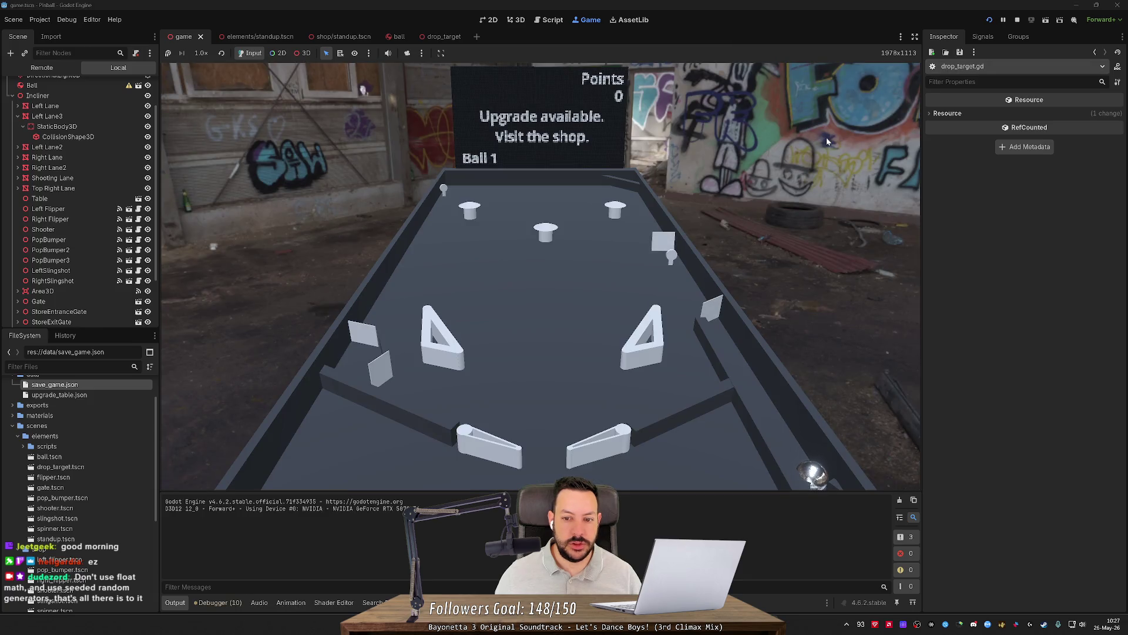
pyautogui.press('Right')
pyautogui.press('Right')
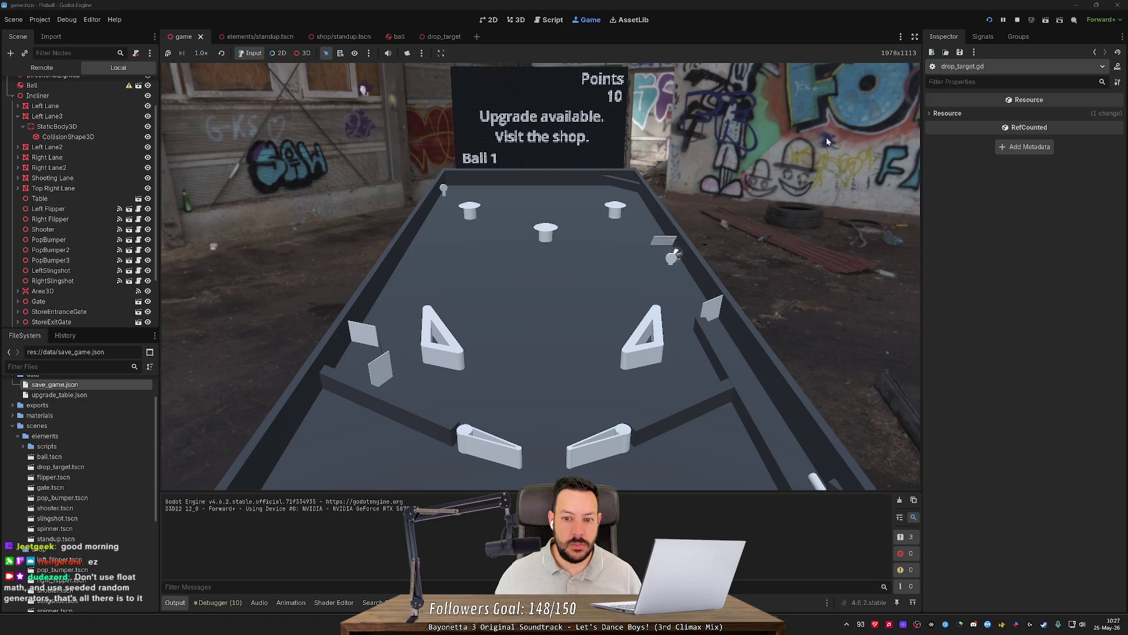
pyautogui.click(1016, 20)
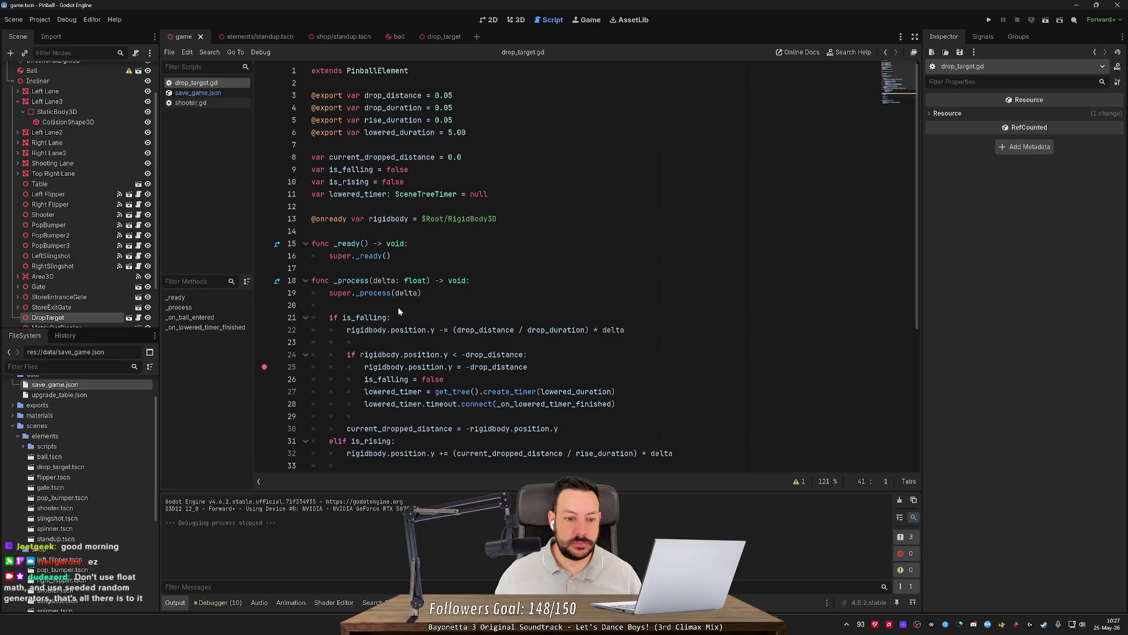
# Switch to 3D, close the elements/standup, shop/standup and ball tabs, and open drop_target
pyautogui.scroll(-3, 397, 310)
pyautogui.moveTo(347, 219)
pyautogui.mouseDown()
pyautogui.moveTo(553, 293)
pyautogui.moveTo(553, 305)
pyautogui.mouseUp()
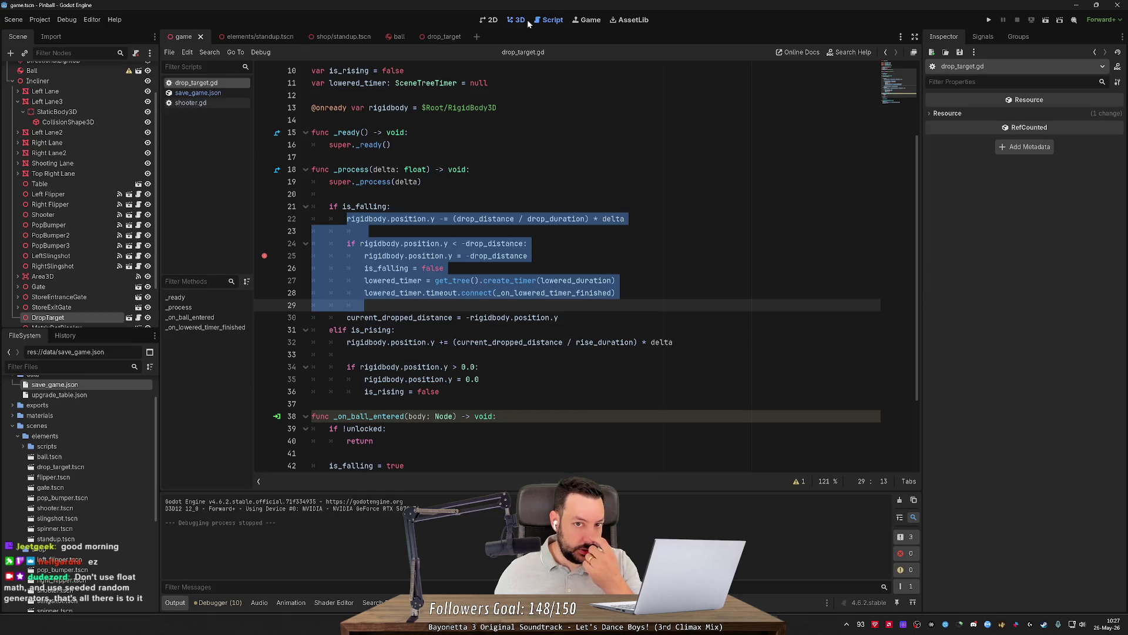
pyautogui.click(520, 19)
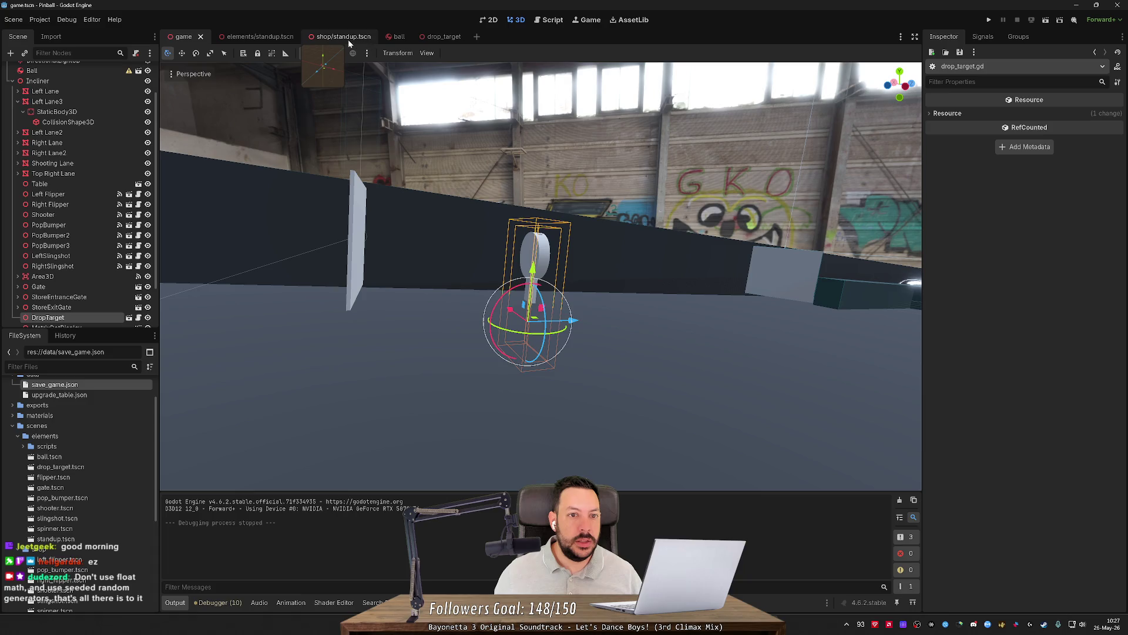
pyautogui.middleClick(274, 37)
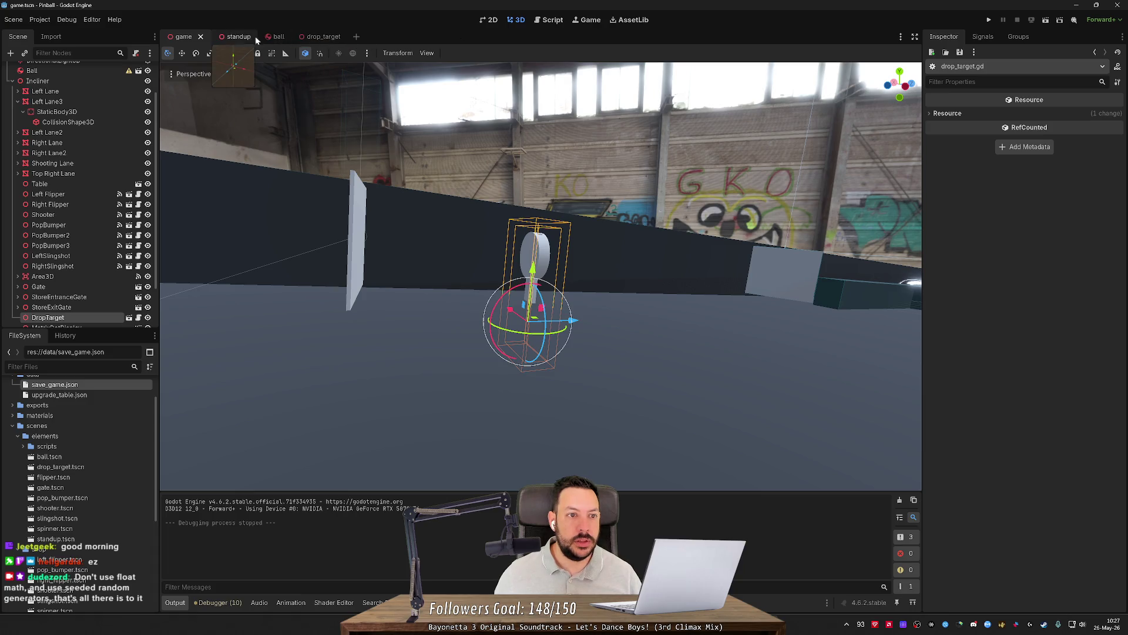
pyautogui.middleClick(255, 36)
pyautogui.middleClick(255, 36)
pyautogui.click(255, 37)
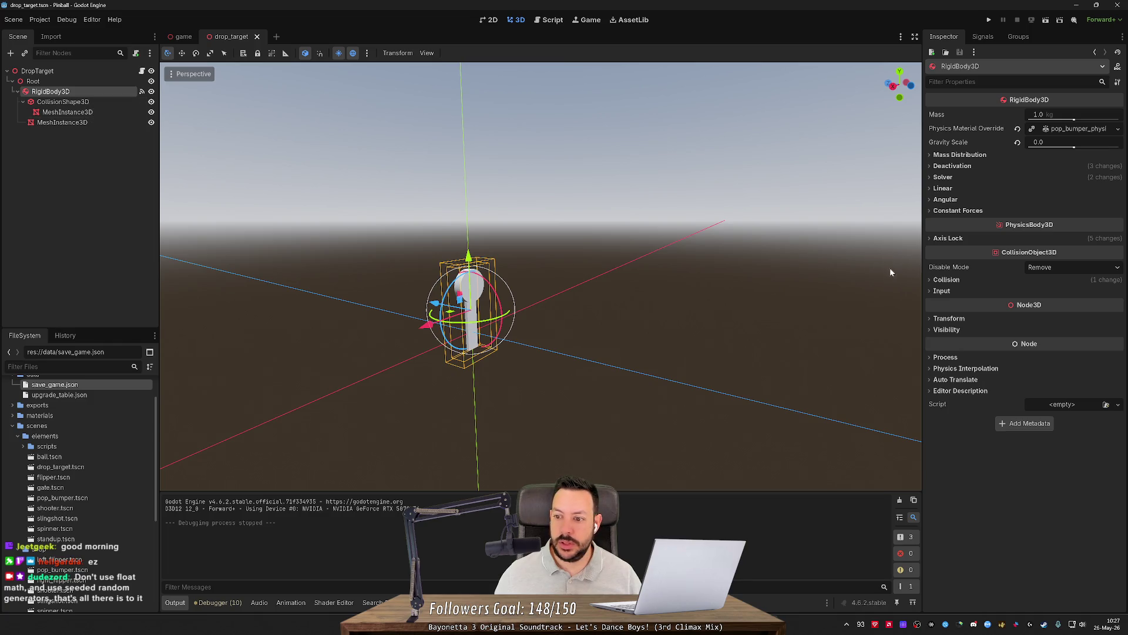
# Expand the RigidBody3D's Collision and Deactivation sections to show layer 4, mask 1 and Kinematic freeze
pyautogui.click(946, 279)
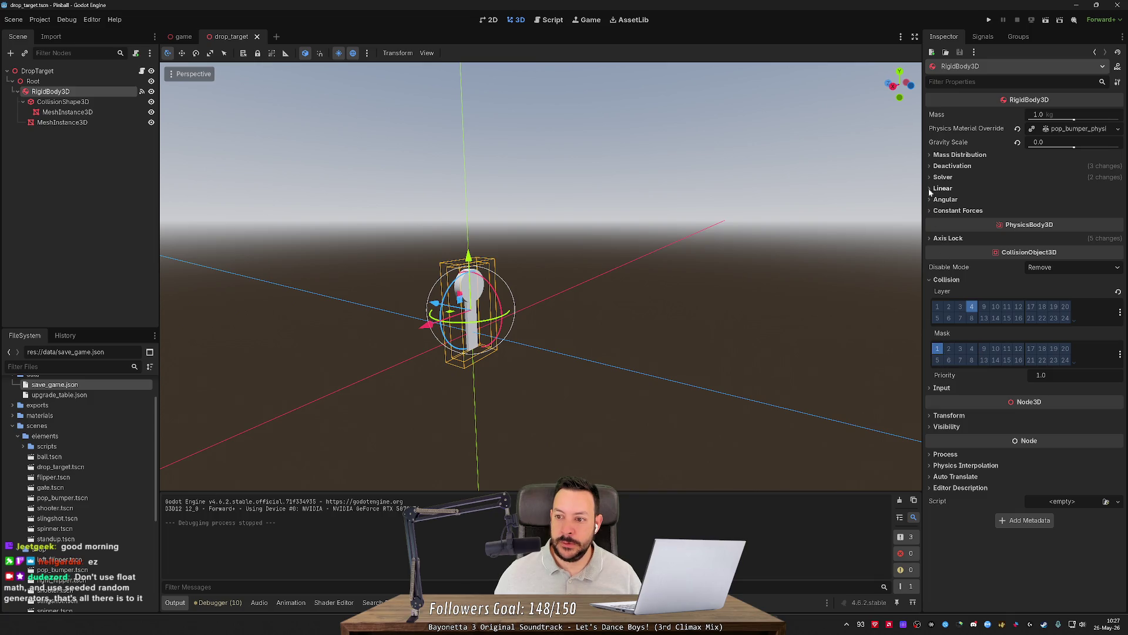
pyautogui.click(931, 167)
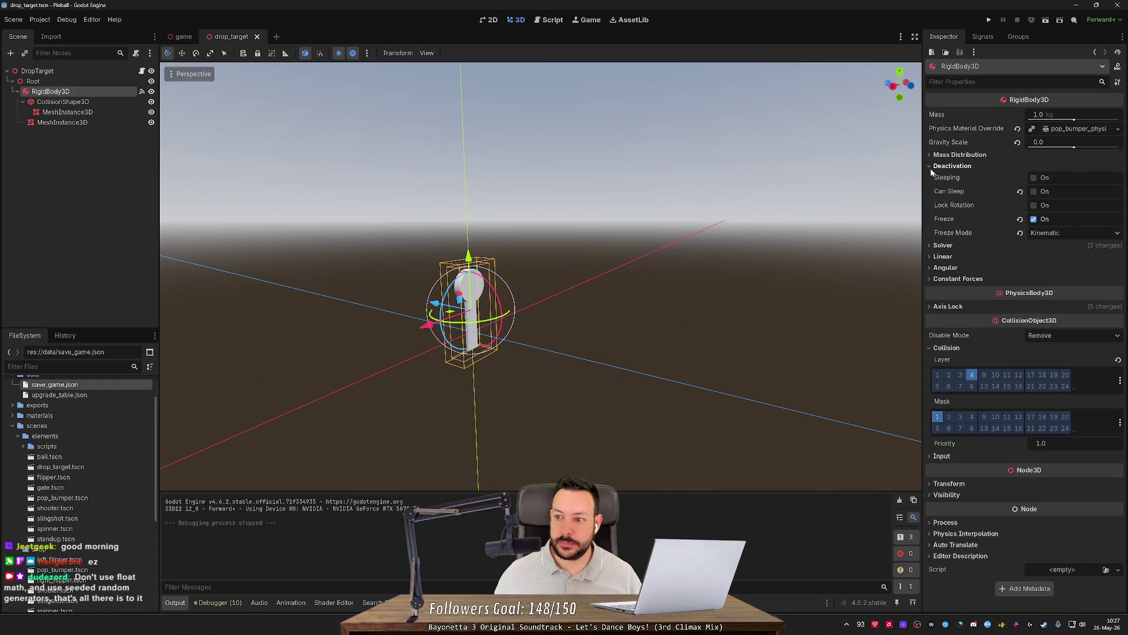
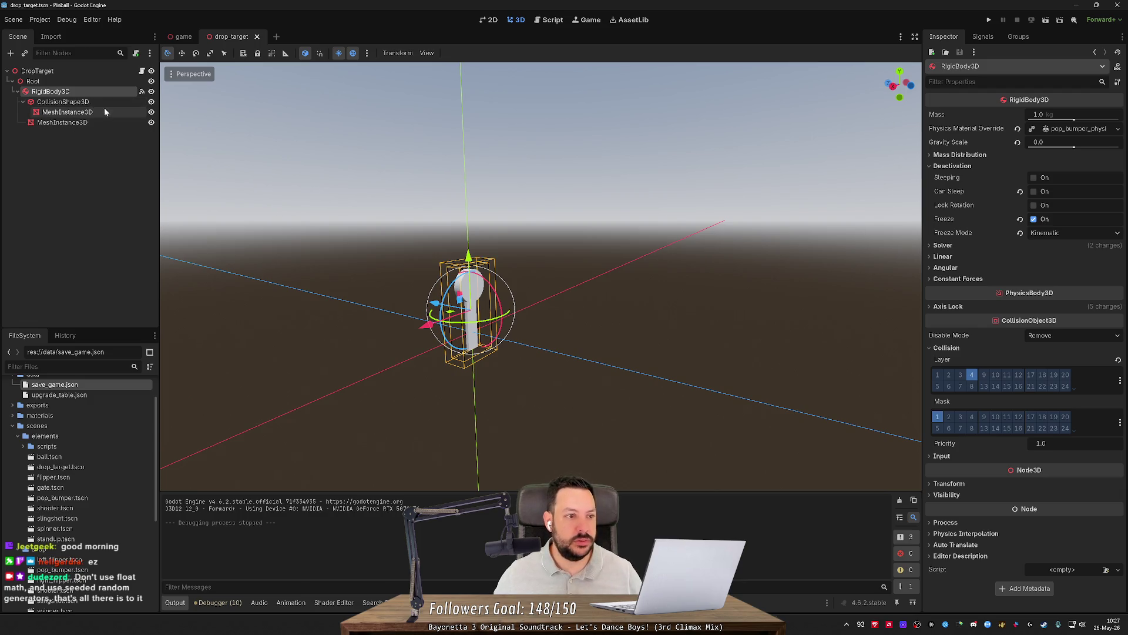
# Check the drop target's CylinderShape3D collision, then its 0.05 drop distance and 5.0 lowered duration
pyautogui.click(86, 103)
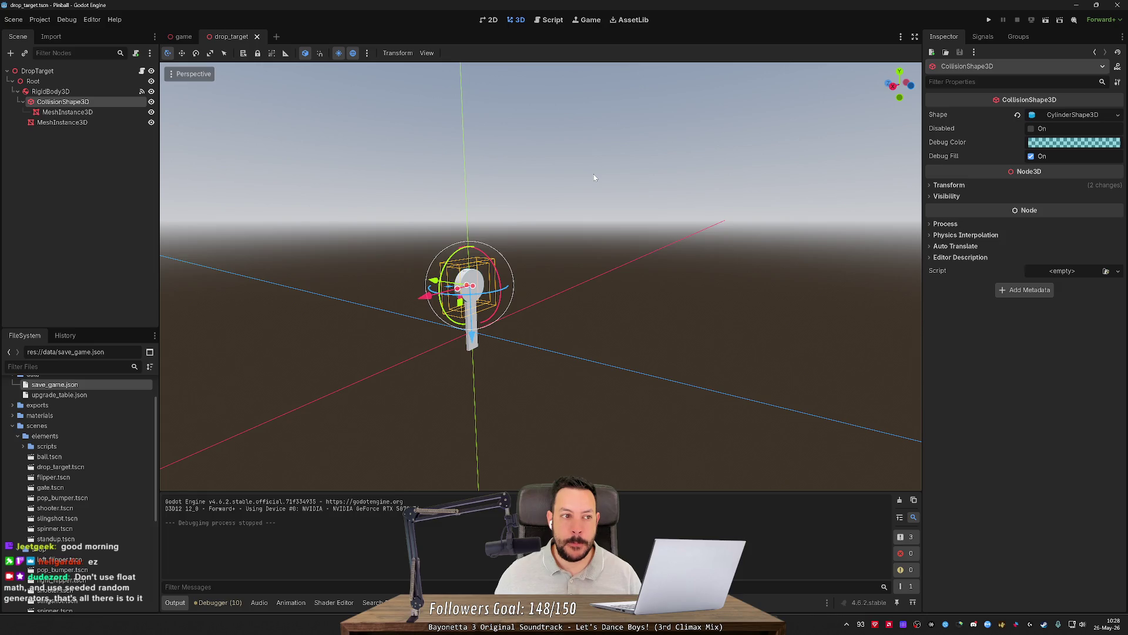
pyautogui.click(83, 71)
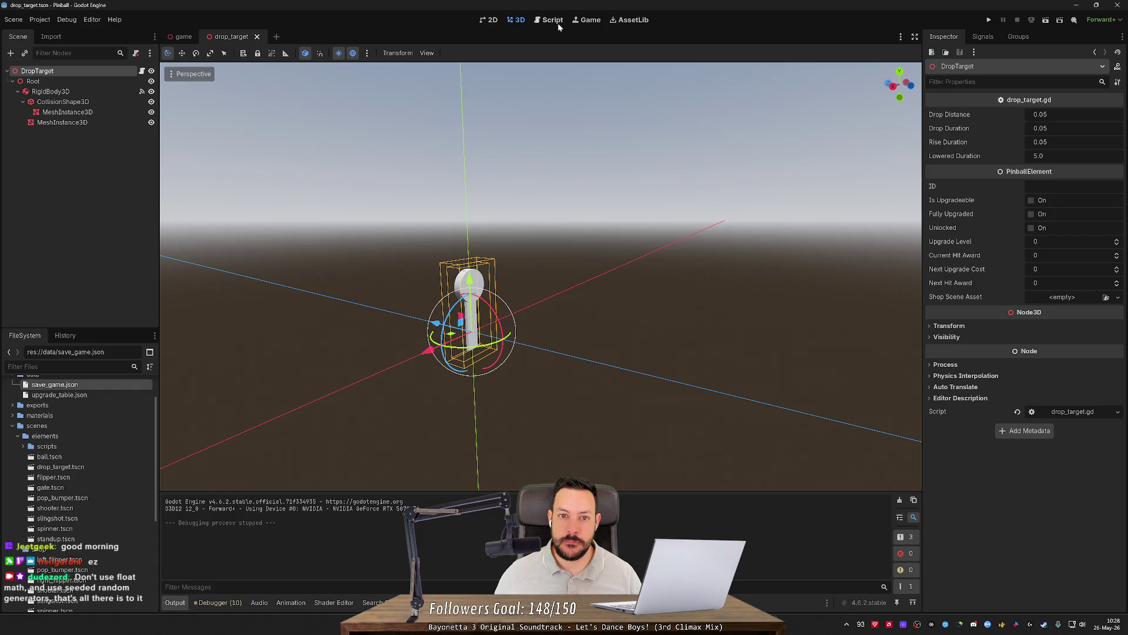
# In the game scene, give DropTarget a 0.1 drop distance and 1.0 lowered duration, then run
pyautogui.click(183, 37)
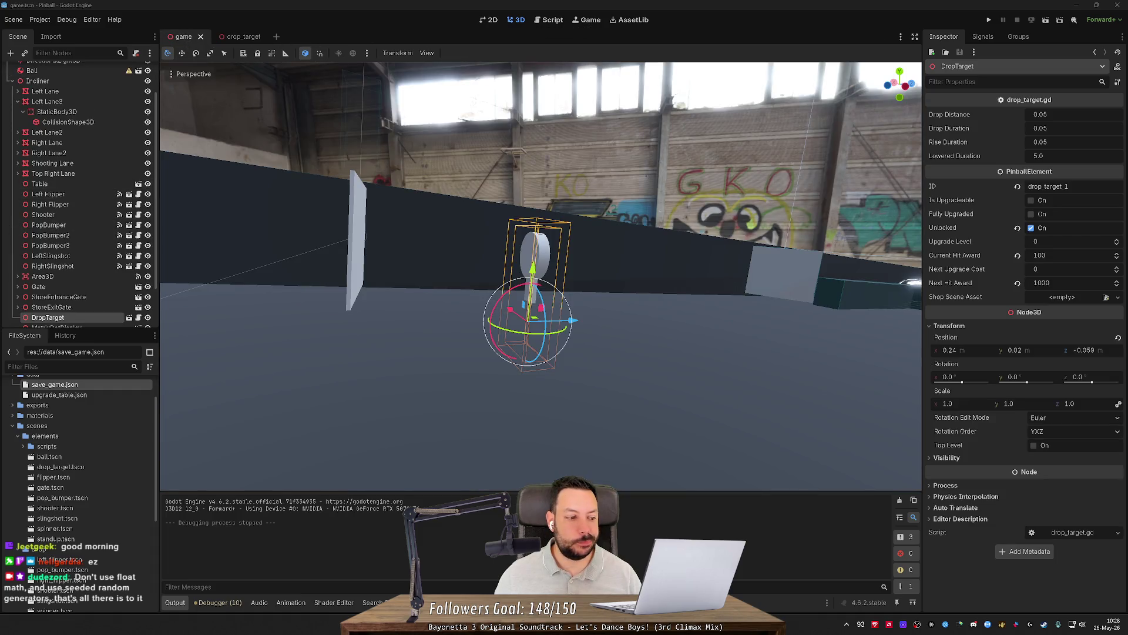
pyautogui.moveTo(529, 294); pyautogui.dragTo(646, 282)
pyautogui.press('w')
pyautogui.scroll(1, 540, 259)
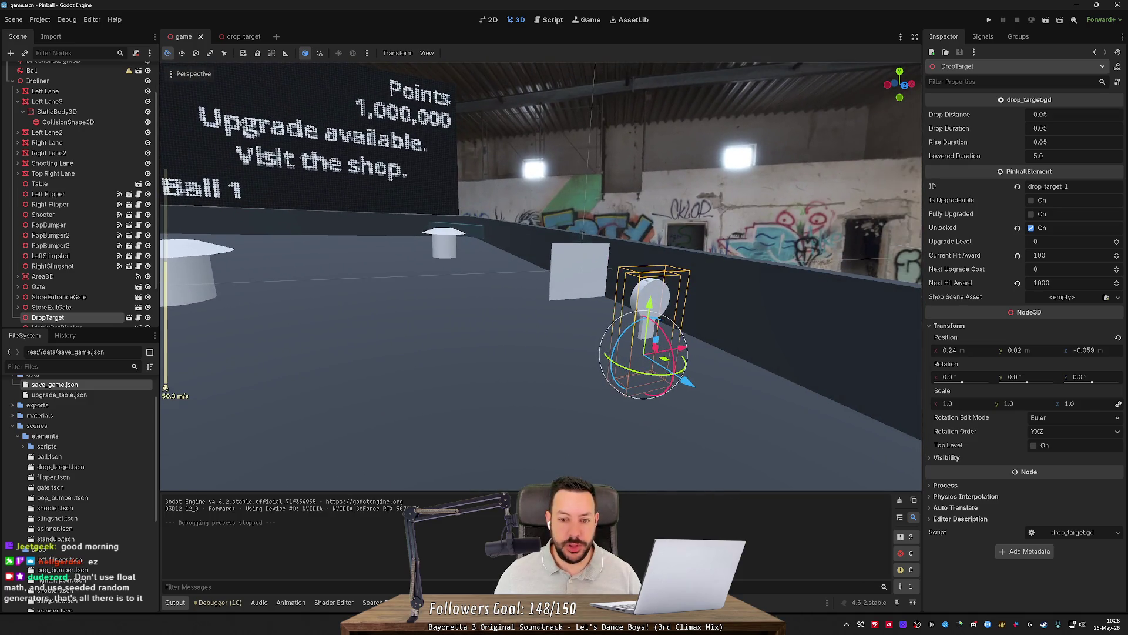
pyautogui.press('s')
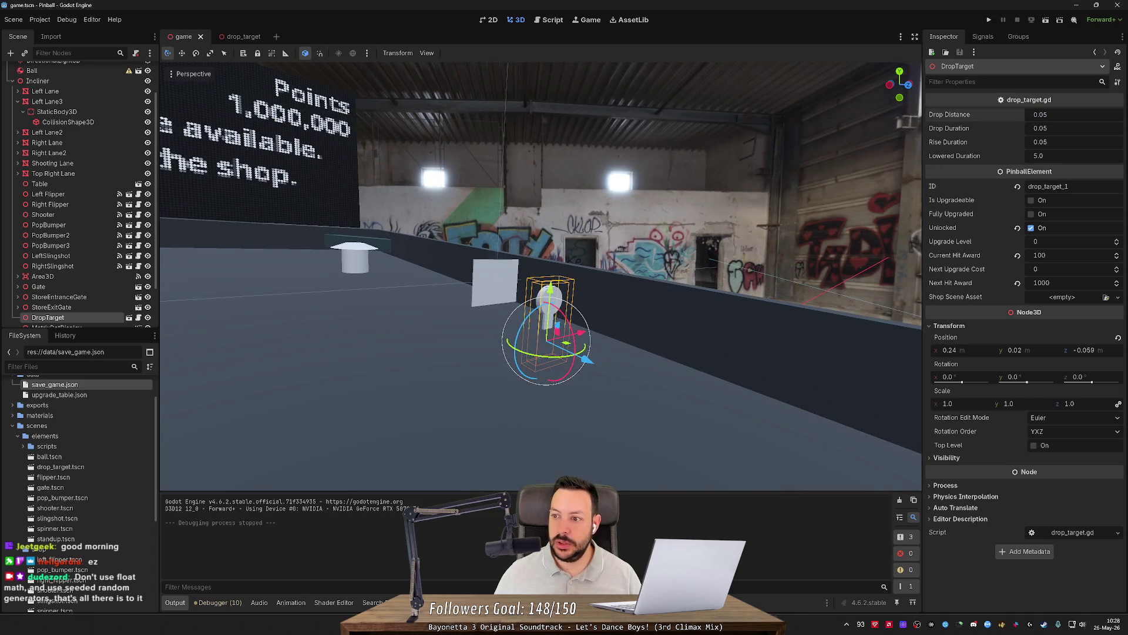
pyautogui.press('BackSpace')
pyautogui.press('BackSpace')
pyautogui.write('1')
pyautogui.press('Return')
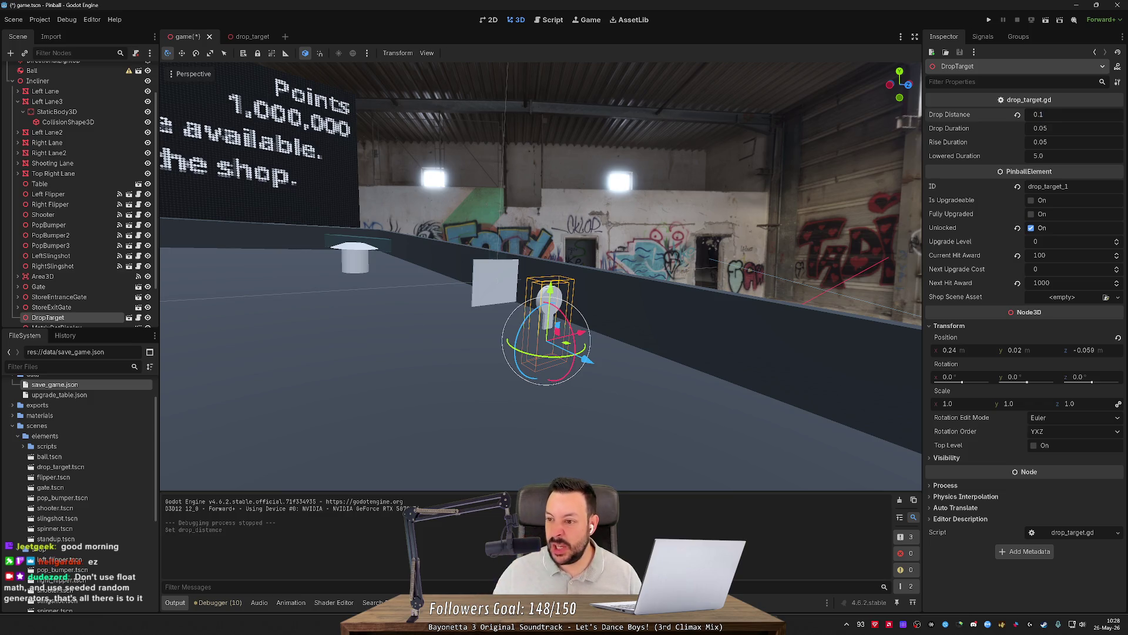
pyautogui.click(1074, 155)
pyautogui.write('1')
pyautogui.press('Return')
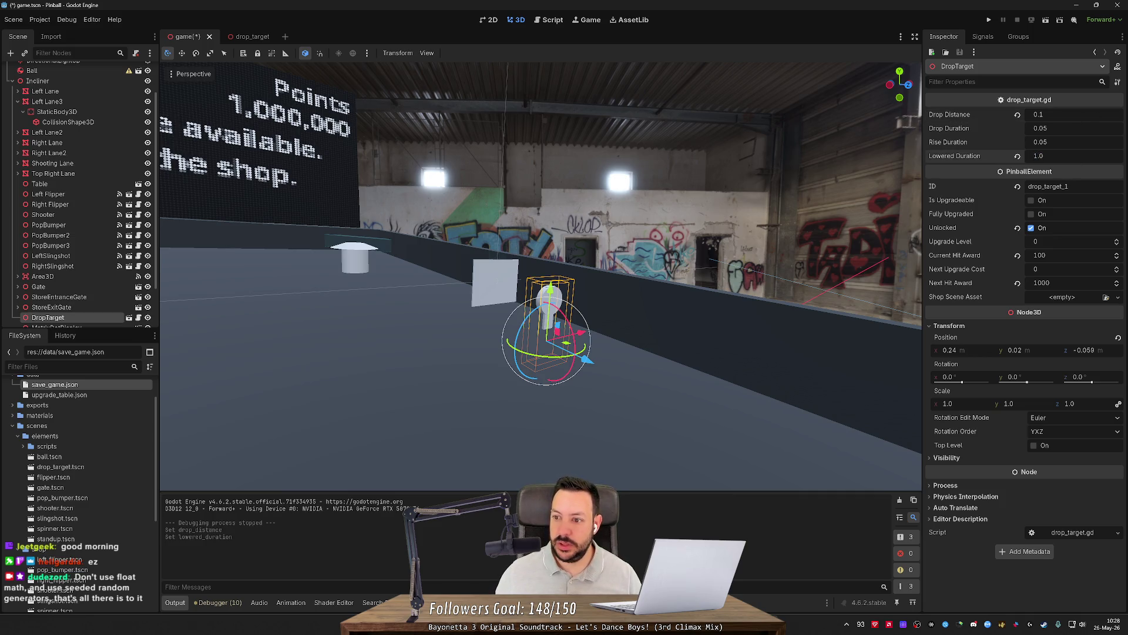
pyautogui.click(989, 19)
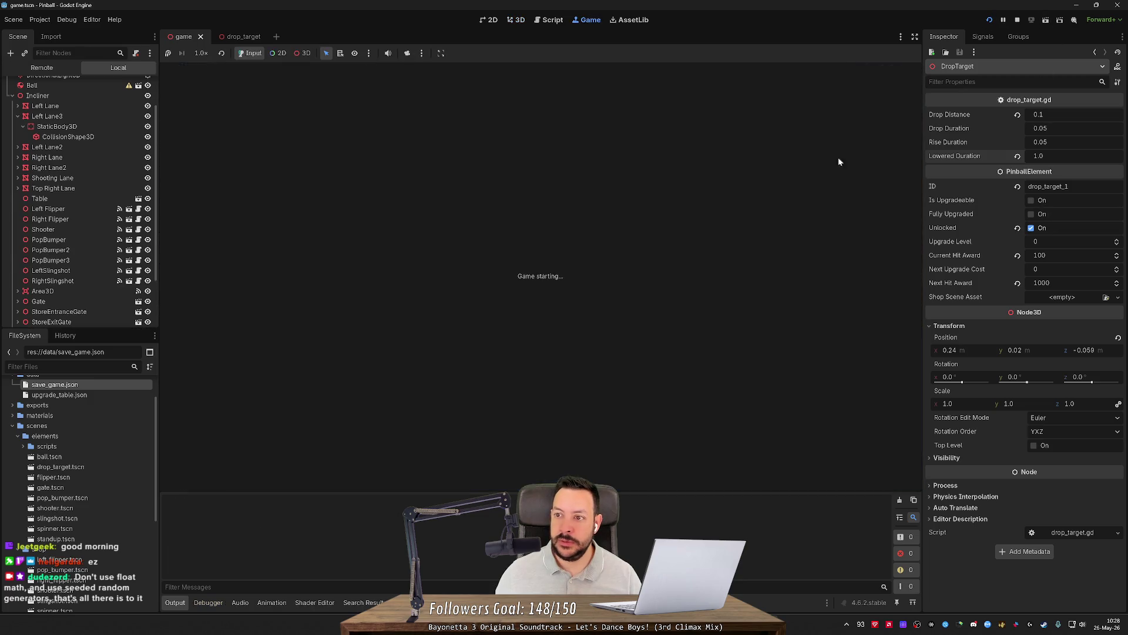
# Launch the ball and flip at it, then stop the game and open drop_target.gd
pyautogui.press('space')
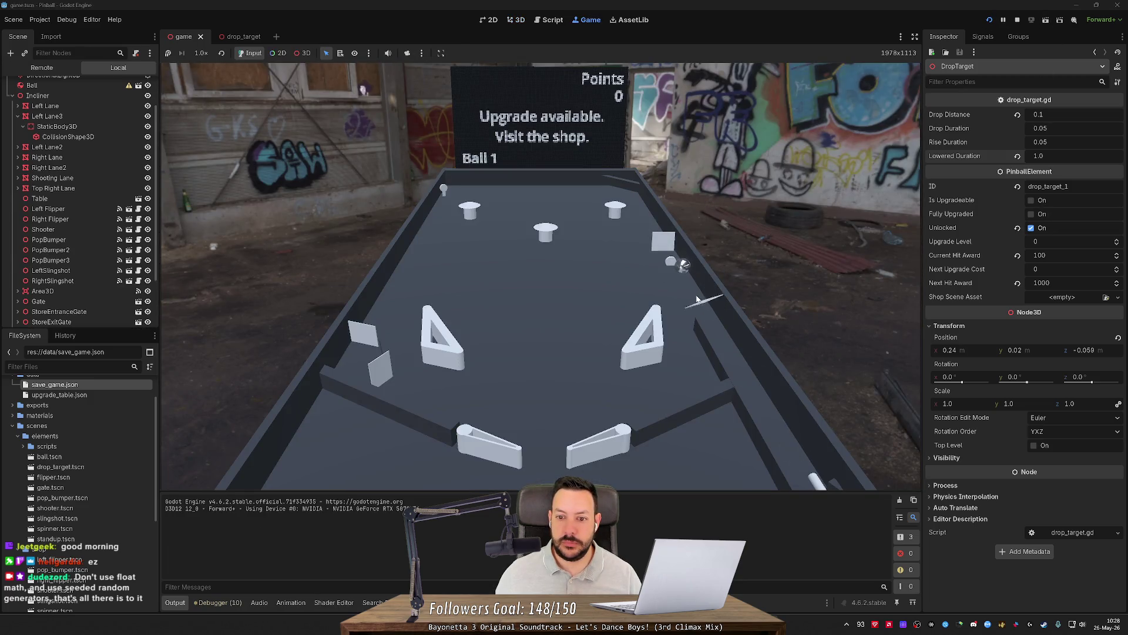
pyautogui.press('Right')
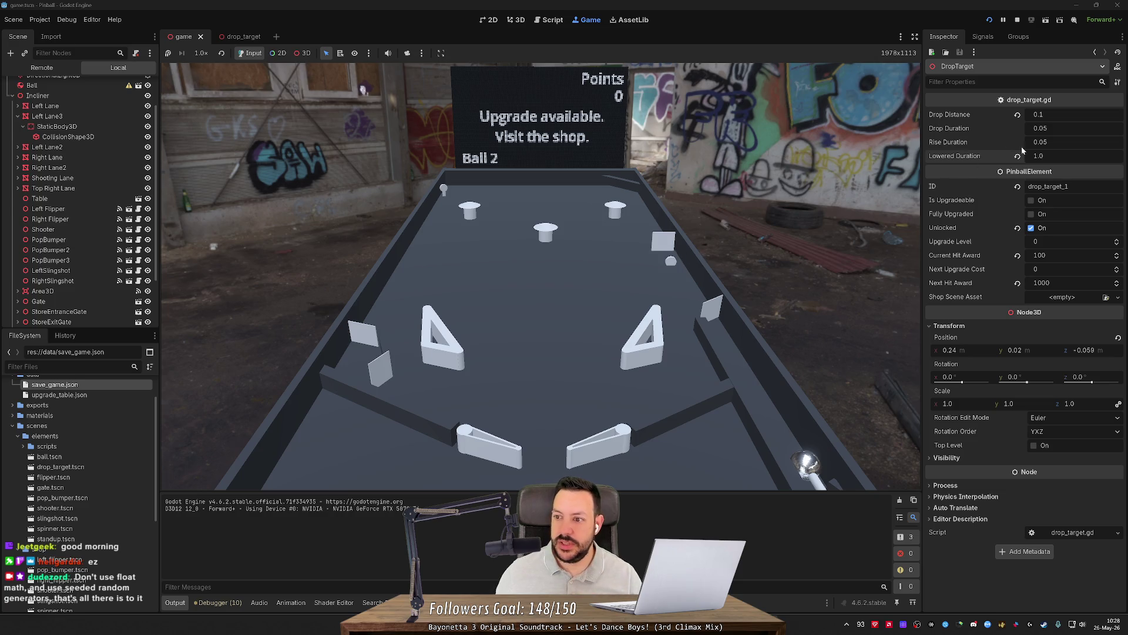
pyautogui.click(1017, 19)
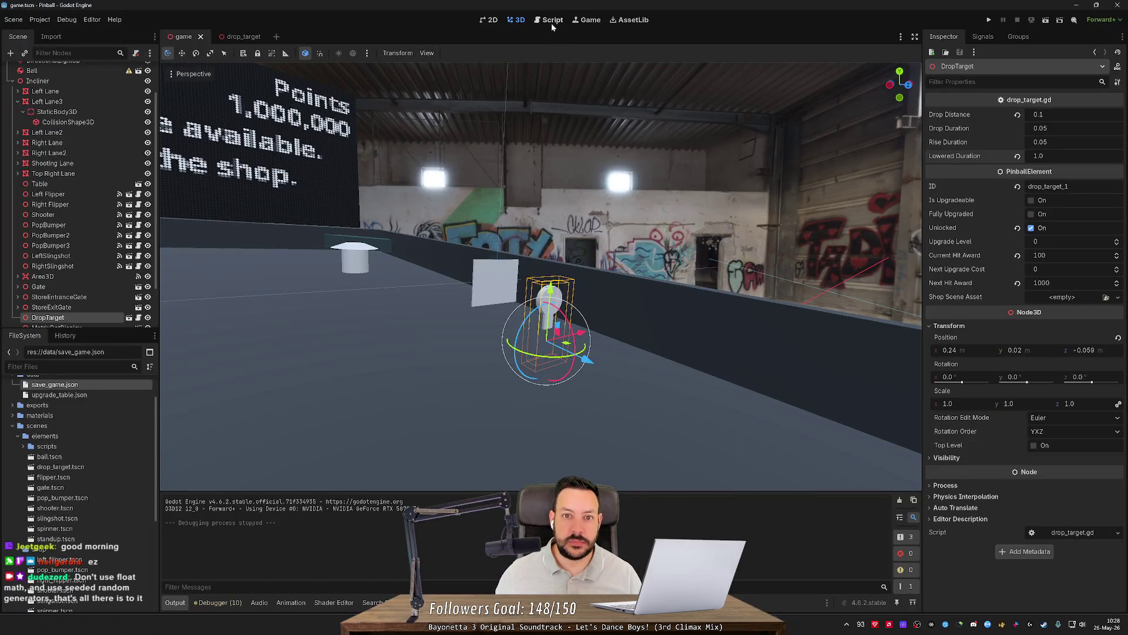
pyautogui.click(551, 23)
pyautogui.click(330, 194)
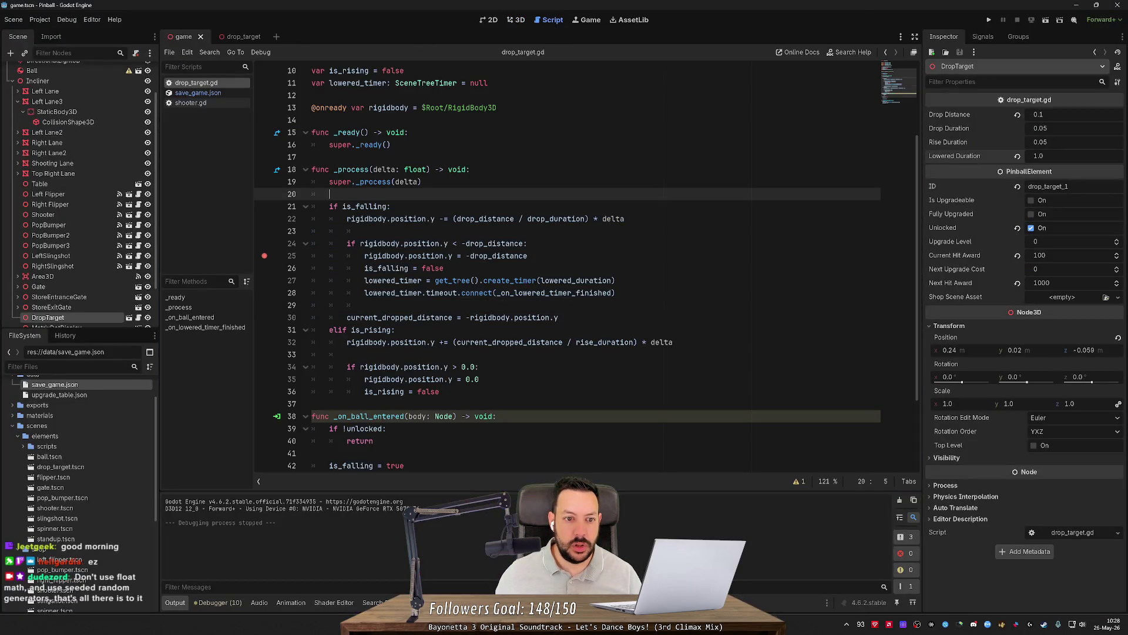
# Add a line 22 breakpoint, run until it pauses, inspect the variables, then end debugging
pyautogui.click(264, 221)
pyautogui.moveTo(418, 244)
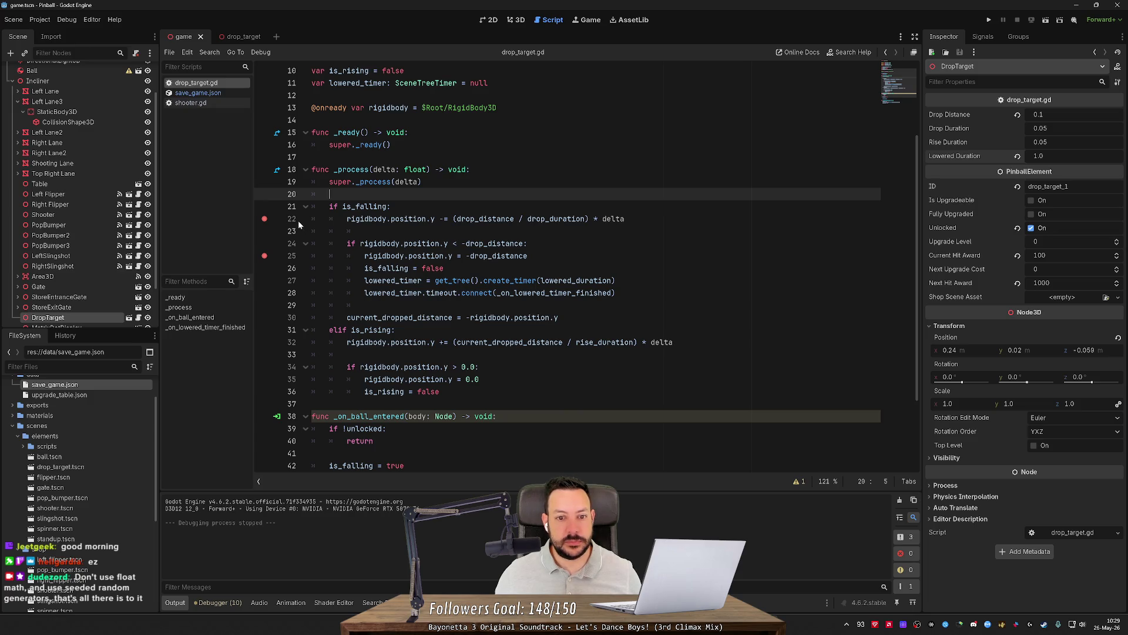
pyautogui.click(990, 19)
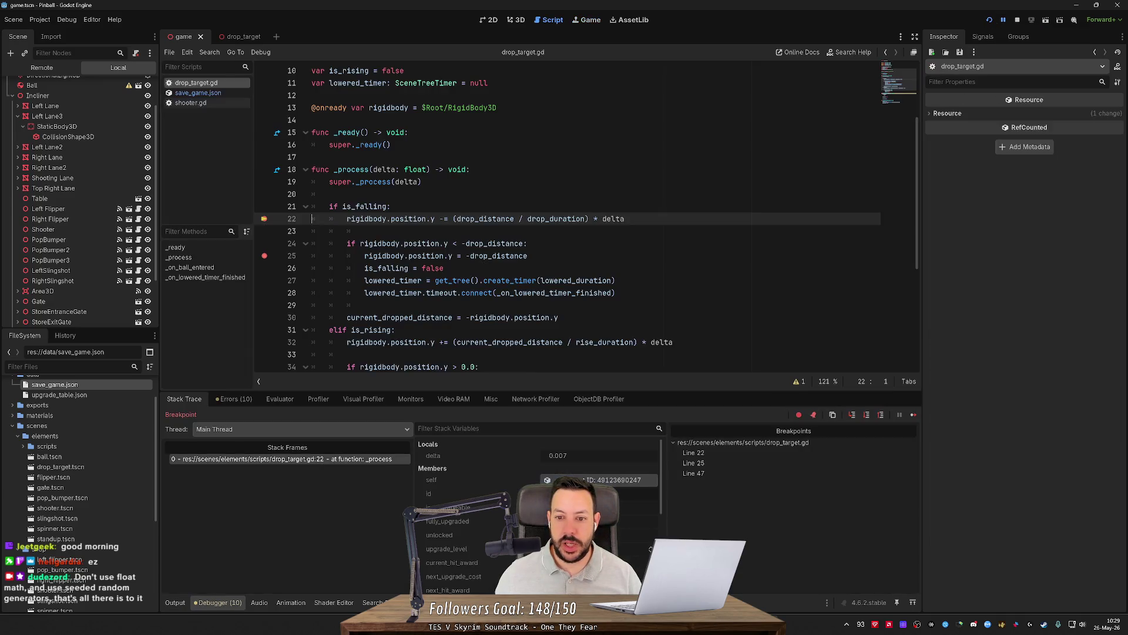
pyautogui.moveTo(499, 218)
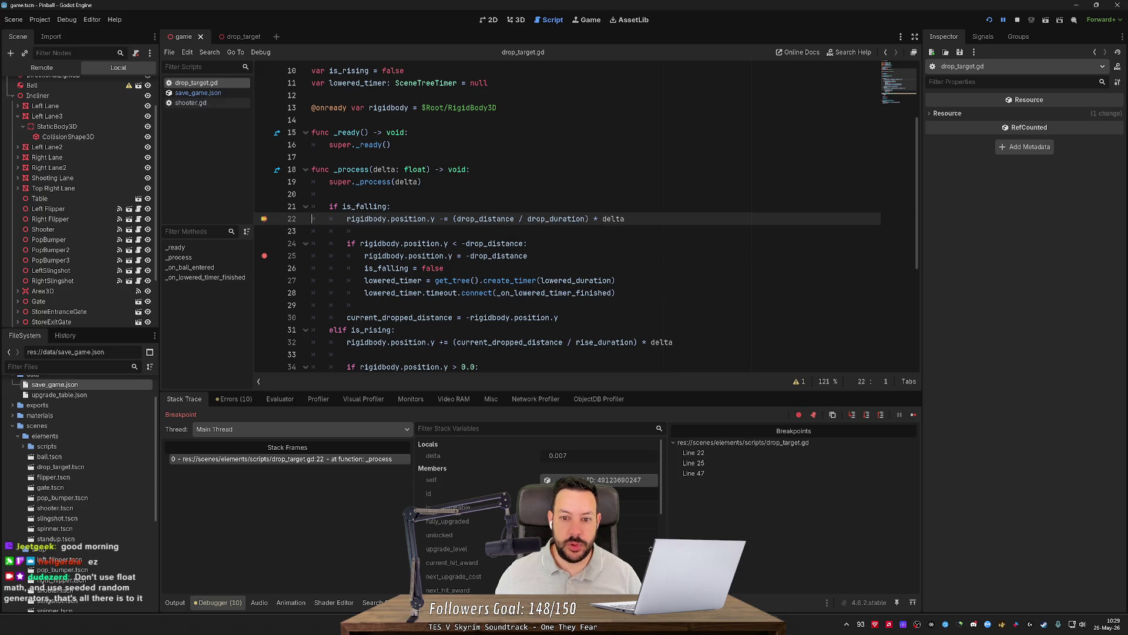
pyautogui.moveTo(567, 218)
pyautogui.moveTo(613, 218)
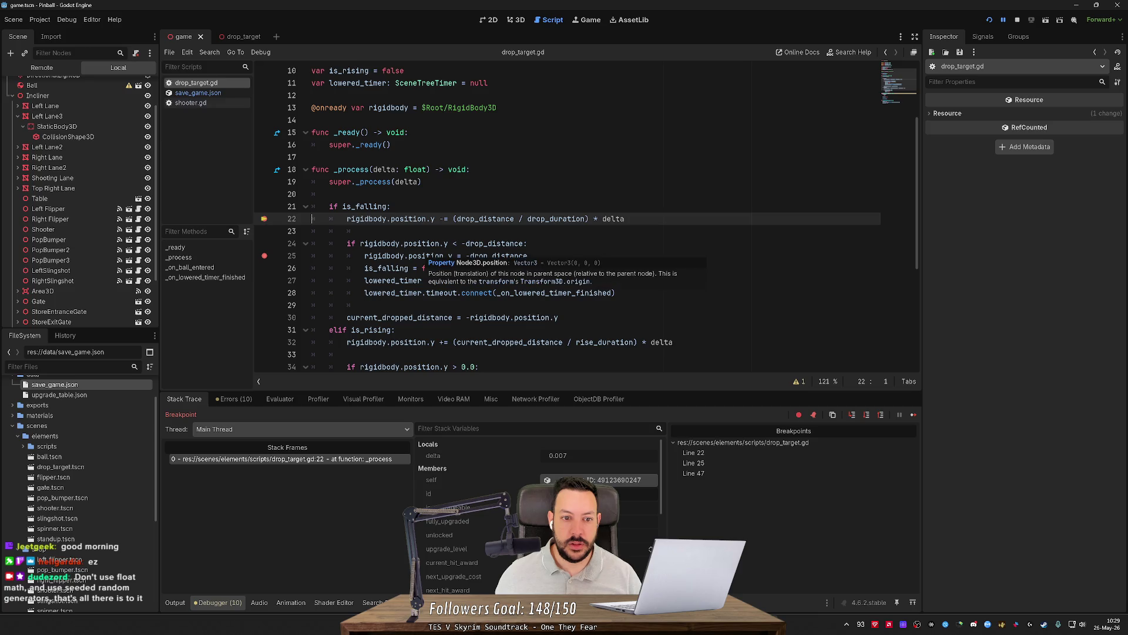
pyautogui.press('F8')
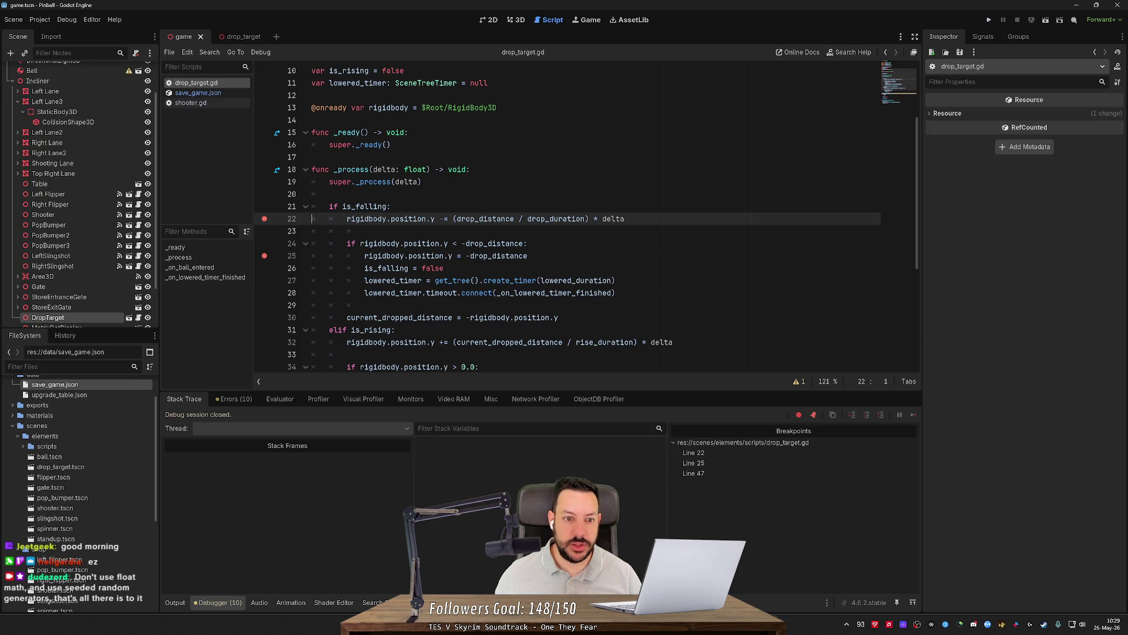
# Rename _process to _physics_process on line 18 and in the line 19 super call
pyautogui.scroll(-3, 585, 219)
pyautogui.scroll(2, 585, 219)
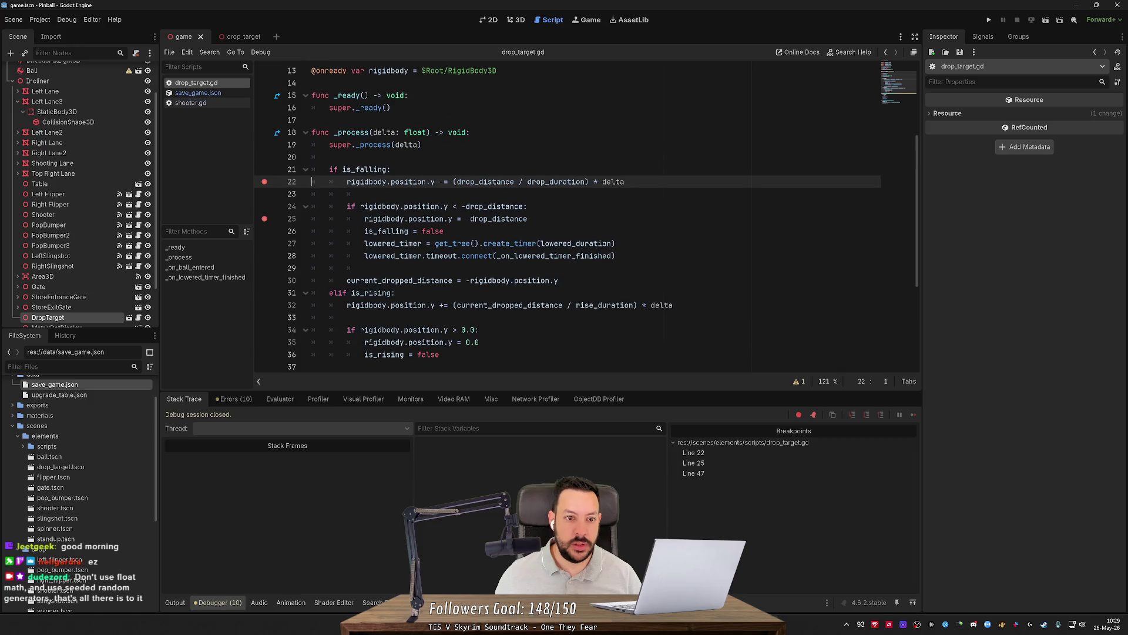
pyautogui.click(338, 132)
pyautogui.write('physic')
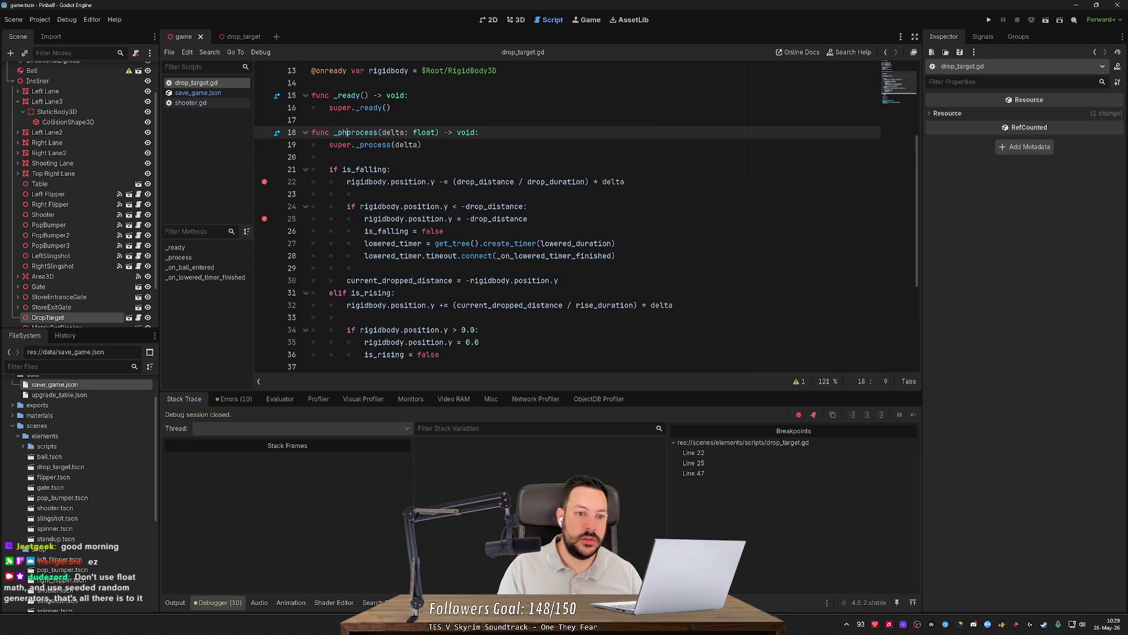
pyautogui.write('s_')
pyautogui.click(523, 218)
pyautogui.click(370, 132)
pyautogui.keyDown('ctrl'); pyautogui.click(370, 132); pyautogui.keyUp('ctrl')
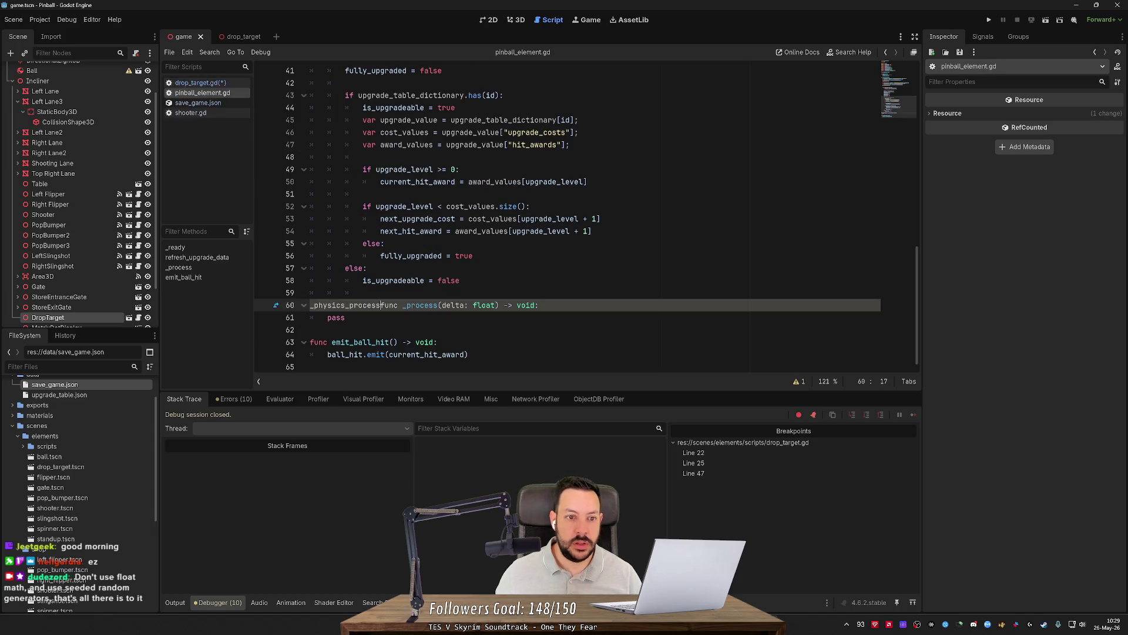
pyautogui.hotkey('ctrl', 'Home')
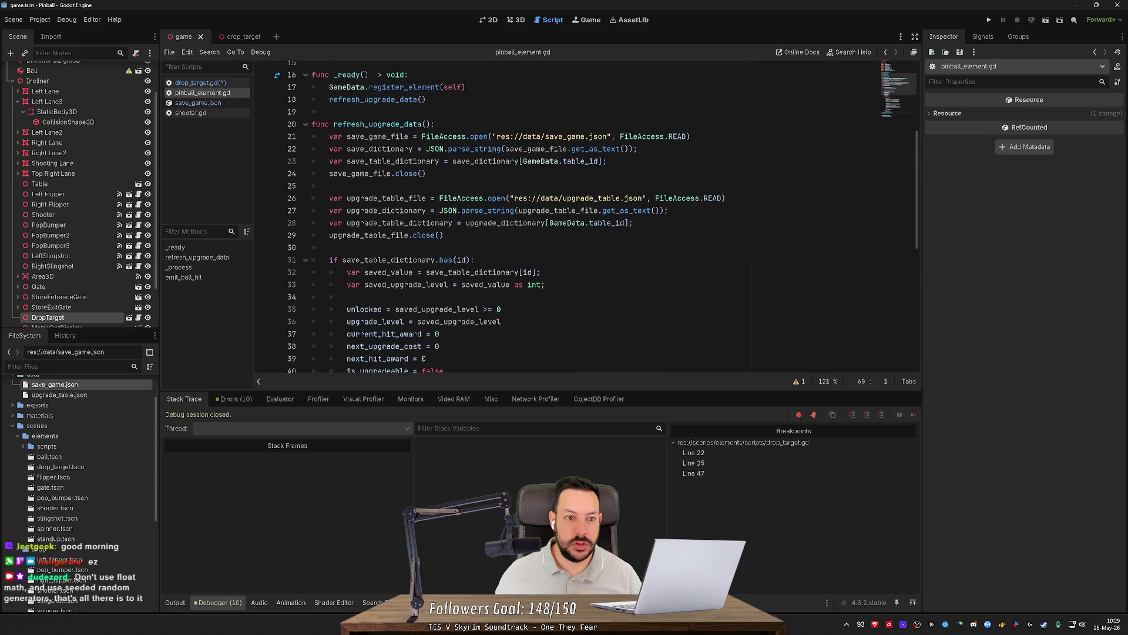
pyautogui.hotkey('alt', 'Left')
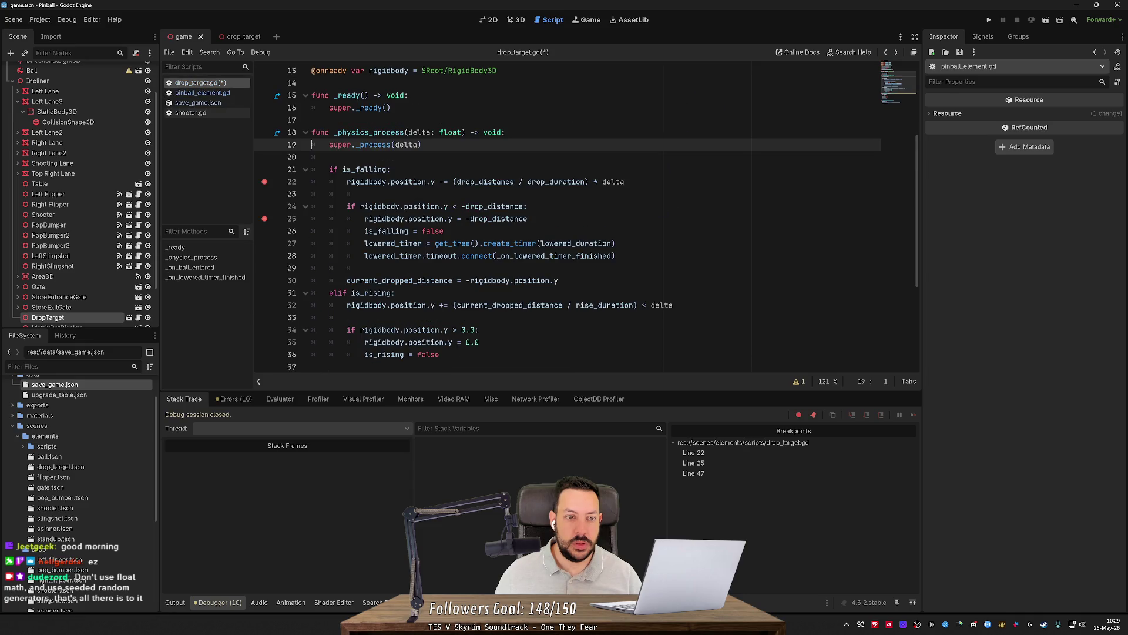
pyautogui.write('physics_')
pyautogui.press('Return')
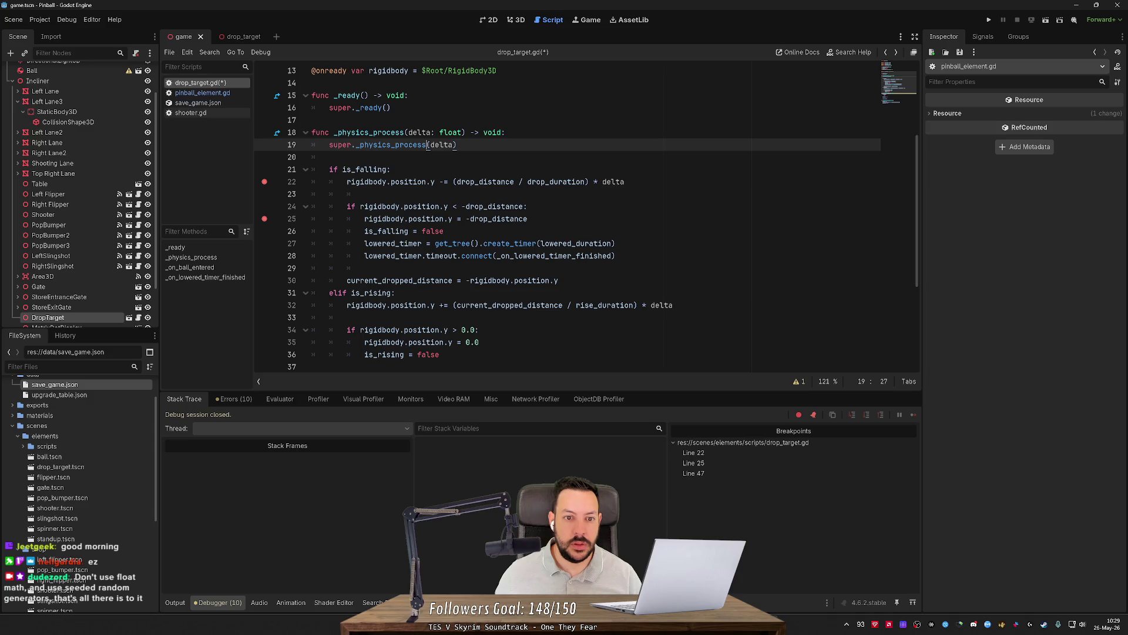
# Look up _physics_process in the Node documentation, then open pinball_element.gd
pyautogui.scroll(-2, 585, 218)
pyautogui.scroll(1, 584, 217)
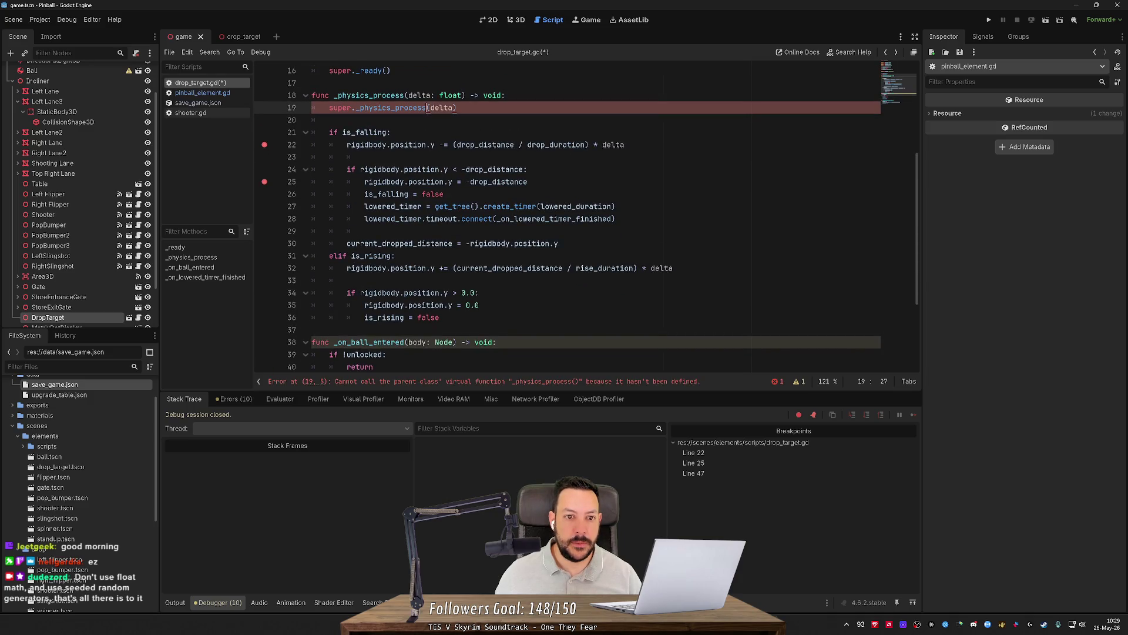
pyautogui.moveTo(399, 108)
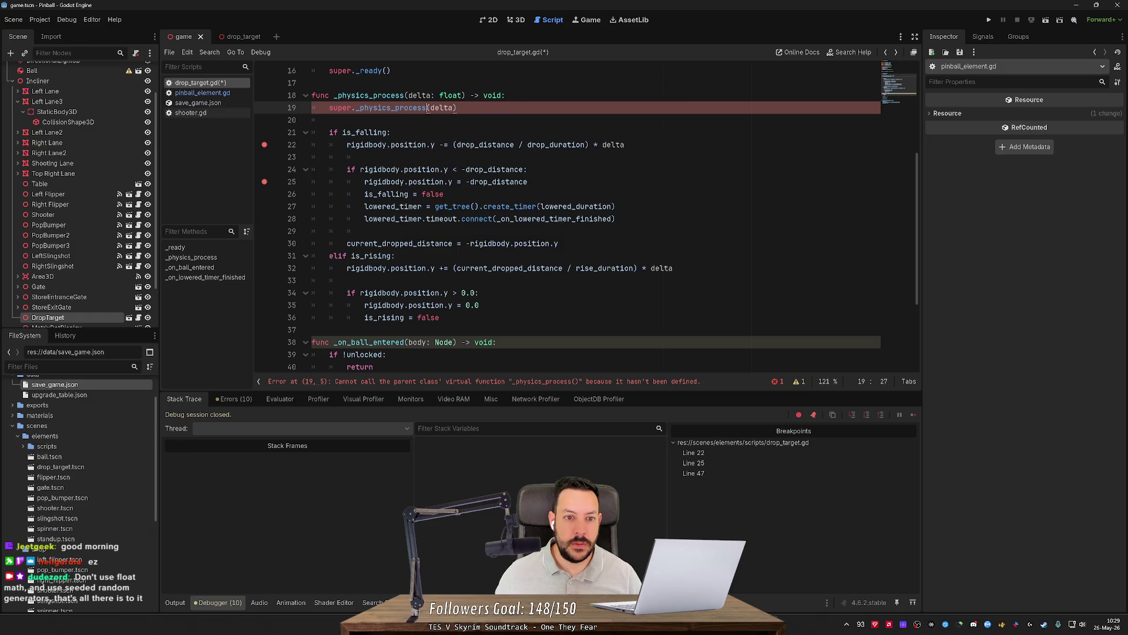
pyautogui.keyDown('ctrl'); pyautogui.click(388, 109); pyautogui.keyUp('ctrl')
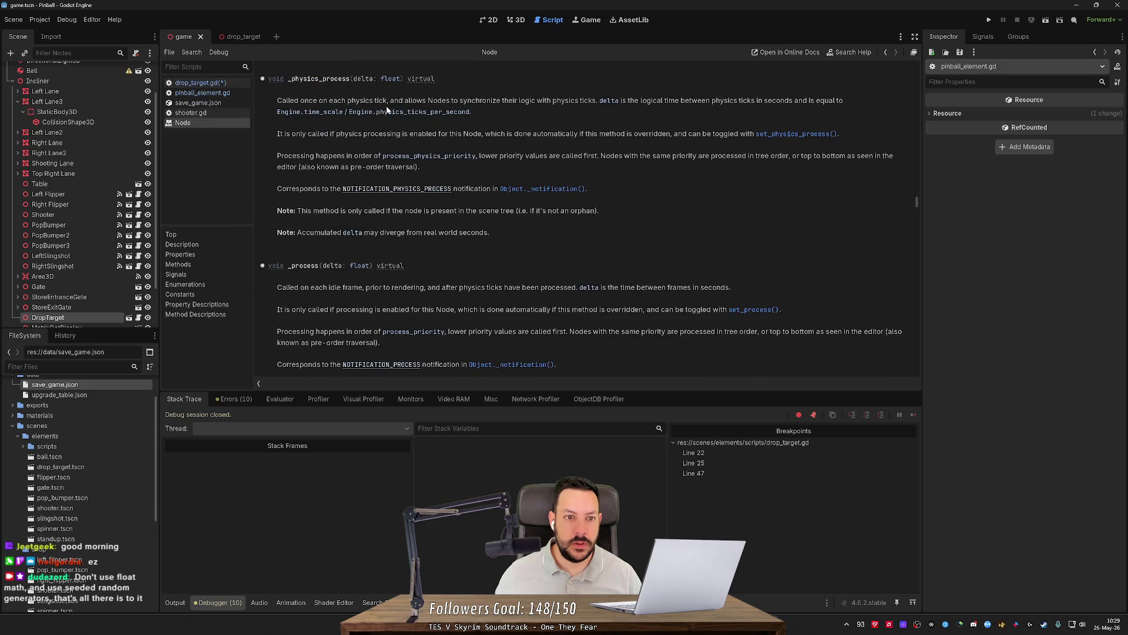
pyautogui.hotkey('alt', 'Left')
pyautogui.moveTo(411, 110)
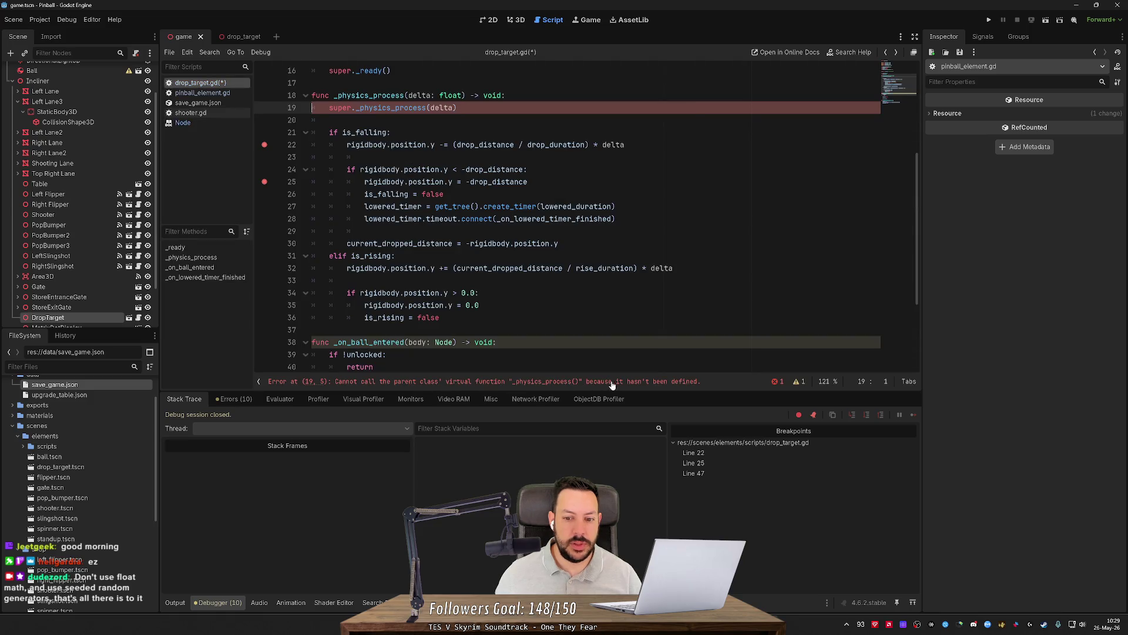
pyautogui.scroll(5, 426, 196)
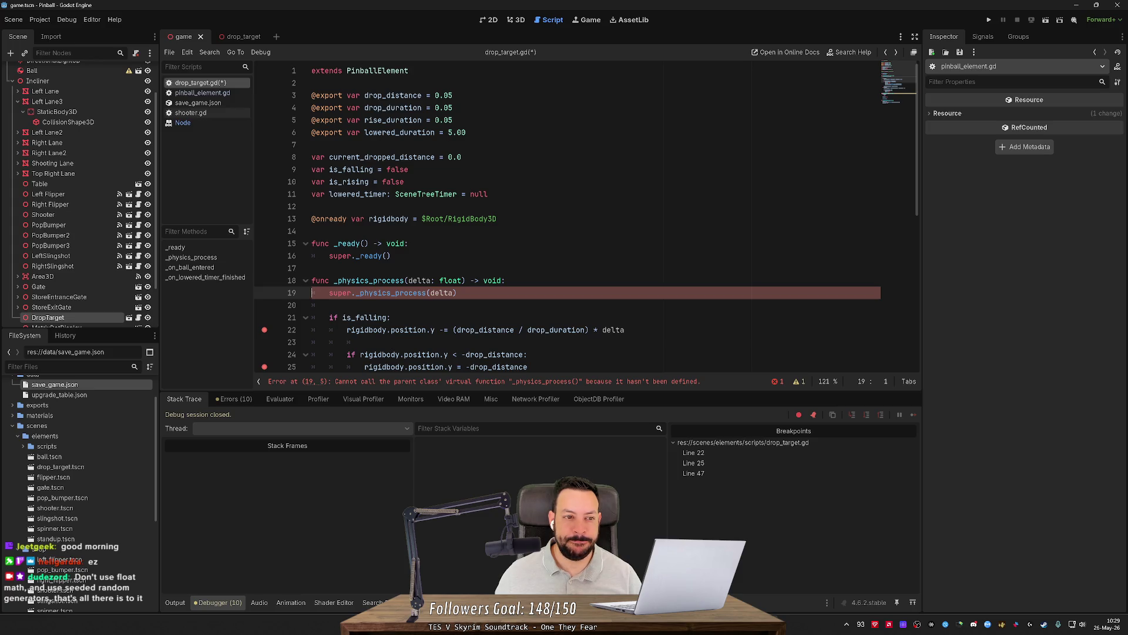
pyautogui.click(202, 93)
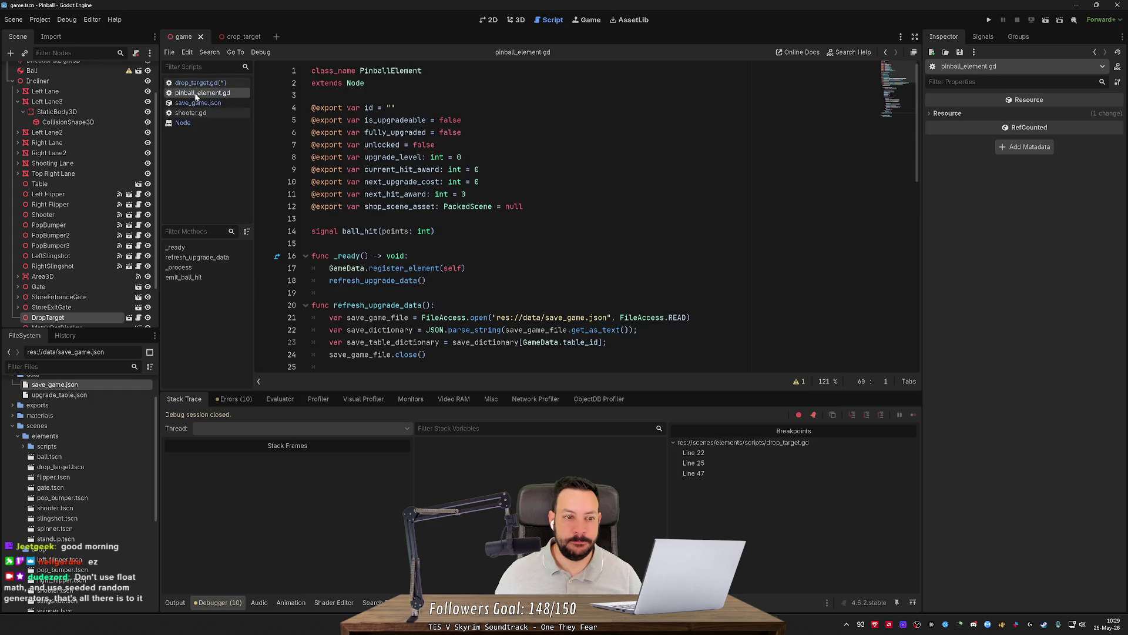
# Duplicate the _process function in pinball_element.gd as a _physics_process(delta) function
pyautogui.scroll(-13, 581, 218)
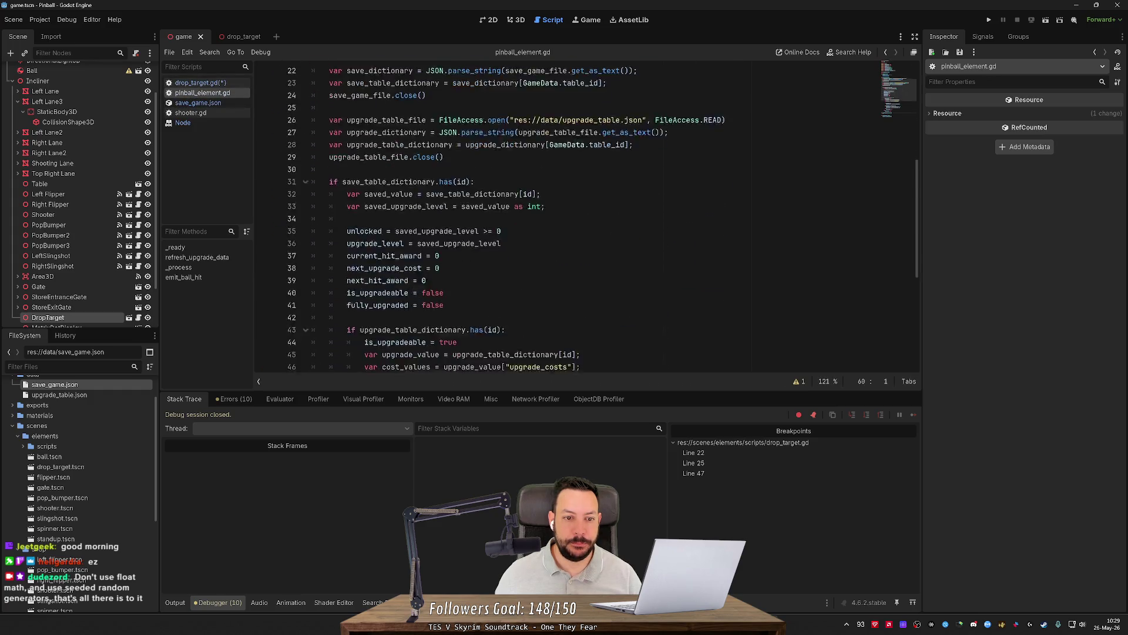
pyautogui.press('Down')
pyautogui.press('Down')
pyautogui.press('Return')
pyautogui.write('func _process(delta: float) -> void: \tpass')
pyautogui.click(334, 305)
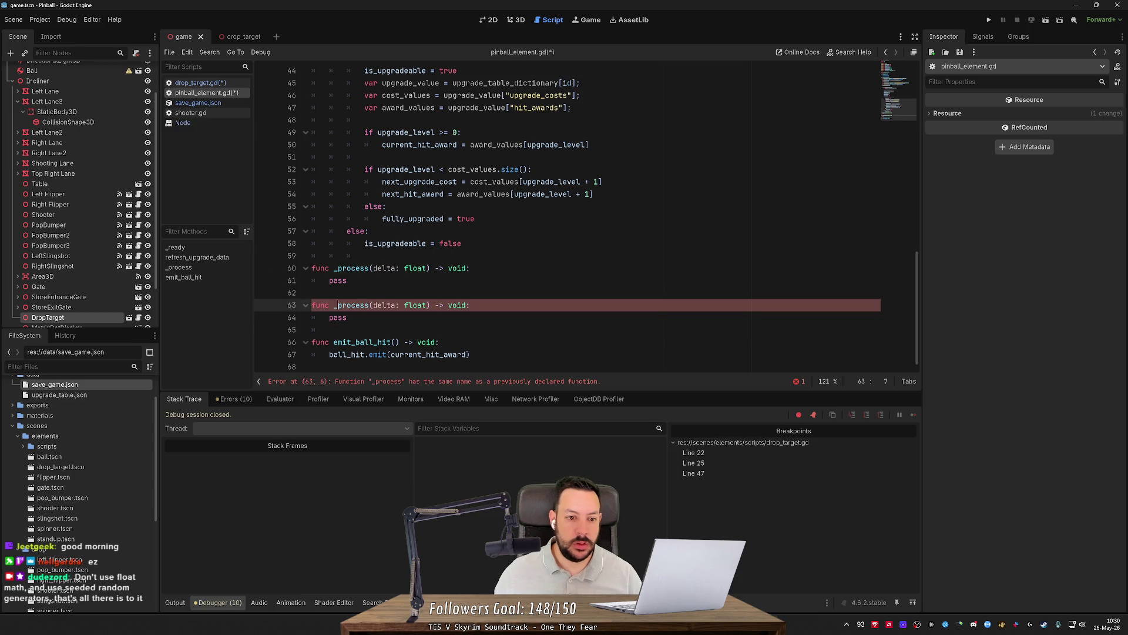
pyautogui.write('physcs')
pyautogui.press('BackSpace')
pyautogui.press('BackSpace')
pyautogui.write('ics_')
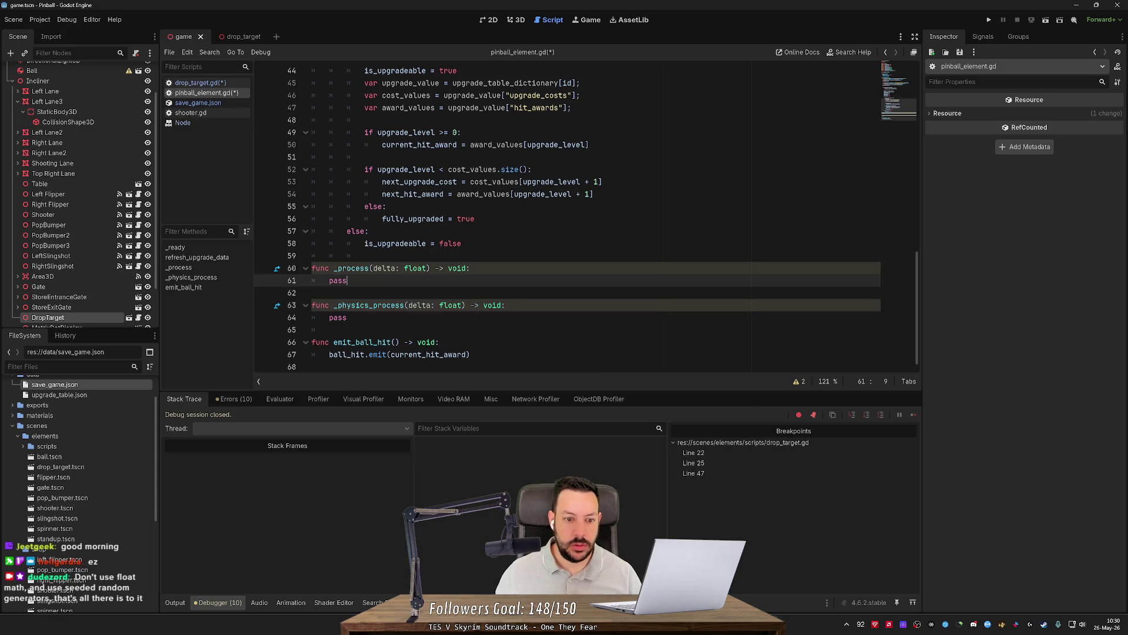
# Save pinball_element.gd and go back to drop_target.gd
pyautogui.hotkey('ctrl', 's')
pyautogui.hotkey('alt', 'Left')
pyautogui.hotkey('alt', 'Left')
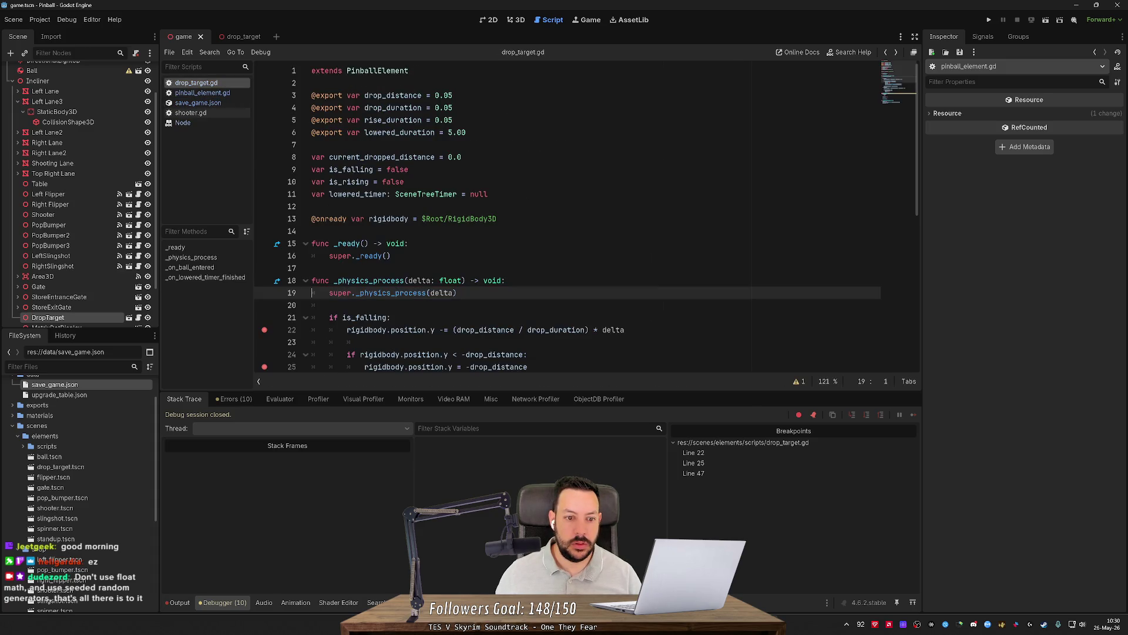
pyautogui.scroll(-3, 585, 218)
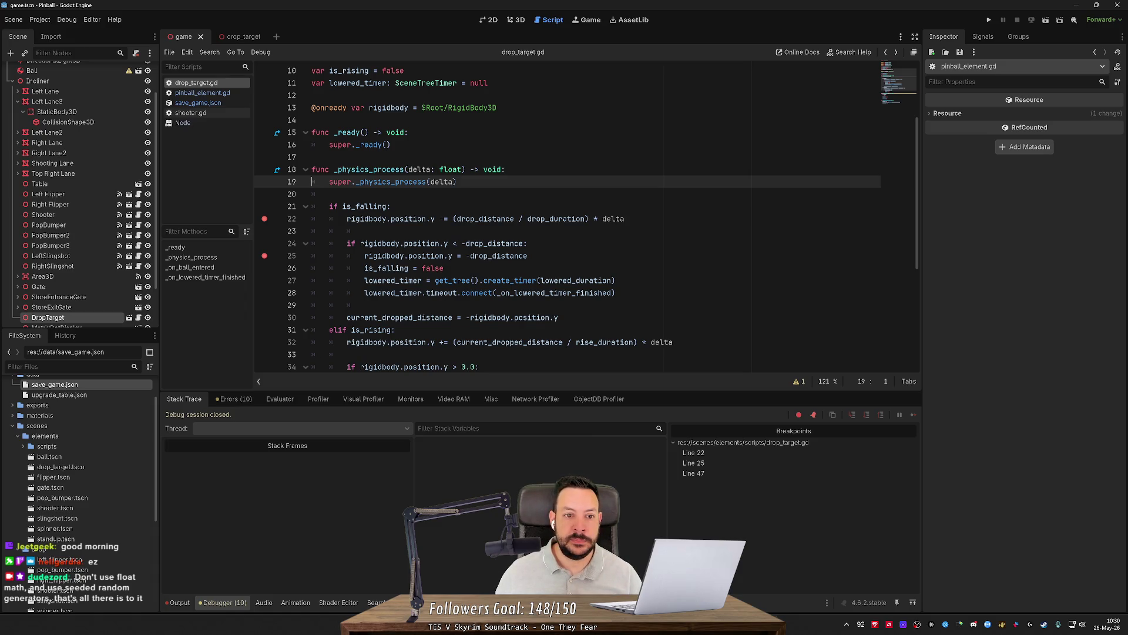
# Run the game, inspect the variables and live rigidbody at the line 22 pause, then resume
pyautogui.click(989, 20)
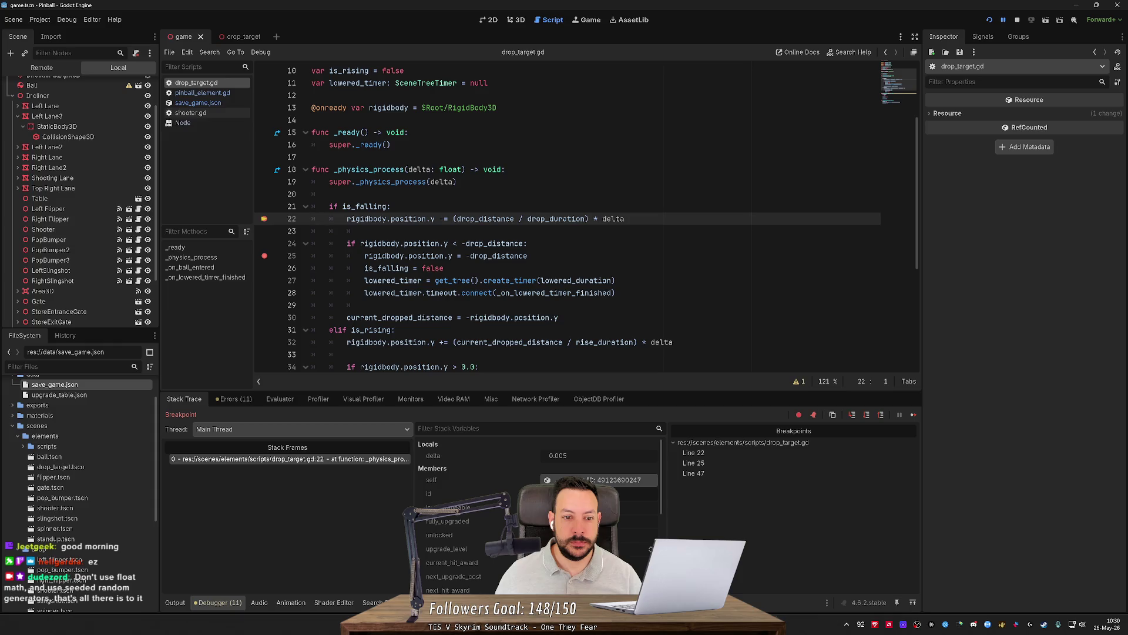
pyautogui.moveTo(405, 218)
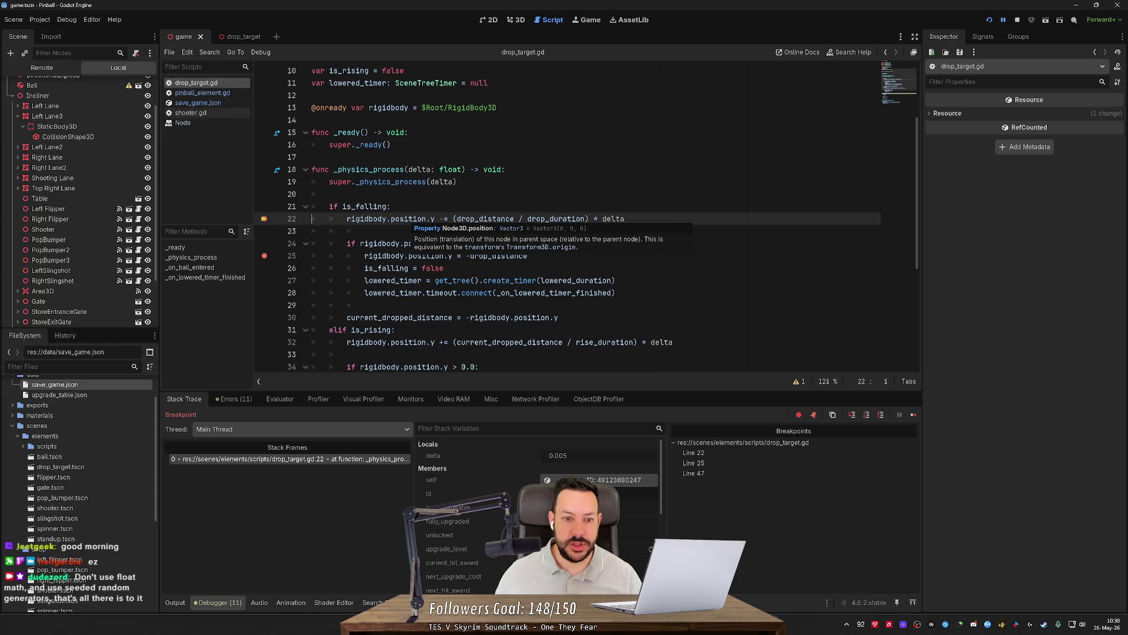
pyautogui.scroll(-3, 482, 517)
pyautogui.scroll(-2, 481, 517)
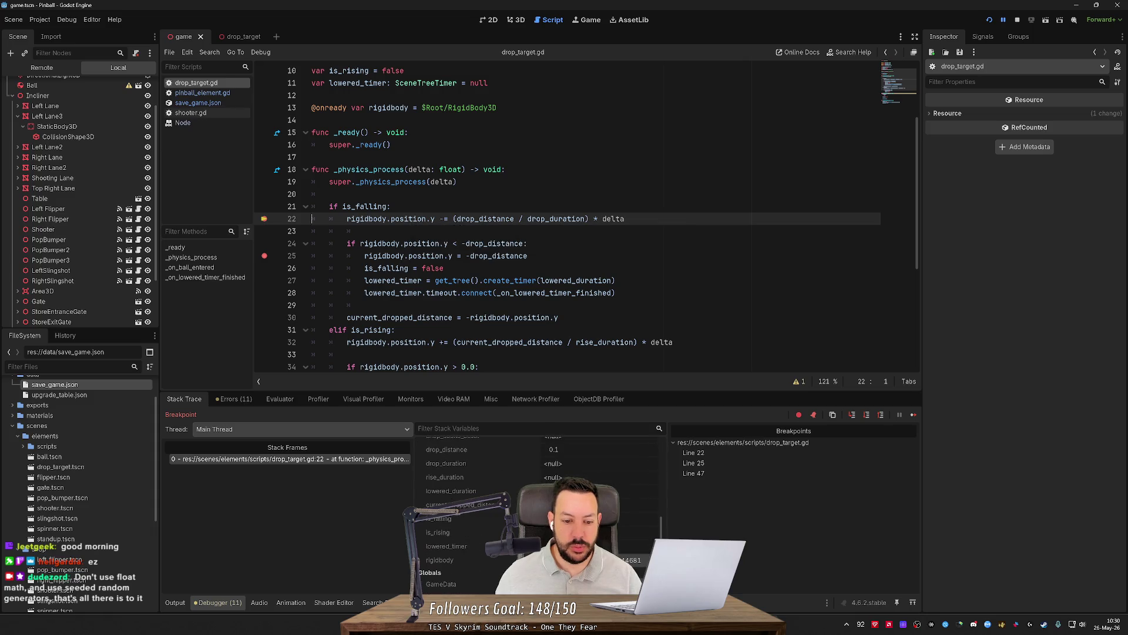
pyautogui.click(632, 560)
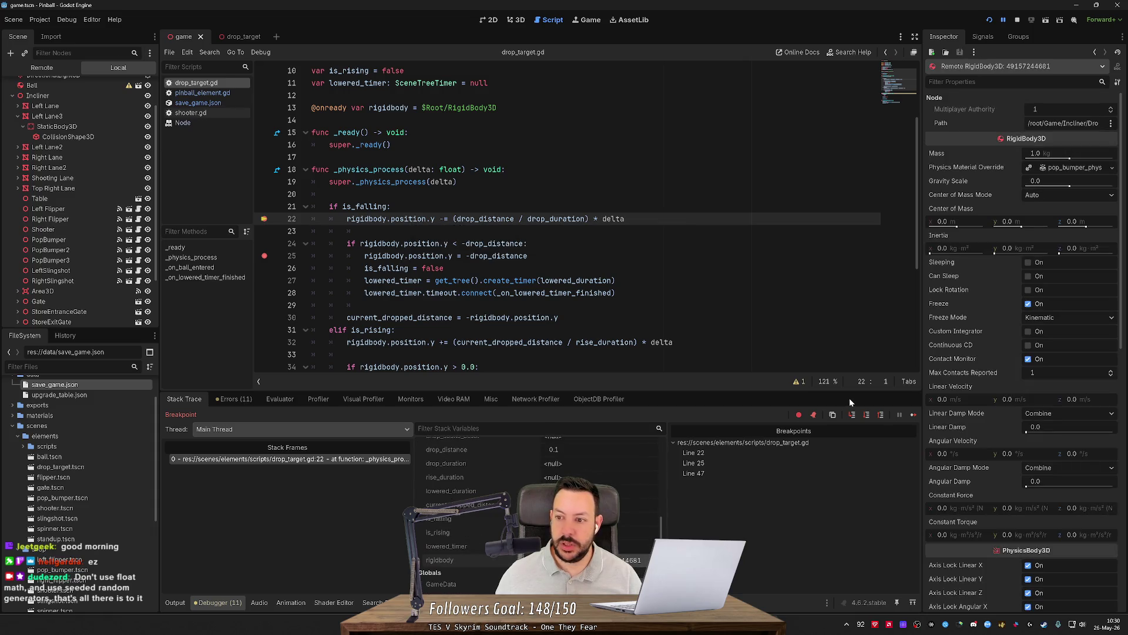
pyautogui.scroll(-5, 986, 460)
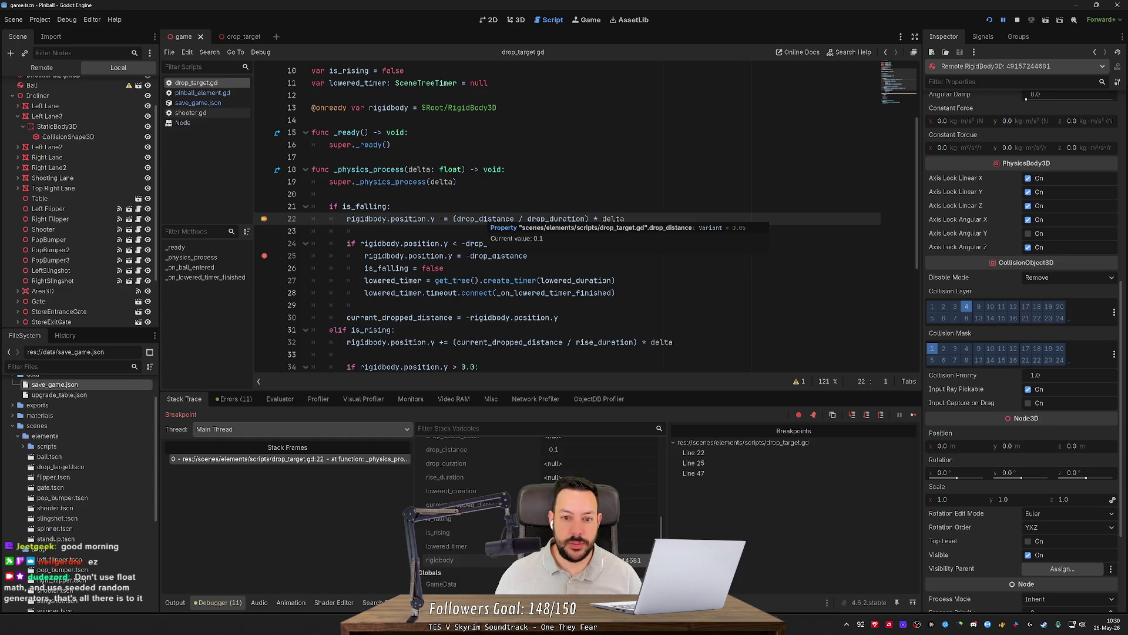
pyautogui.moveTo(557, 218)
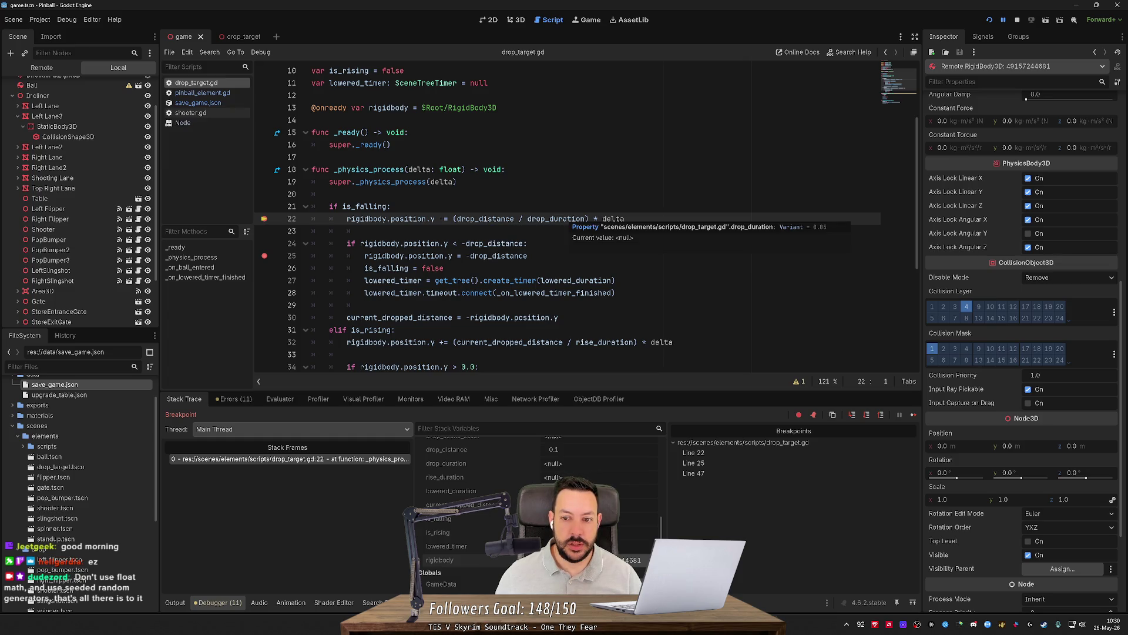
pyautogui.moveTo(490, 218)
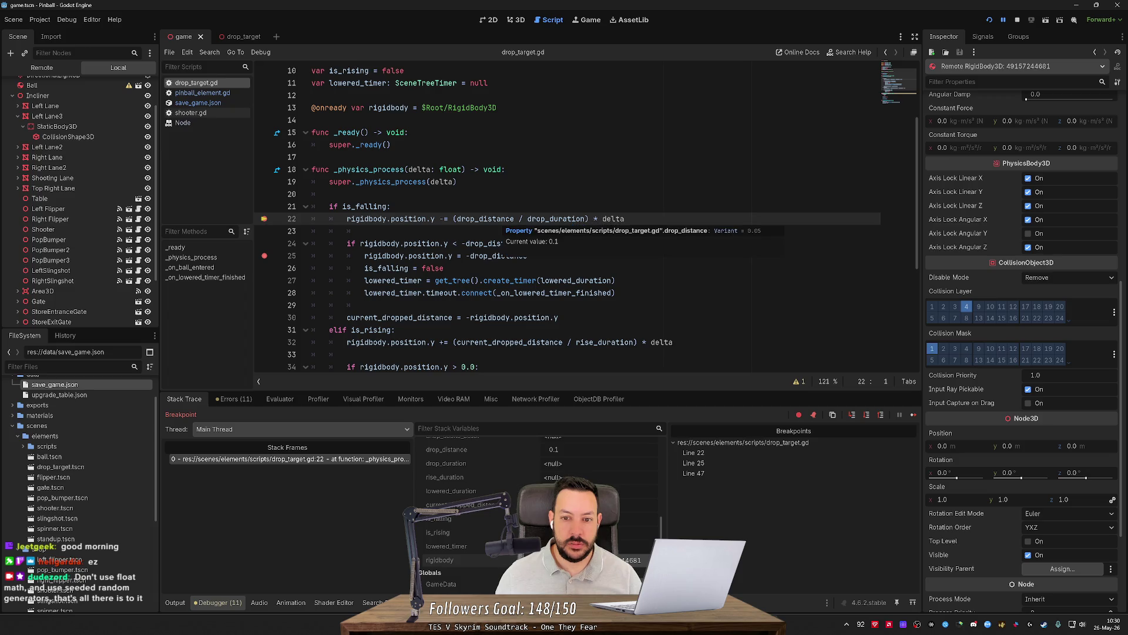
pyautogui.moveTo(613, 219)
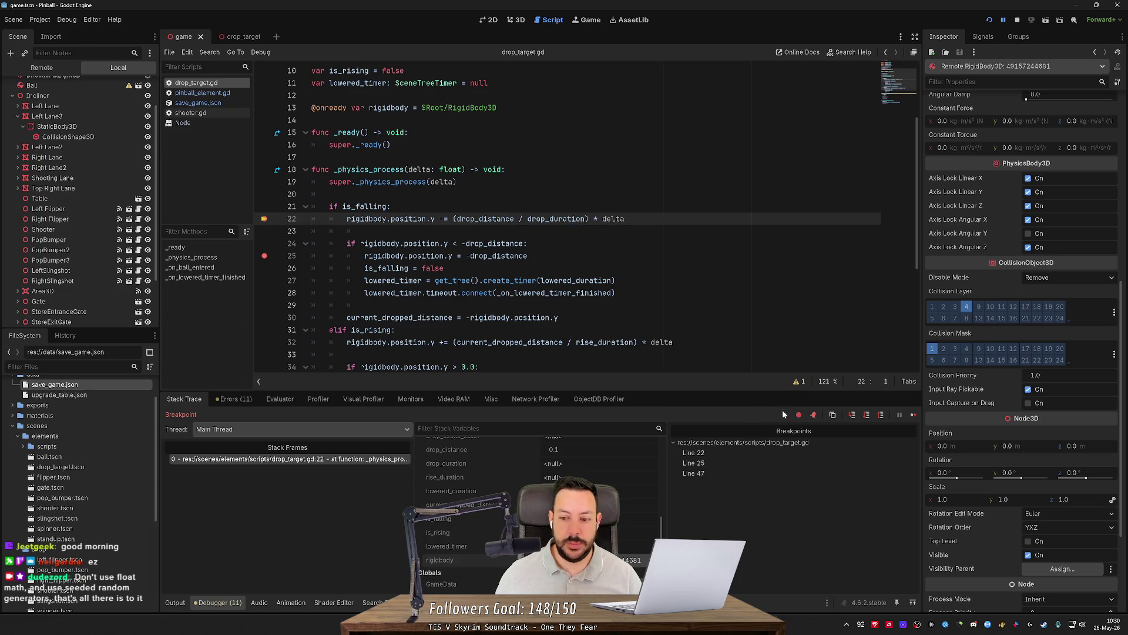
pyautogui.click(868, 416)
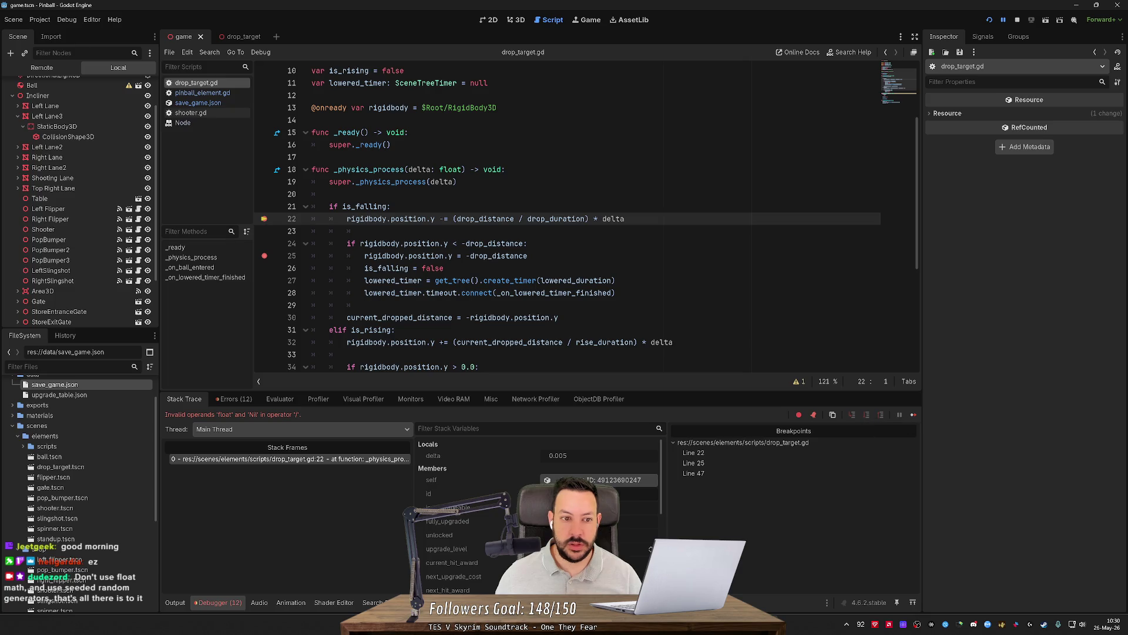
# Add a line 24 breakpoint, restart and launch the ball, check drop_duration, then stop
pyautogui.click(263, 243)
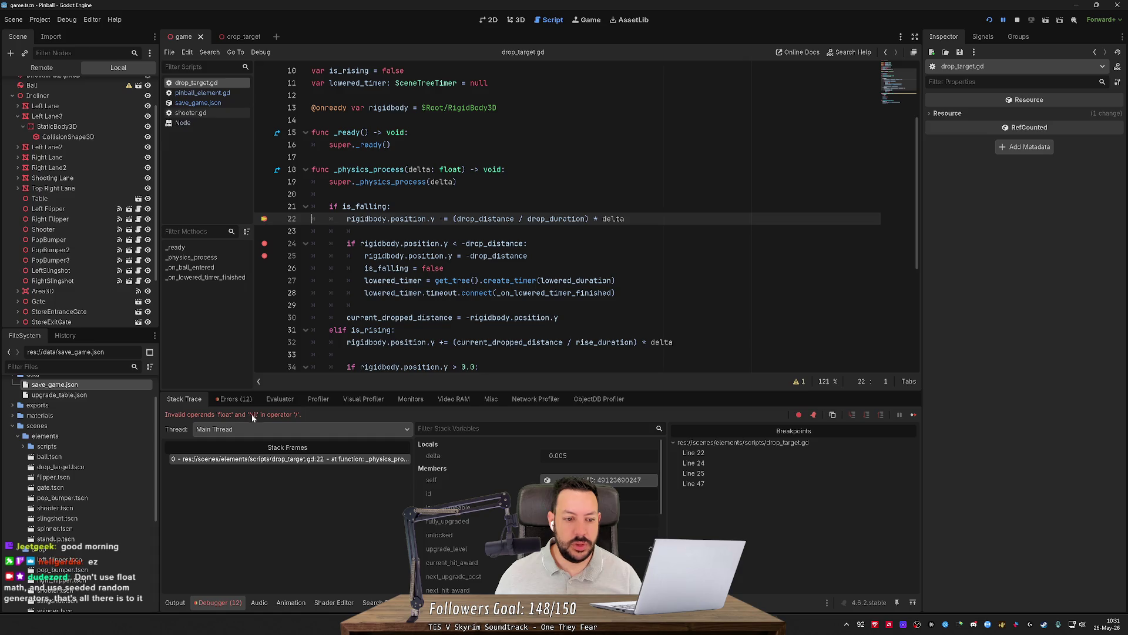
pyautogui.moveTo(561, 219)
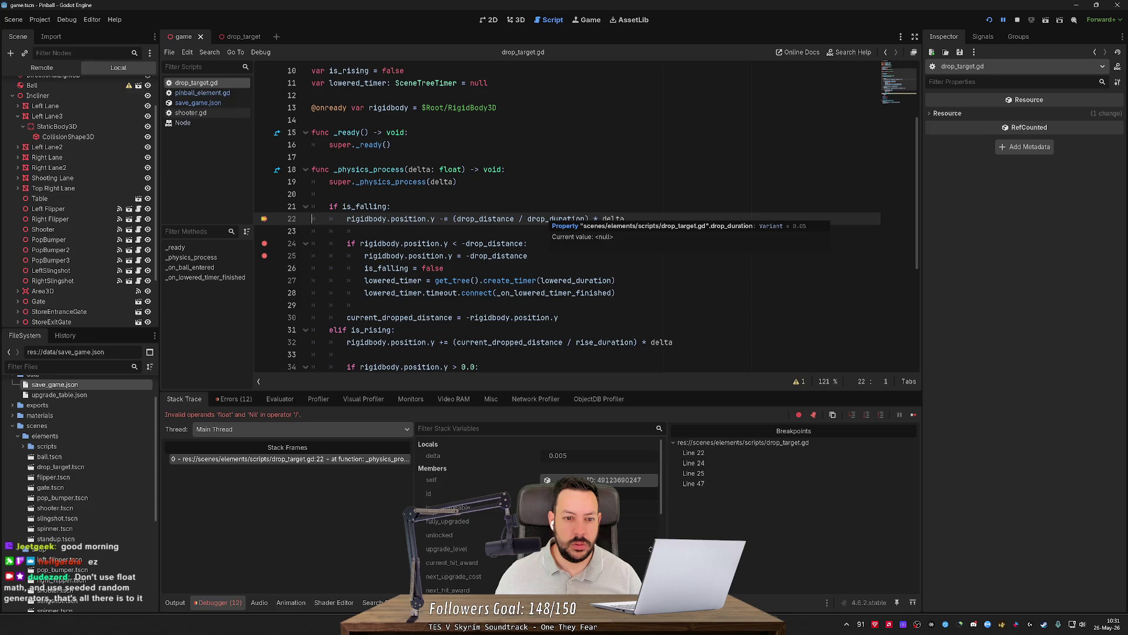
pyautogui.moveTo(412, 218)
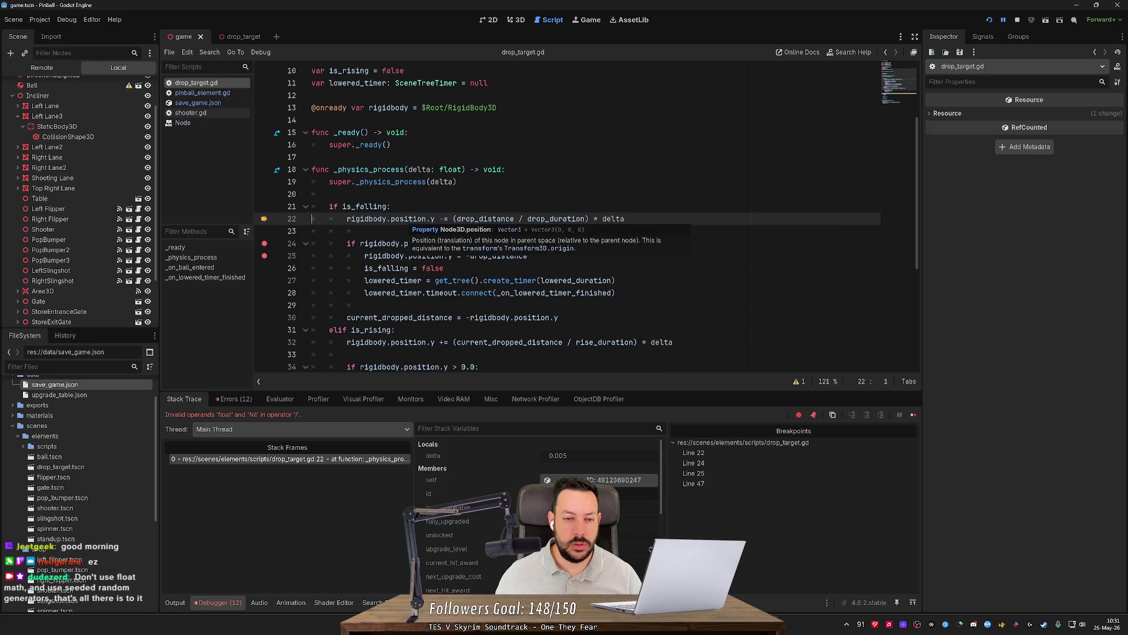
pyautogui.click(985, 22)
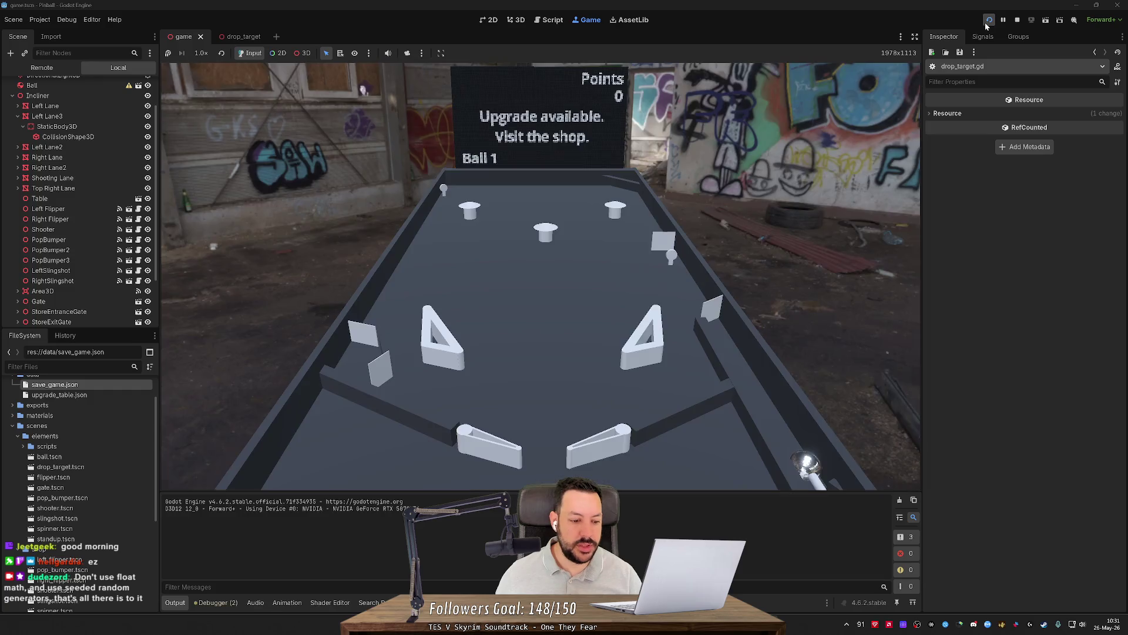
pyautogui.press('space')
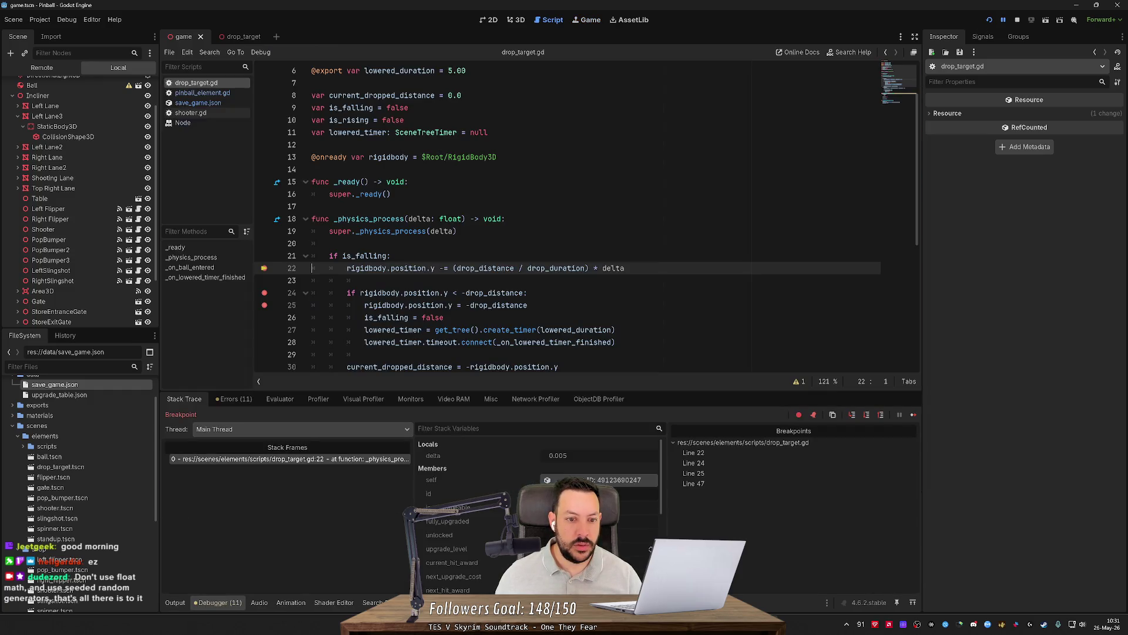
pyautogui.moveTo(419, 268)
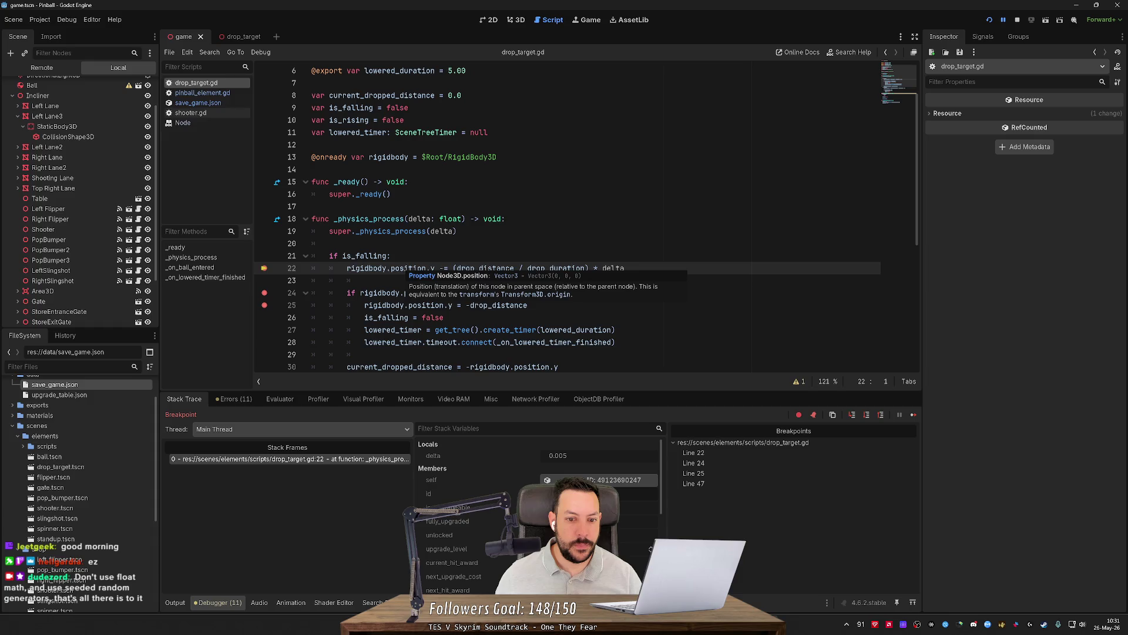
pyautogui.moveTo(367, 268)
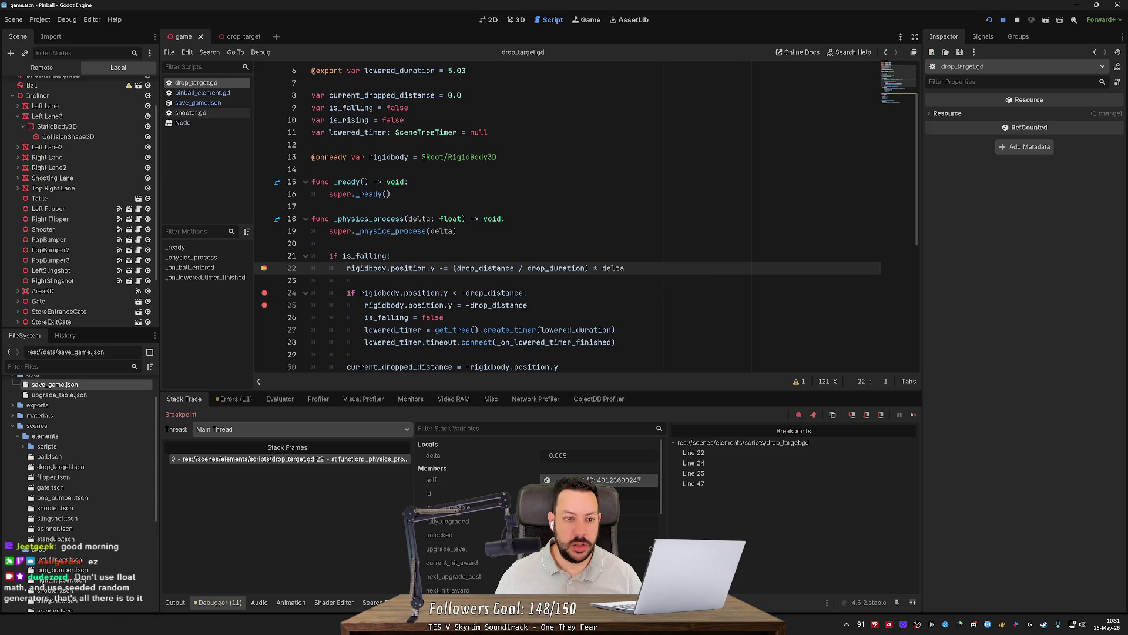
pyautogui.moveTo(500, 269)
pyautogui.moveTo(555, 269)
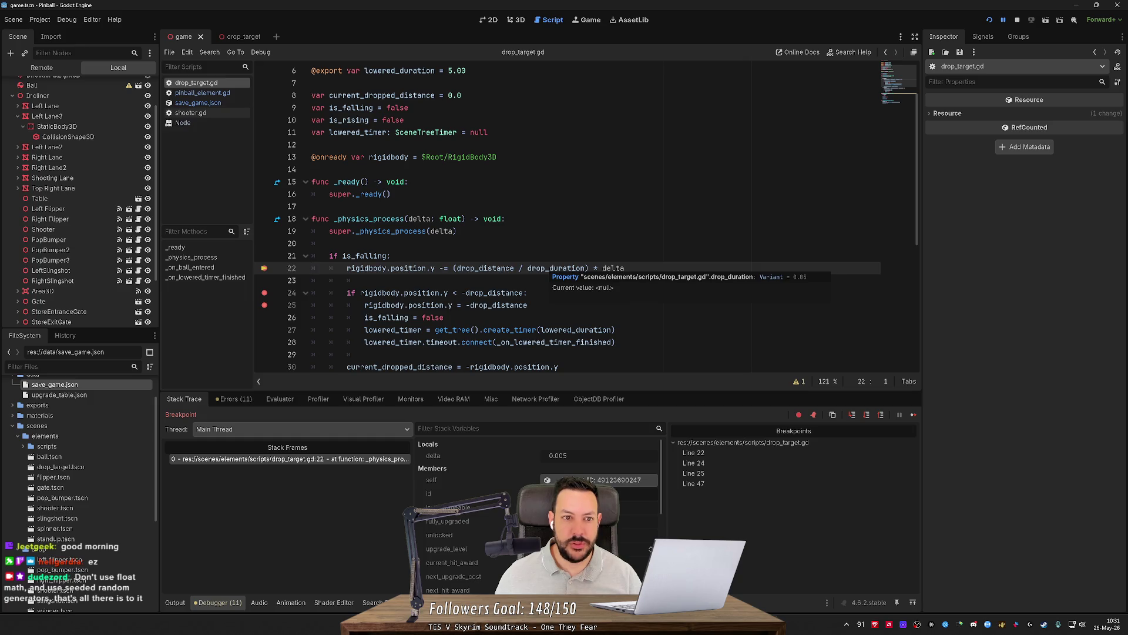
pyautogui.scroll(2, 556, 271)
pyautogui.doubleClick(394, 108)
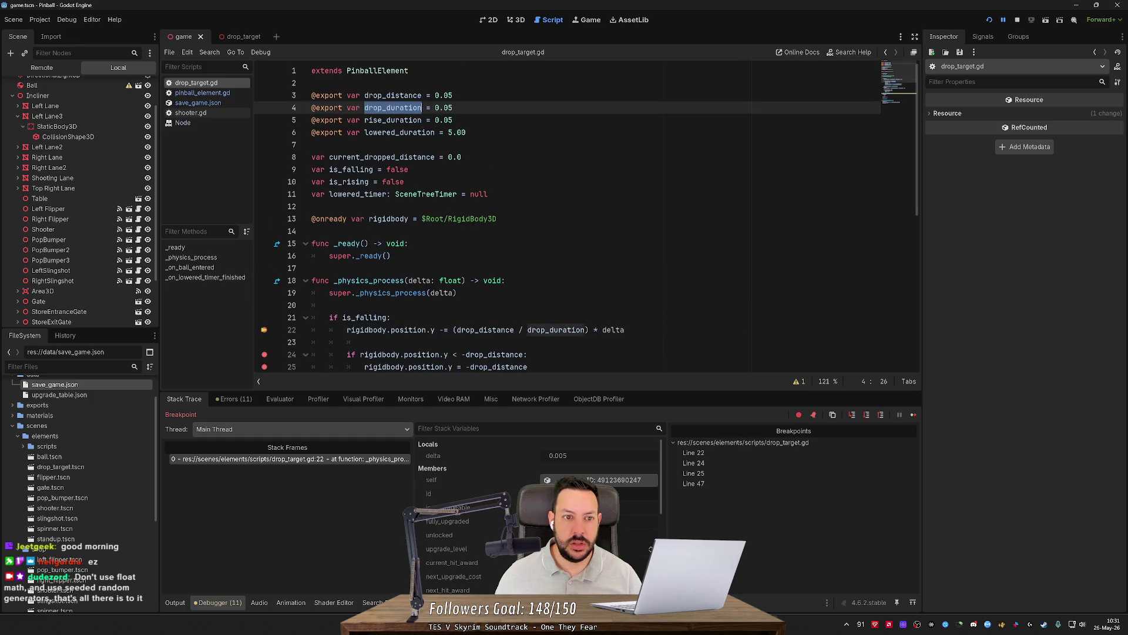
pyautogui.scroll(-2, 394, 108)
pyautogui.click(1018, 20)
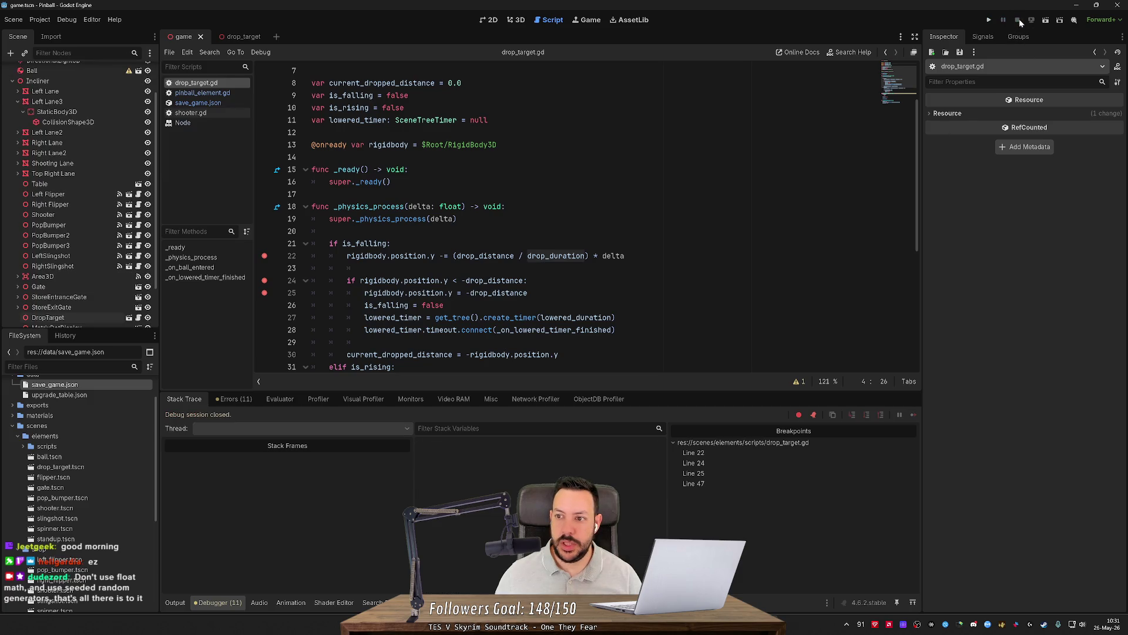
# Give DropTarget a Drop Duration and Rise Duration of 0.1, save the scene, and run
pyautogui.click(516, 20)
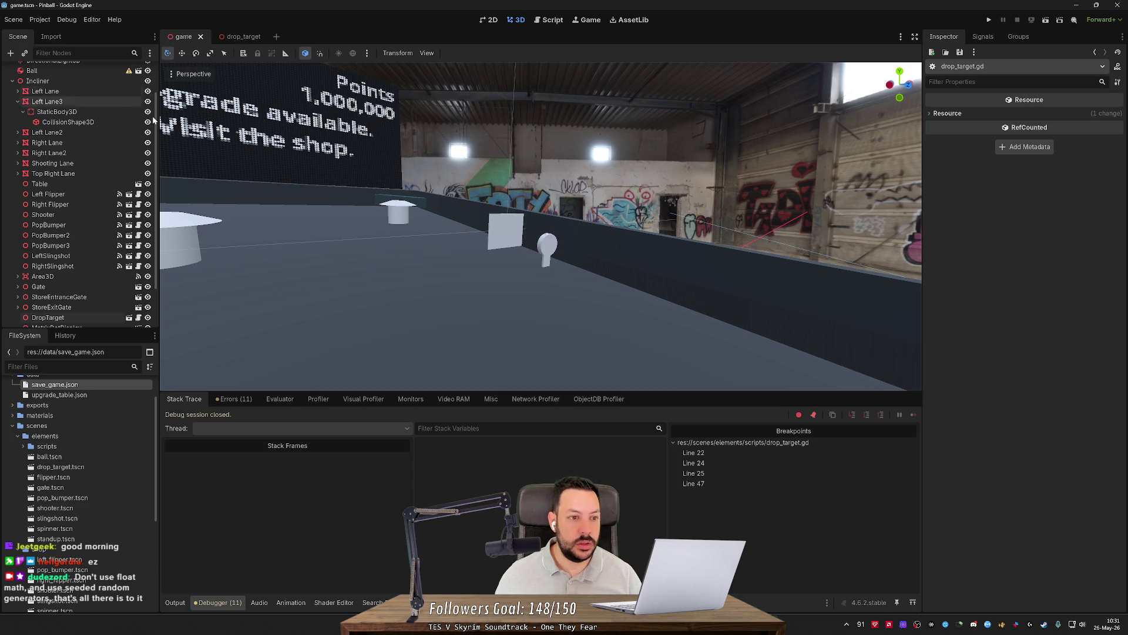
pyautogui.click(552, 244)
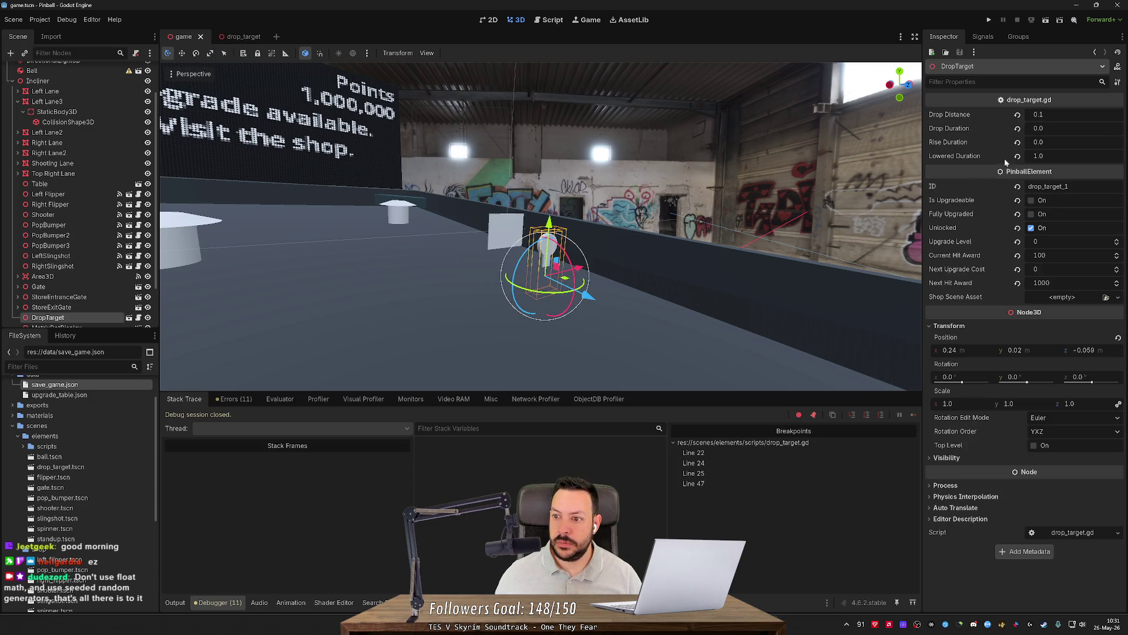
pyautogui.click(1057, 128)
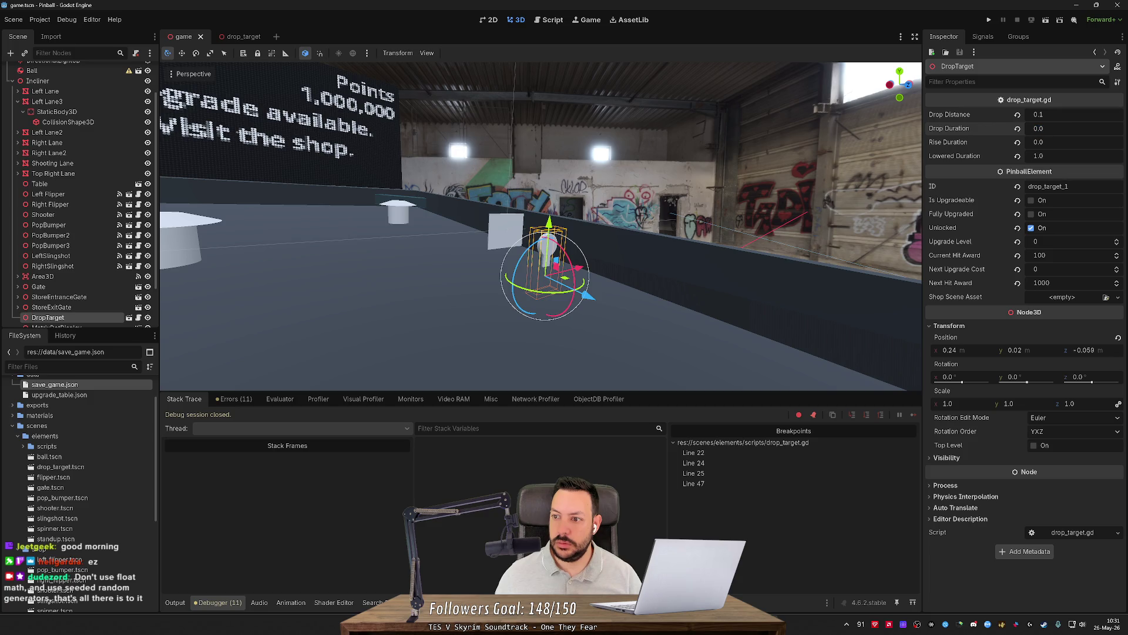
pyautogui.press('BackSpace')
pyautogui.write('1')
pyautogui.press('Return')
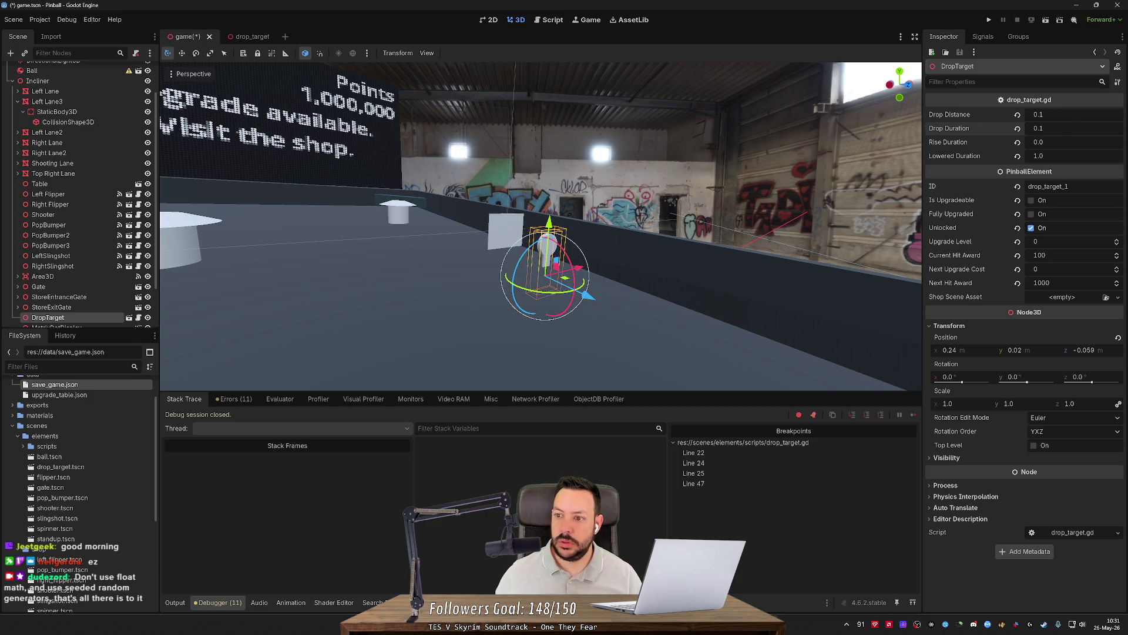
pyautogui.click(1065, 144)
pyautogui.press('BackSpace')
pyautogui.write('1')
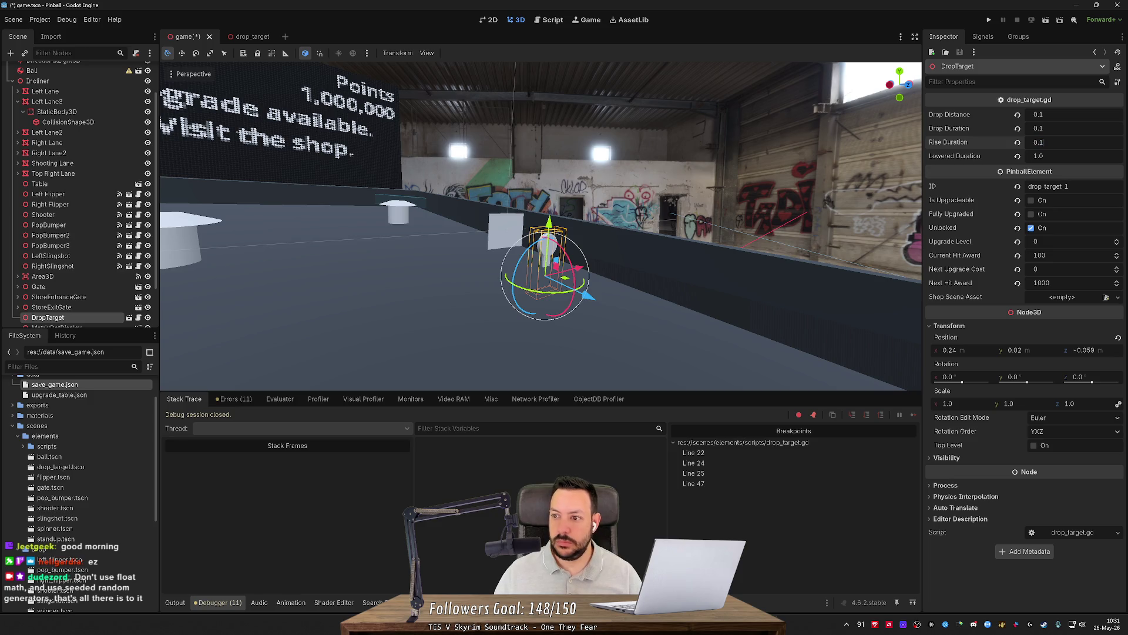
pyautogui.hotkey('ctrl', 's')
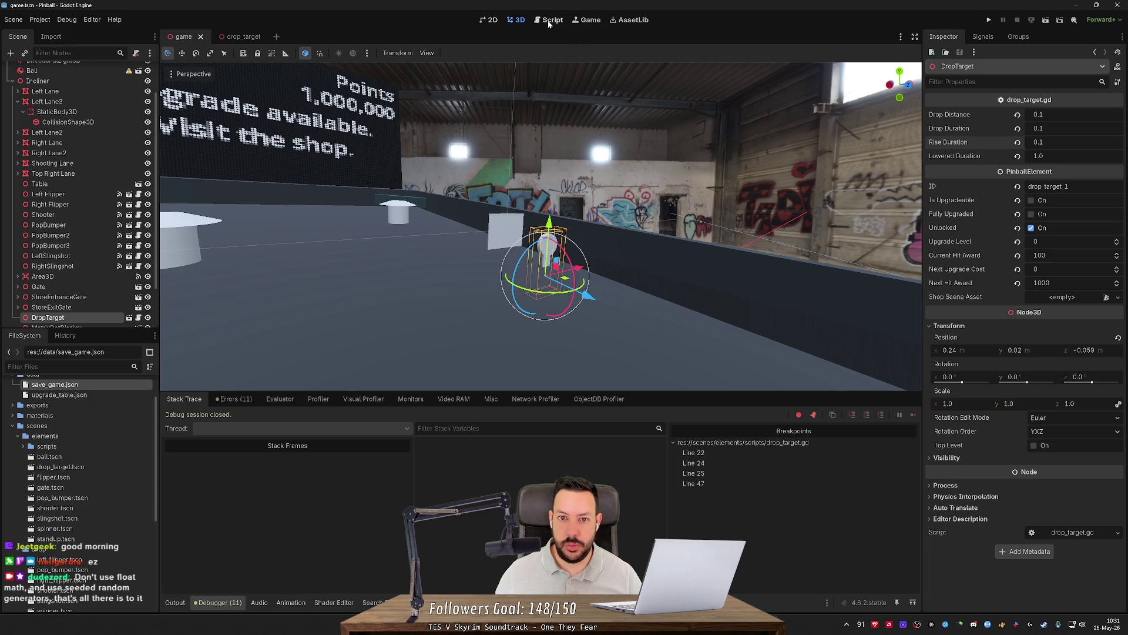
pyautogui.click(989, 19)
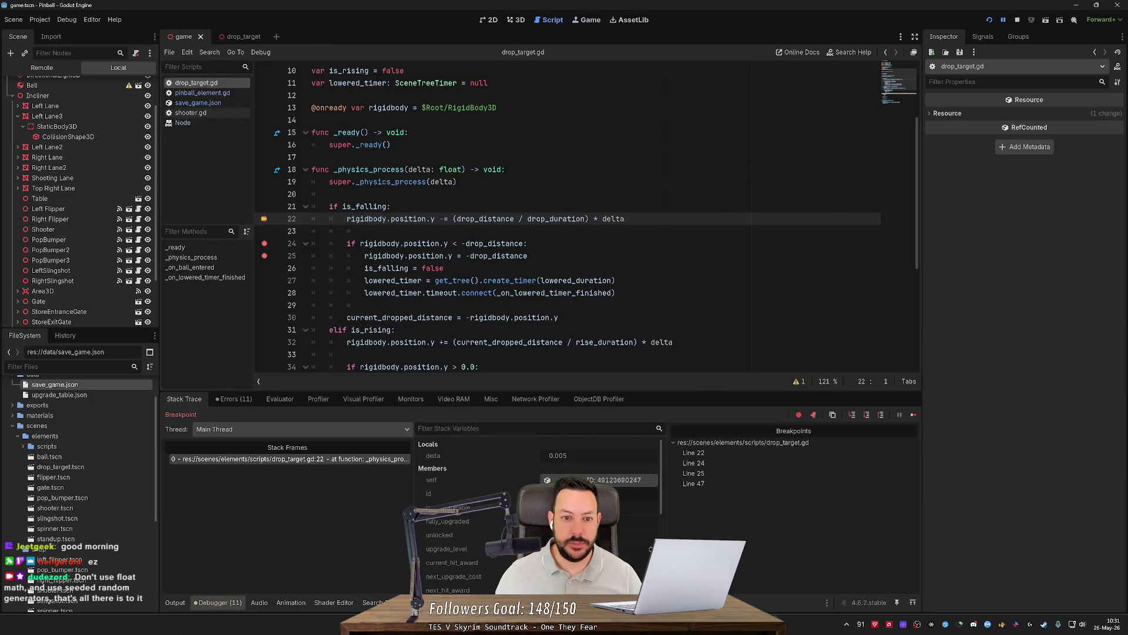
# Step execution on to line 24 and inspect the live rigidbody's properties
pyautogui.moveTo(488, 219)
pyautogui.moveTo(551, 218)
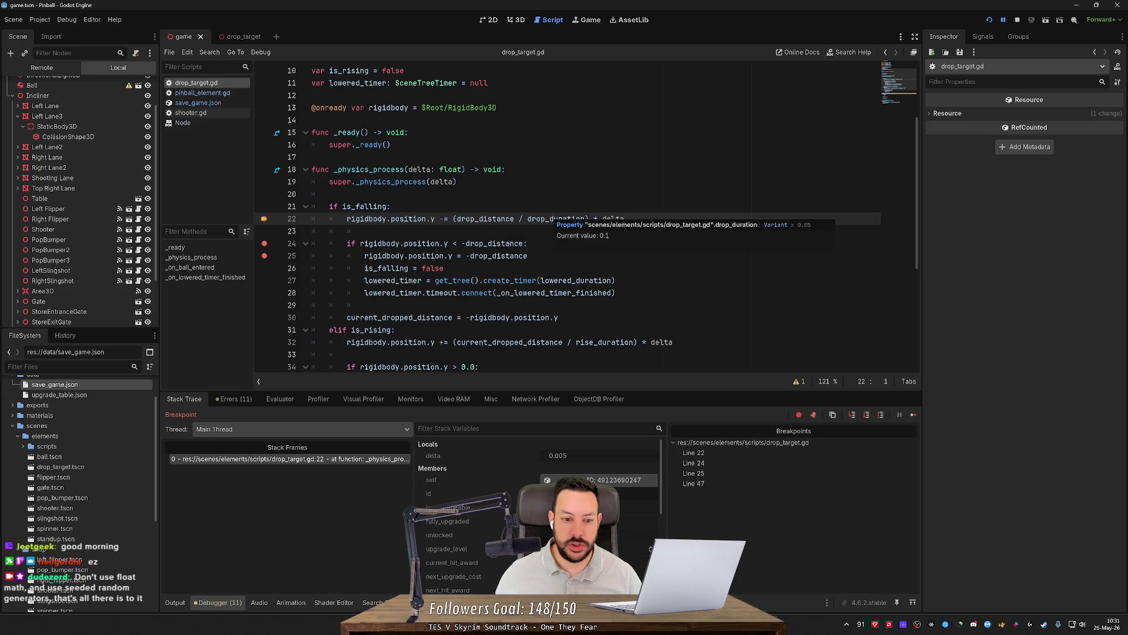
pyautogui.click(855, 415)
pyautogui.scroll(-5, 538, 511)
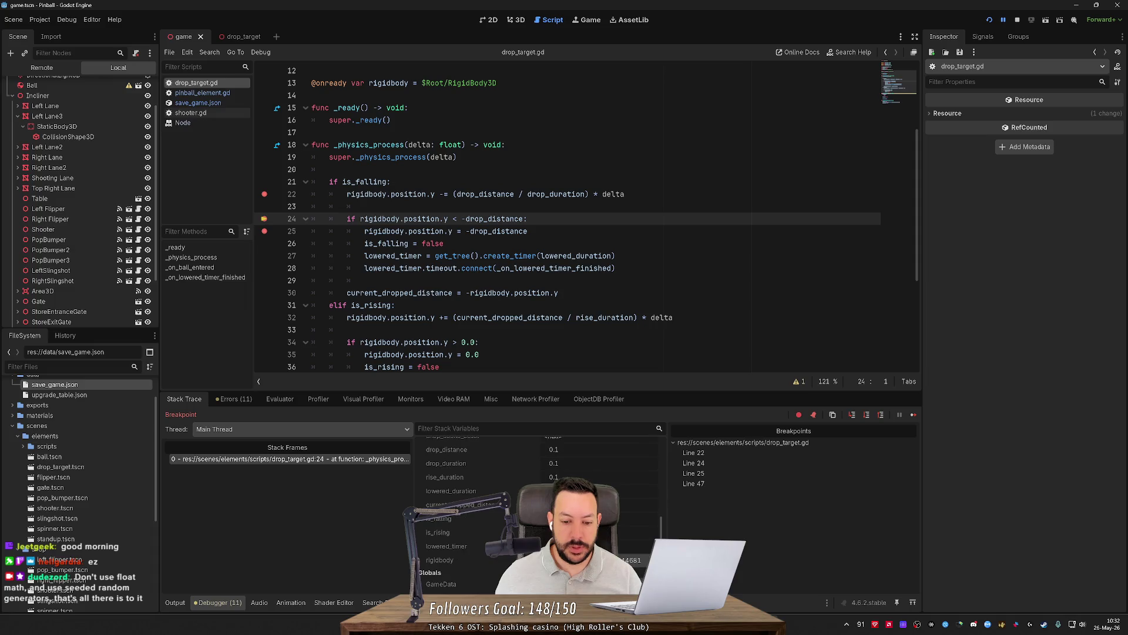
pyautogui.click(631, 559)
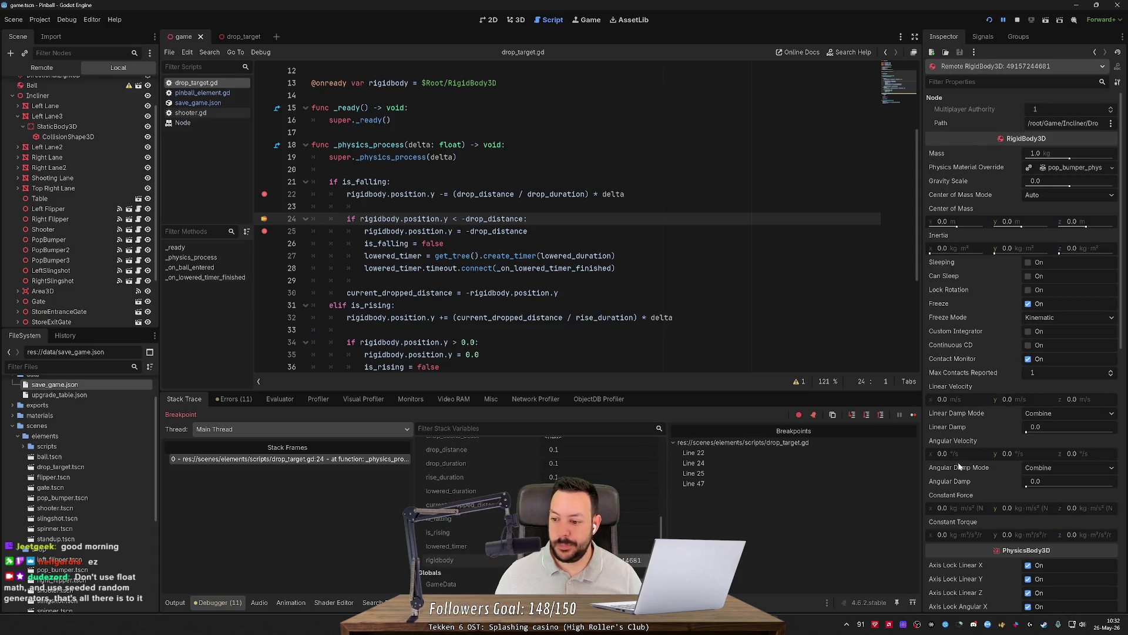
pyautogui.scroll(-5, 964, 480)
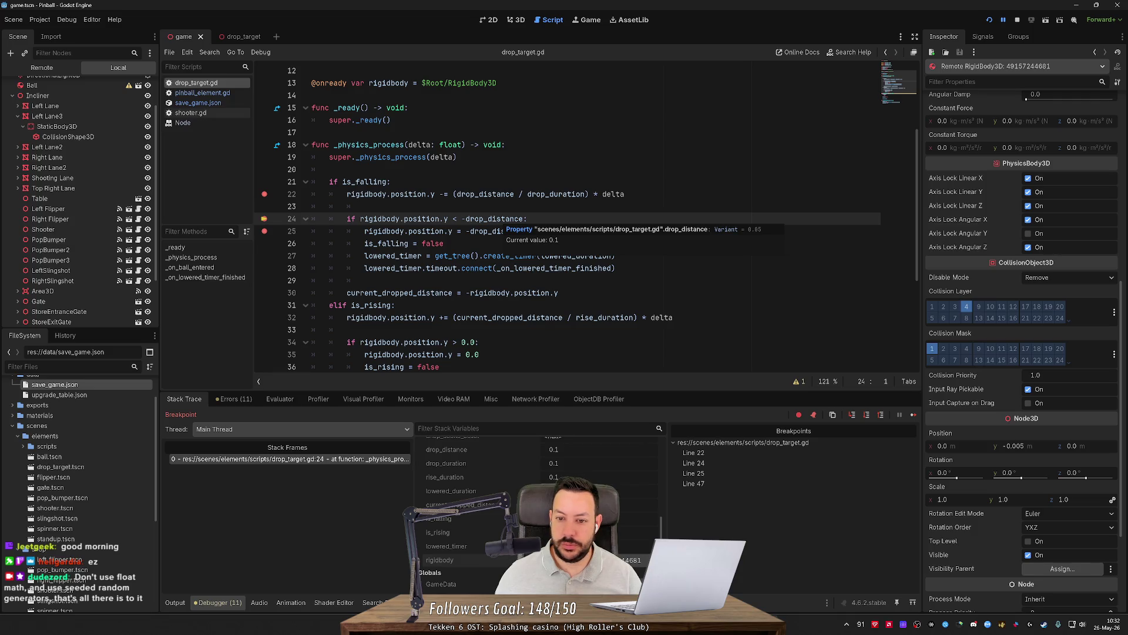
# Remove the line 24 and 22 breakpoints, resume, and flip the ball before stopping the game
pyautogui.click(264, 218)
pyautogui.click(265, 195)
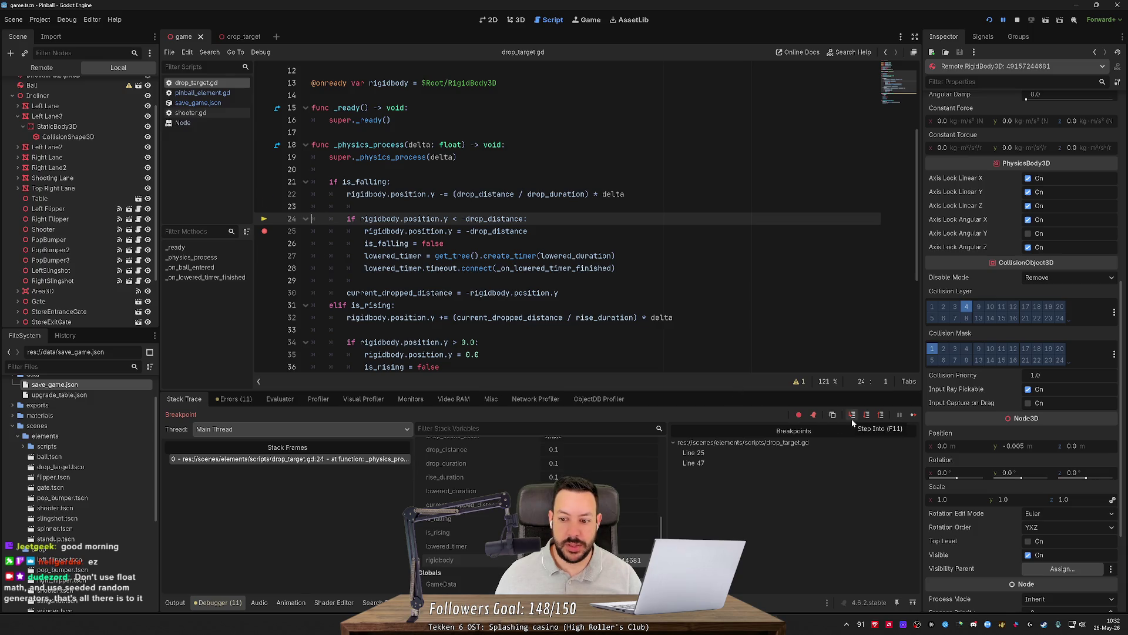
pyautogui.click(913, 415)
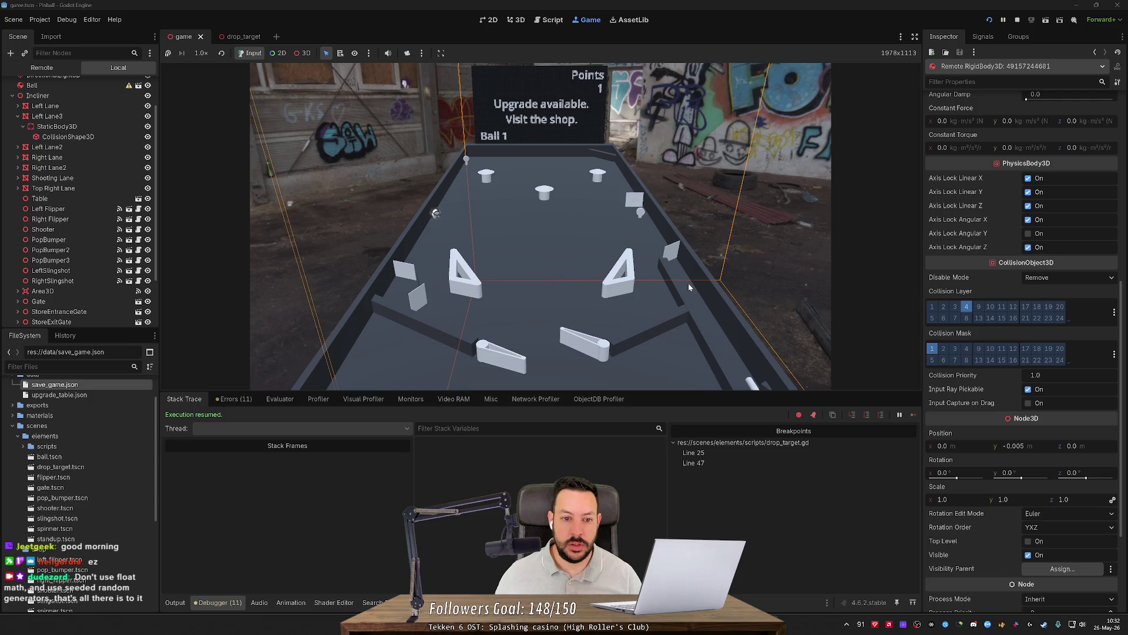
pyautogui.press('Left')
pyautogui.press('Right')
pyautogui.press('Left')
pyautogui.press('Right')
pyautogui.press('Right')
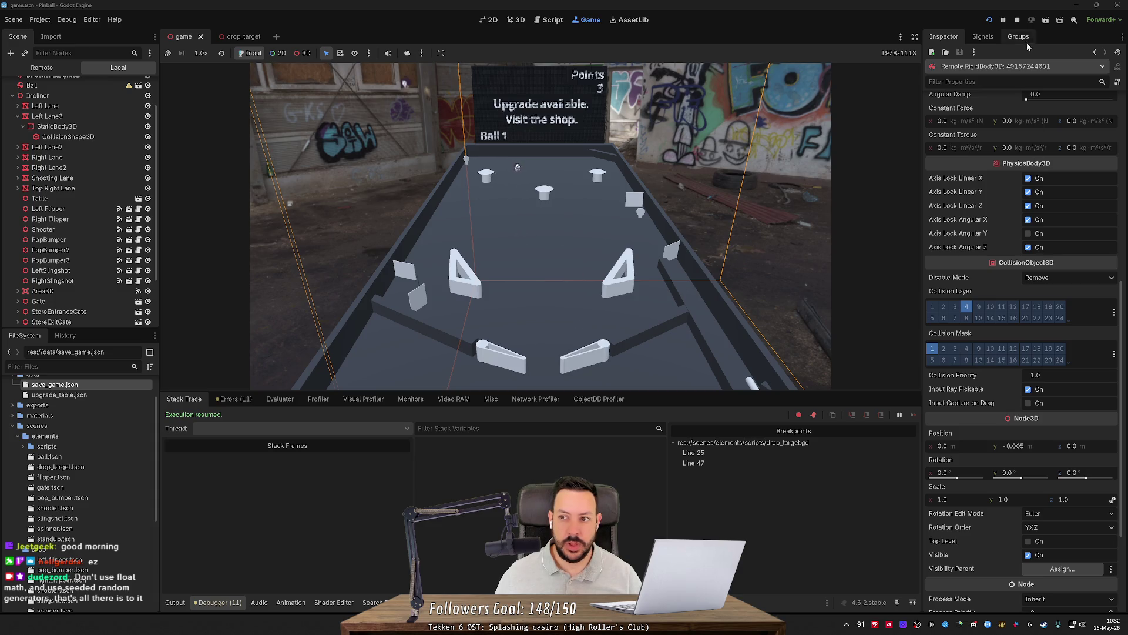
pyautogui.click(1018, 19)
# Return to the Godot editor and show drop_target.gd
pyautogui.hotkey('alt', 'Tab')
pyautogui.hotkey('alt', 'Tab')
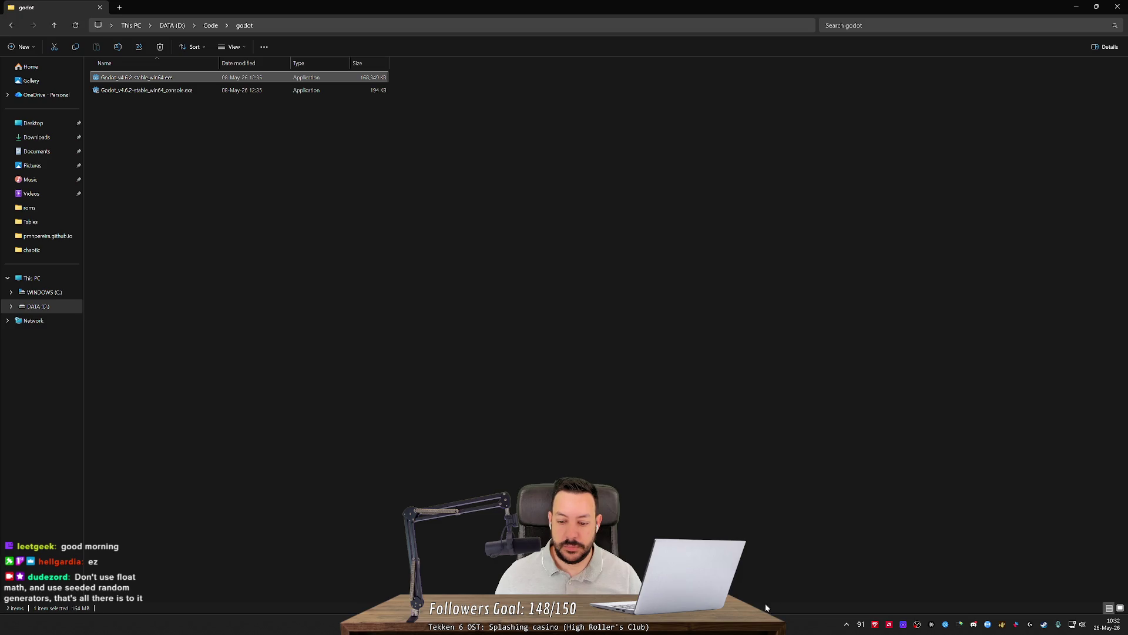
pyautogui.hotkey('alt', 'Tab')
pyautogui.click(551, 20)
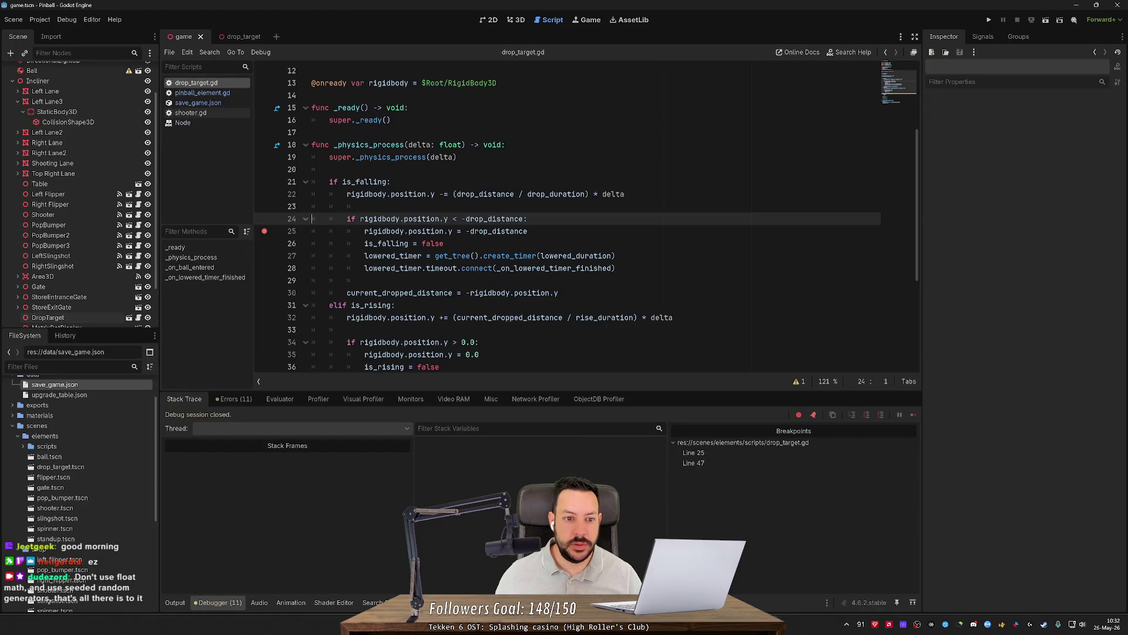
# Add a line 22 breakpoint, run the project, view _on_ball_entered, and continue twice
pyautogui.click(268, 199)
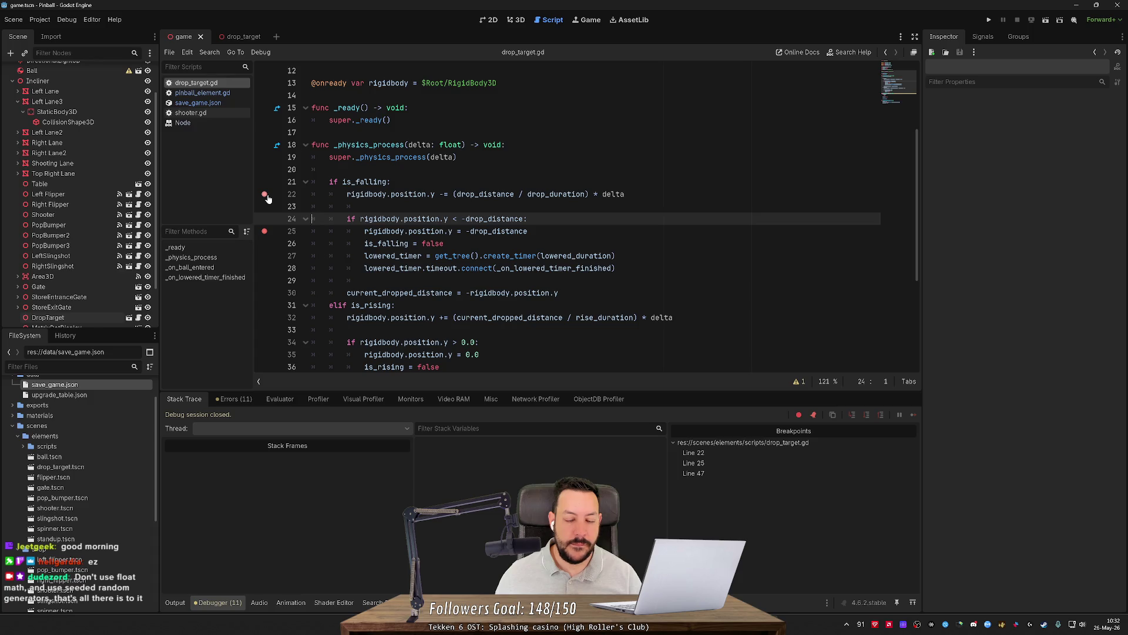
pyautogui.click(990, 20)
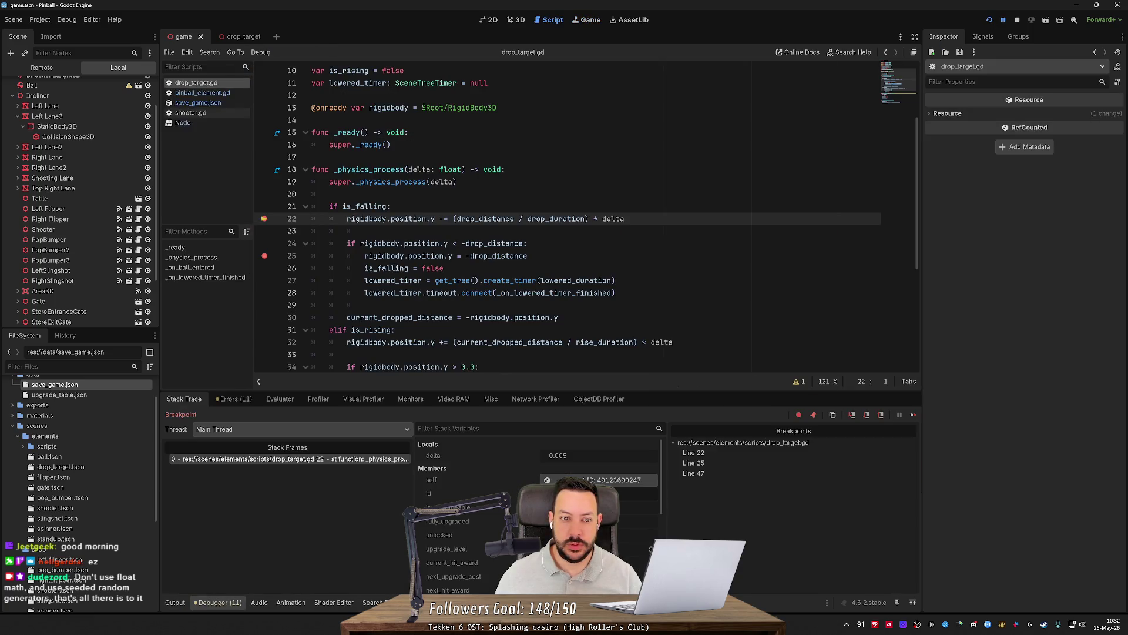
pyautogui.click(190, 267)
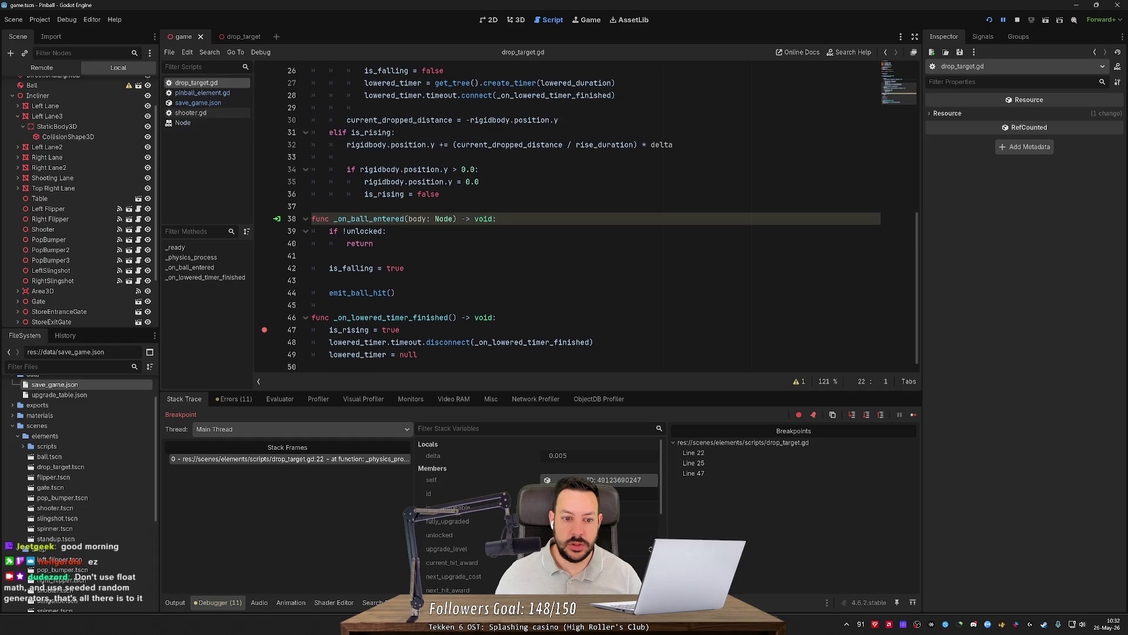
pyautogui.scroll(2, 588, 217)
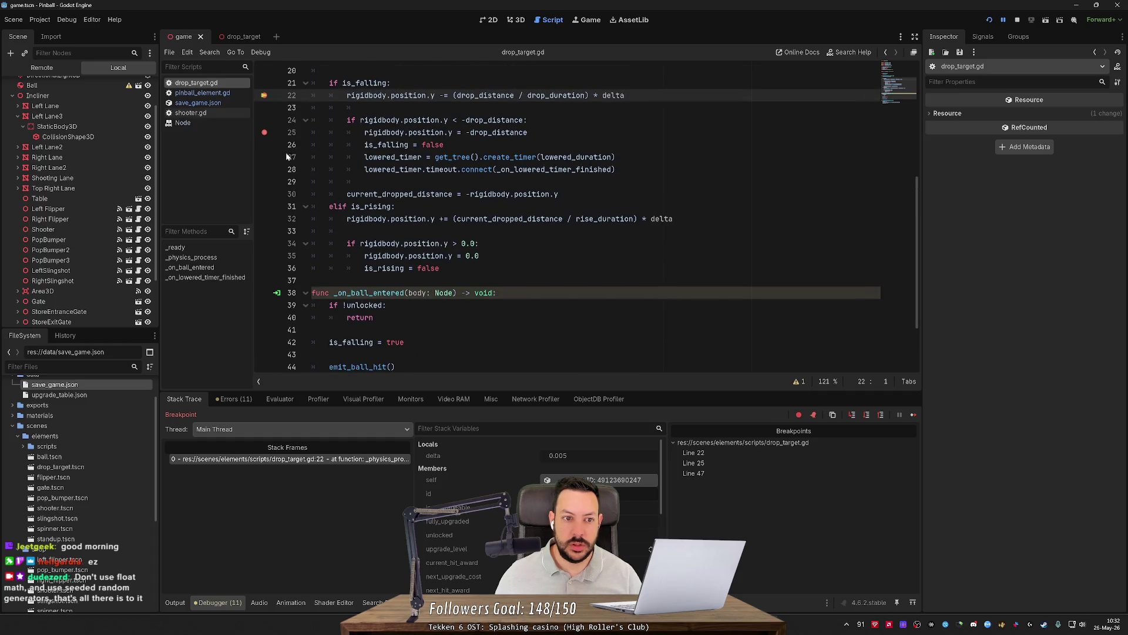
pyautogui.scroll(4, 286, 156)
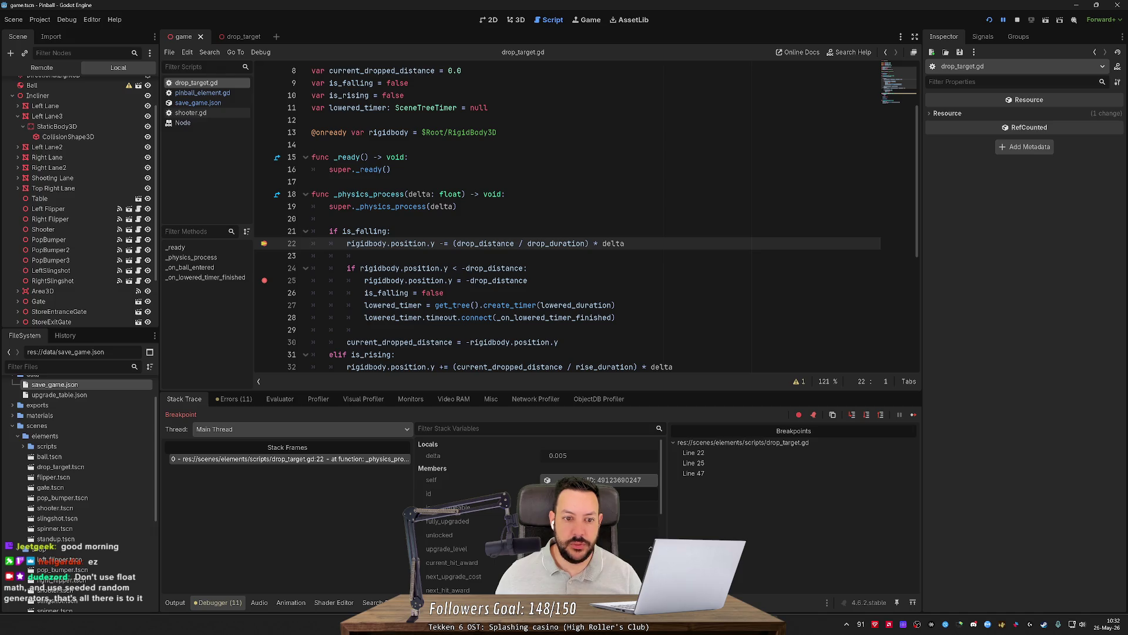
pyautogui.click(912, 415)
pyautogui.click(912, 415)
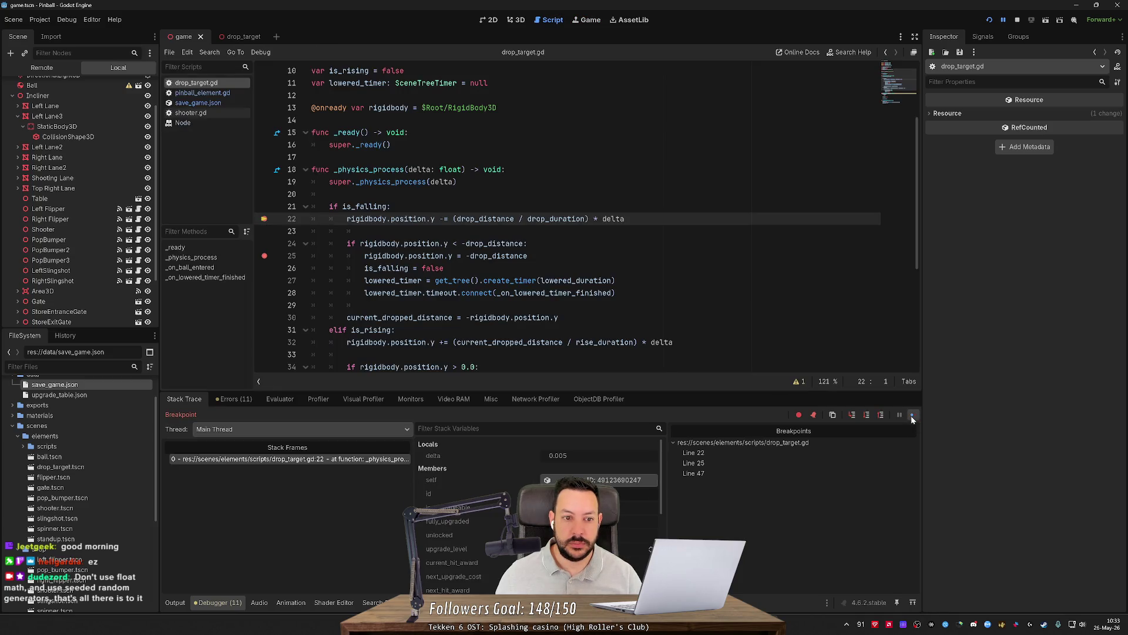
pyautogui.scroll(-5, 538, 517)
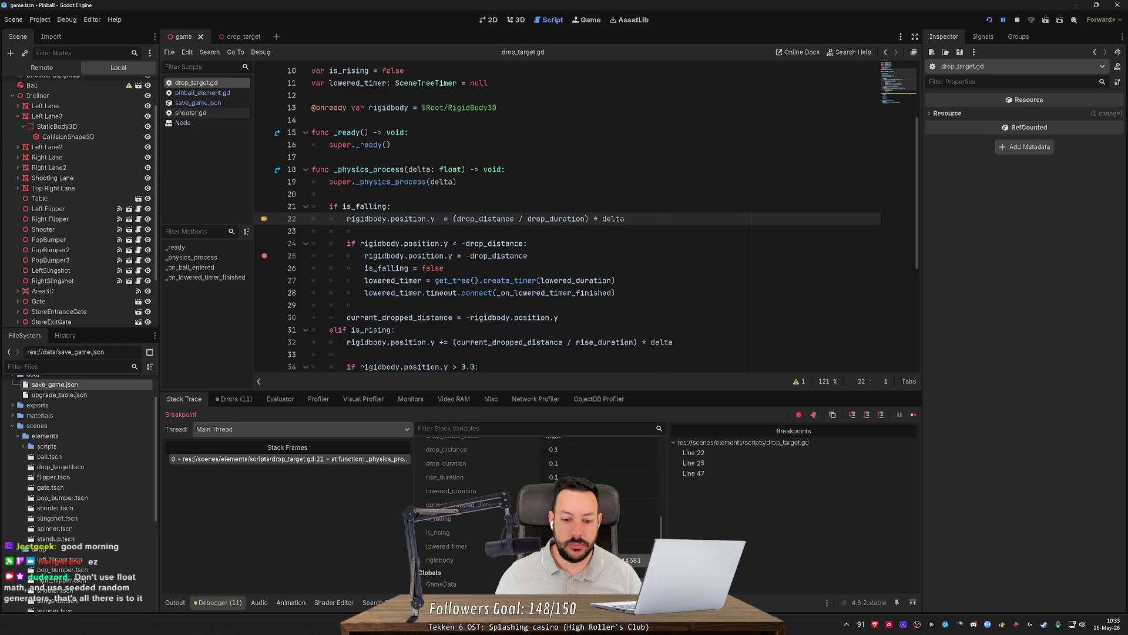
# Inspect the live GameData and RigidBody3D properties while stepping through the falling code
pyautogui.click(440, 584)
pyautogui.click(631, 560)
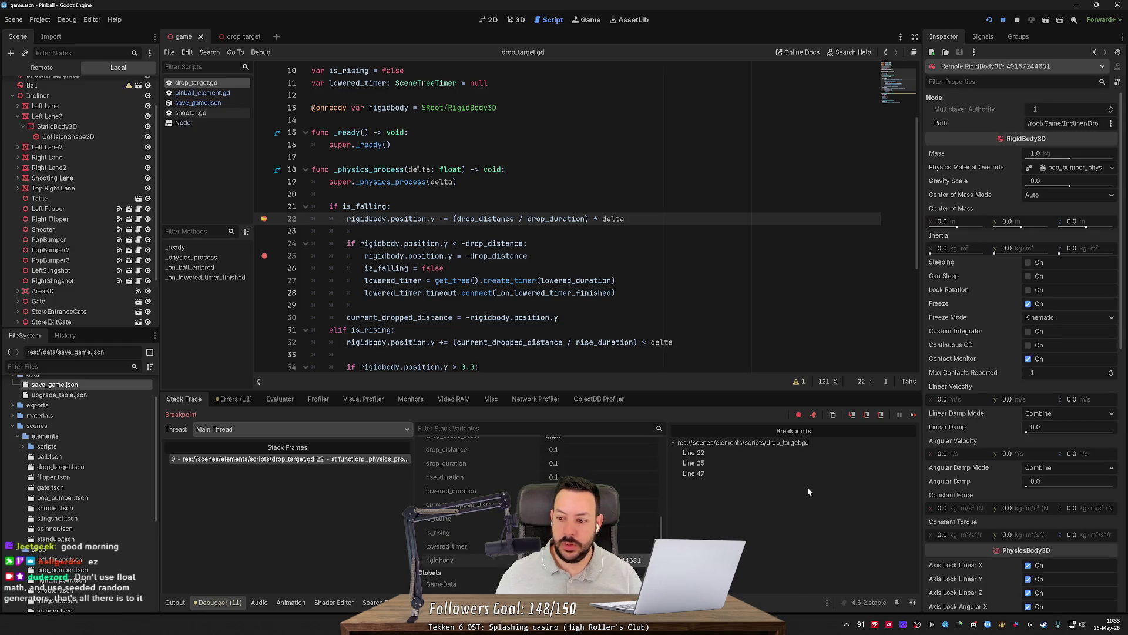
pyautogui.scroll(-8, 999, 493)
pyautogui.scroll(-8, 999, 511)
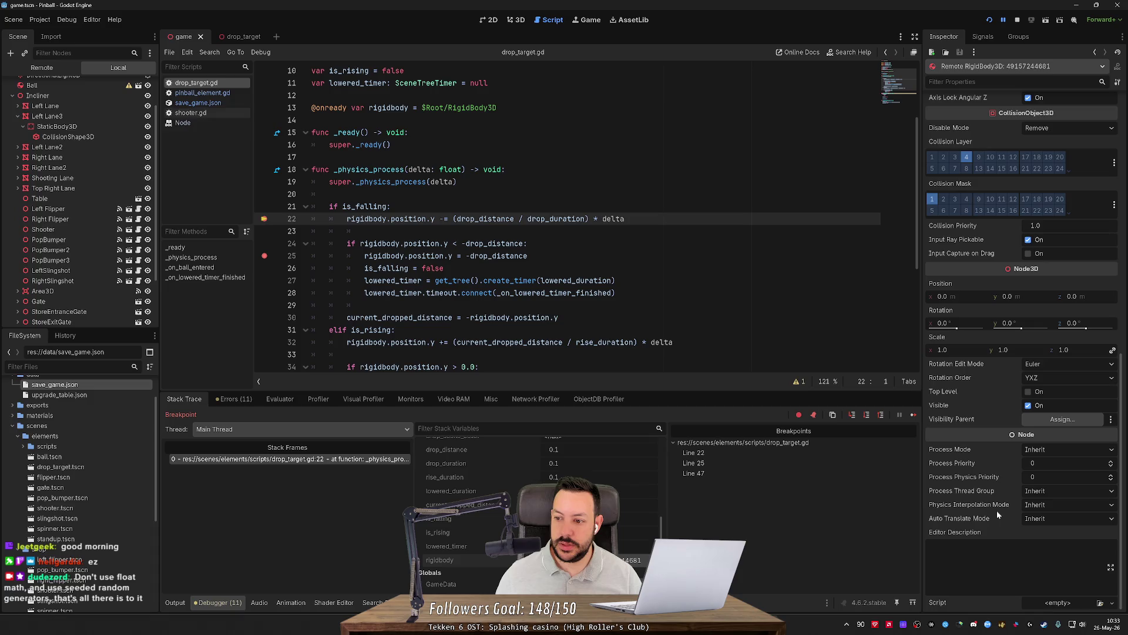
pyautogui.scroll(10, 976, 385)
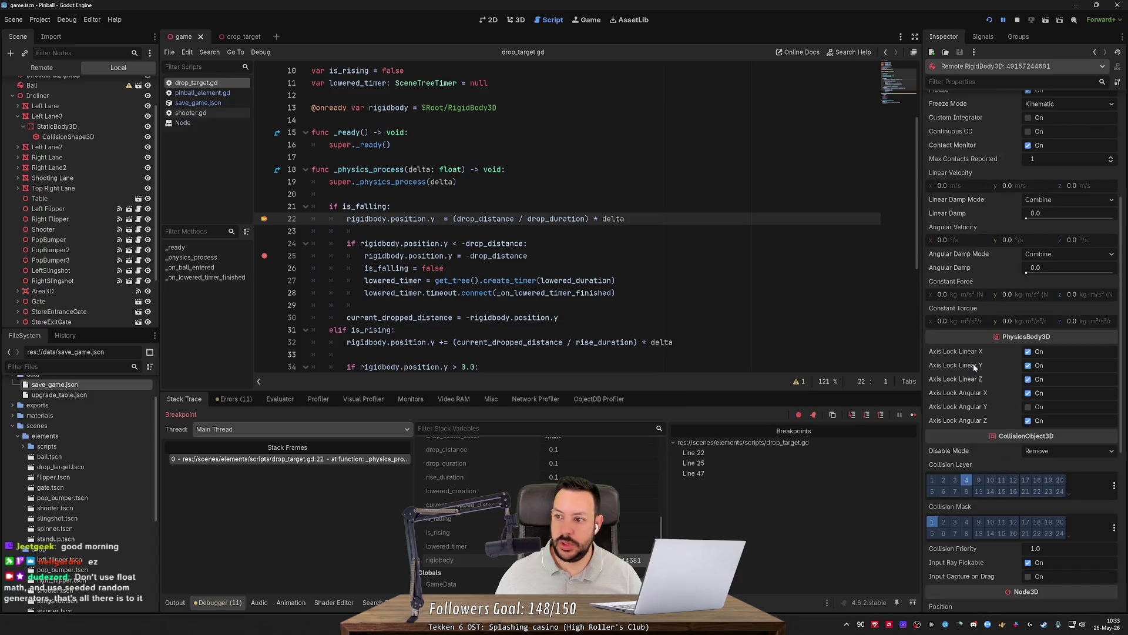
pyautogui.scroll(-10, 973, 368)
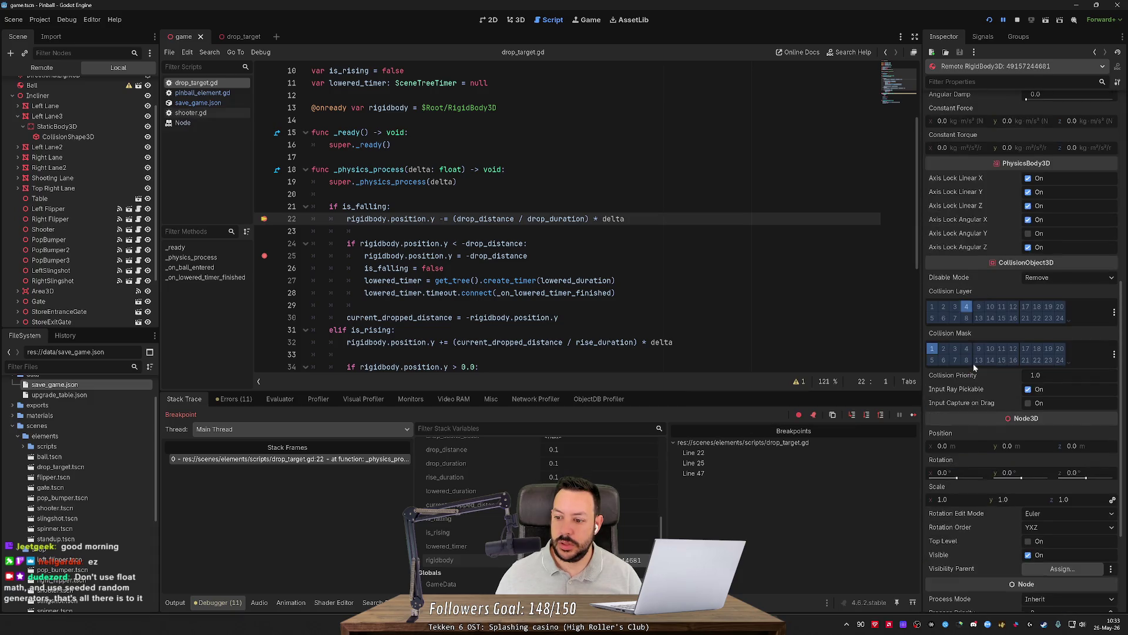
pyautogui.click(866, 415)
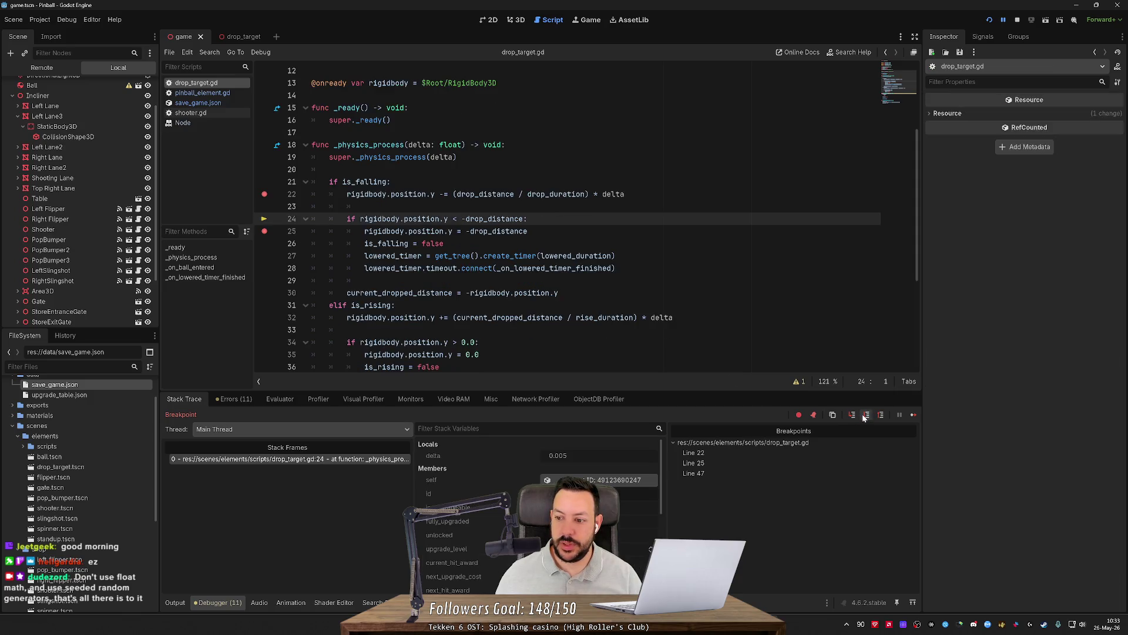
pyautogui.scroll(-5, 612, 473)
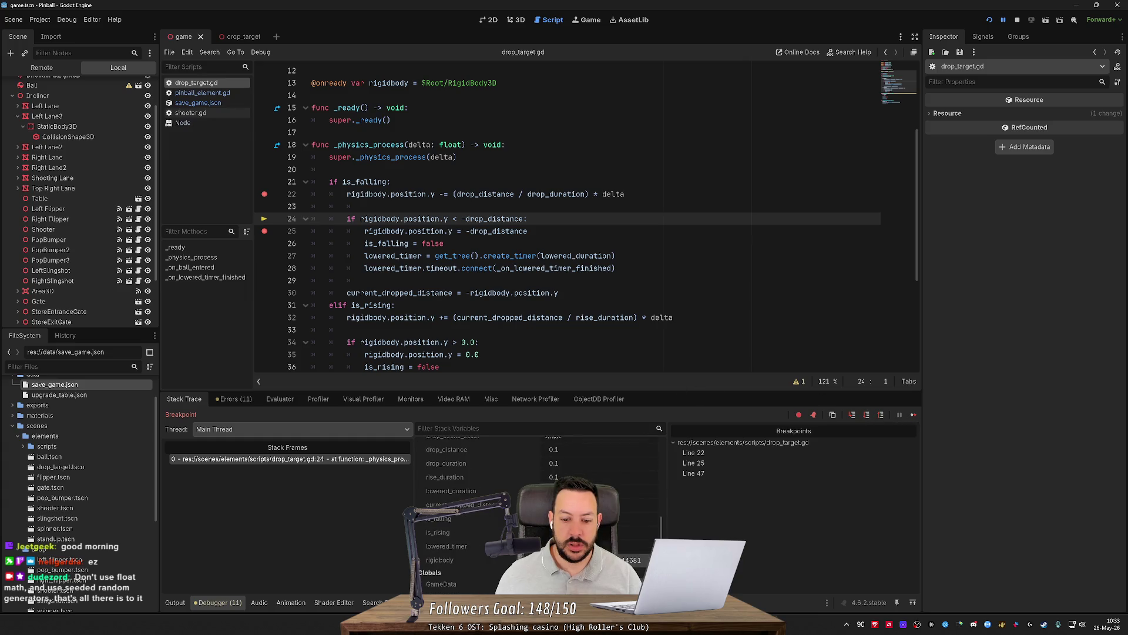
pyautogui.click(632, 560)
pyautogui.scroll(-10, 1014, 487)
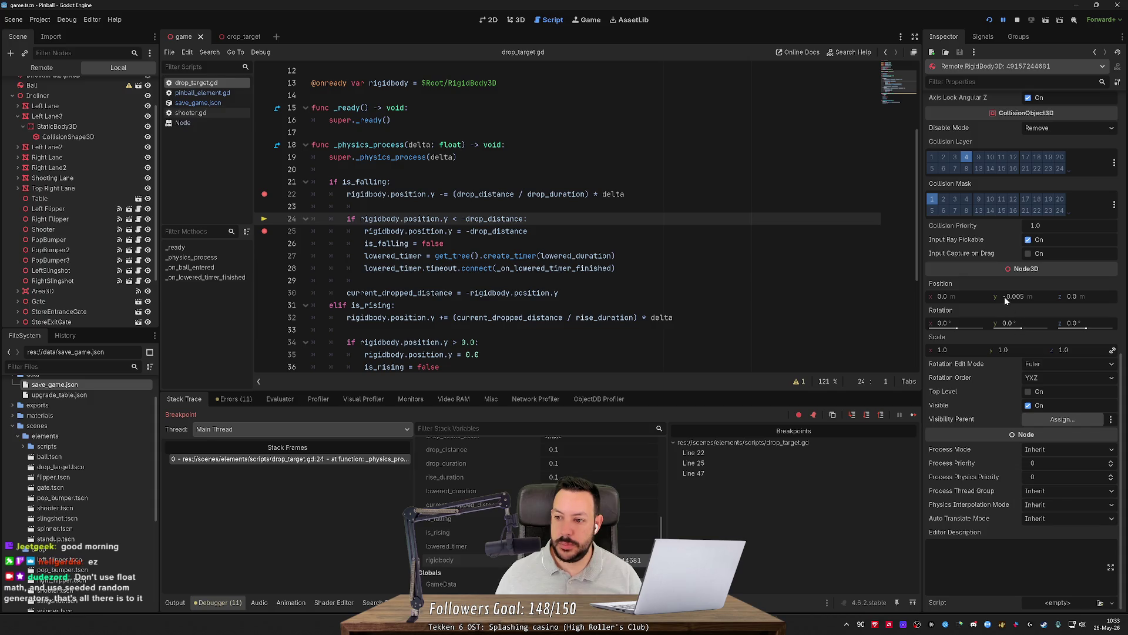
# Step over to line 30, continue to the line 22 break, check the rigidbody position, and stop
pyautogui.click(865, 416)
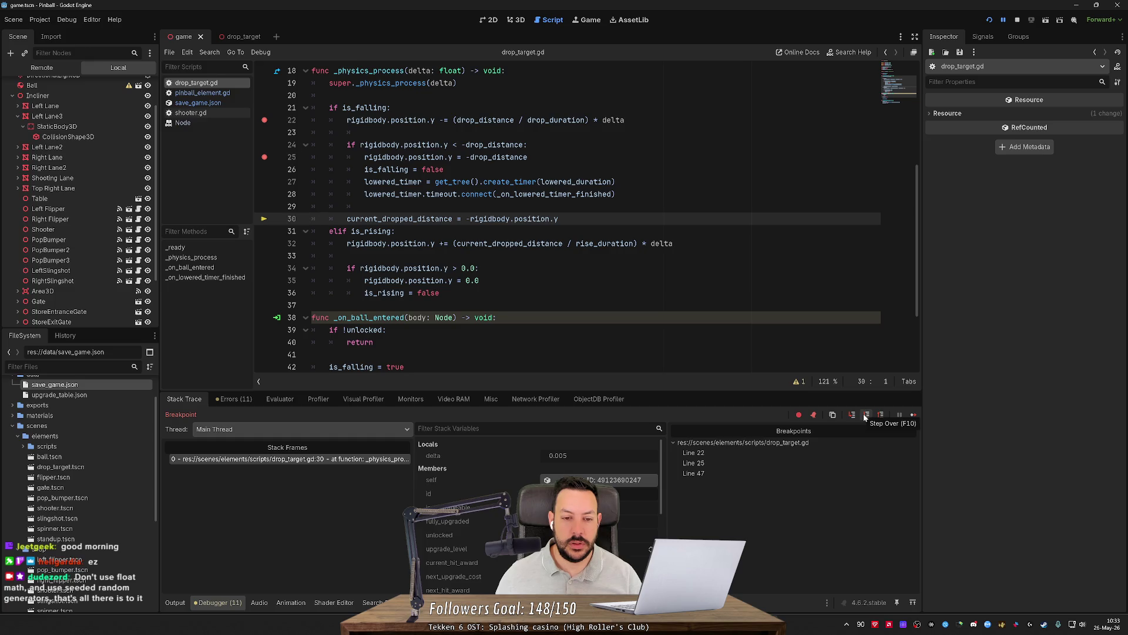
pyautogui.moveTo(400, 219)
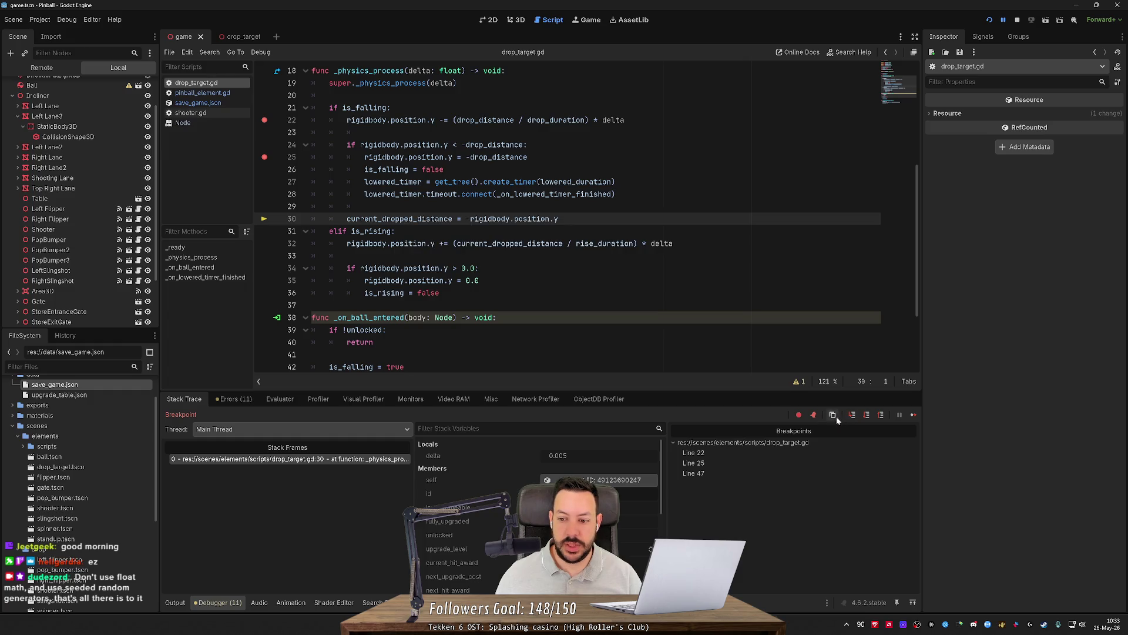
pyautogui.click(913, 415)
pyautogui.scroll(-5, 636, 481)
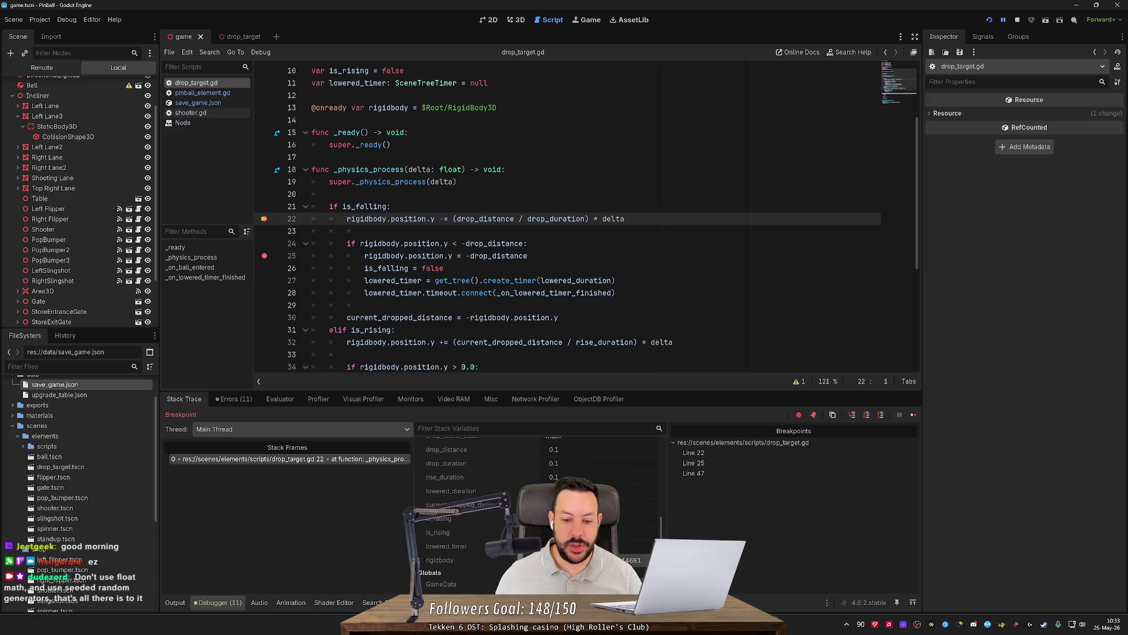
pyautogui.click(632, 560)
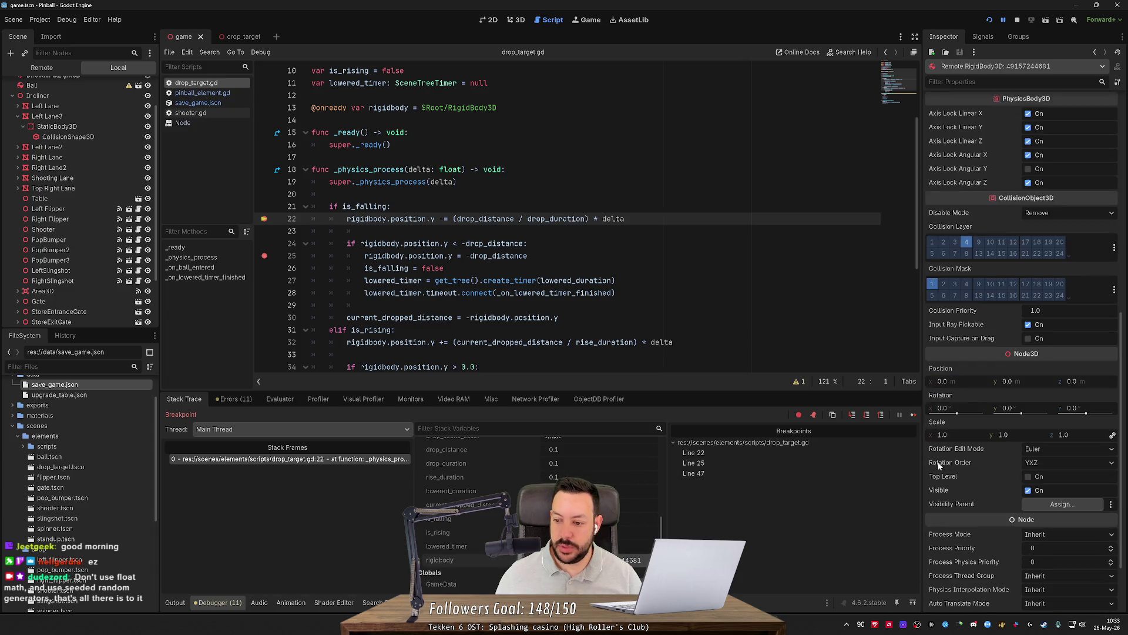
pyautogui.moveTo(1010, 382)
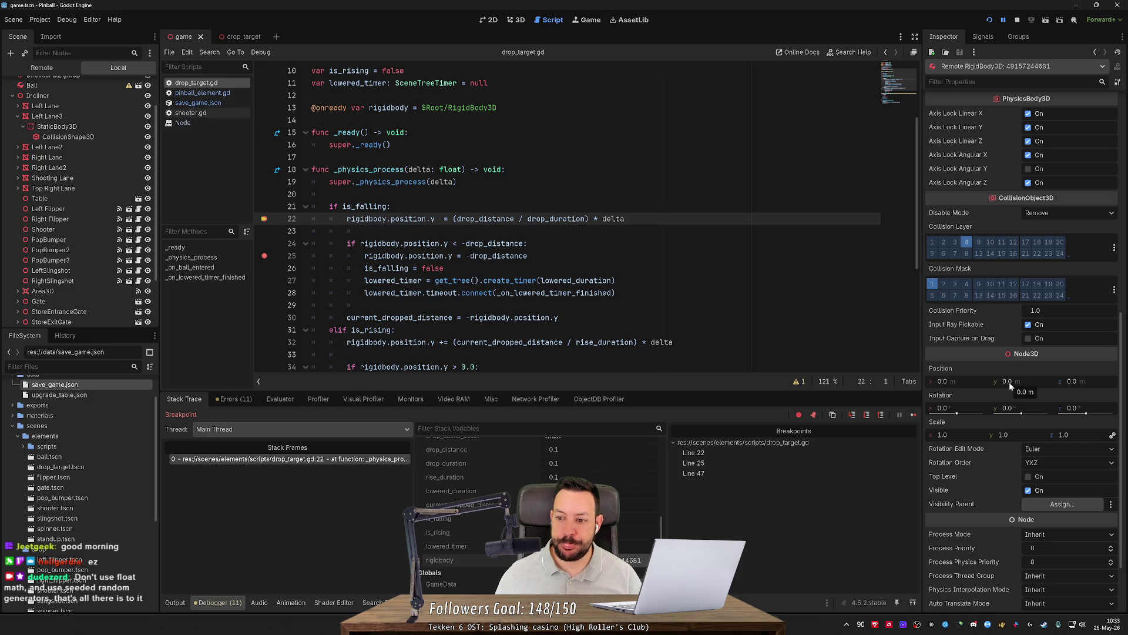
pyautogui.scroll(2, 1009, 382)
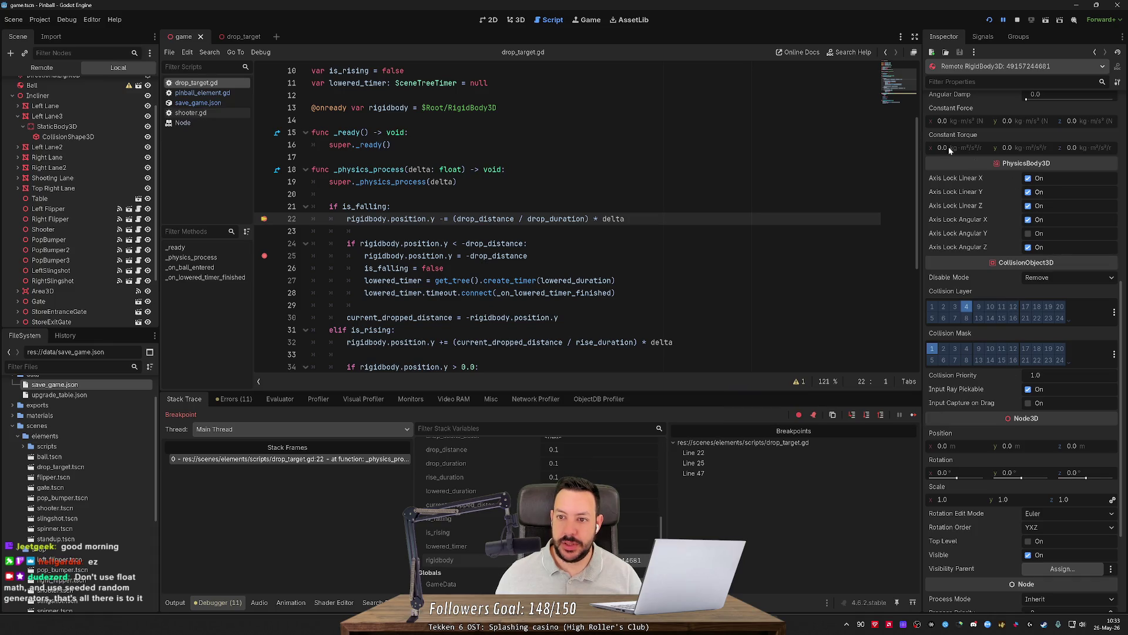
pyautogui.click(1017, 19)
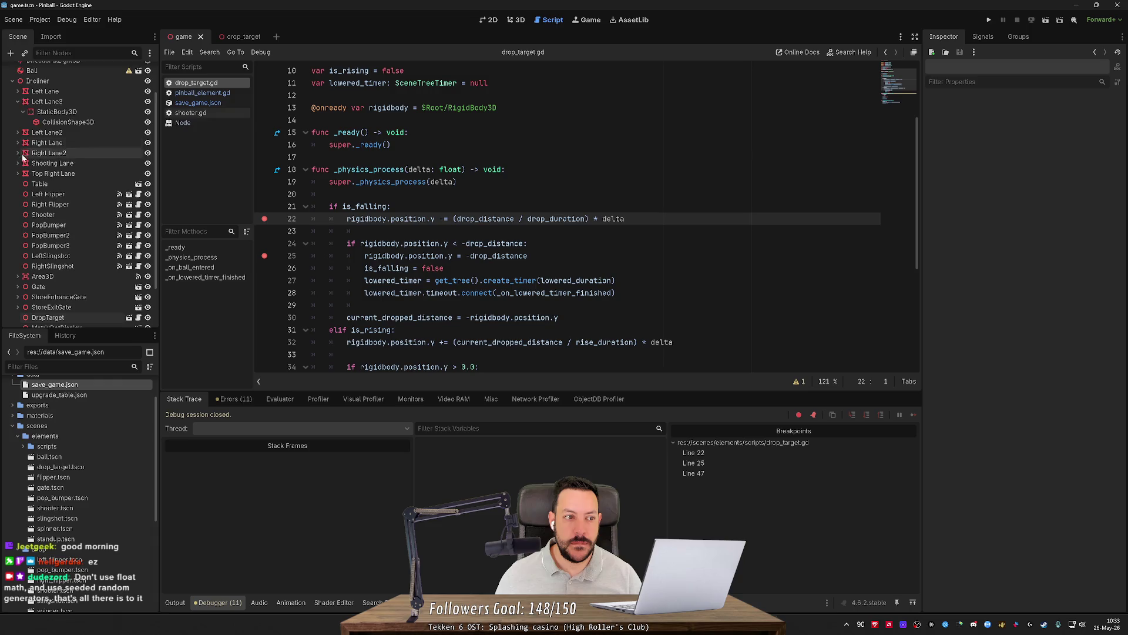
# Check the drop_target RigidBody3D's Axis Lock settings, then rerun the project until the line 22 breakpoint
pyautogui.scroll(2, 65, 166)
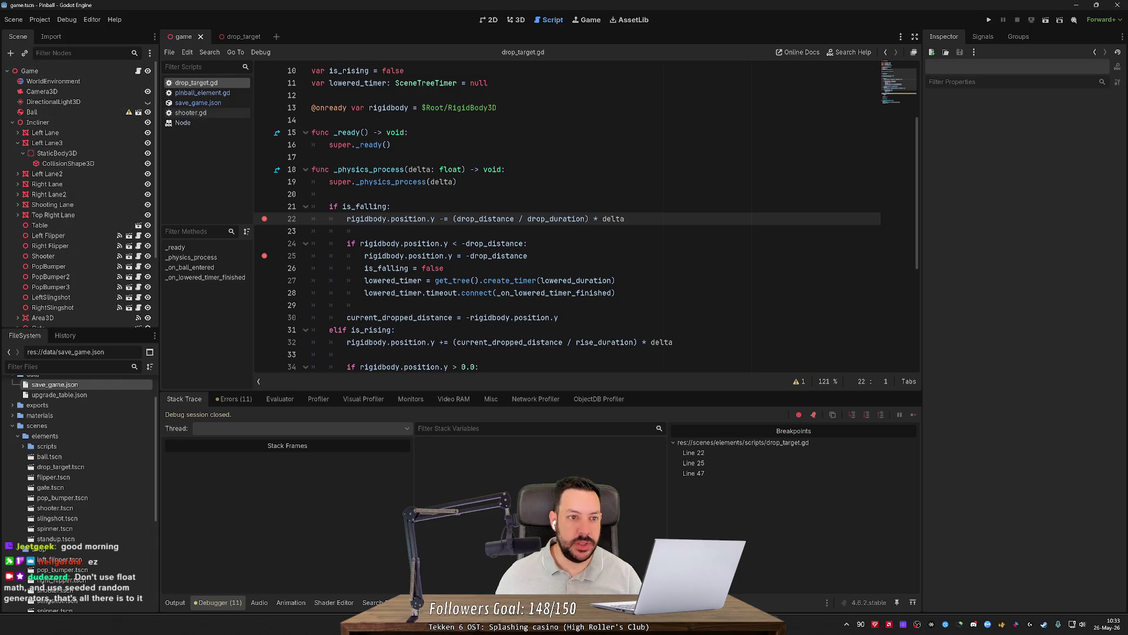
pyautogui.click(232, 37)
pyautogui.click(86, 91)
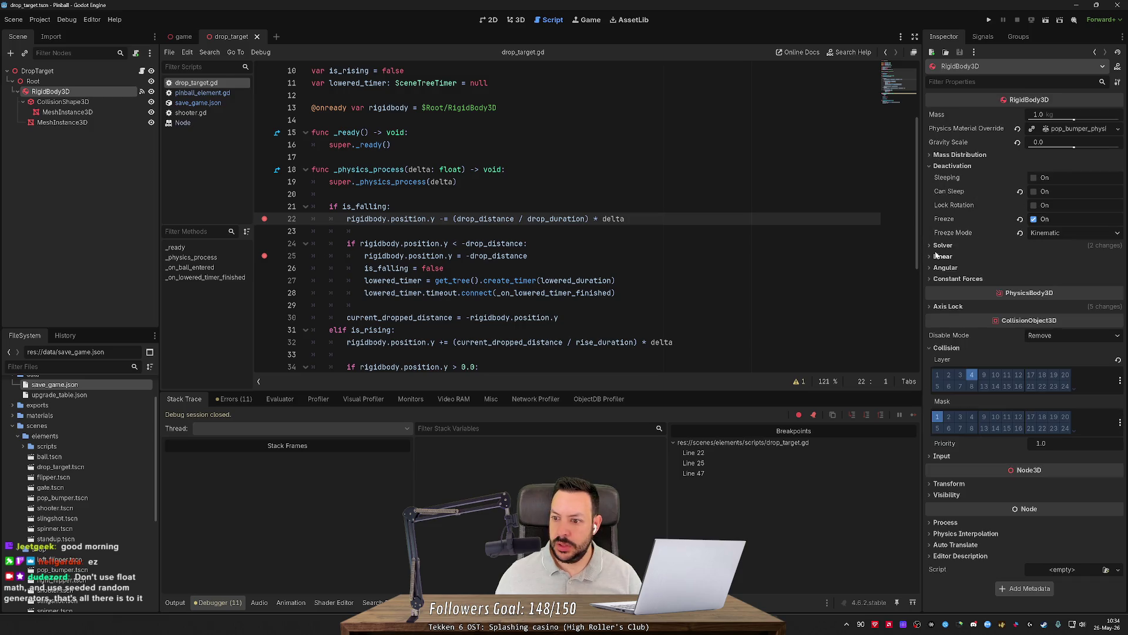
pyautogui.click(936, 308)
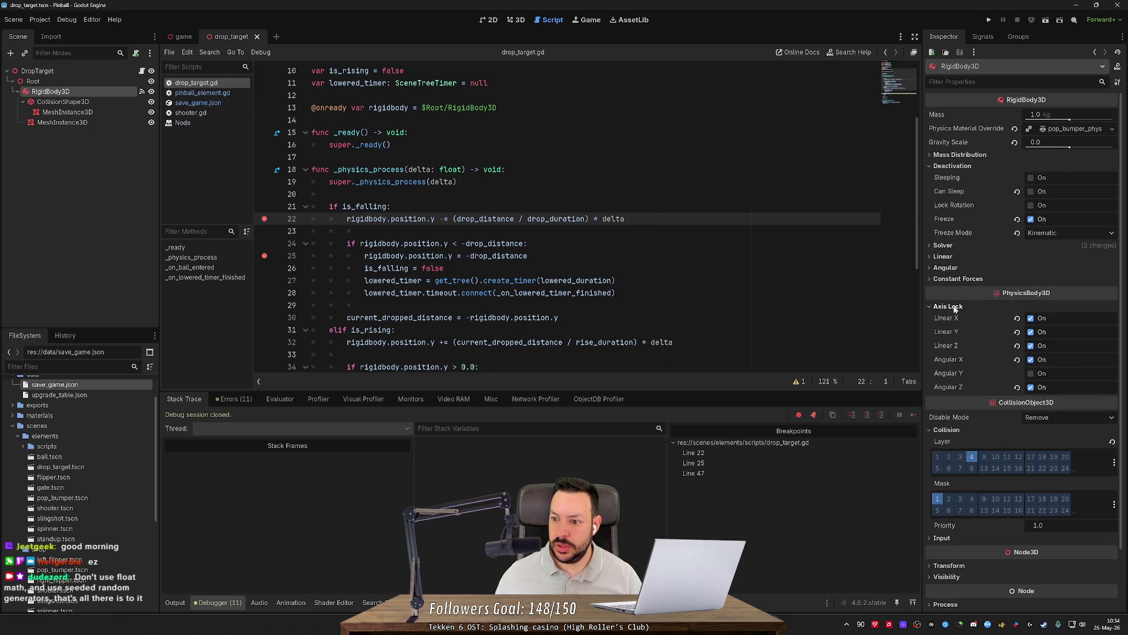
pyautogui.click(989, 22)
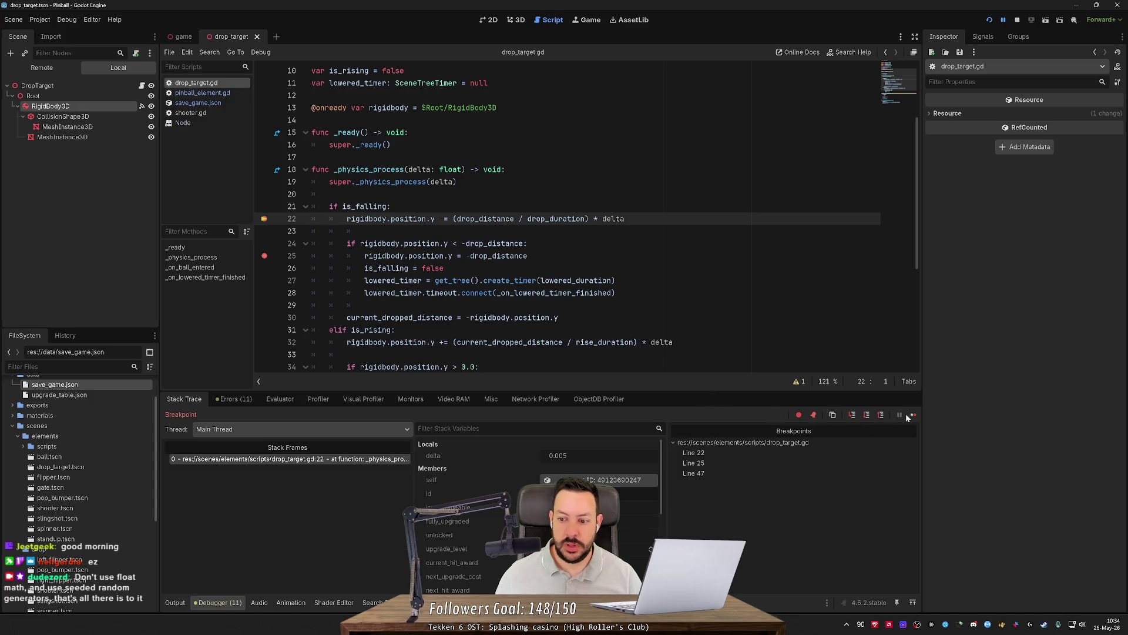
# Continue through the debugger, removing the breakpoints on lines 22 and 25 of drop_target.gd
pyautogui.click(913, 415)
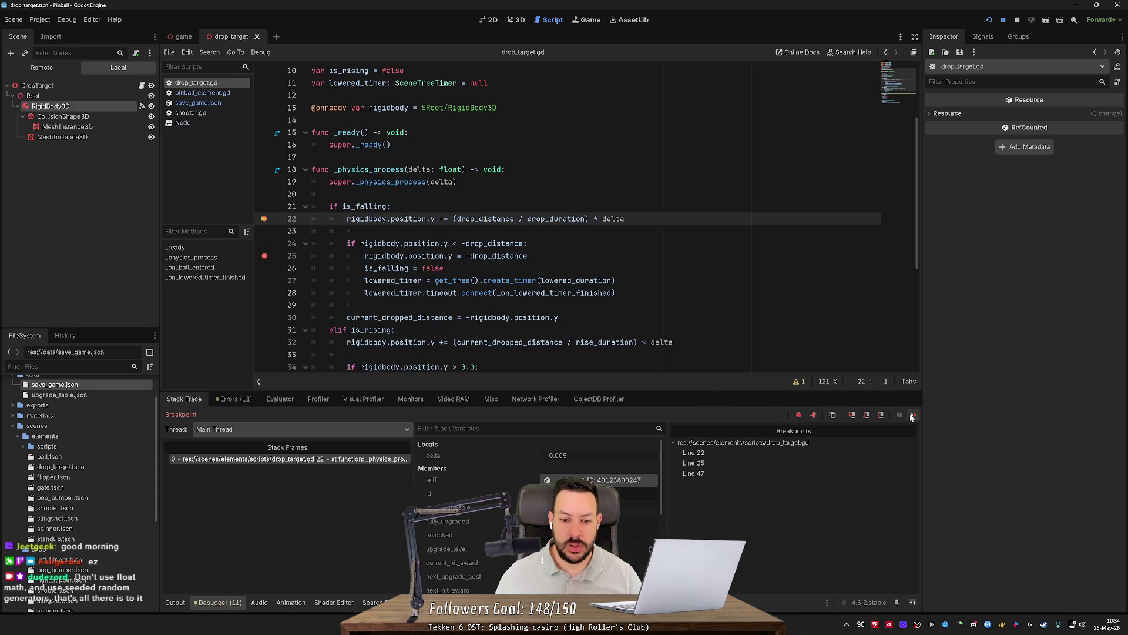
pyautogui.scroll(-5, 538, 517)
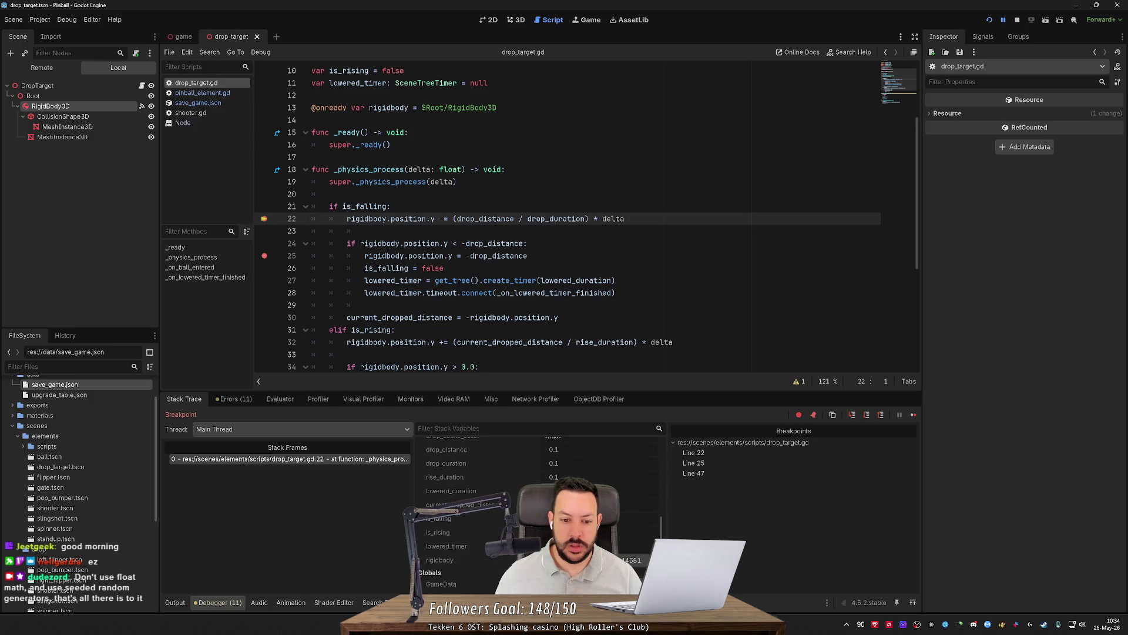
pyautogui.click(912, 415)
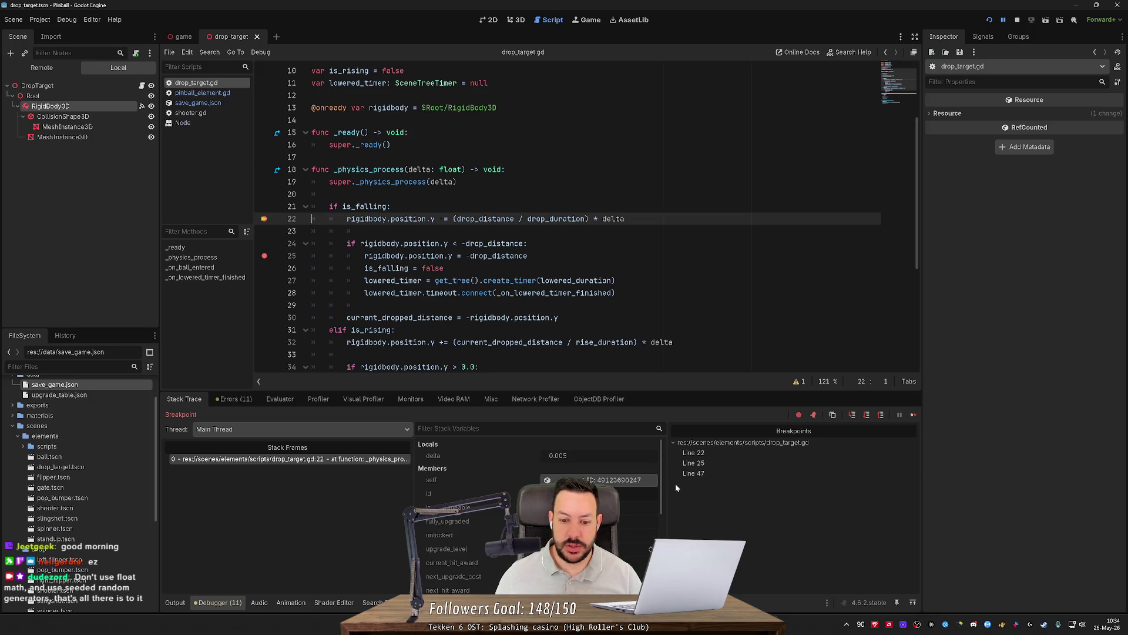
pyautogui.click(263, 220)
pyautogui.click(913, 415)
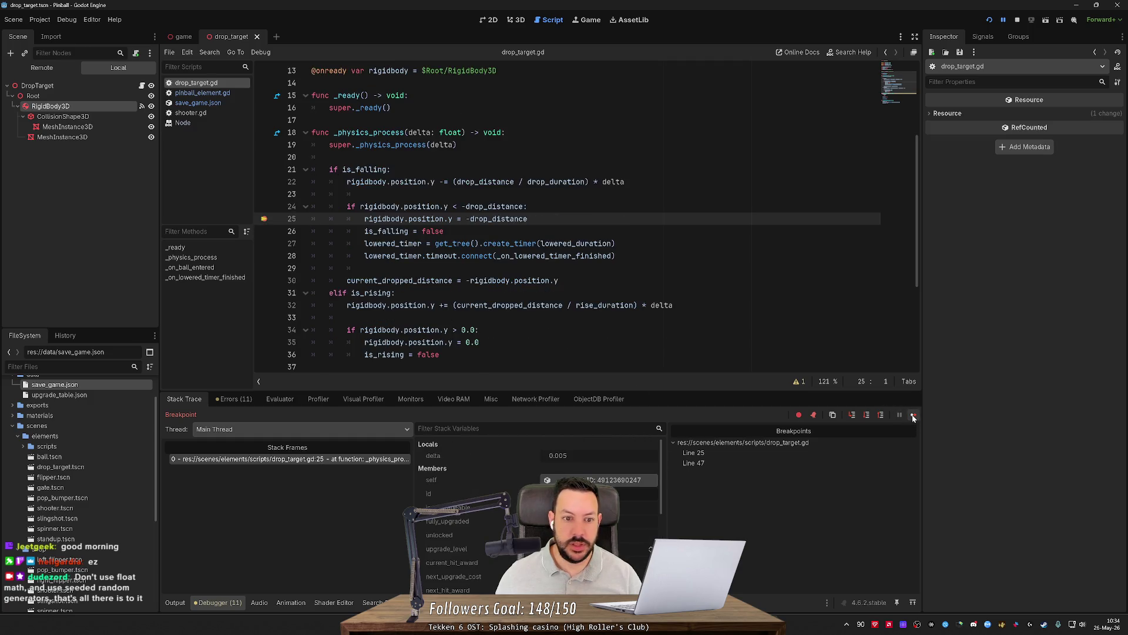
pyautogui.click(264, 220)
# Remove the line 47 breakpoint, let the game resume, then stop the debug session
pyautogui.click(913, 415)
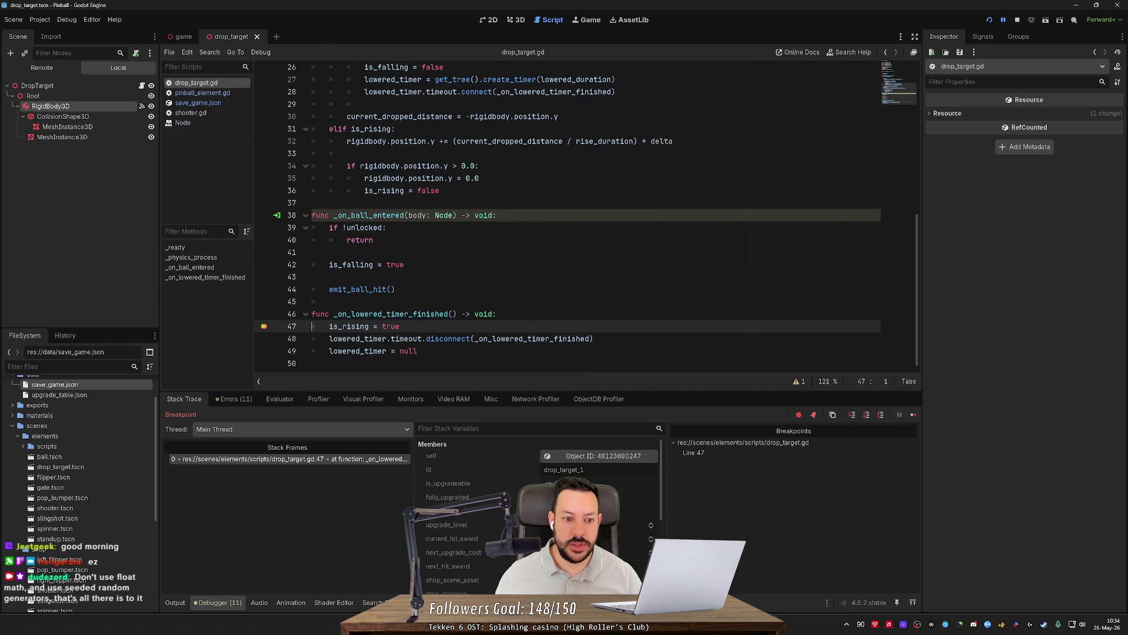
pyautogui.click(264, 327)
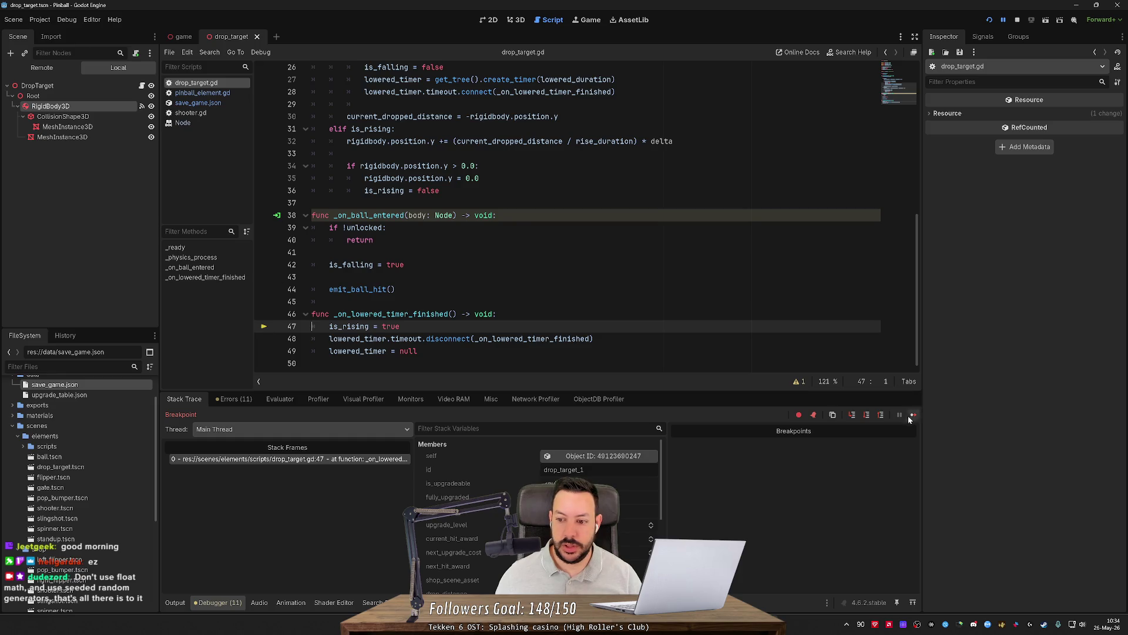
pyautogui.click(912, 415)
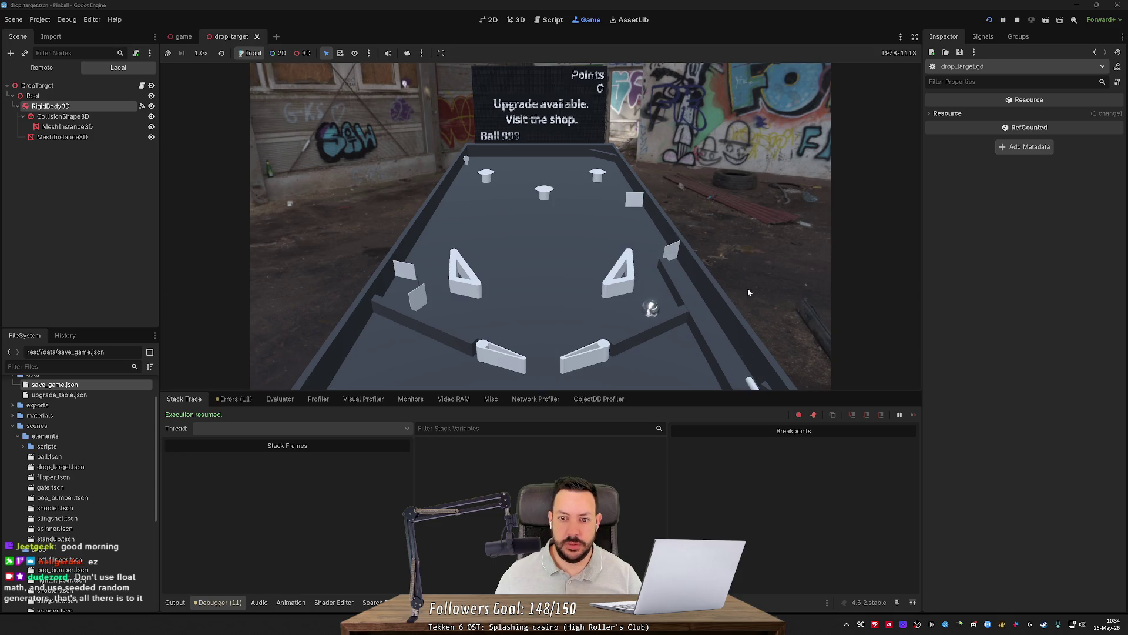
pyautogui.click(1018, 21)
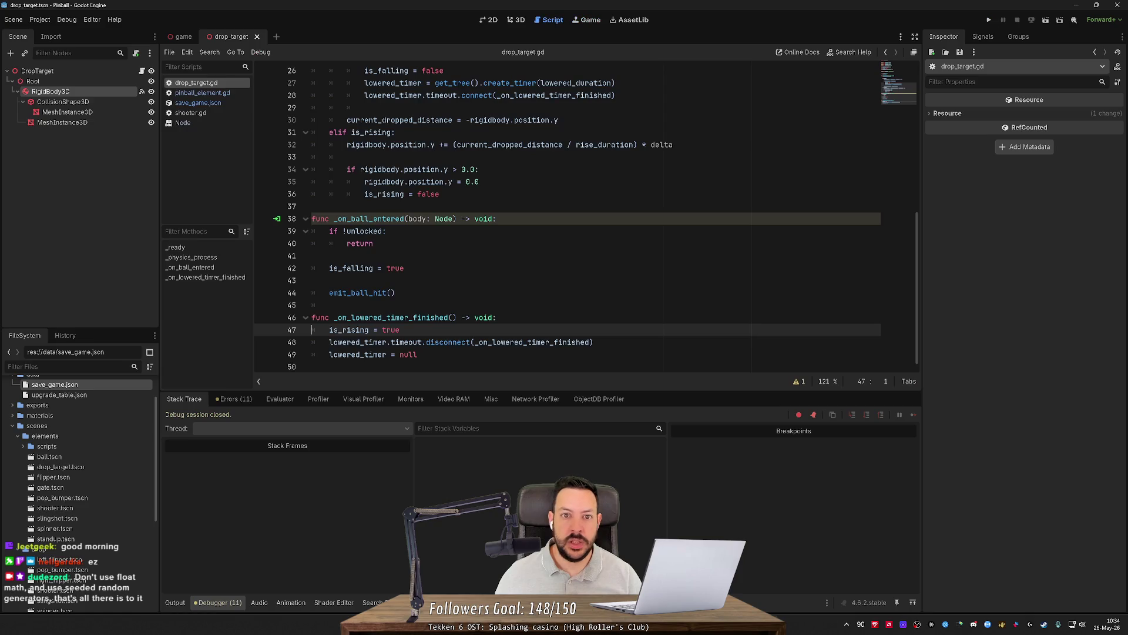
# Select the drop target on the table in the game scene and view its script
pyautogui.click(510, 19)
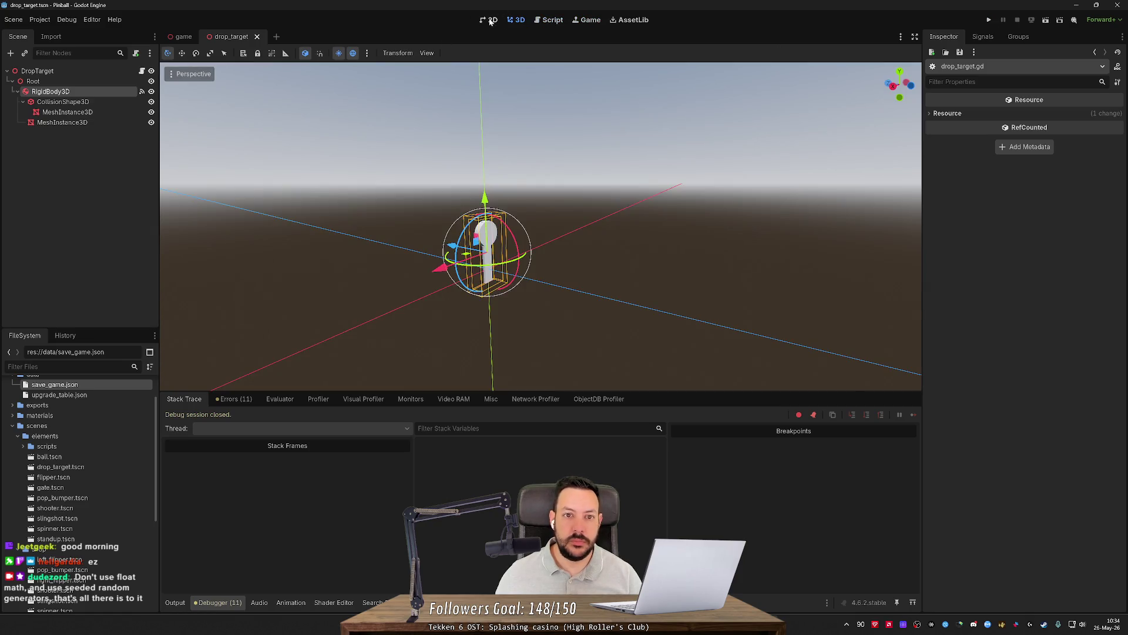
pyautogui.click(183, 37)
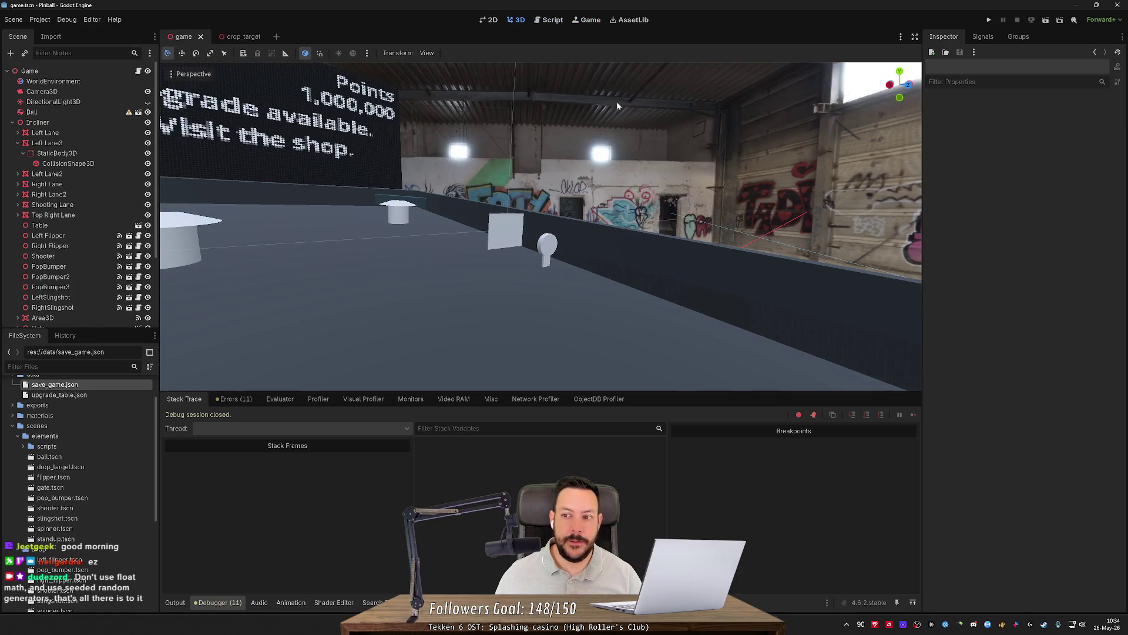
pyautogui.click(552, 250)
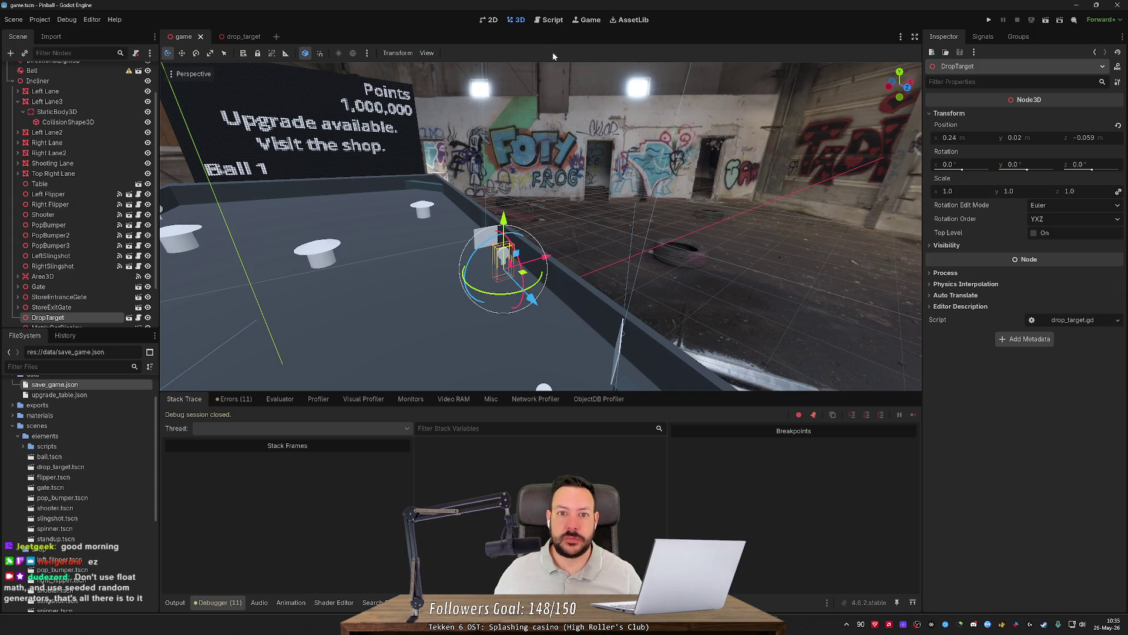
pyautogui.click(551, 20)
pyautogui.scroll(8, 575, 258)
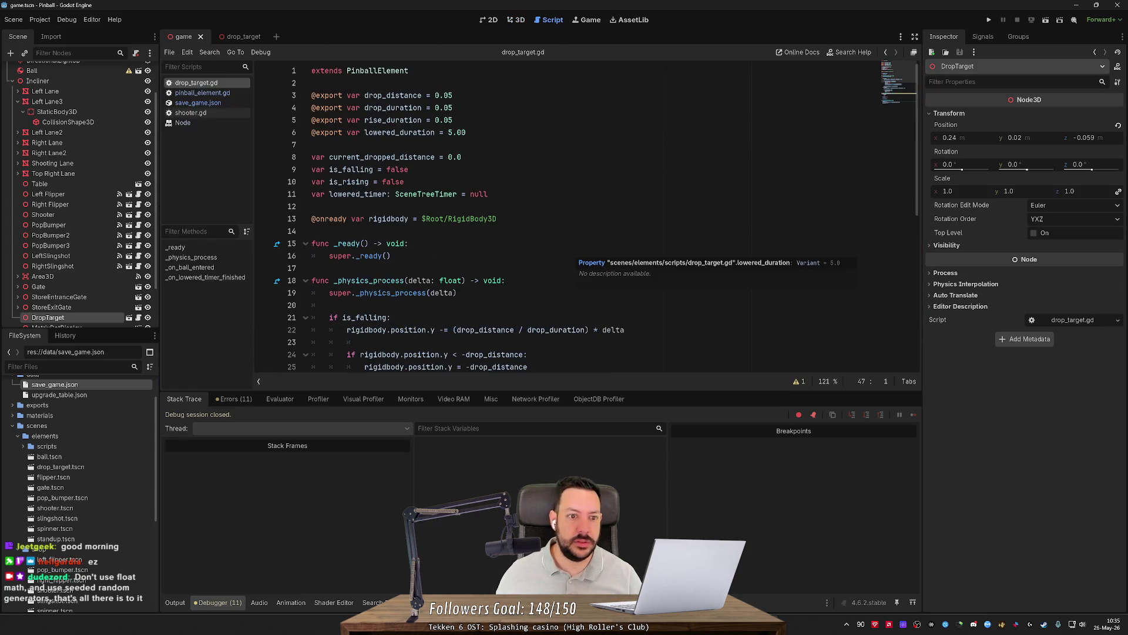
pyautogui.click(517, 22)
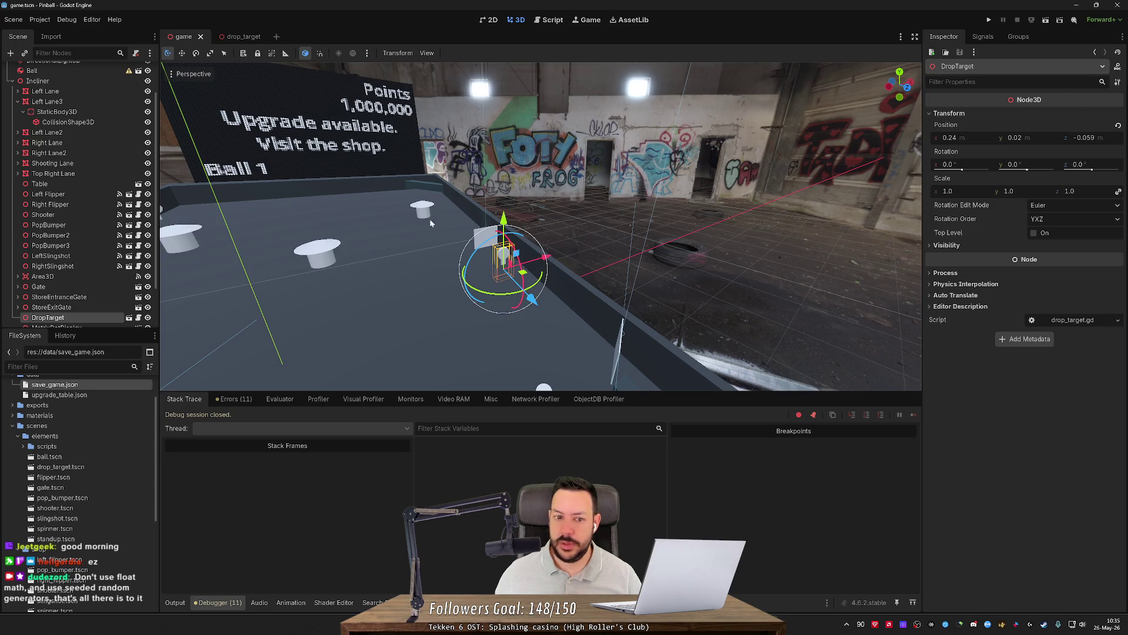
# Browse the StoreExitGate and Area3D nodes, then reselect DropTarget and toggle its Process and Visibility sections
pyautogui.click(53, 306)
pyautogui.click(53, 317)
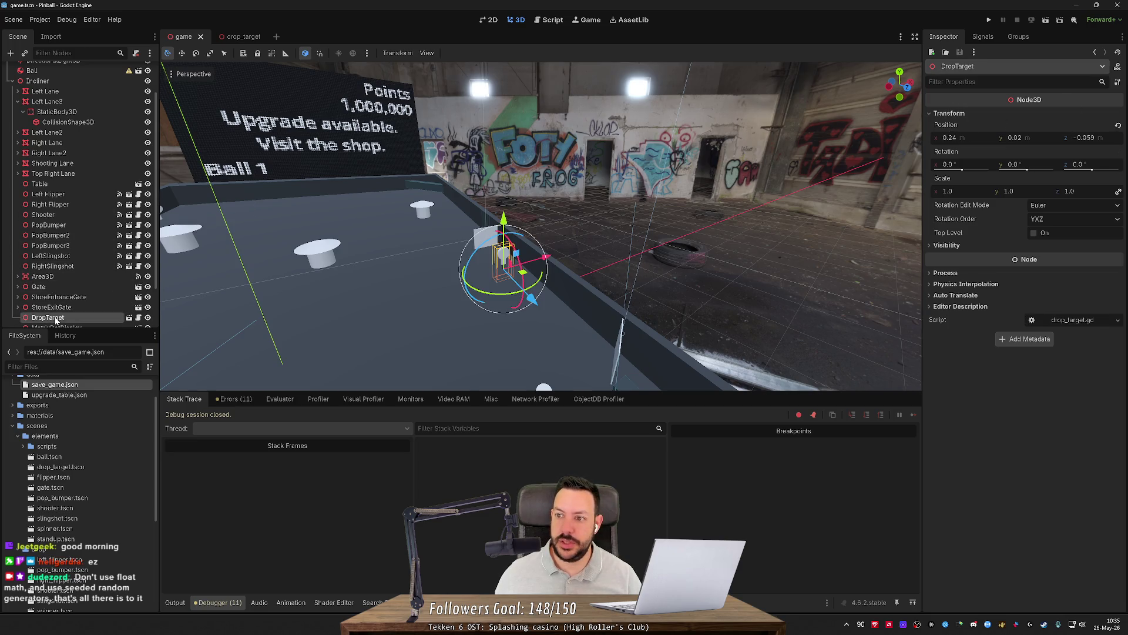
pyautogui.click(53, 305)
pyautogui.click(59, 277)
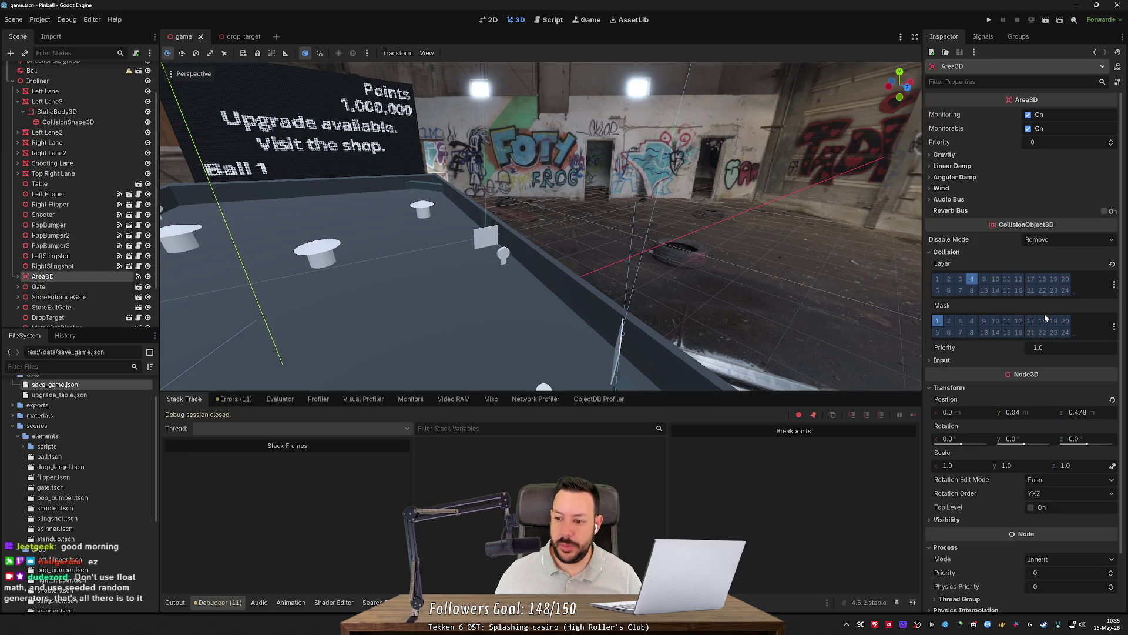
pyautogui.scroll(-2, 1043, 321)
pyautogui.scroll(-2, 82, 277)
pyautogui.click(80, 266)
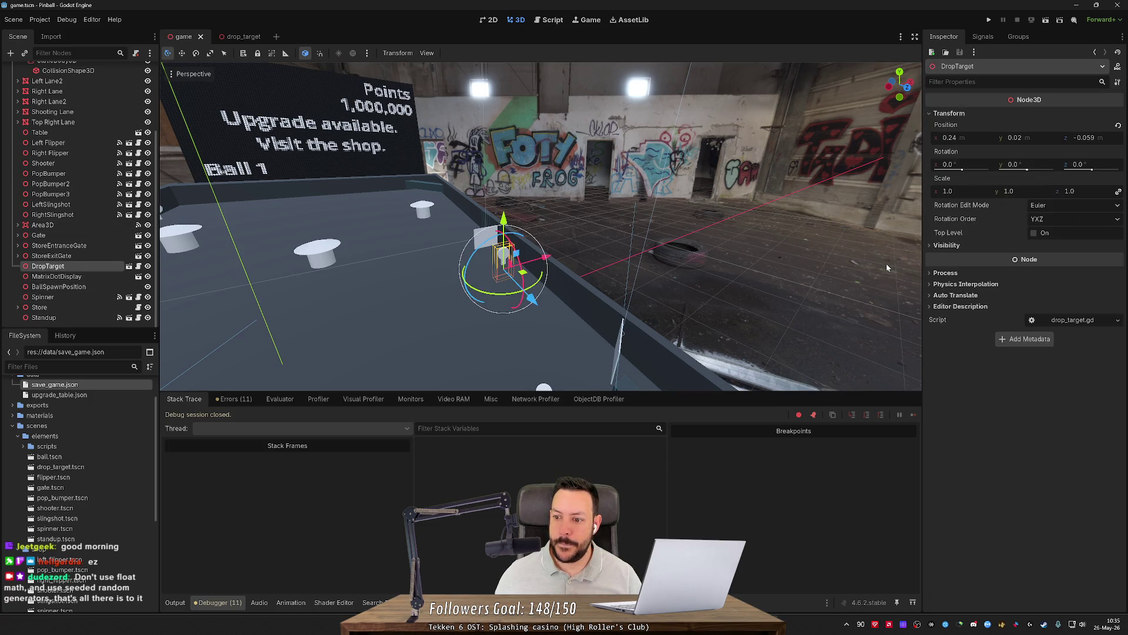
pyautogui.click(945, 273)
pyautogui.click(945, 274)
pyautogui.click(946, 246)
pyautogui.click(946, 245)
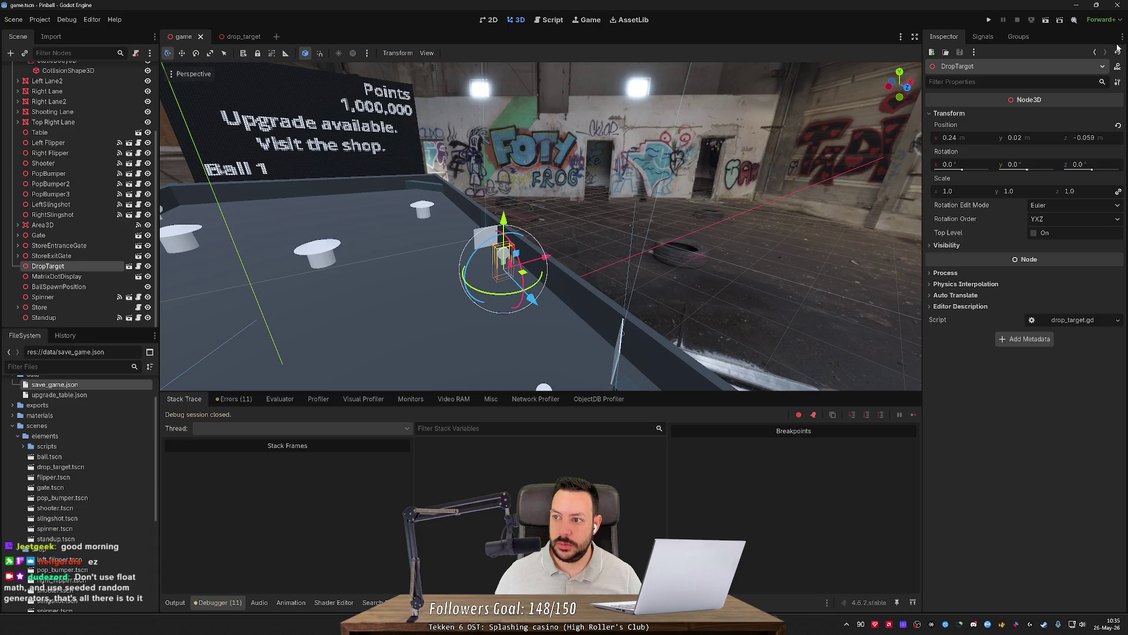
# Reload the current project via the Project menu and reselect the drop target in the viewport
pyautogui.click(115, 21)
pyautogui.moveTo(94, 19)
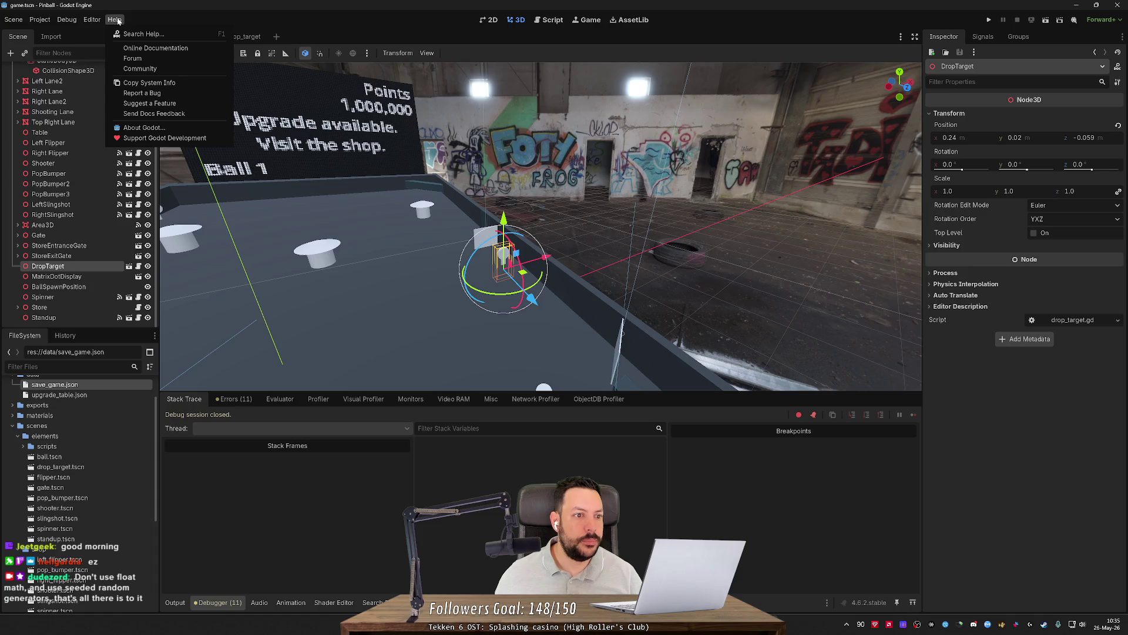
pyautogui.click(17, 20)
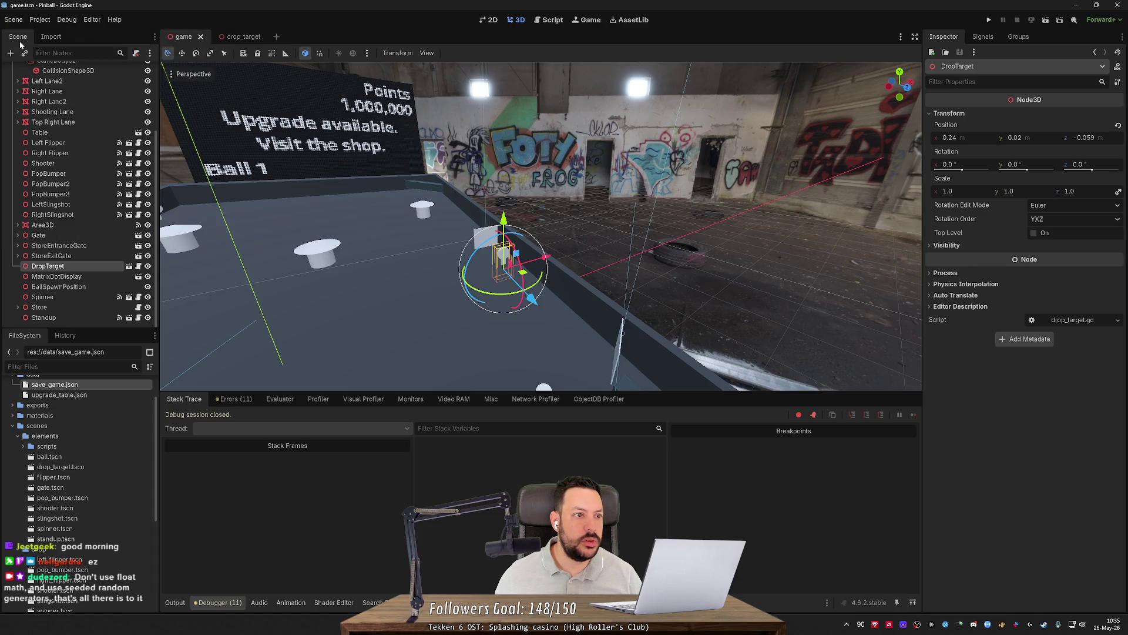
pyautogui.click(22, 22)
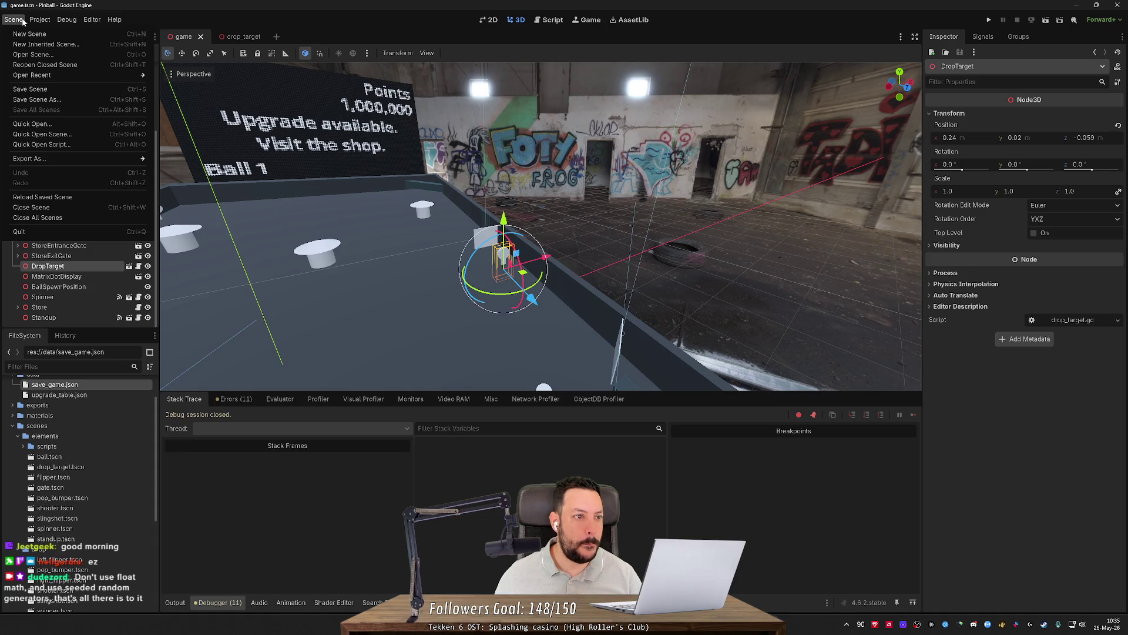
pyautogui.click(38, 22)
pyautogui.click(41, 22)
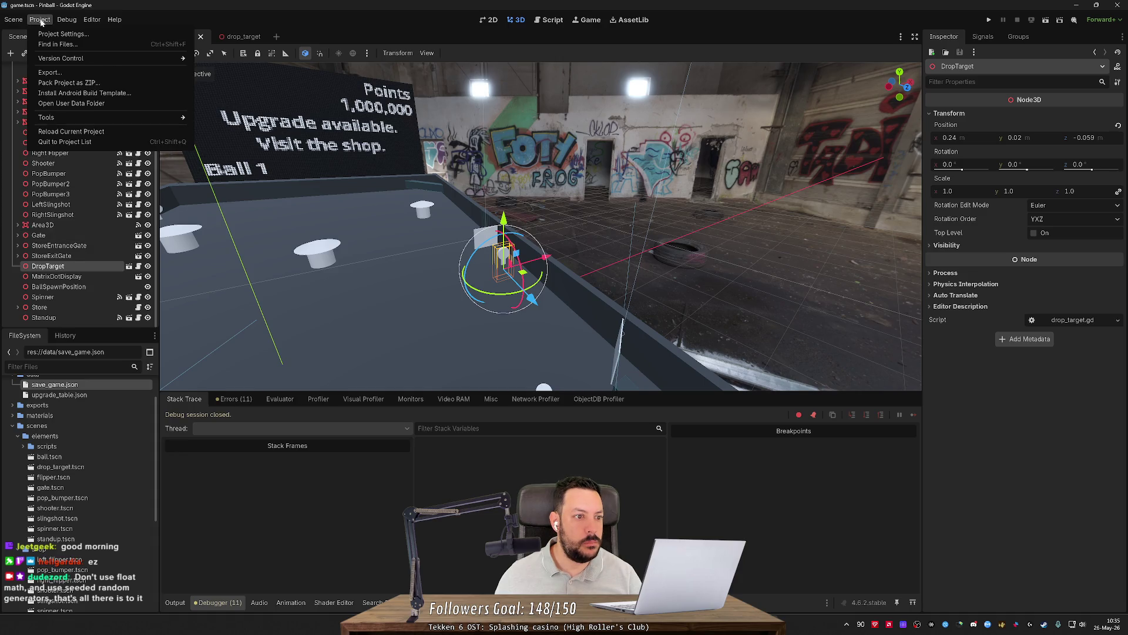
pyautogui.click(76, 130)
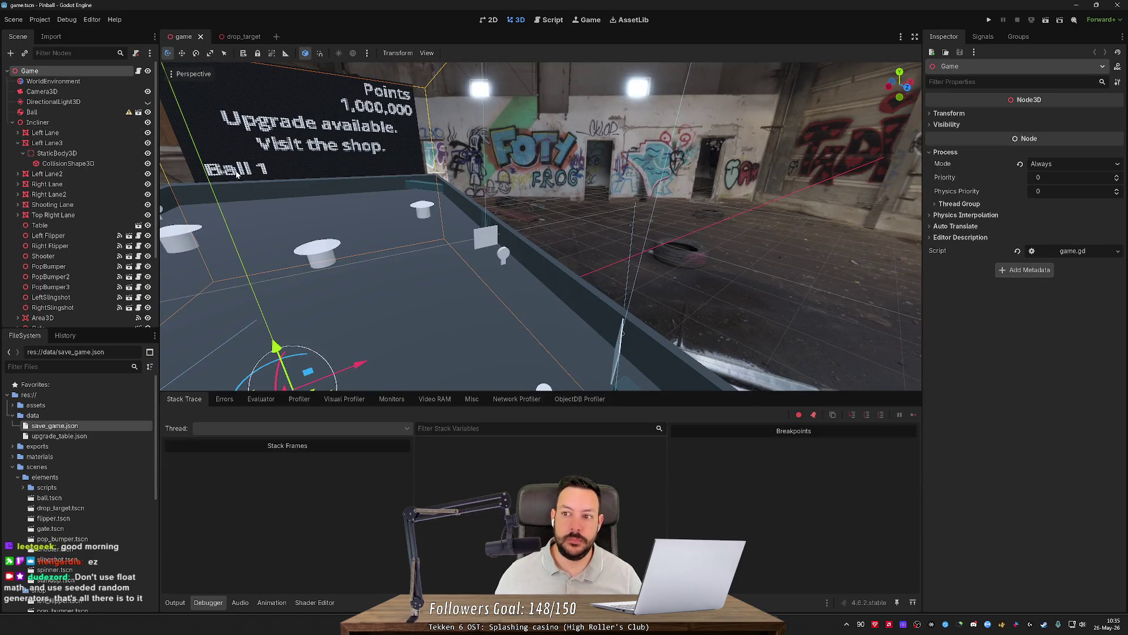
pyautogui.scroll(-3, 94, 247)
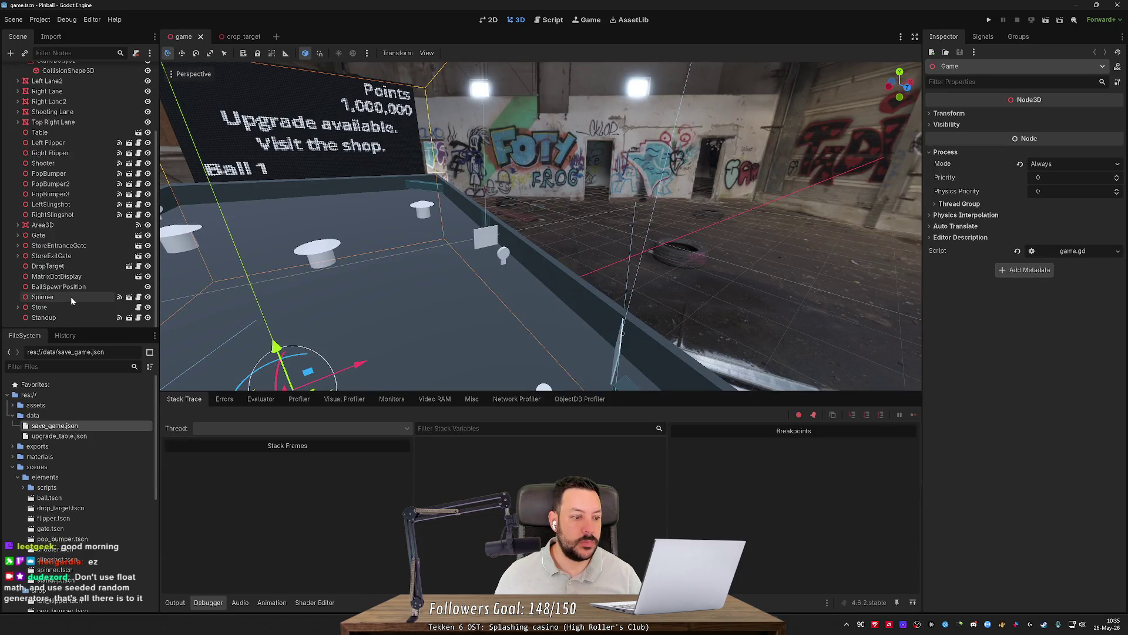
pyautogui.click(504, 257)
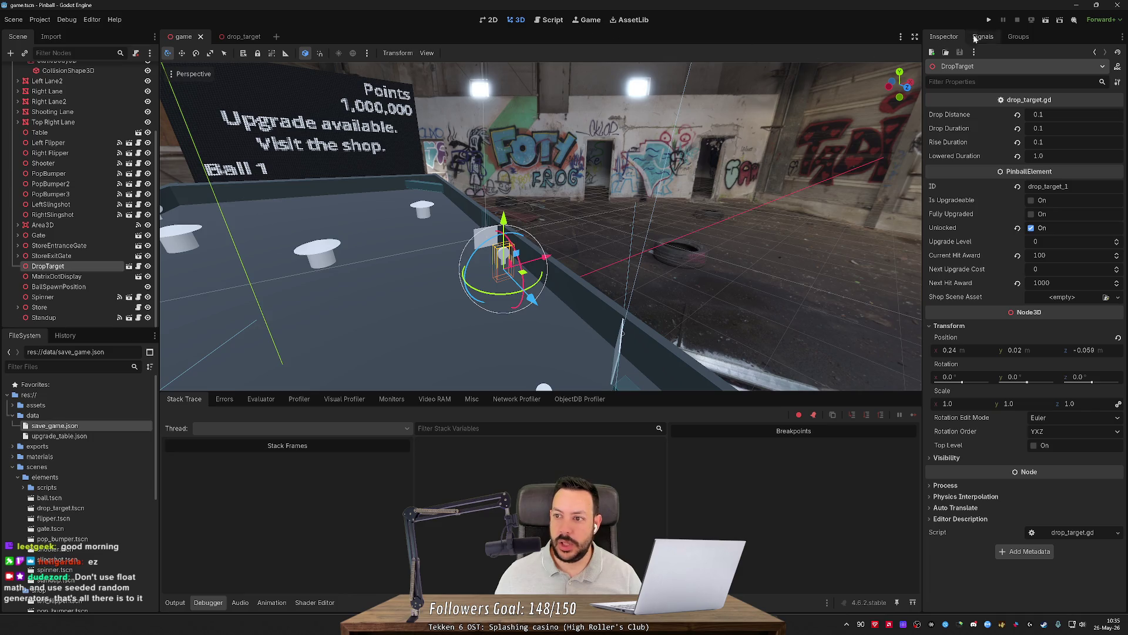
# Run the pinball table, launch a ball and work the left and right flippers
pyautogui.click(989, 19)
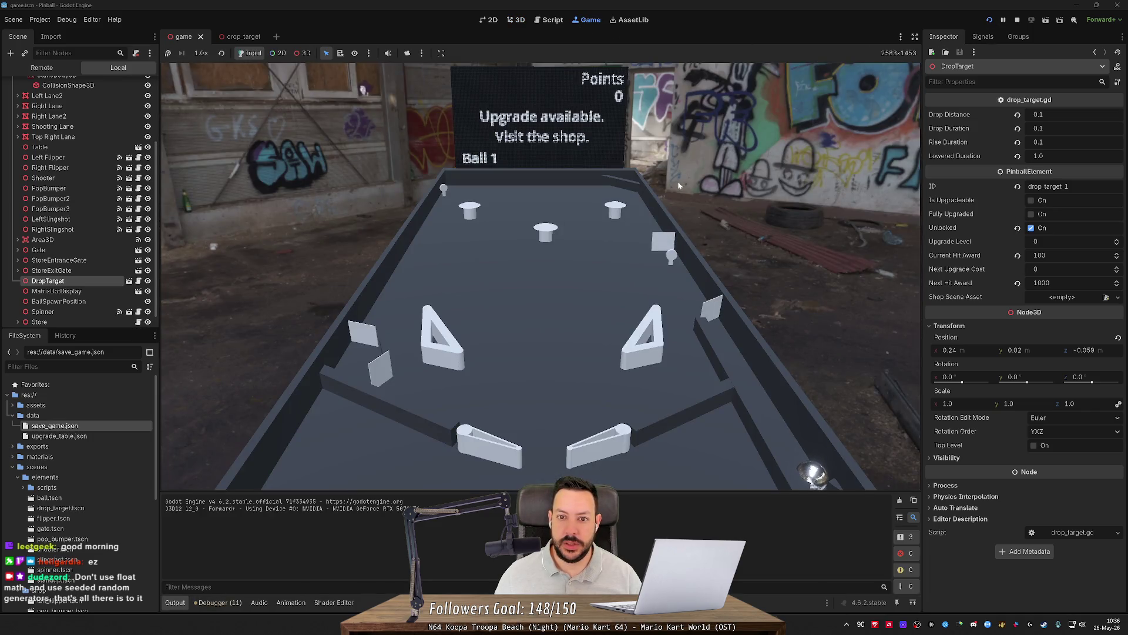
pyautogui.press('Right')
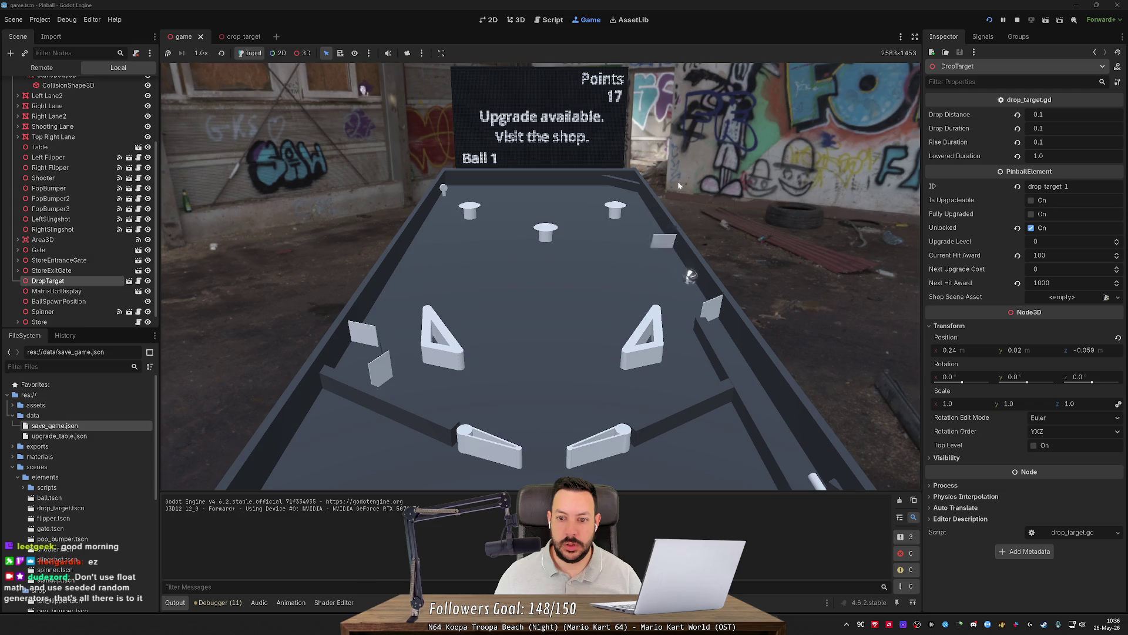
pyautogui.press('Right')
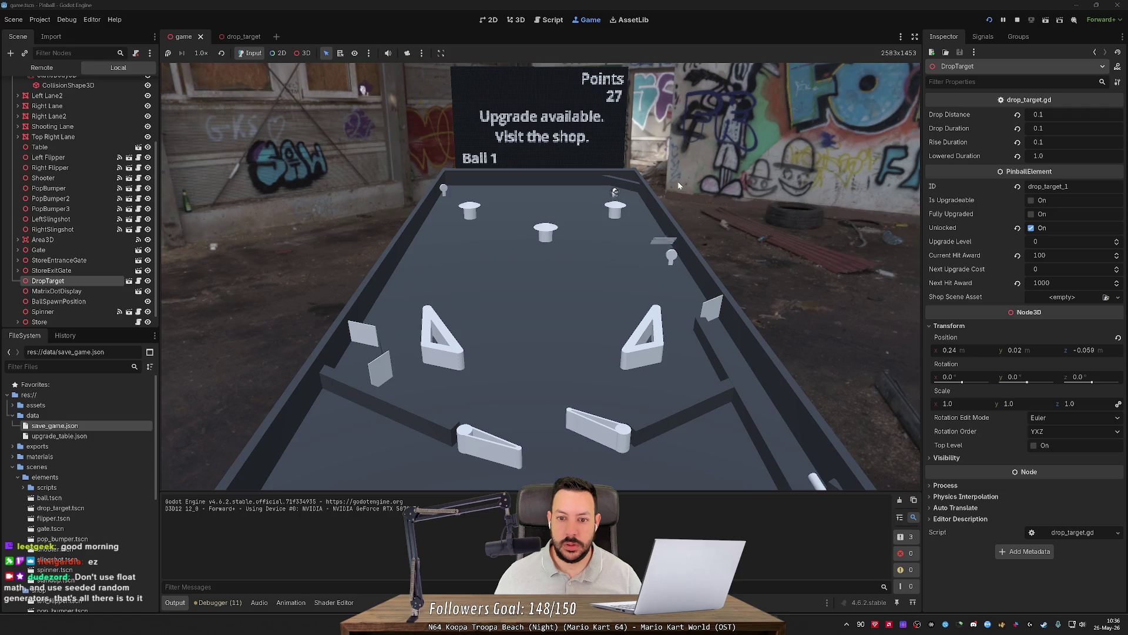
pyautogui.press('Left')
pyautogui.press('Left')
pyautogui.press('Right')
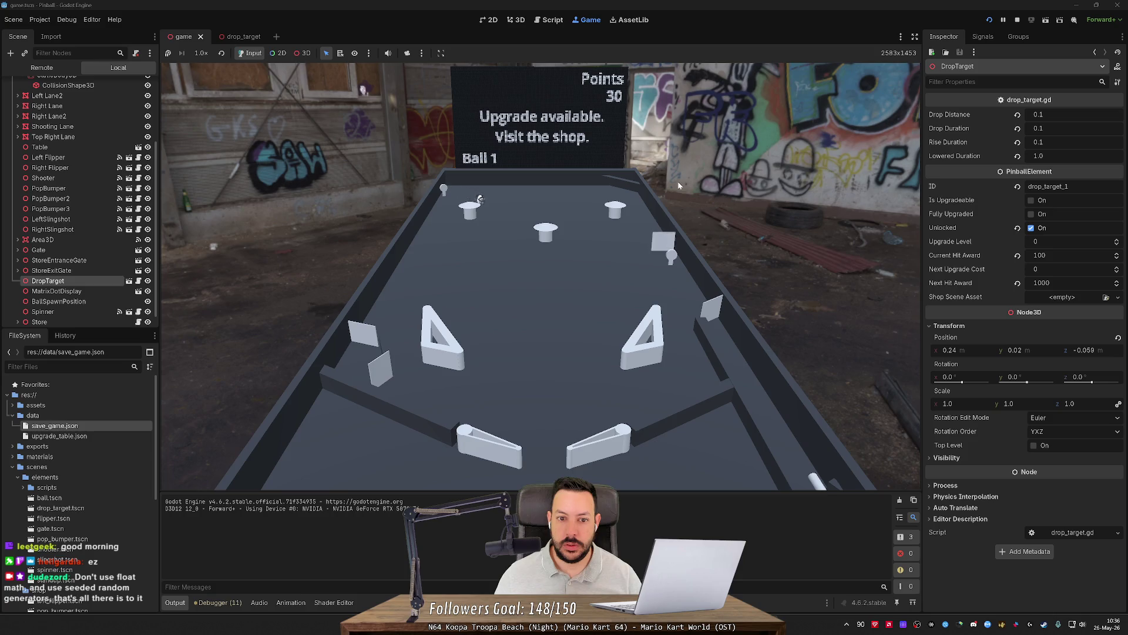
pyautogui.press('Left')
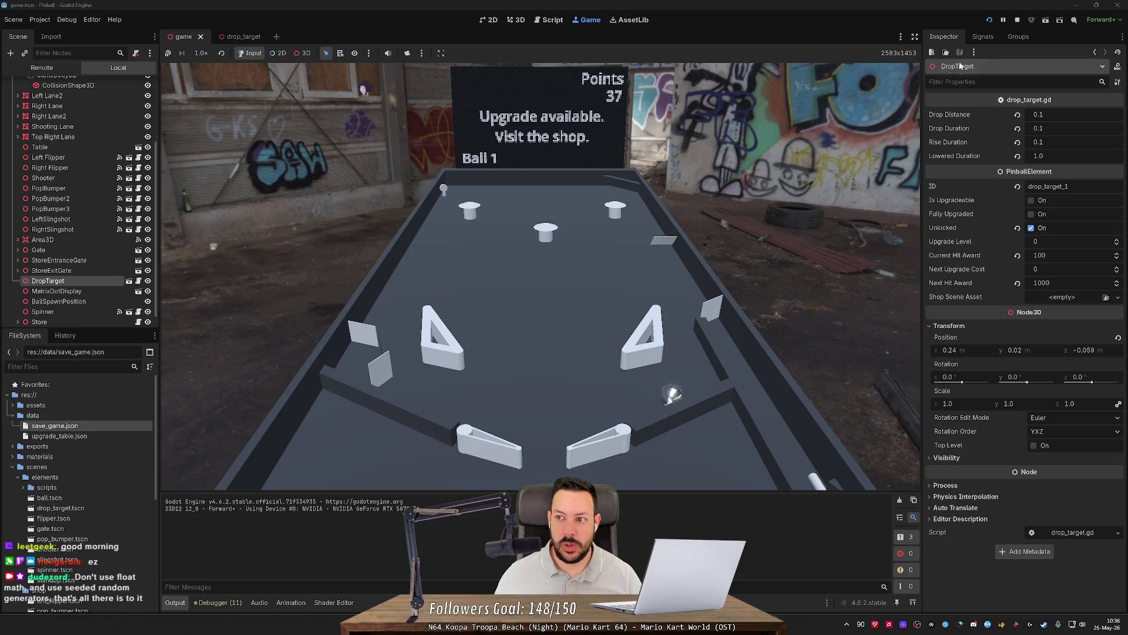
# Restart the game with F8 and F5 and launch balls at the drop target
pyautogui.press('F8')
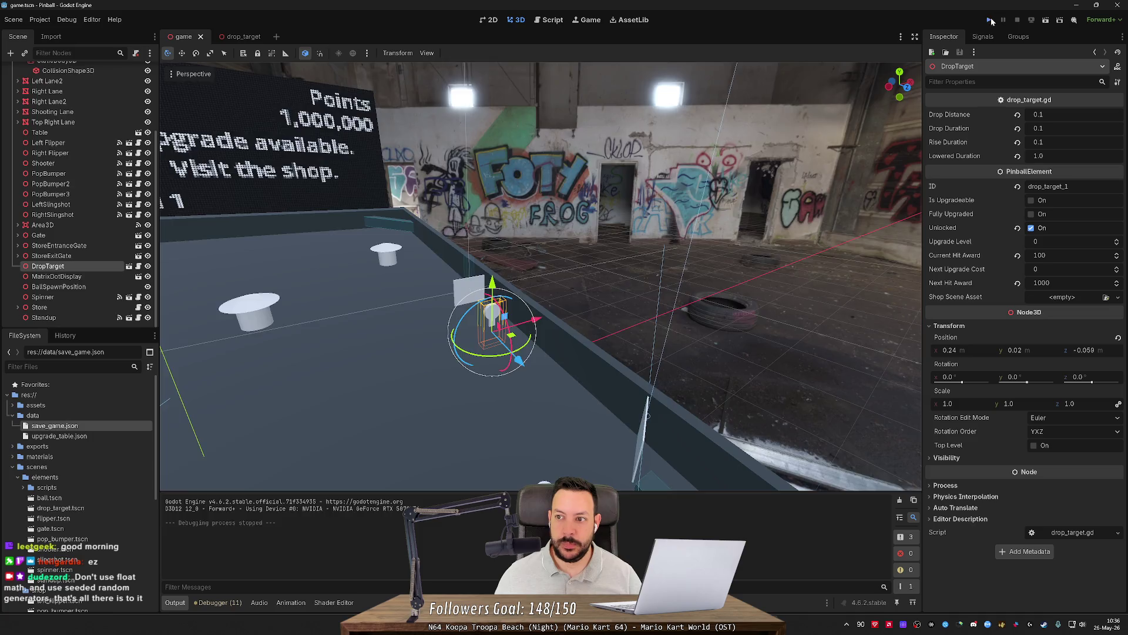
pyautogui.press('F5')
pyautogui.press('space')
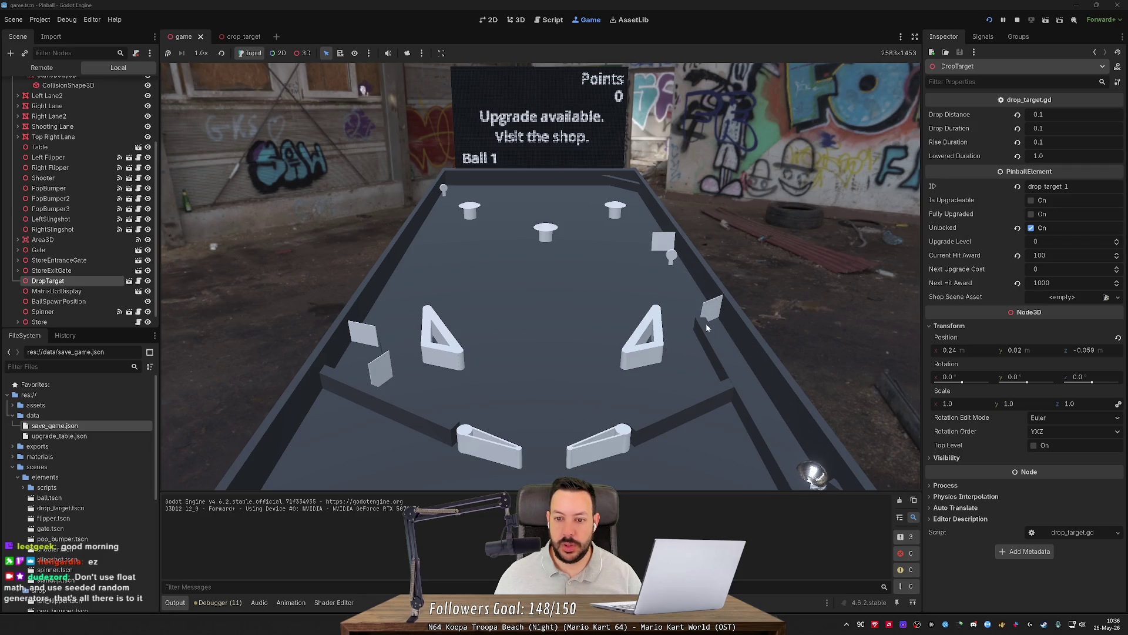
pyautogui.press('space')
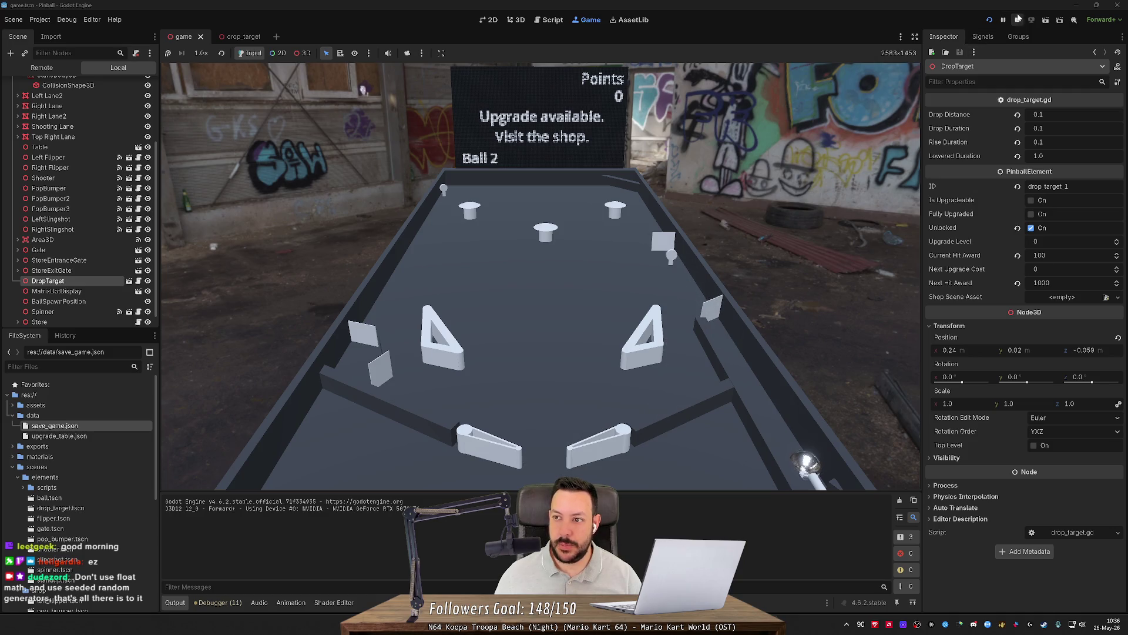
# Restart the game and expand Game > Incliner in the Remote scene tree
pyautogui.click(1015, 20)
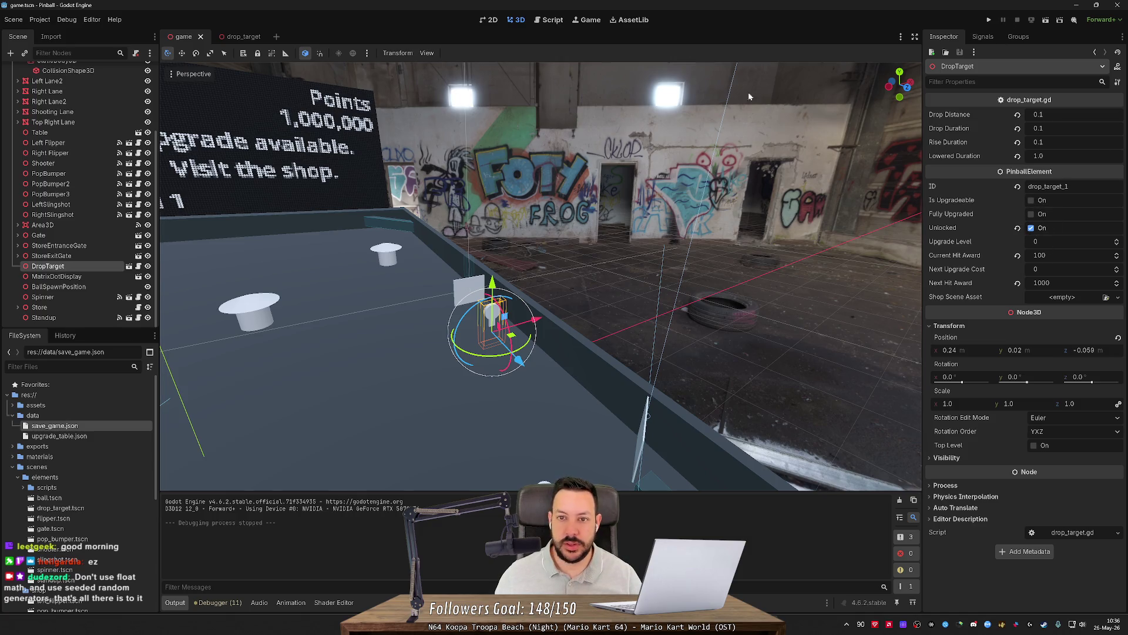
pyautogui.click(989, 20)
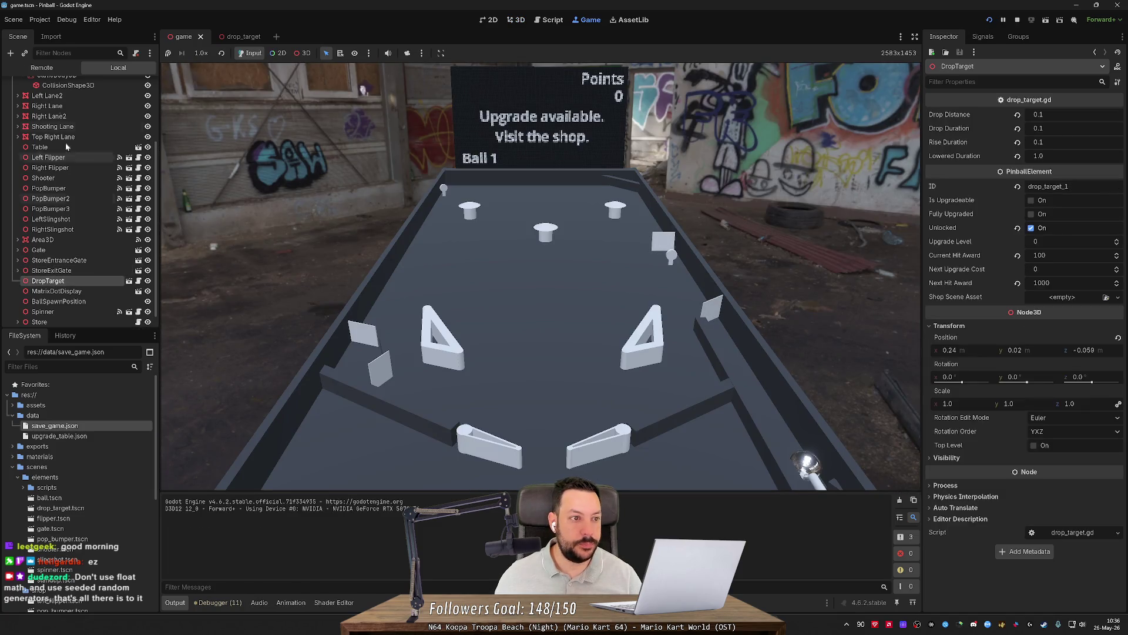
pyautogui.click(42, 67)
pyautogui.click(12, 107)
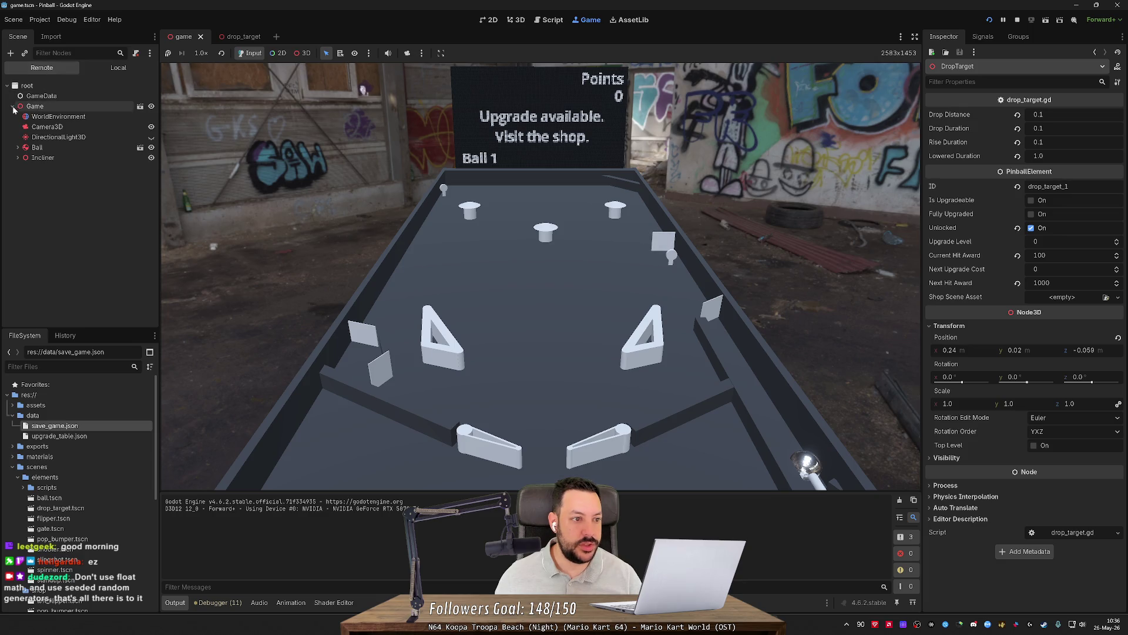
pyautogui.click(18, 158)
pyautogui.scroll(-4, 70, 235)
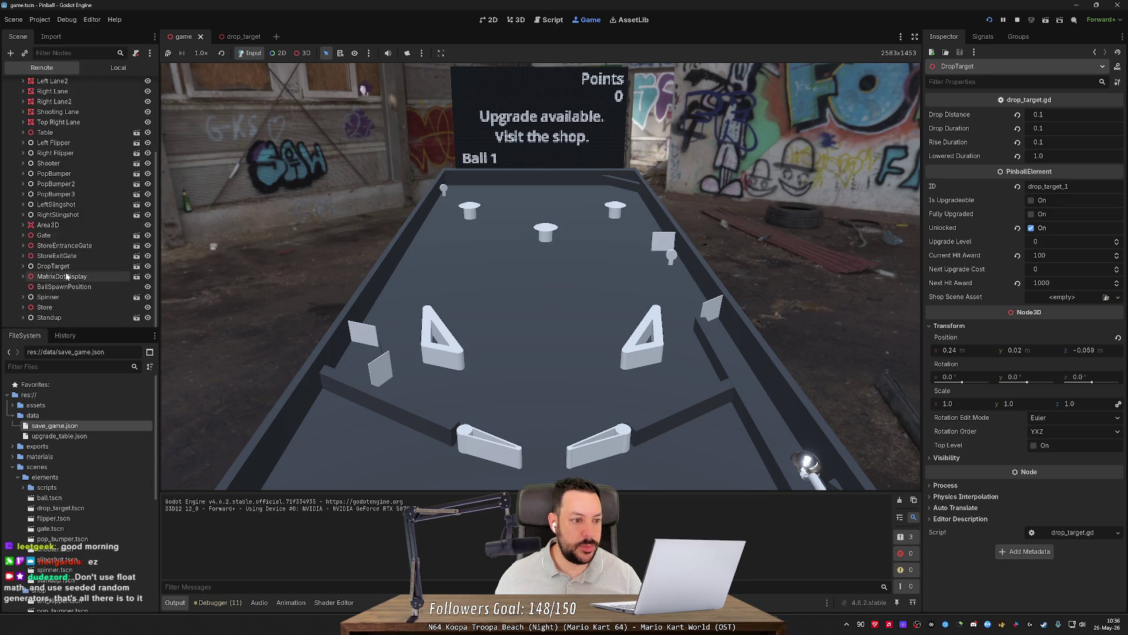
# Inspect the live DropTarget's properties, stop the game and return to the drop_target scene
pyautogui.click(100, 267)
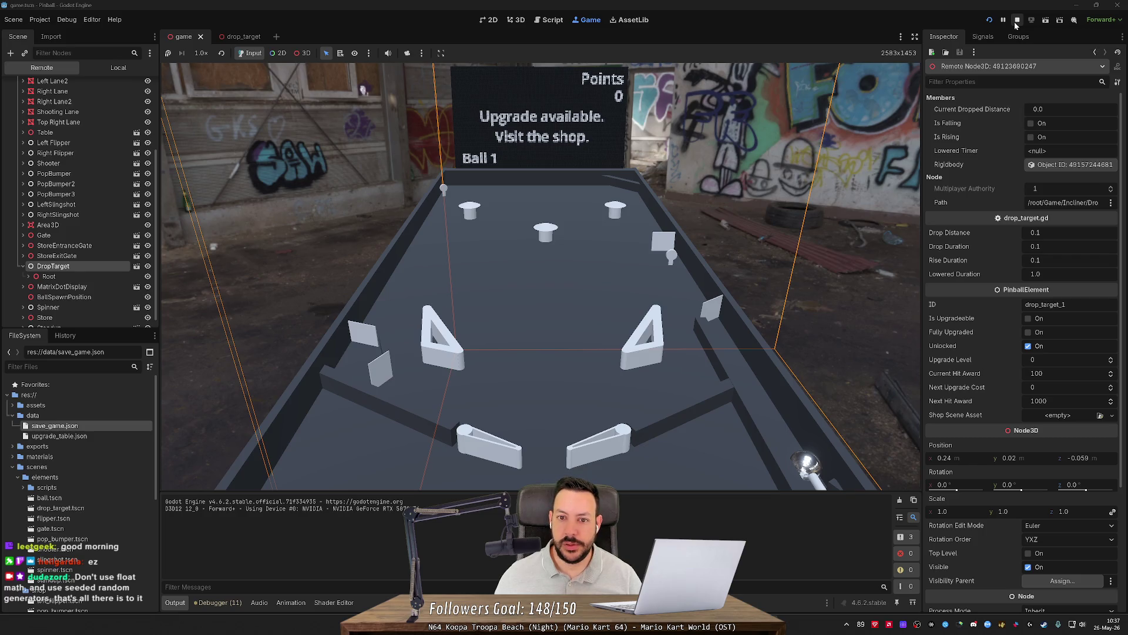
pyautogui.click(1016, 21)
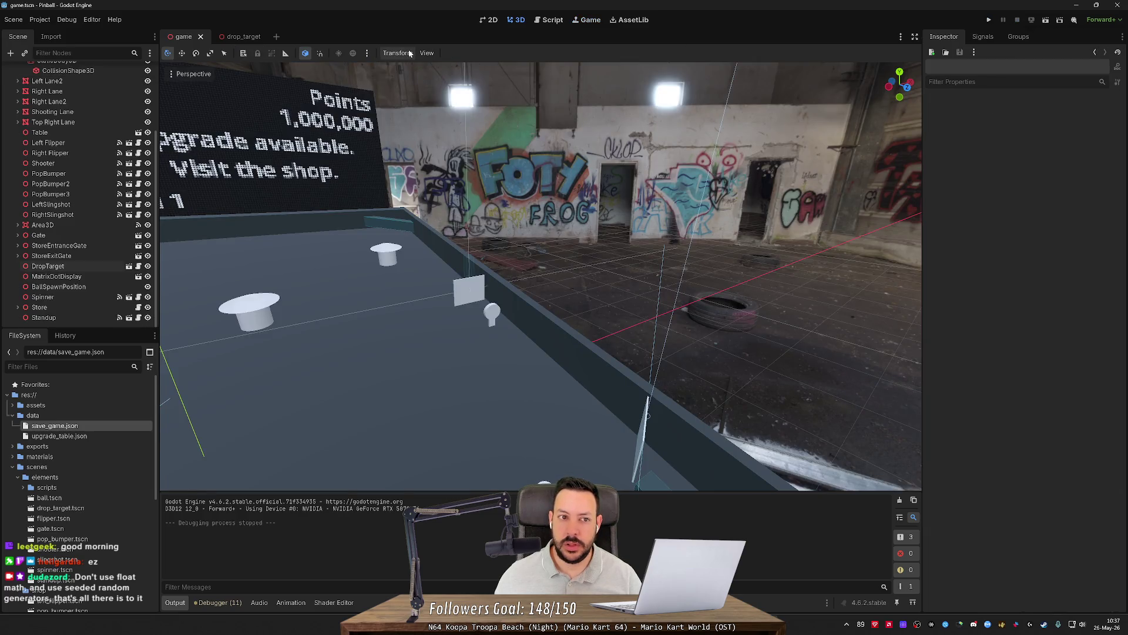
pyautogui.click(224, 38)
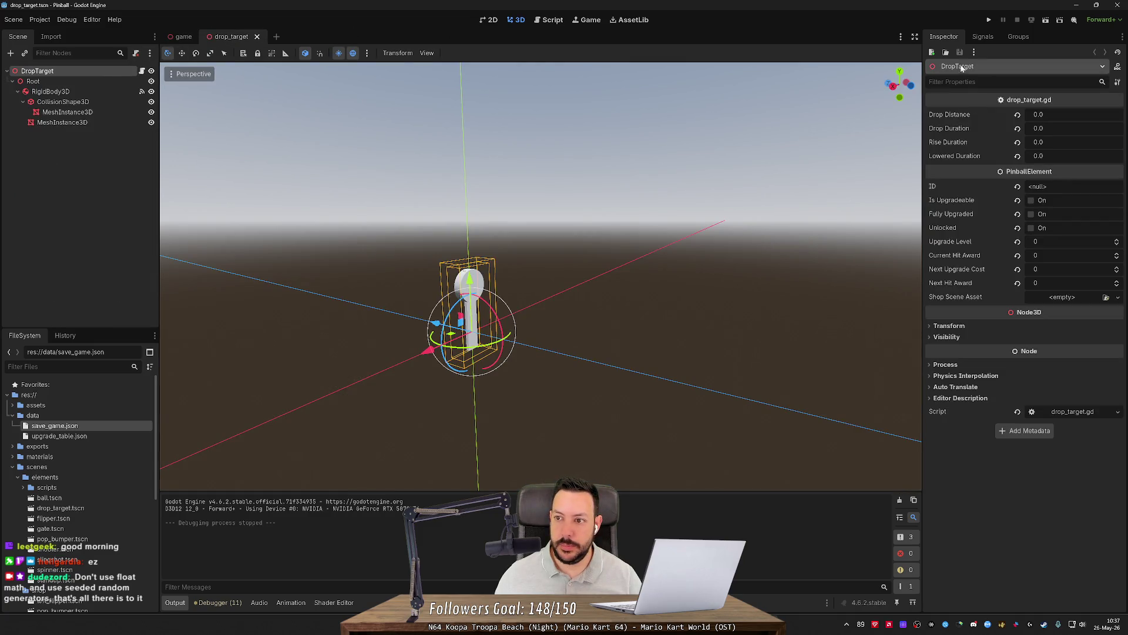
# Open and cancel the Connect dialog for DropTarget's ball_hit signal, then open pop_bumper.tscn
pyautogui.click(982, 36)
pyautogui.doubleClick(1042, 81)
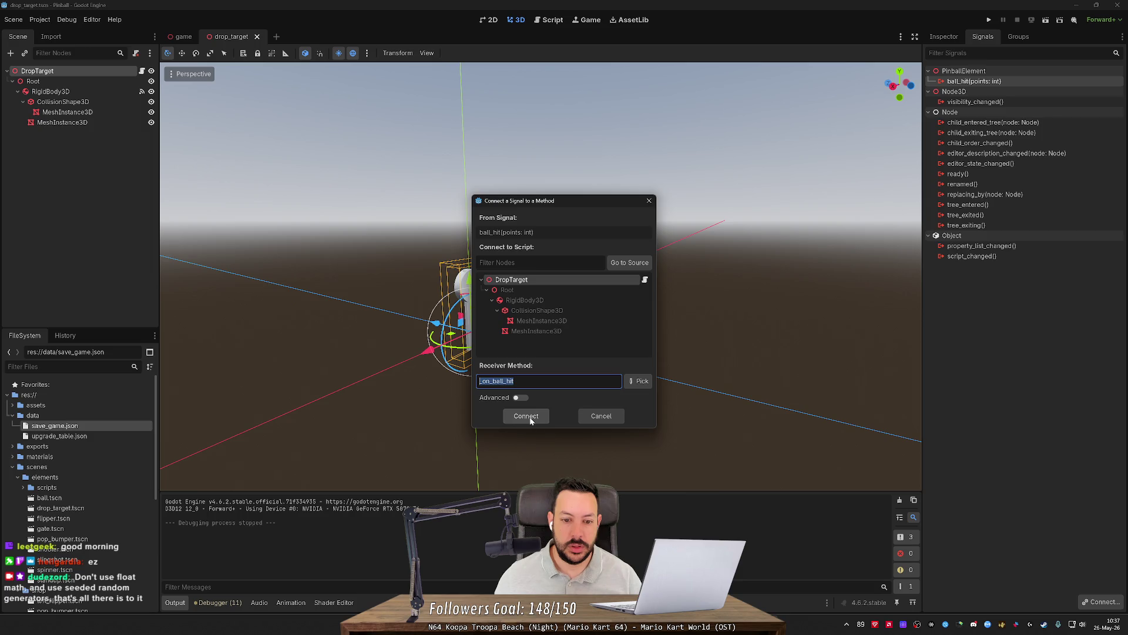
pyautogui.click(595, 418)
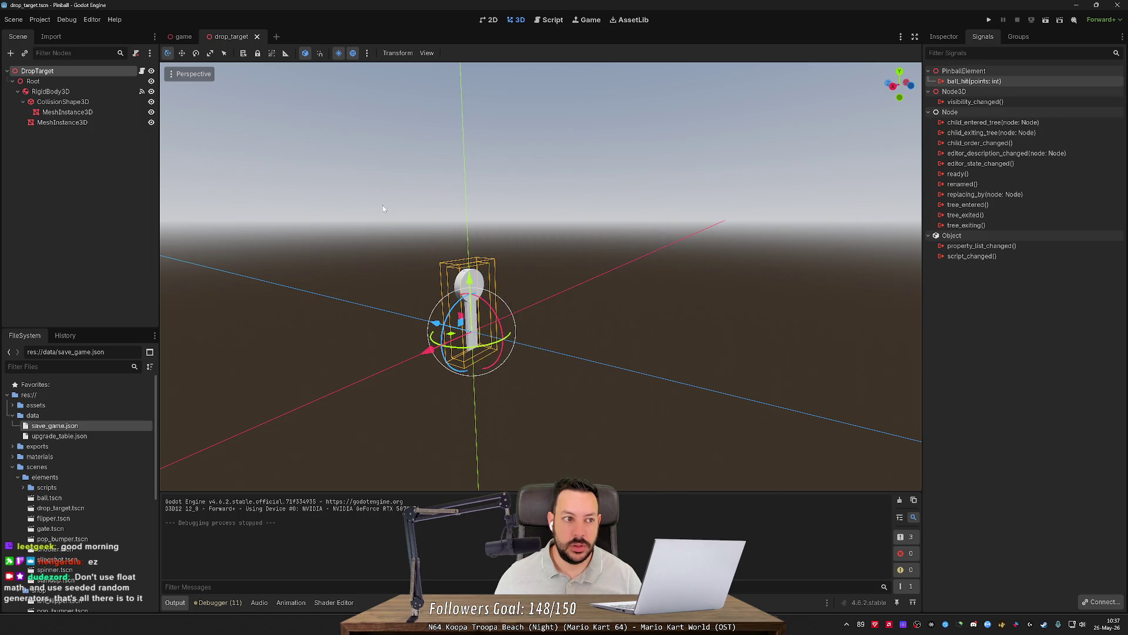
pyautogui.click(182, 36)
pyautogui.click(230, 37)
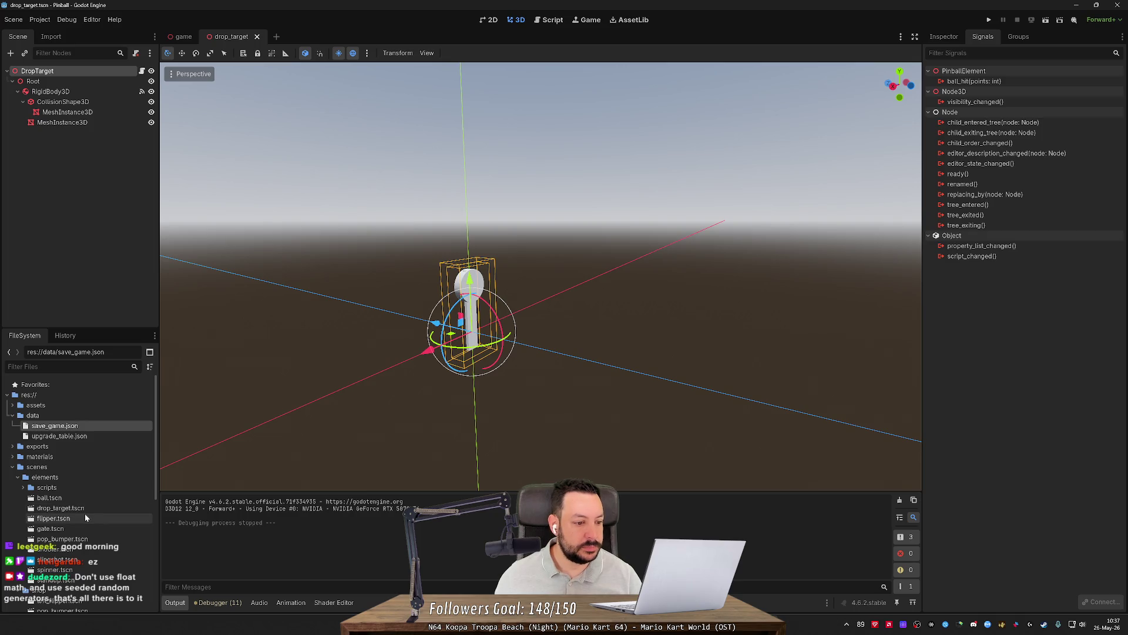
pyautogui.doubleClick(87, 538)
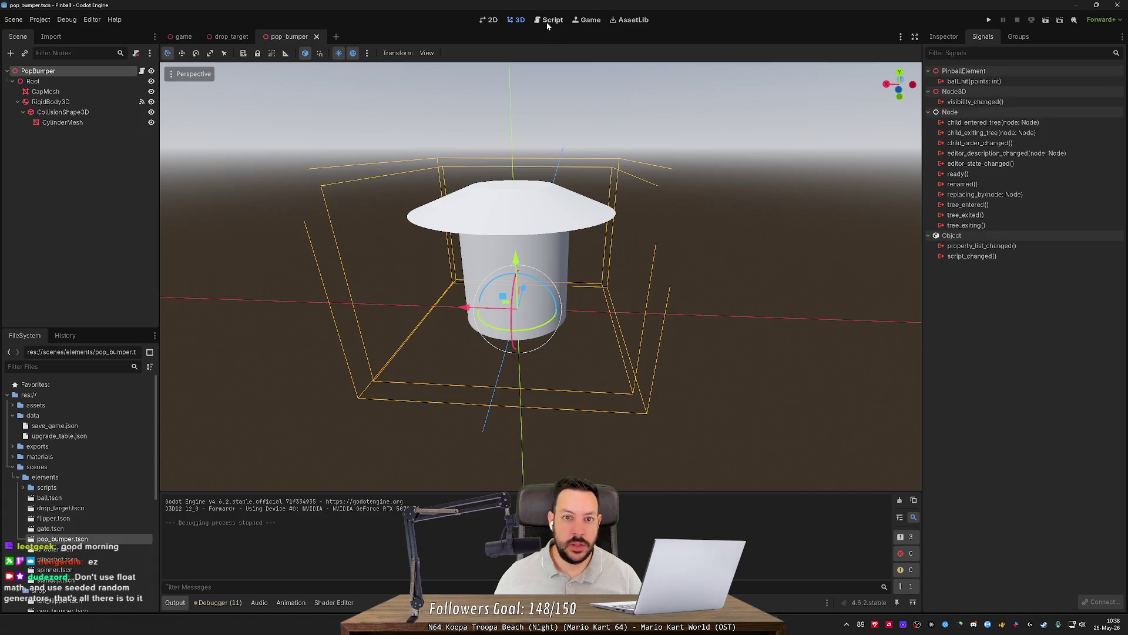
# Follow pop_bumper.gd's emit_ball_hit() to pinball_element.gd, select ball_hit and start Find in Files
pyautogui.click(141, 71)
pyautogui.click(129, 102)
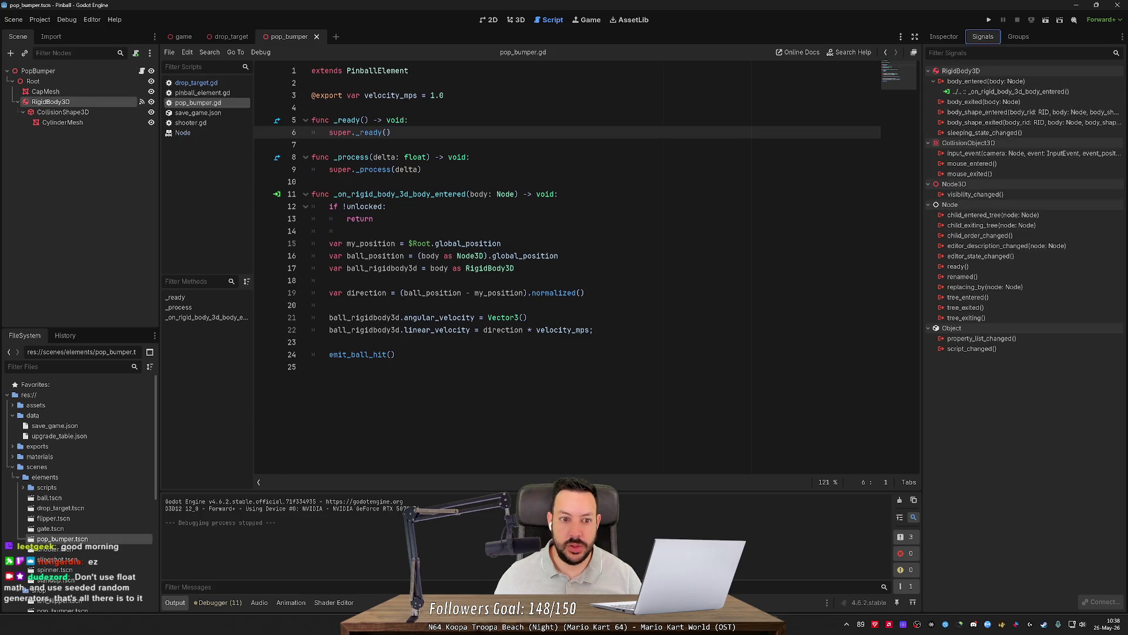
pyautogui.moveTo(396, 354); pyautogui.dragTo(329, 354)
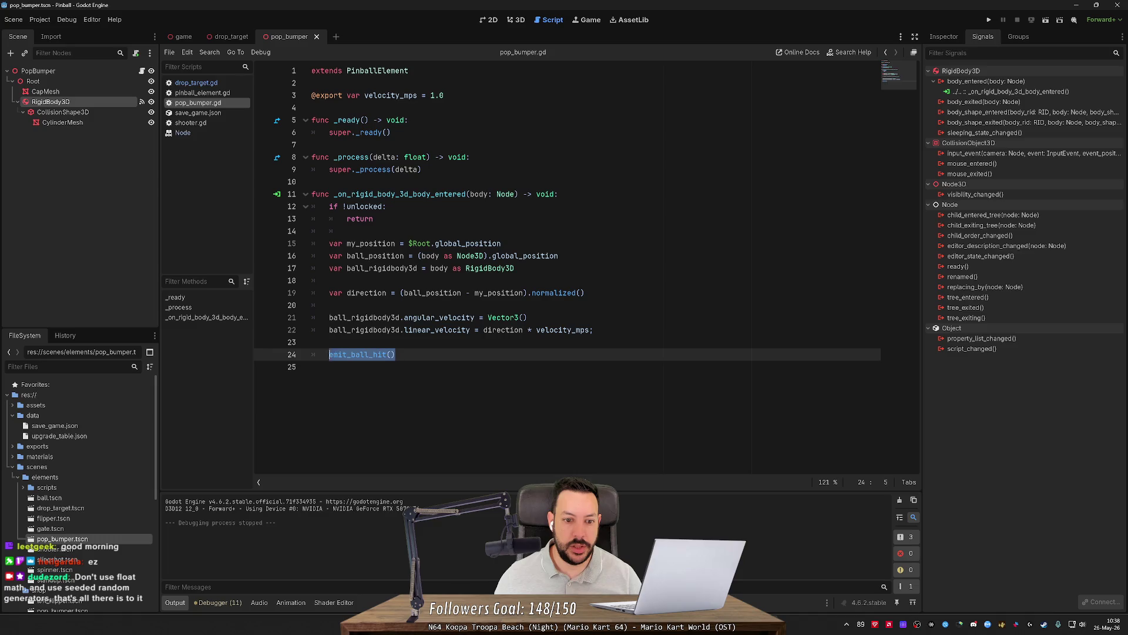
pyautogui.keyDown('ctrl'); pyautogui.click(360, 357); pyautogui.keyUp('ctrl')
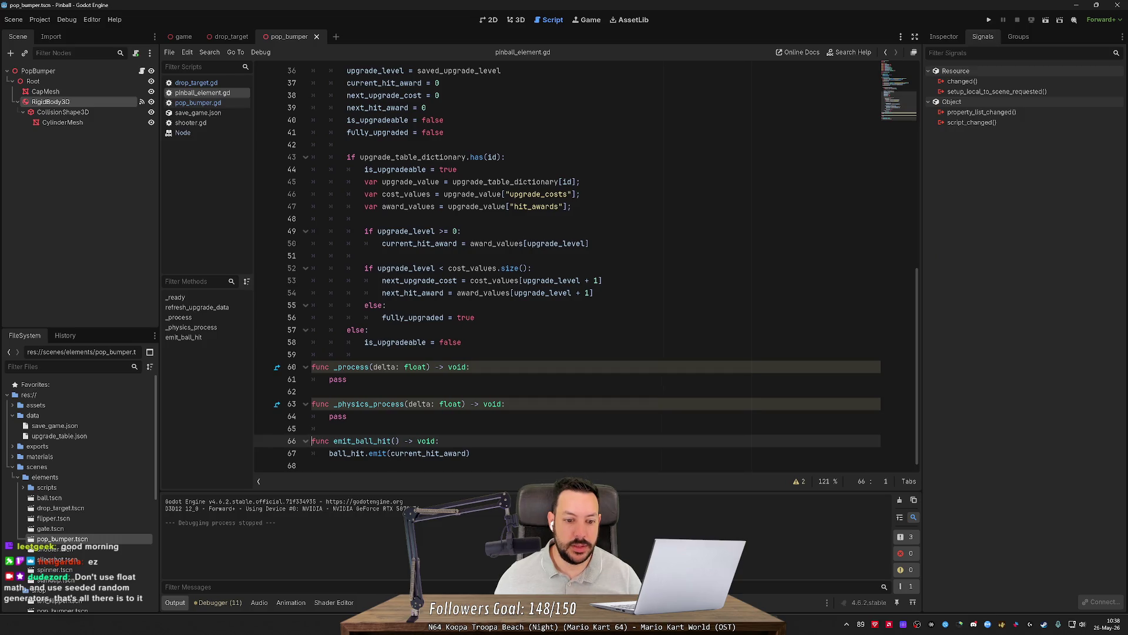
pyautogui.doubleClick(347, 453)
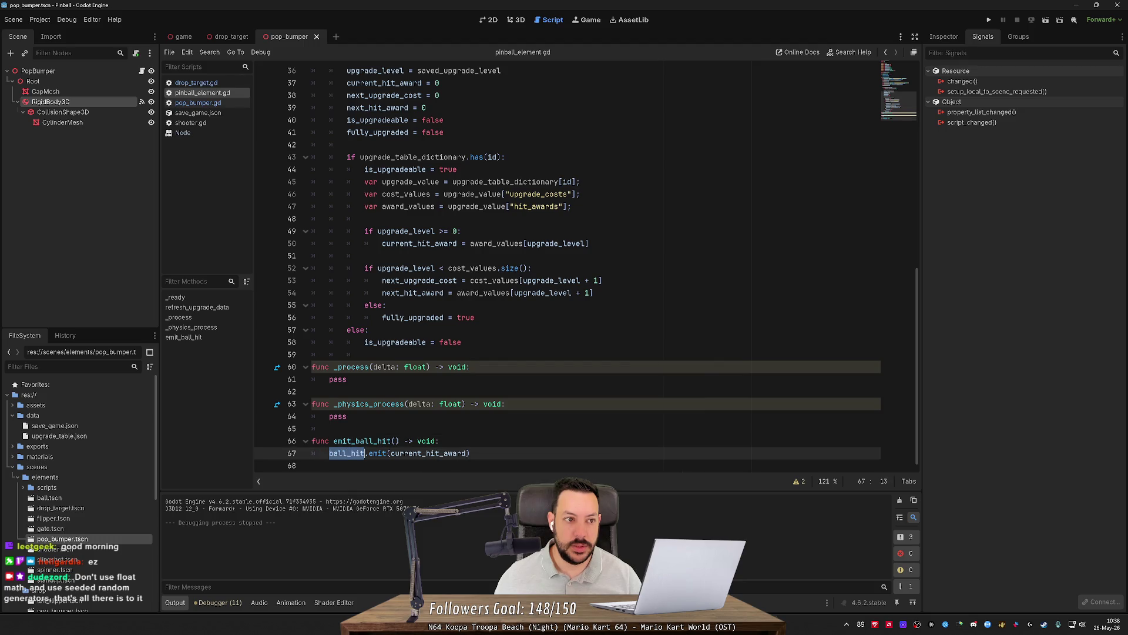
pyautogui.scroll(10, 505, 265)
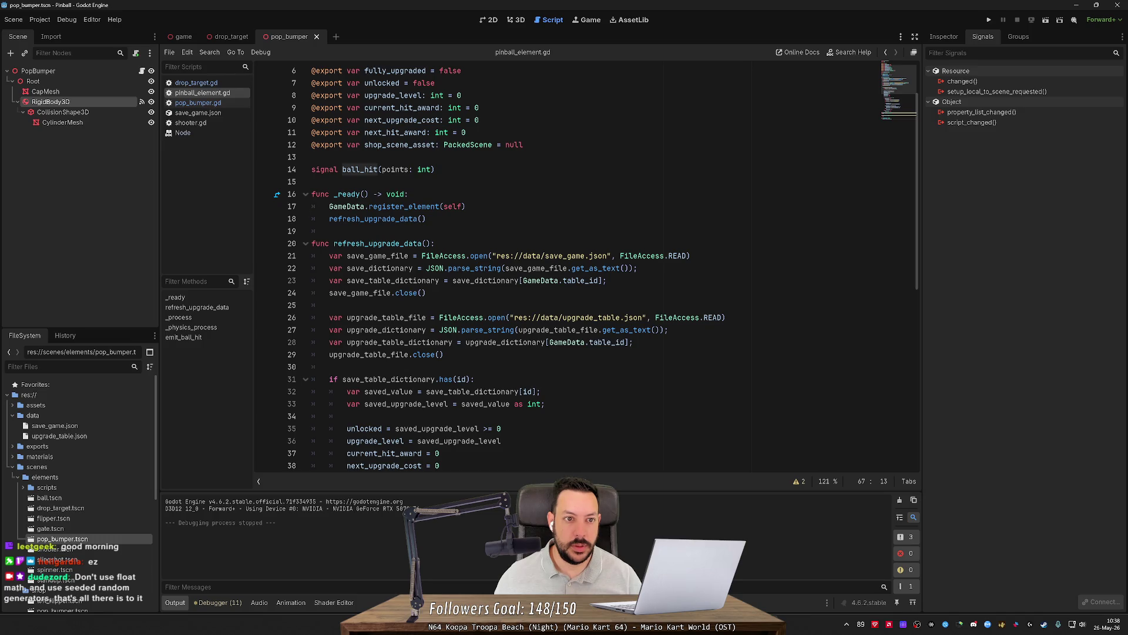
pyautogui.hotkey('ctrl', 'shift', 'f')
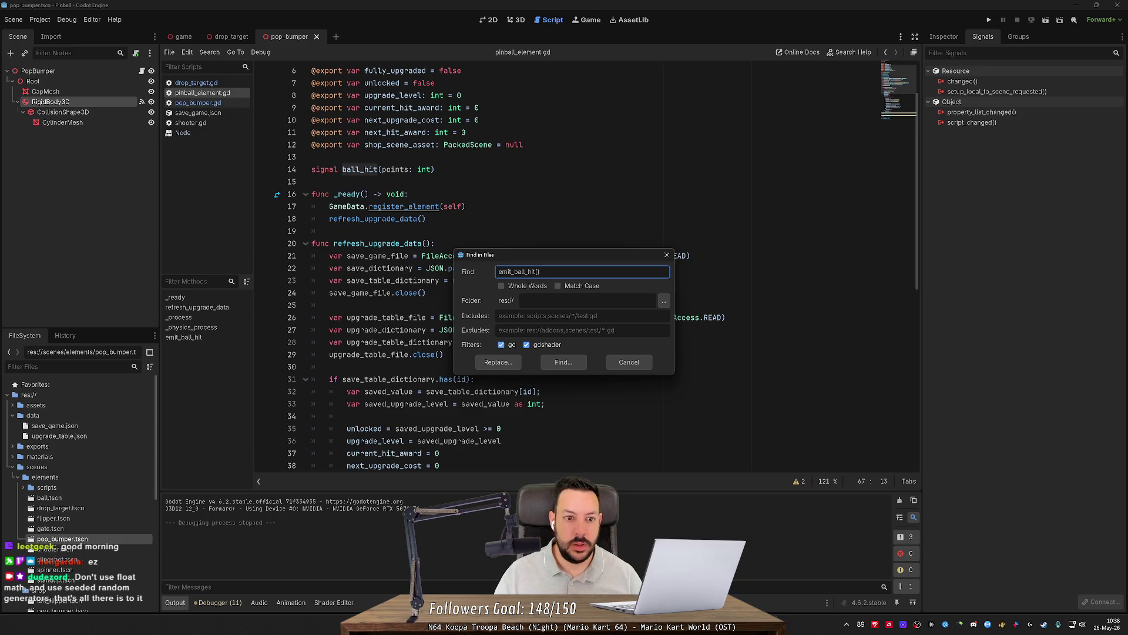
# Search all project files for ball_hit and review the matches
pyautogui.hotkey('ctrl', 'a')
pyautogui.write('ball_hit(')
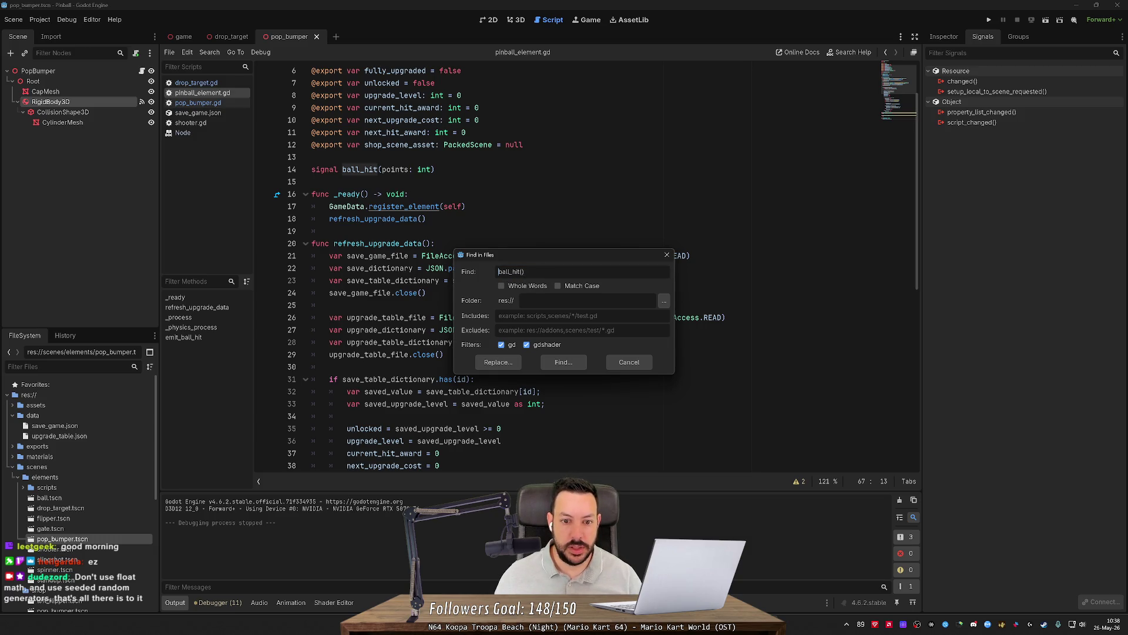
pyautogui.press('BackSpace')
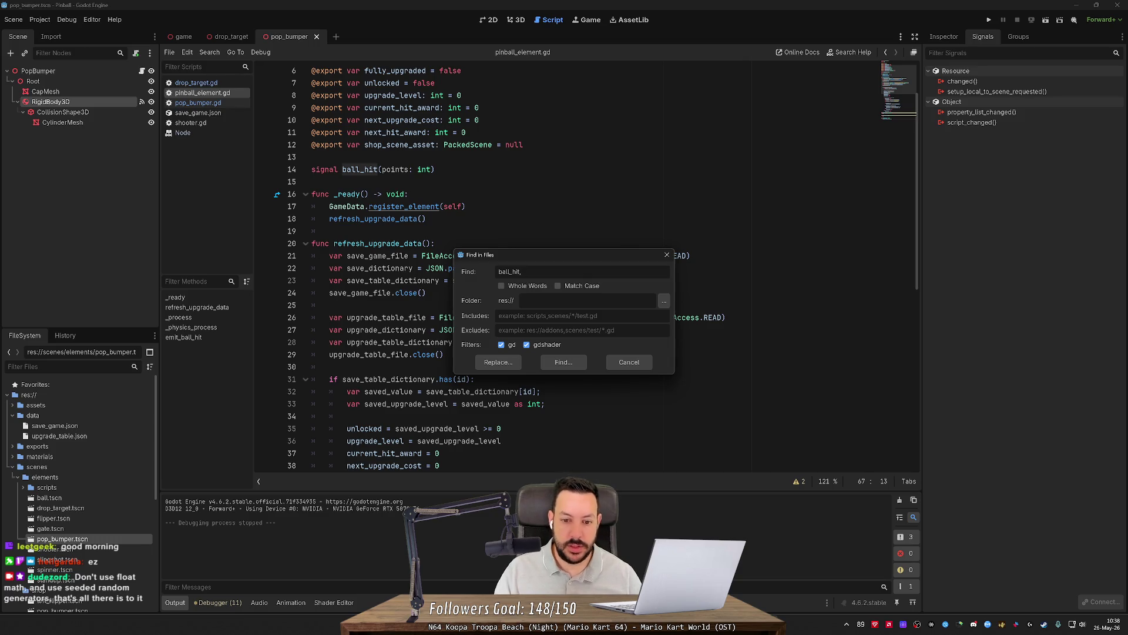
pyautogui.click(563, 362)
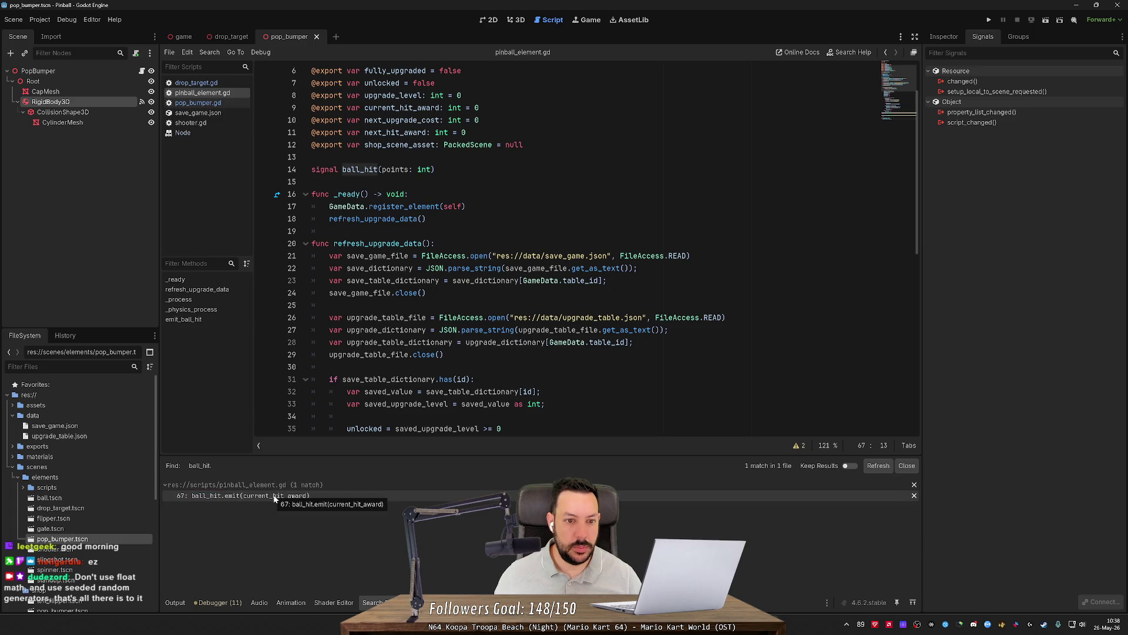
pyautogui.scroll(-10, 429, 305)
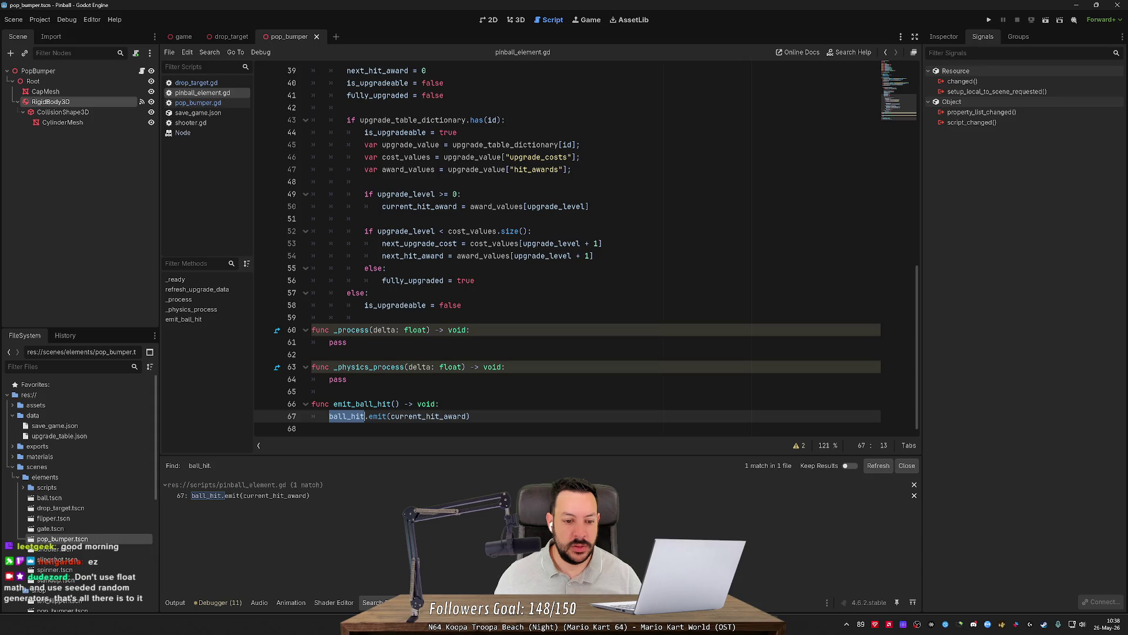
# Search the project for ball_hit.connect, finding 0 matches, then reopen pop_bumper.gd
pyautogui.hotkey('ctrl', 'shift', 'f')
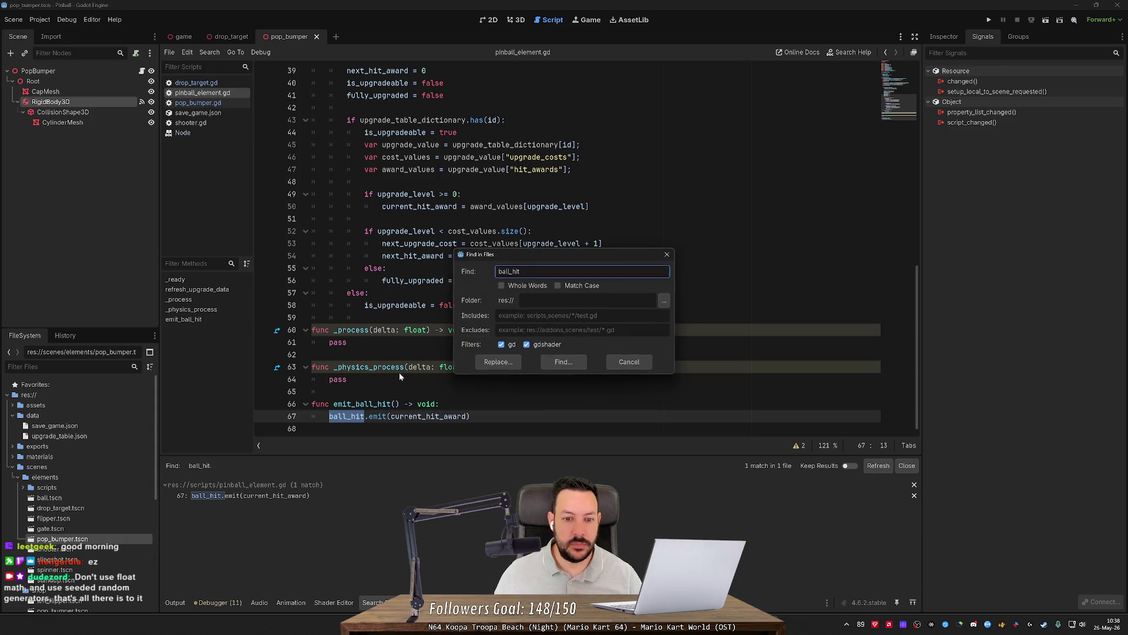
pyautogui.write('connect')
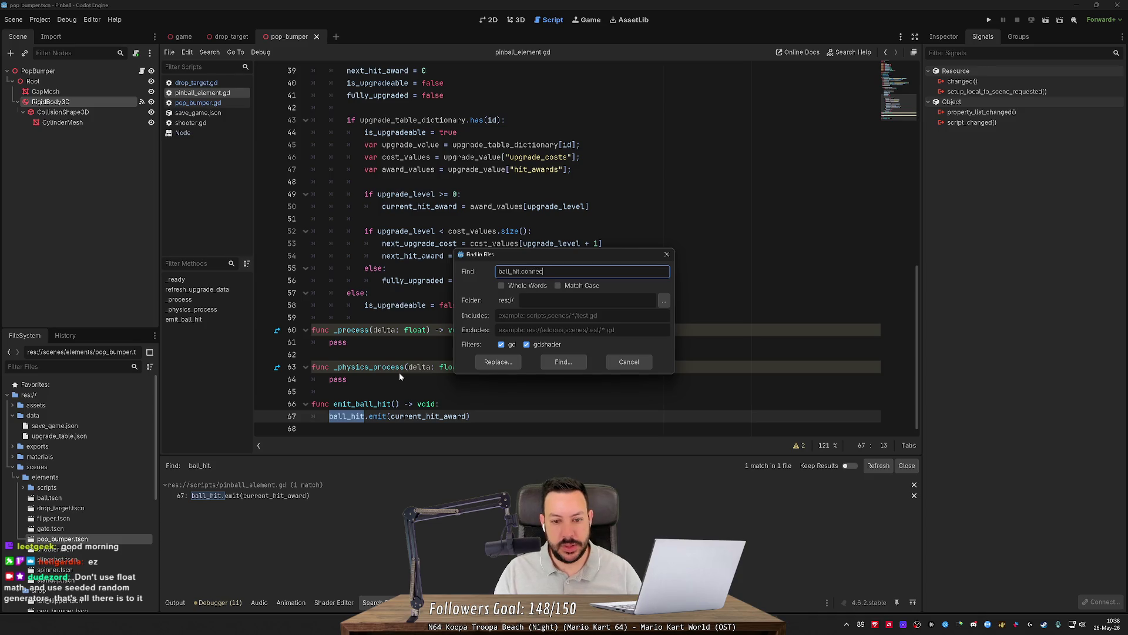
pyautogui.press('Return')
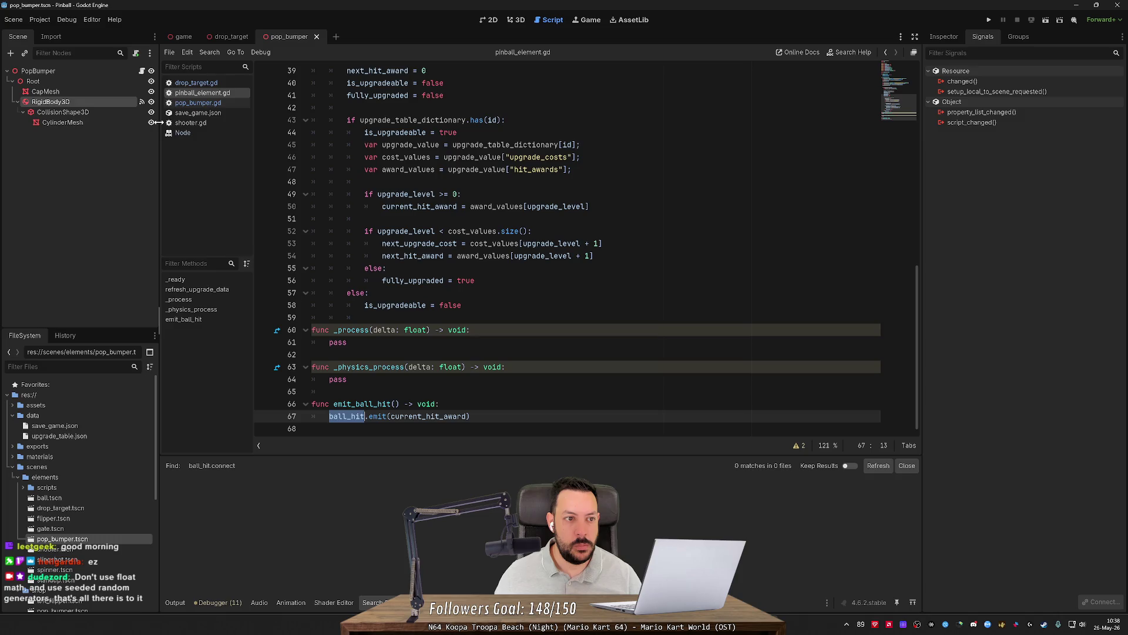
pyautogui.scroll(12, 411, 277)
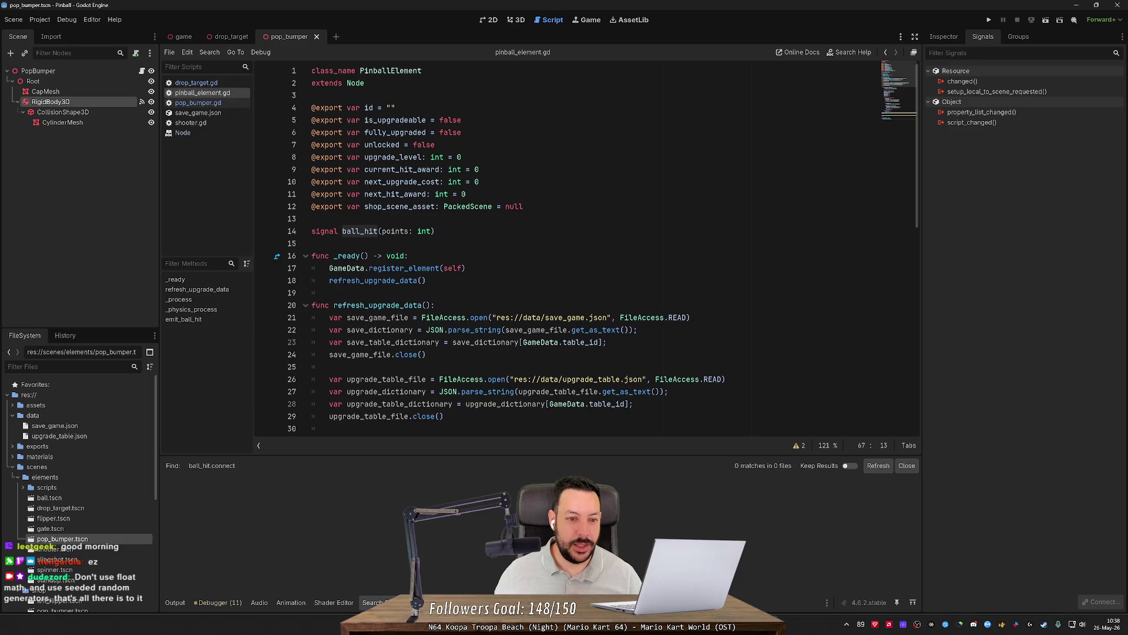
pyautogui.click(142, 71)
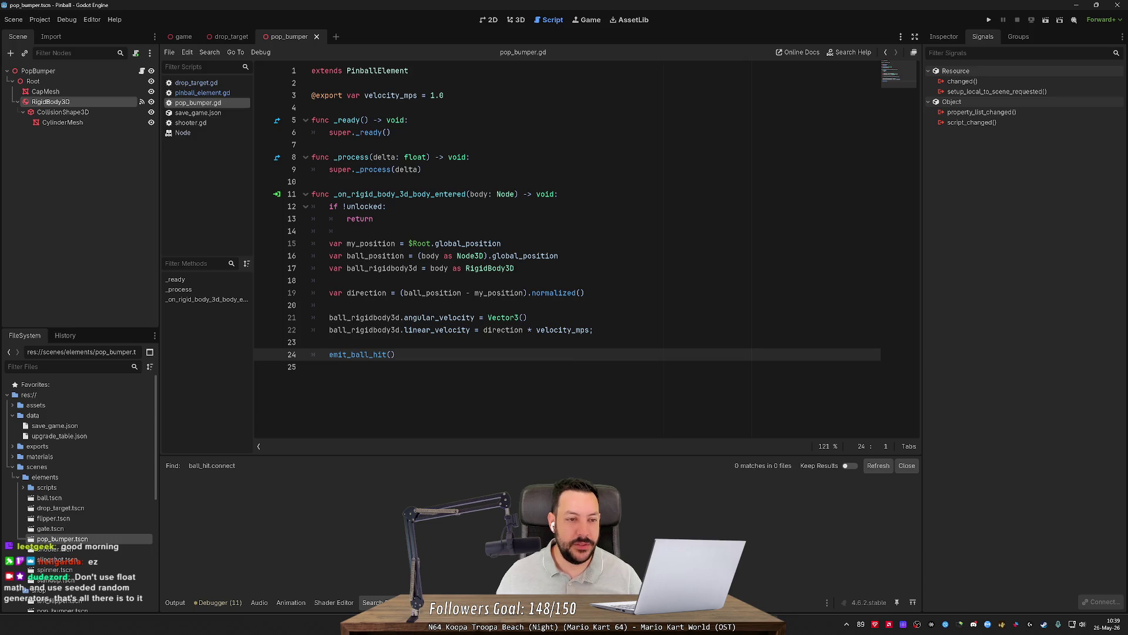
# Select the drop target on the table in the game scene's 3D view
pyautogui.click(518, 20)
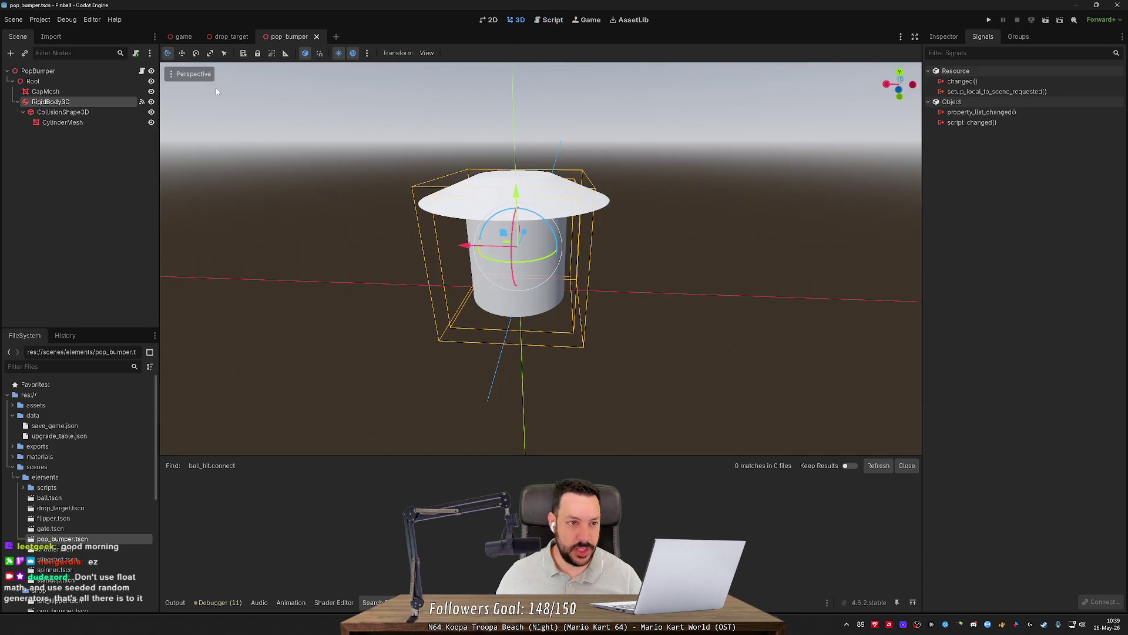
pyautogui.click(184, 36)
pyautogui.press('w')
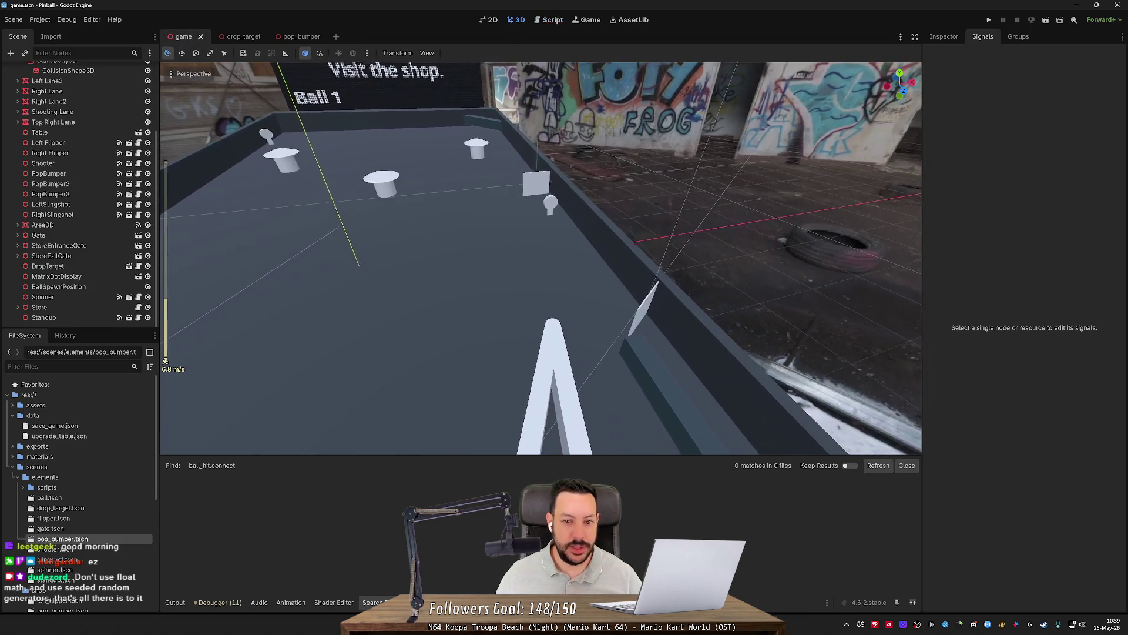
pyautogui.click(497, 227)
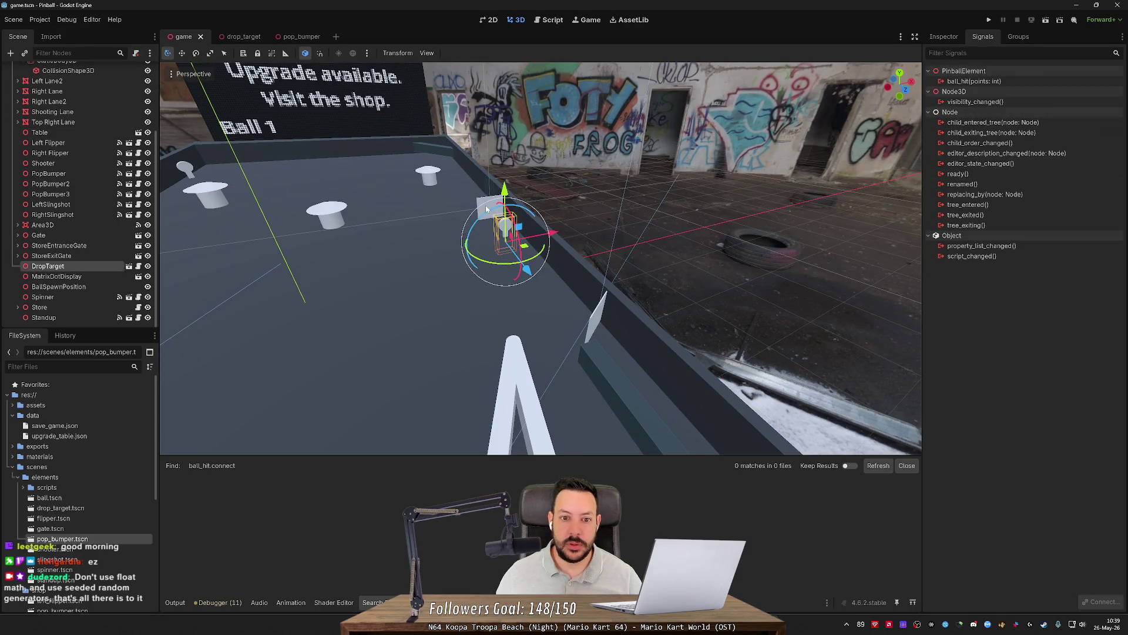
pyautogui.click(488, 207)
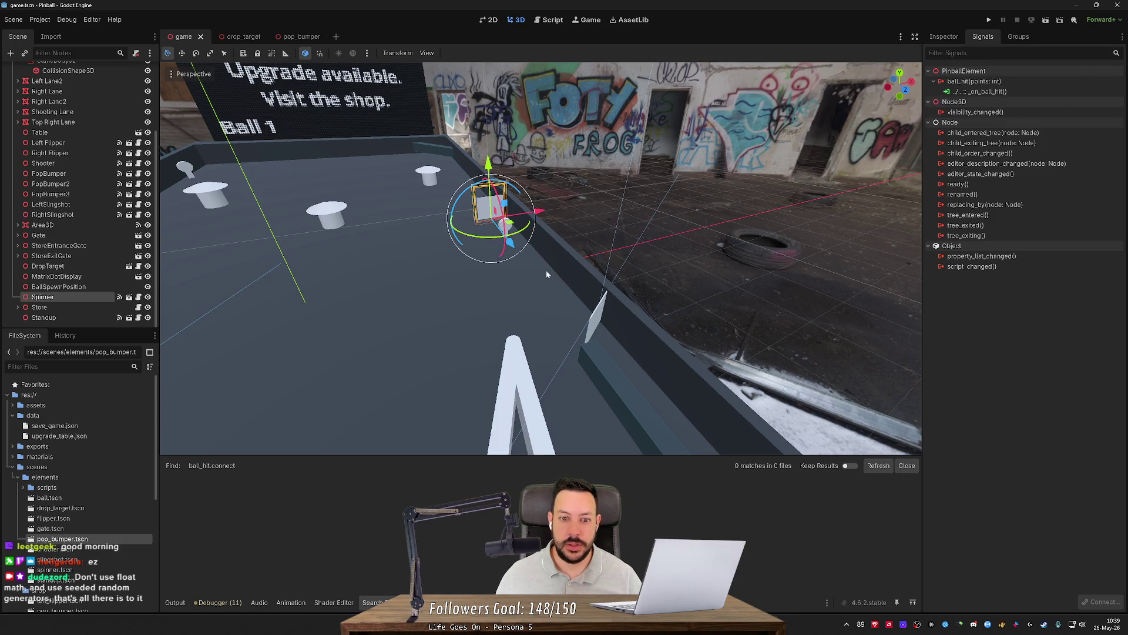
pyautogui.click(499, 231)
pyautogui.click(506, 225)
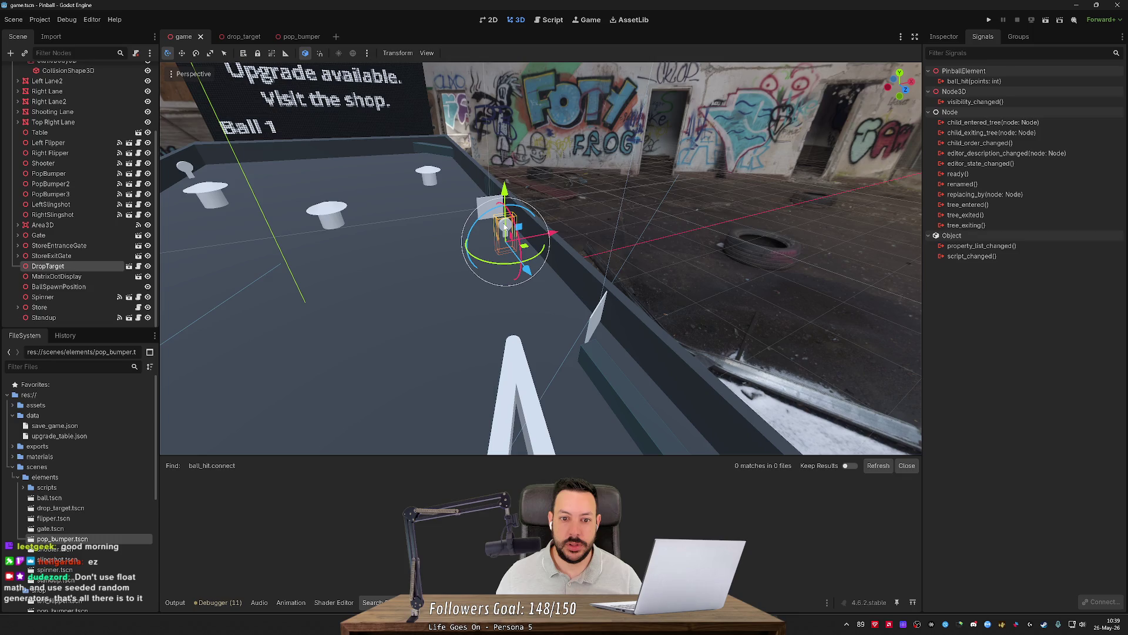
# Connect DropTarget's ball_hit signal to a game.gd receiver method named _on_ball_hit
pyautogui.doubleClick(978, 81)
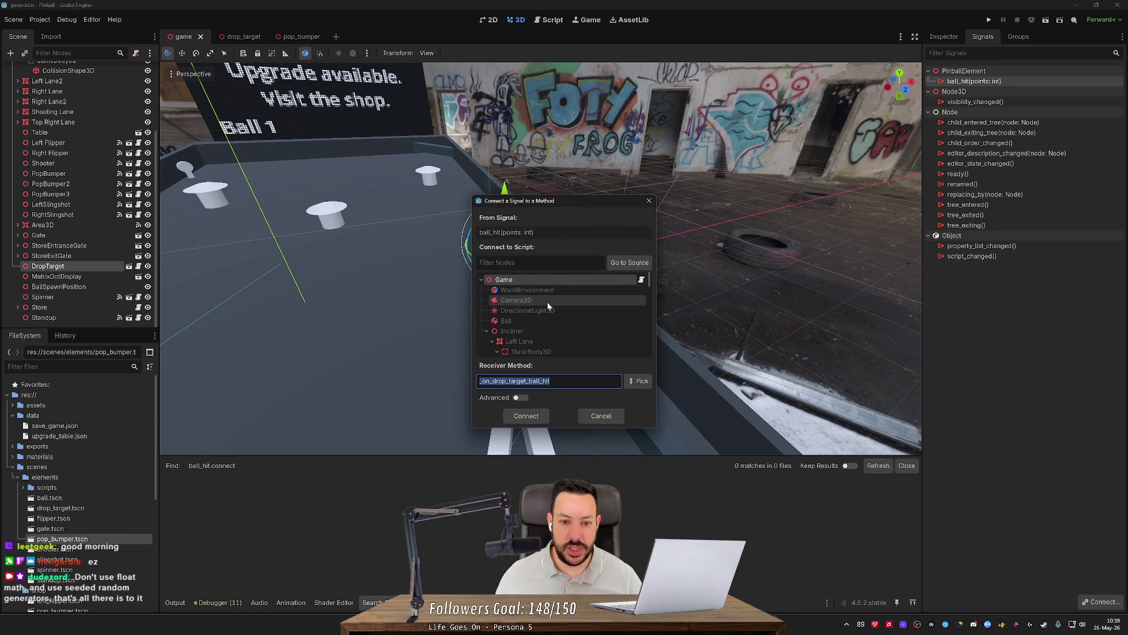
pyautogui.click(502, 380)
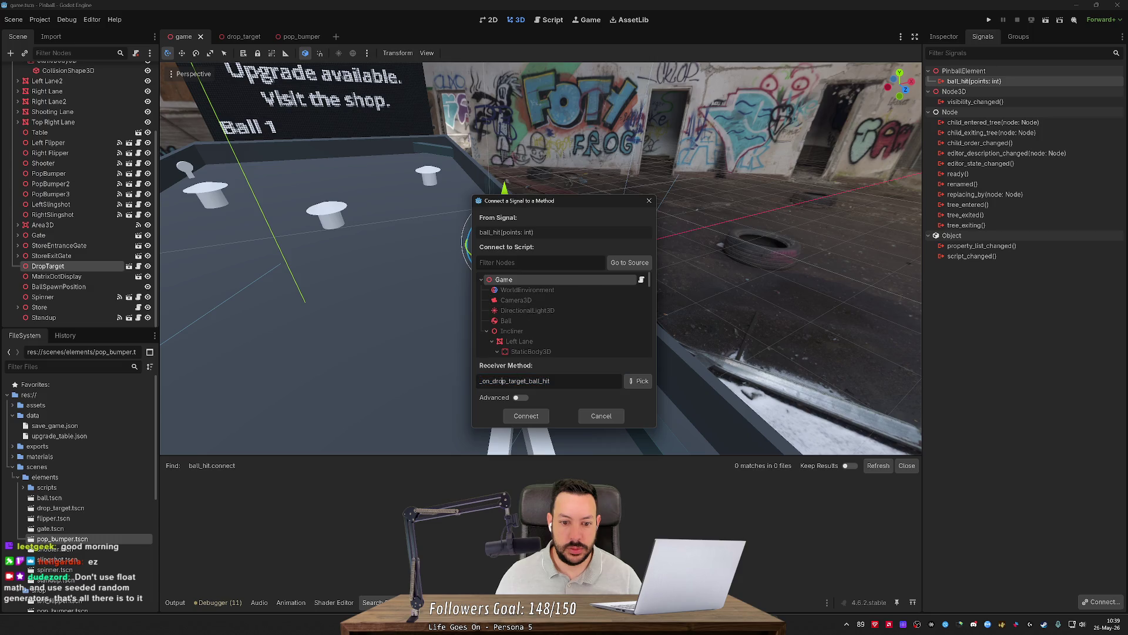
pyautogui.moveTo(489, 381); pyautogui.dragTo(525, 381)
pyautogui.press('BackSpace')
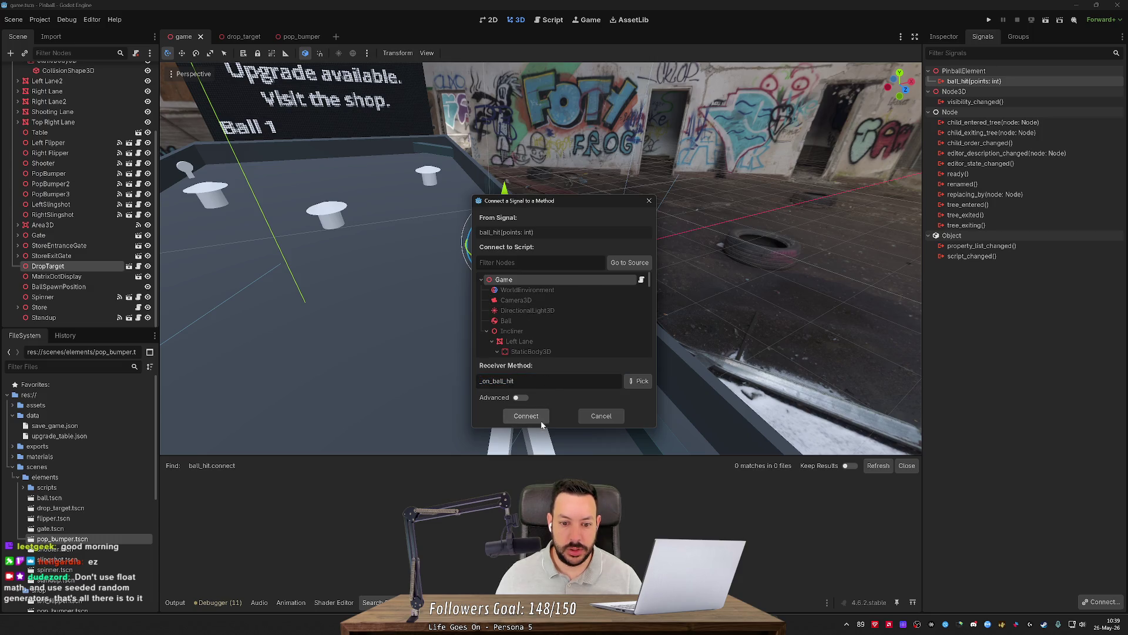
pyautogui.click(526, 416)
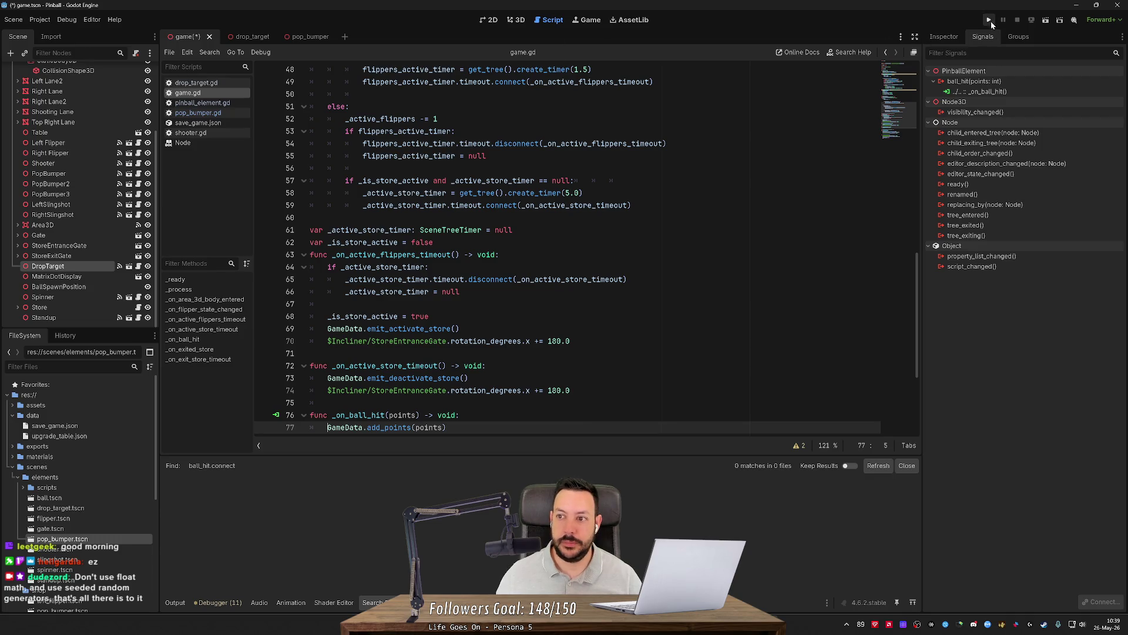
# Playtest the table with a launched ball and right flipper, reaching 530 points, then stop
pyautogui.click(990, 21)
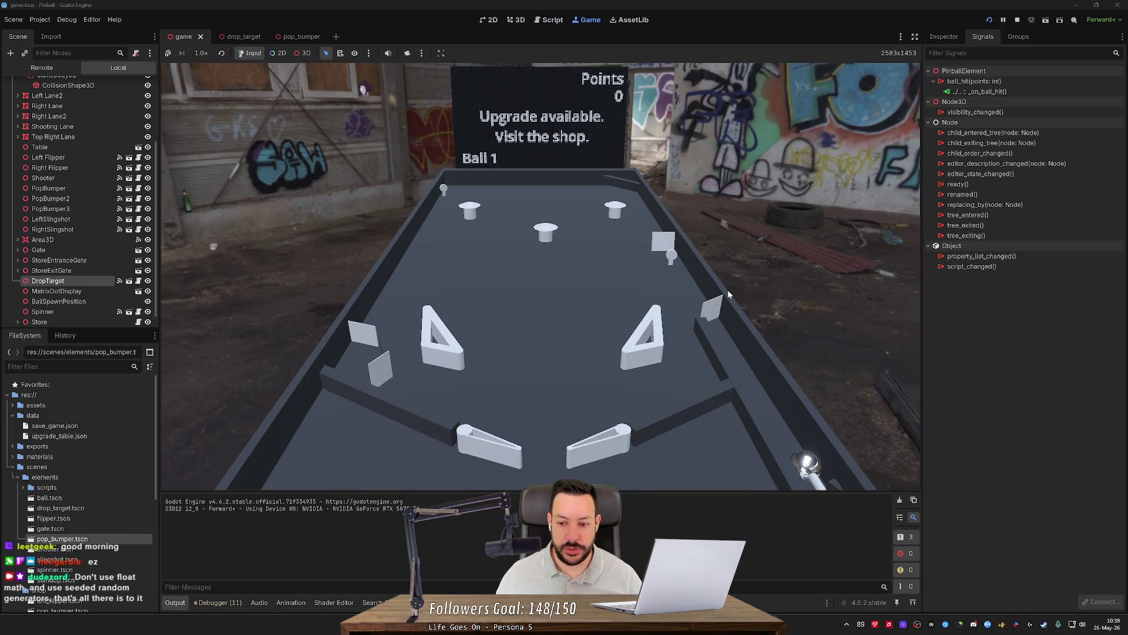
pyautogui.press('space')
pyautogui.press('Right')
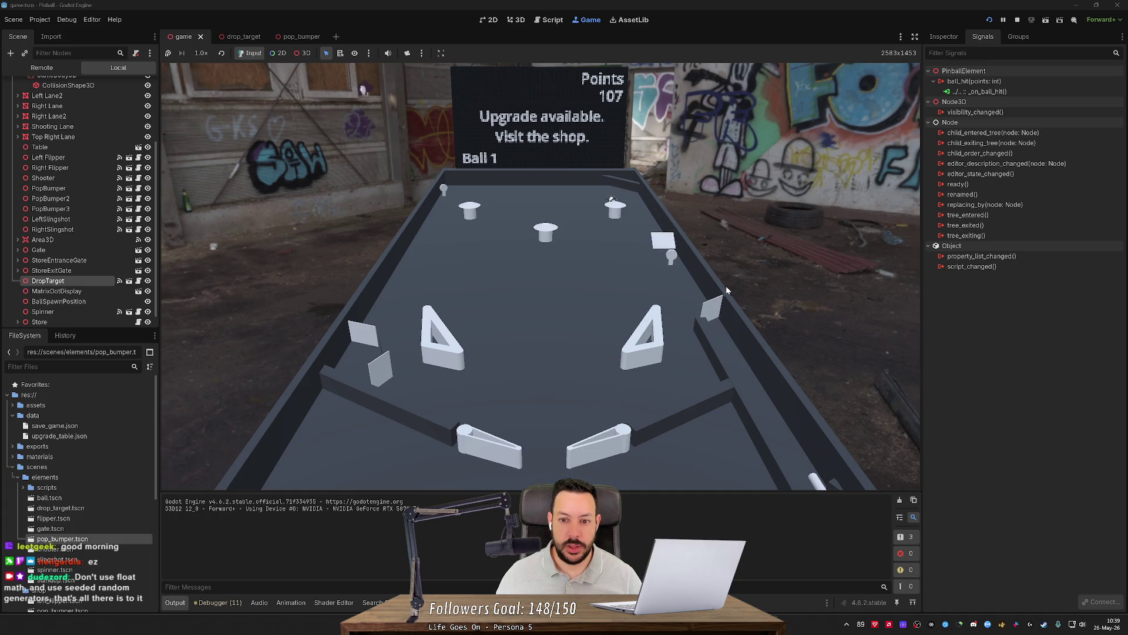
pyautogui.press('Right')
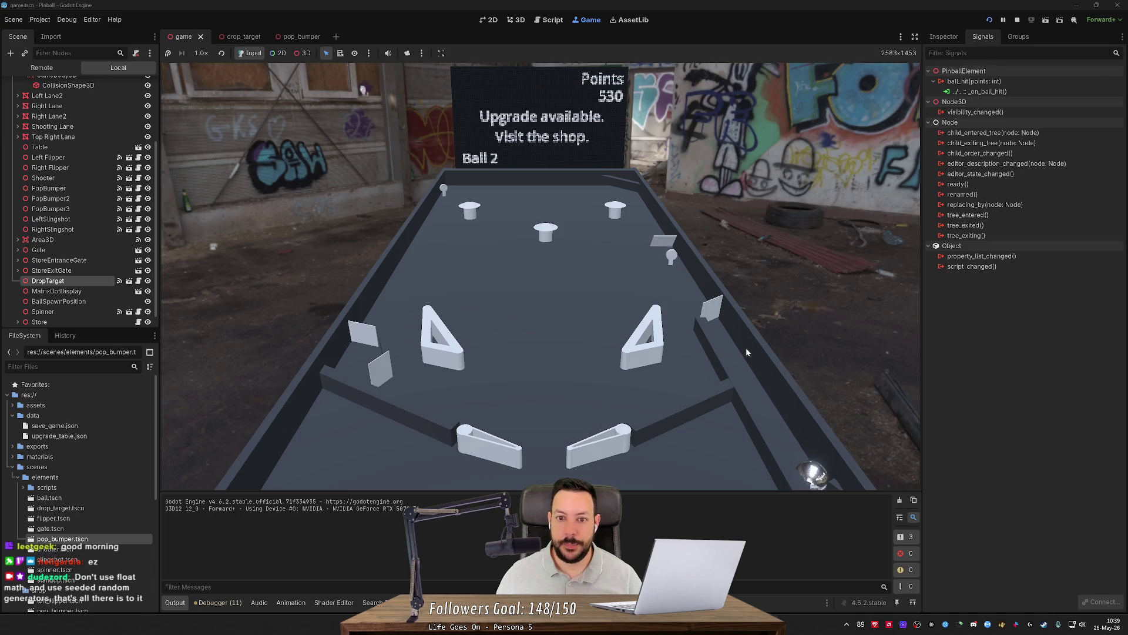
pyautogui.click(1018, 22)
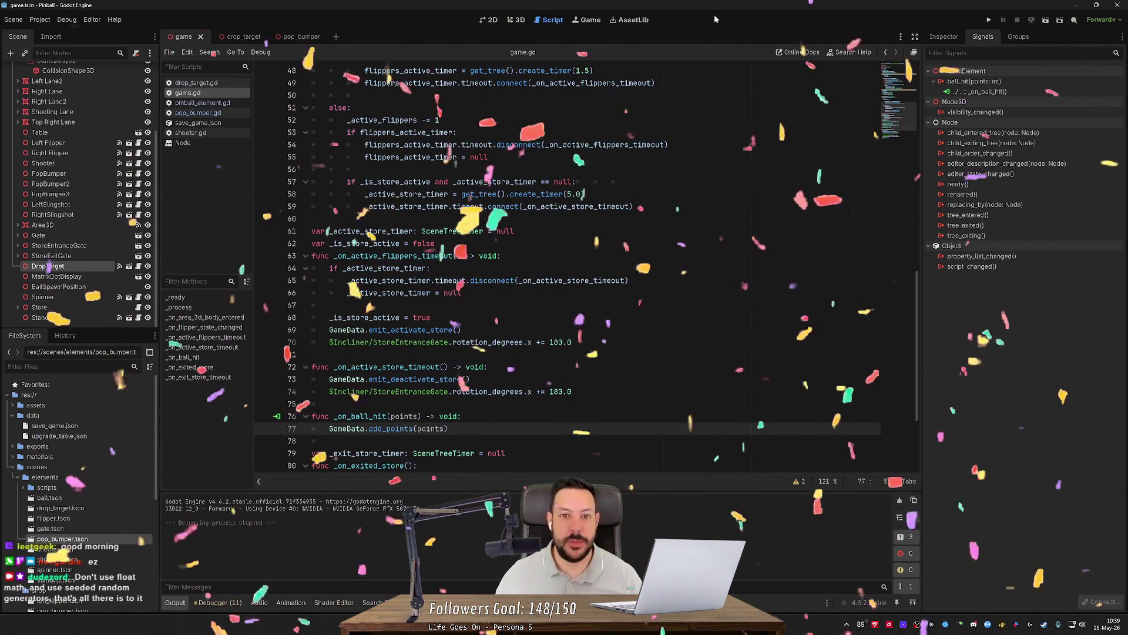
# Open the drop_target scene in the 3D workspace and fly the camera toward it
pyautogui.click(235, 36)
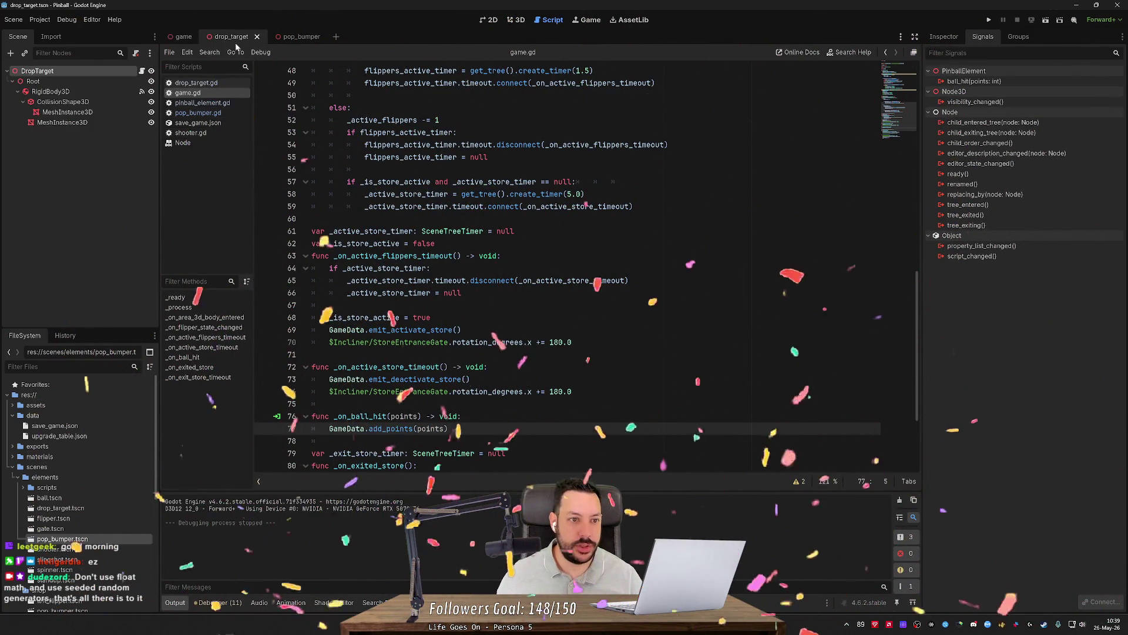
pyautogui.click(516, 20)
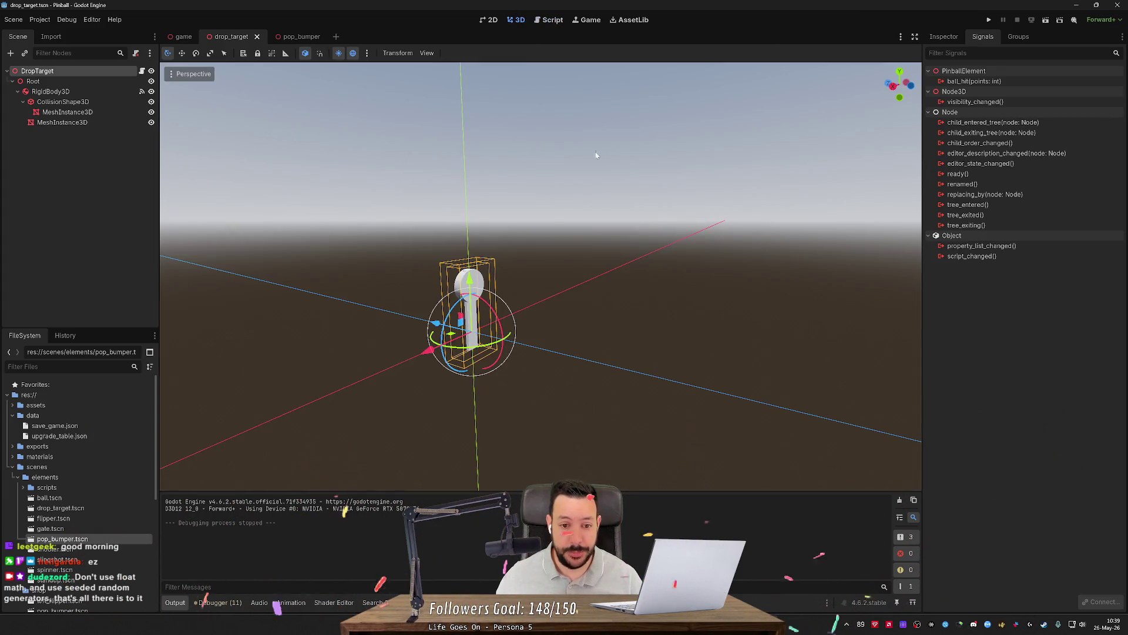
pyautogui.press('s')
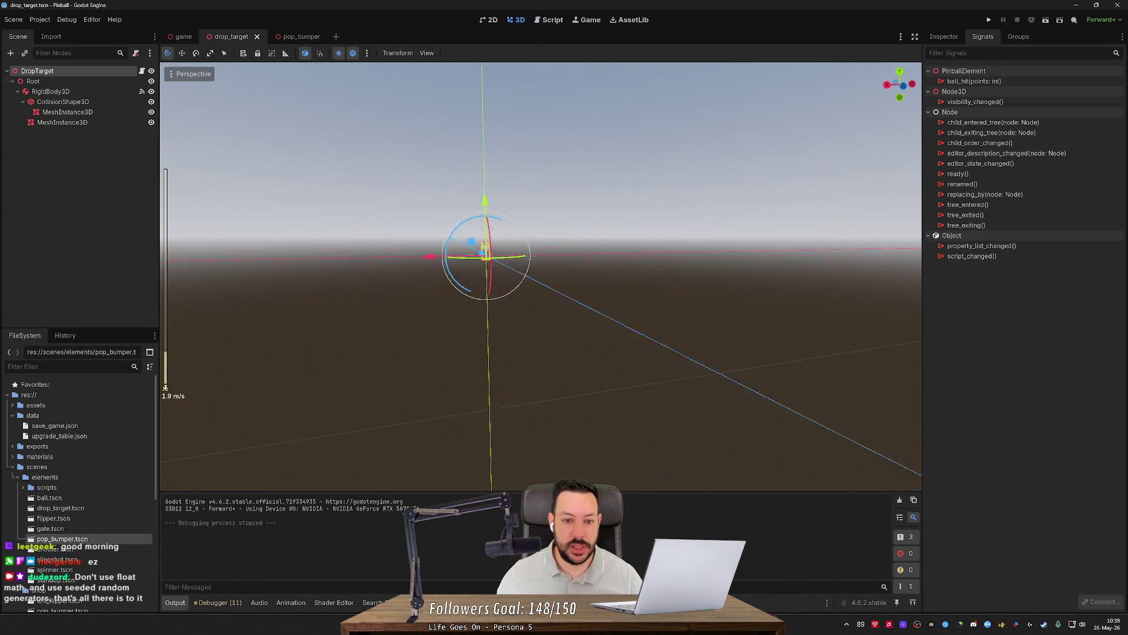
pyautogui.press('w')
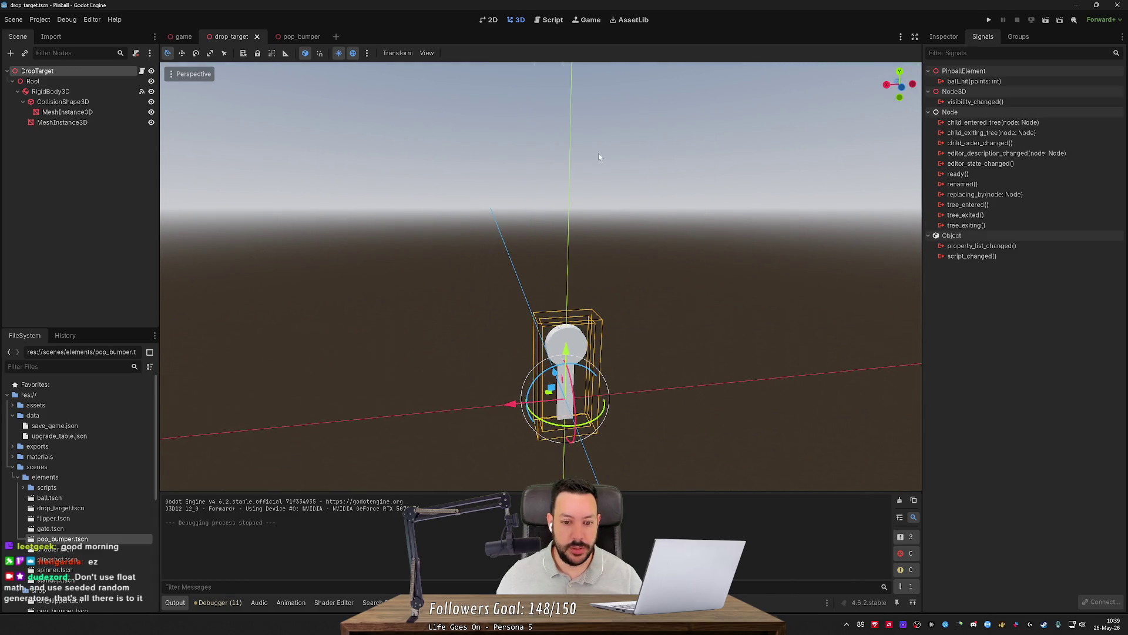
pyautogui.hotkey('alt', 'Tab')
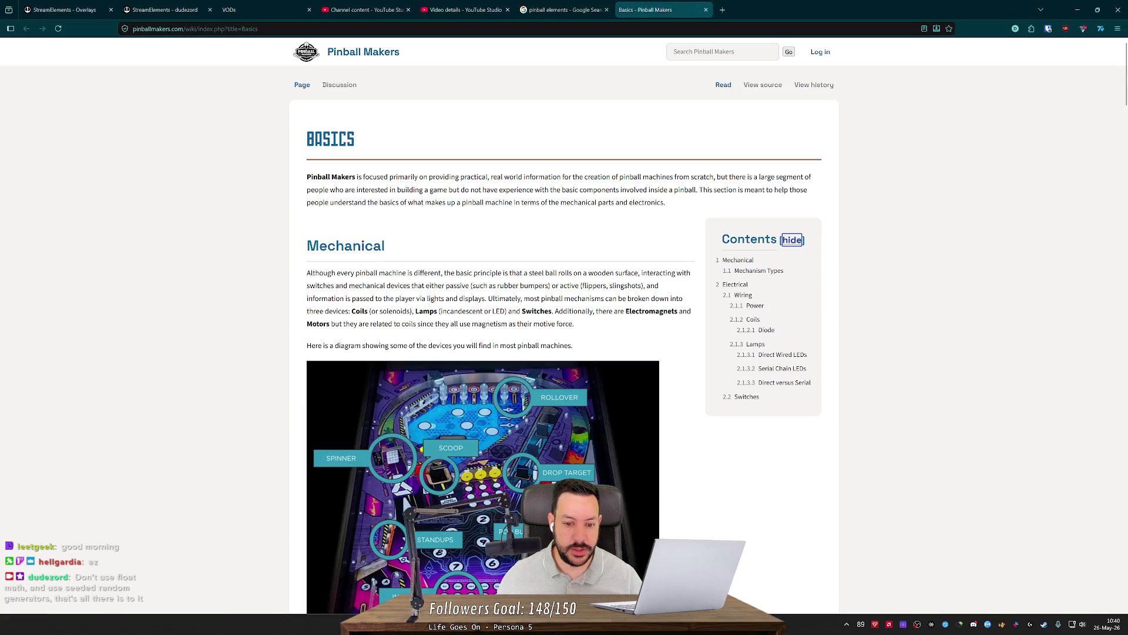
pyautogui.scroll(-2, 517, 376)
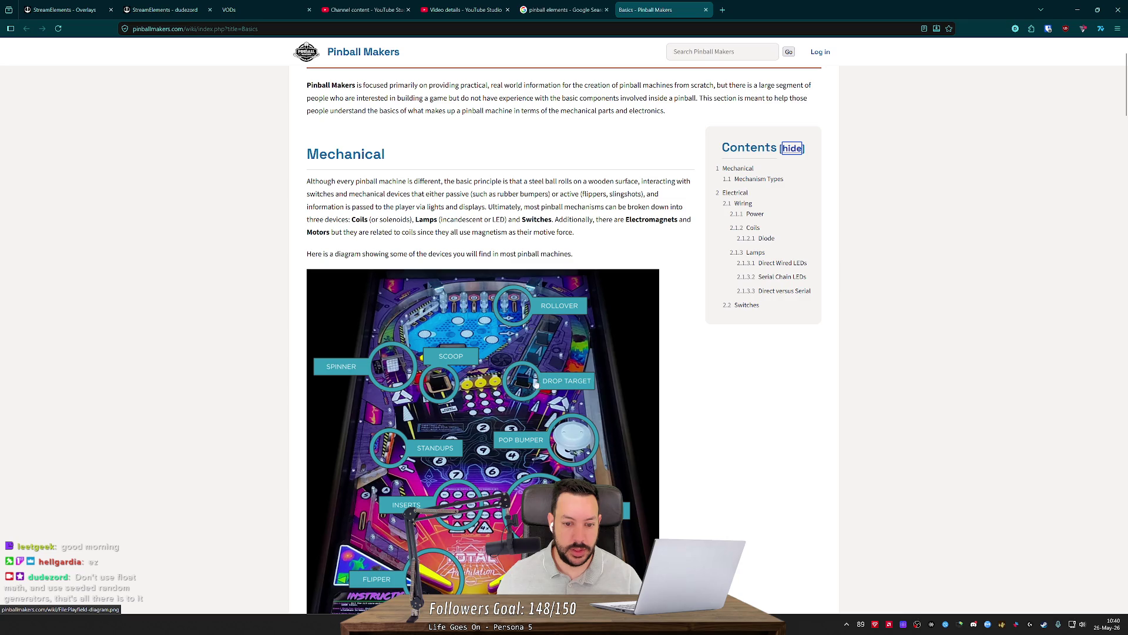
pyautogui.hotkey('alt', 'Tab')
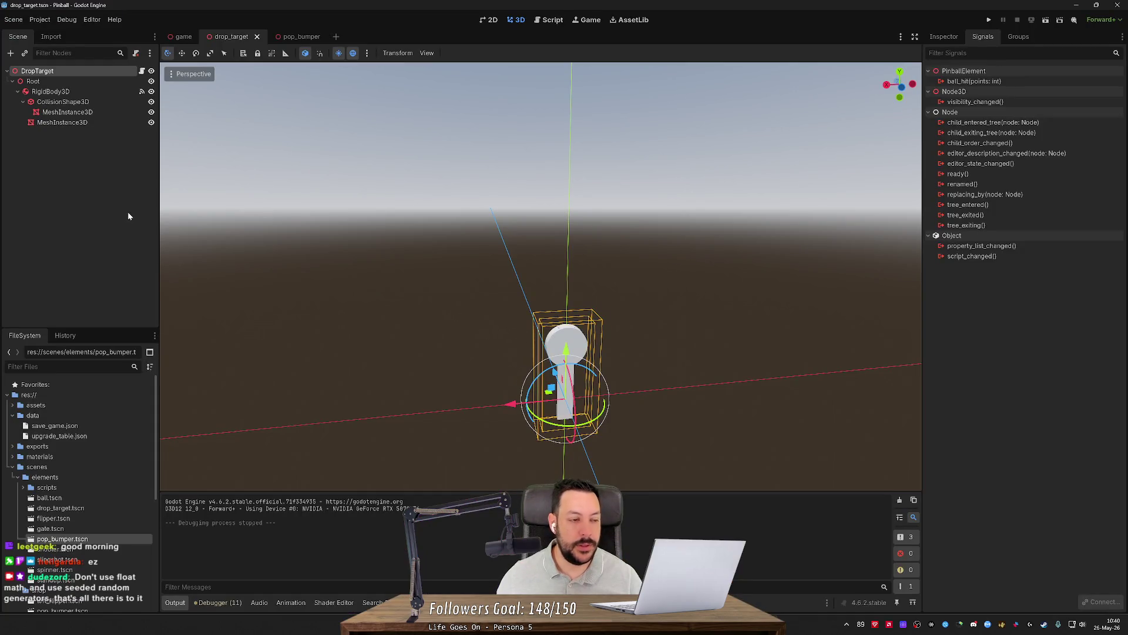
pyautogui.click(74, 112)
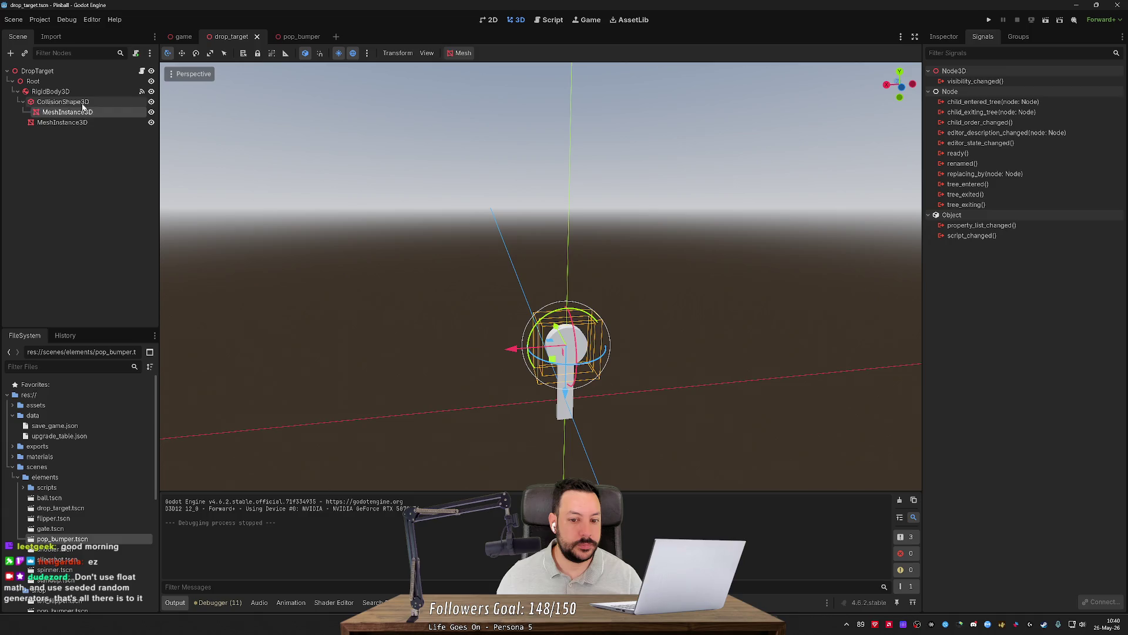
pyautogui.click(83, 103)
pyautogui.click(88, 112)
pyautogui.click(86, 102)
pyautogui.click(88, 113)
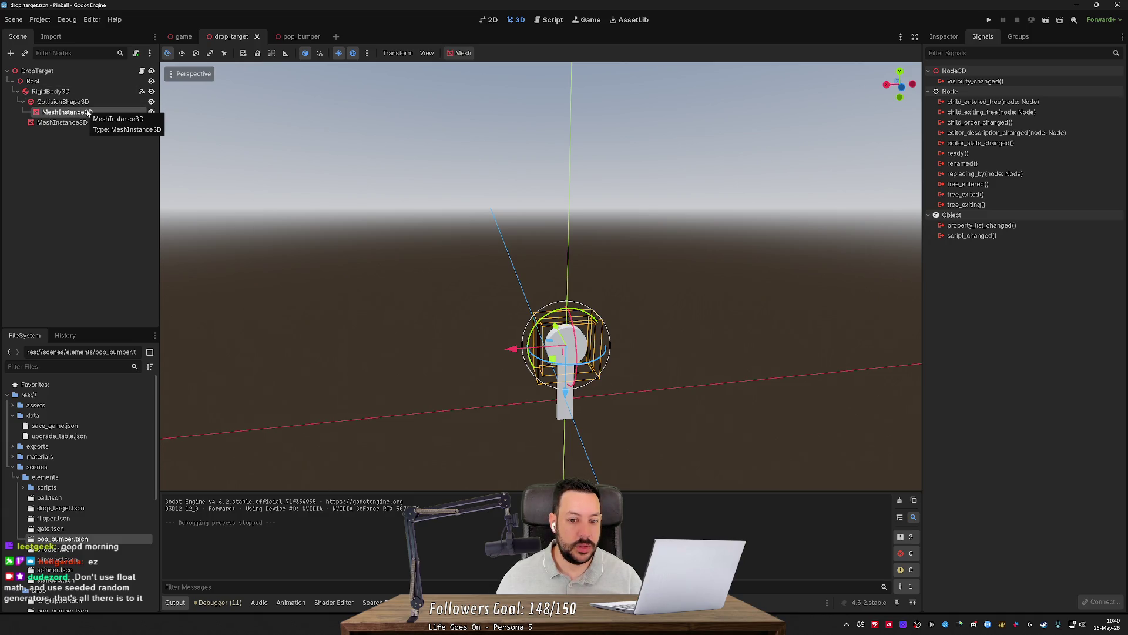
pyautogui.hotkey('alt', 'Tab')
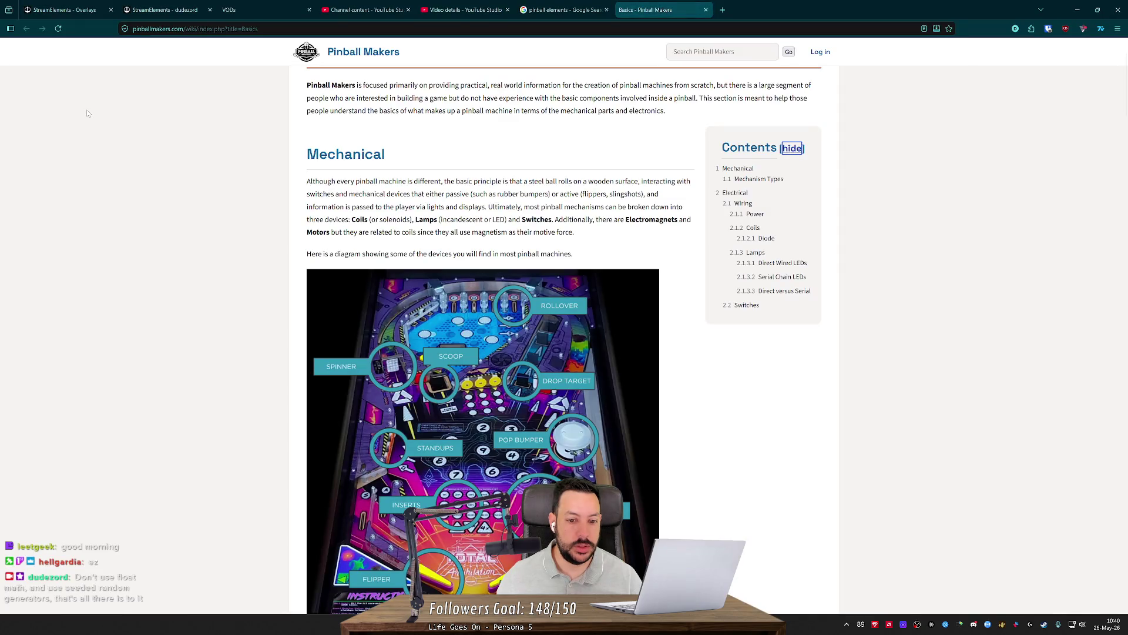
pyautogui.hotkey('alt', 'Tab')
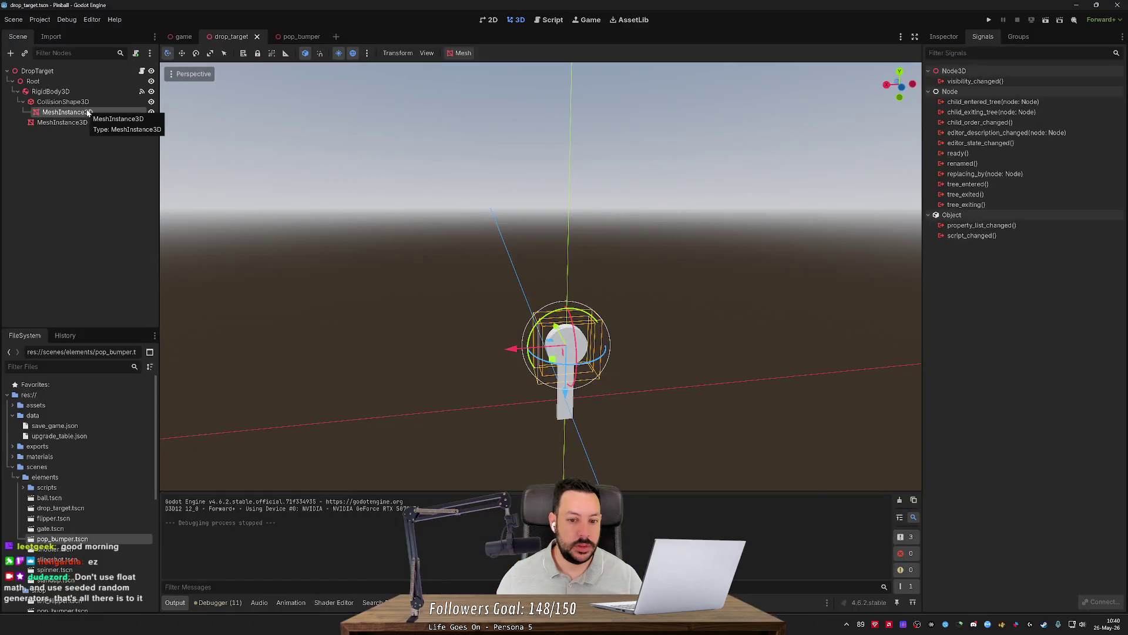
pyautogui.click(88, 112)
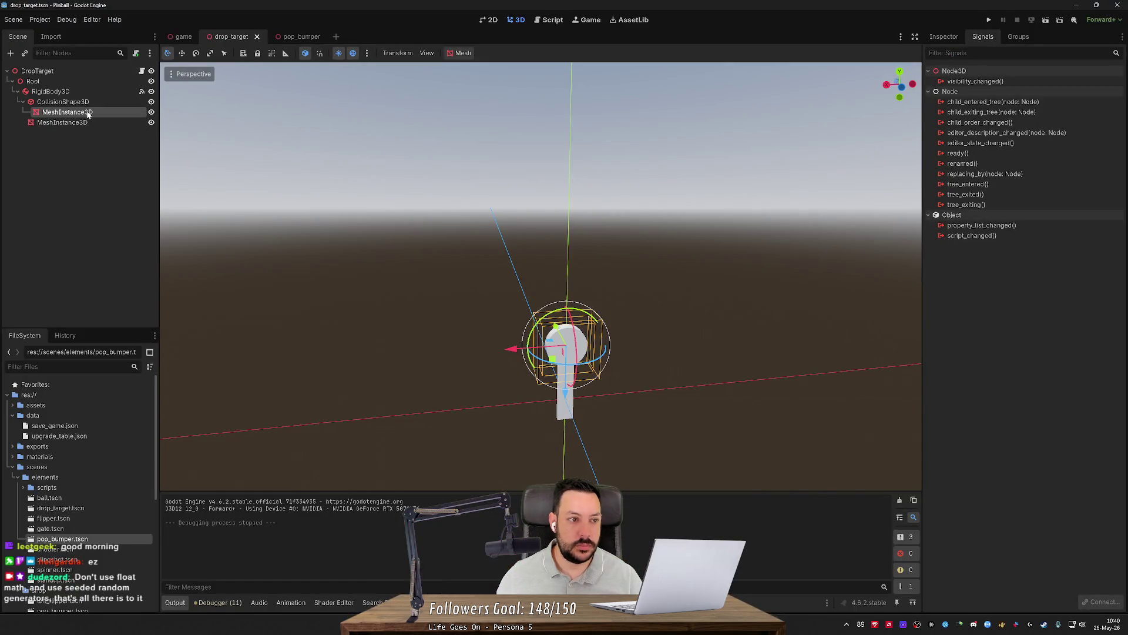
# Delete the sphere MeshInstance3D nested under the drop target's collision shape
pyautogui.press('Delete')
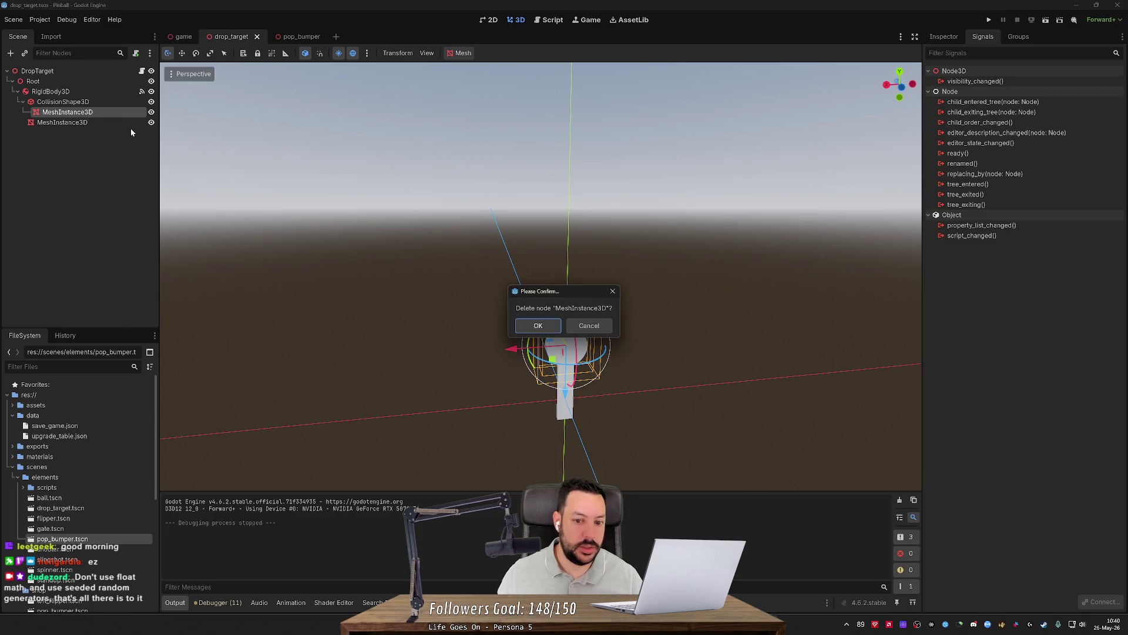
pyautogui.press('Return')
pyautogui.click(127, 112)
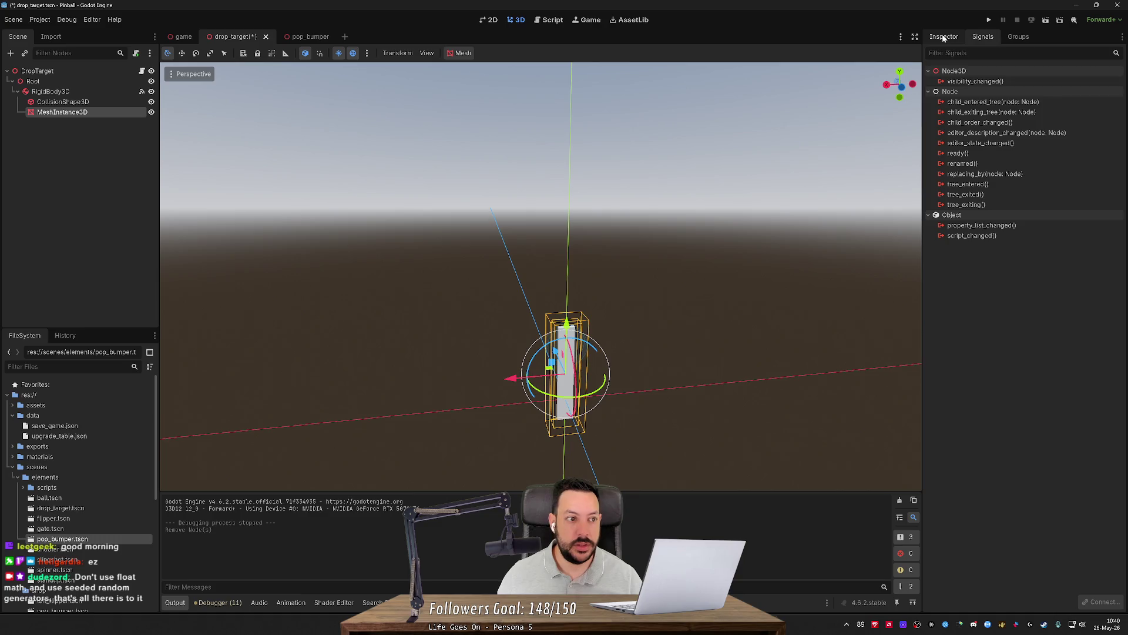
# Check the CollisionShape3D's cylinder size, then clear its CylinderShape3D in the Inspector
pyautogui.click(102, 102)
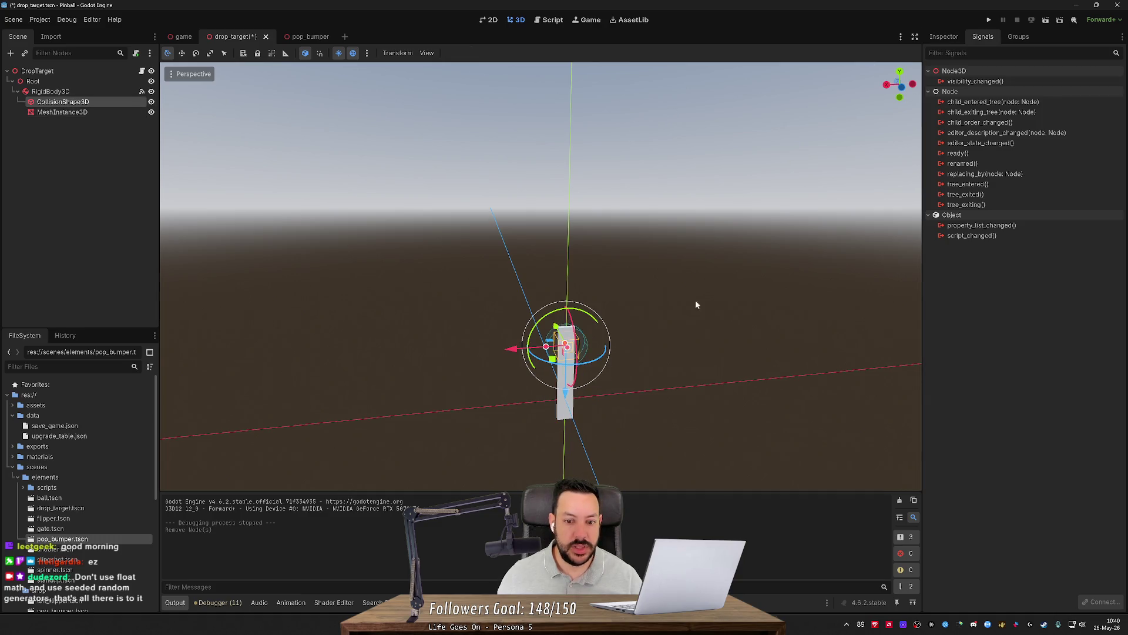
pyautogui.scroll(-3, 696, 305)
pyautogui.press('d')
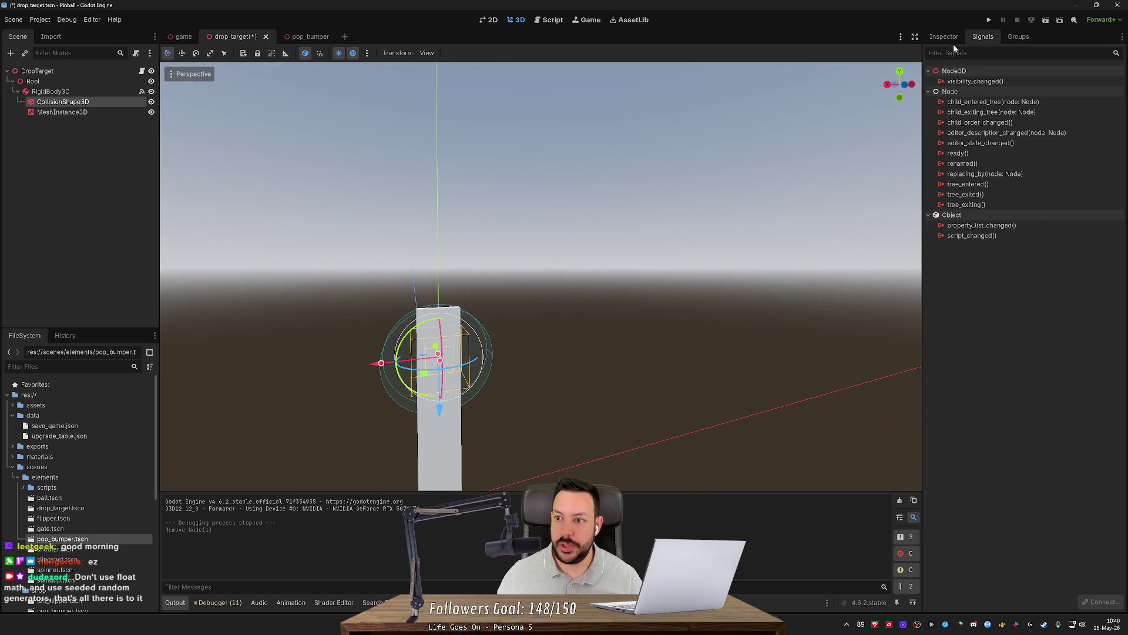
pyautogui.click(947, 37)
pyautogui.click(1051, 114)
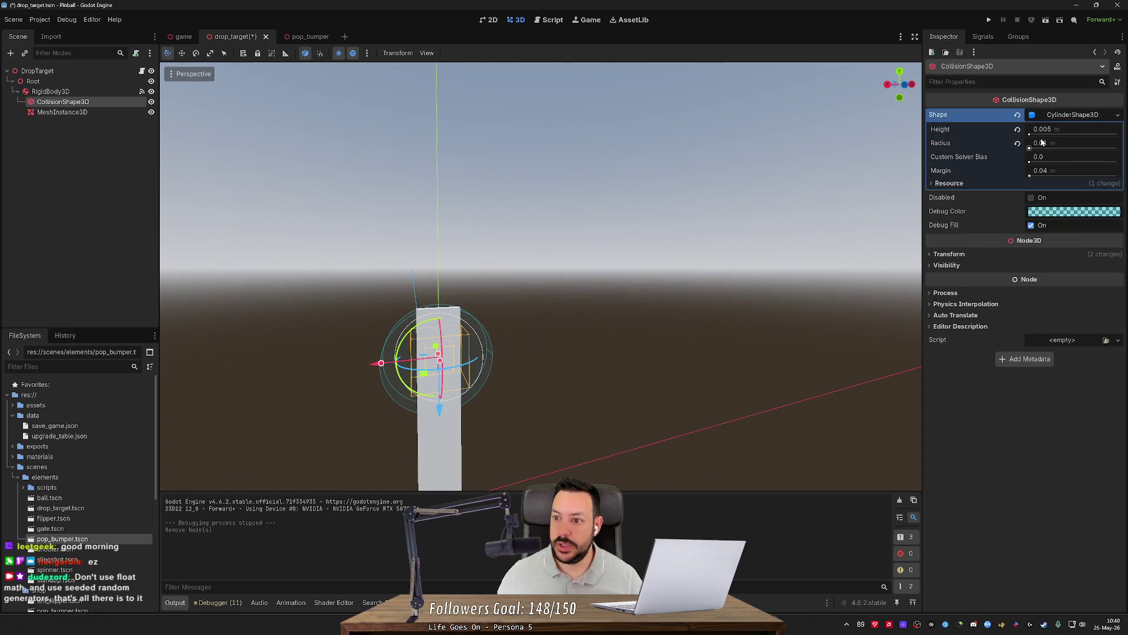
pyautogui.click(1077, 116)
pyautogui.click(1031, 115)
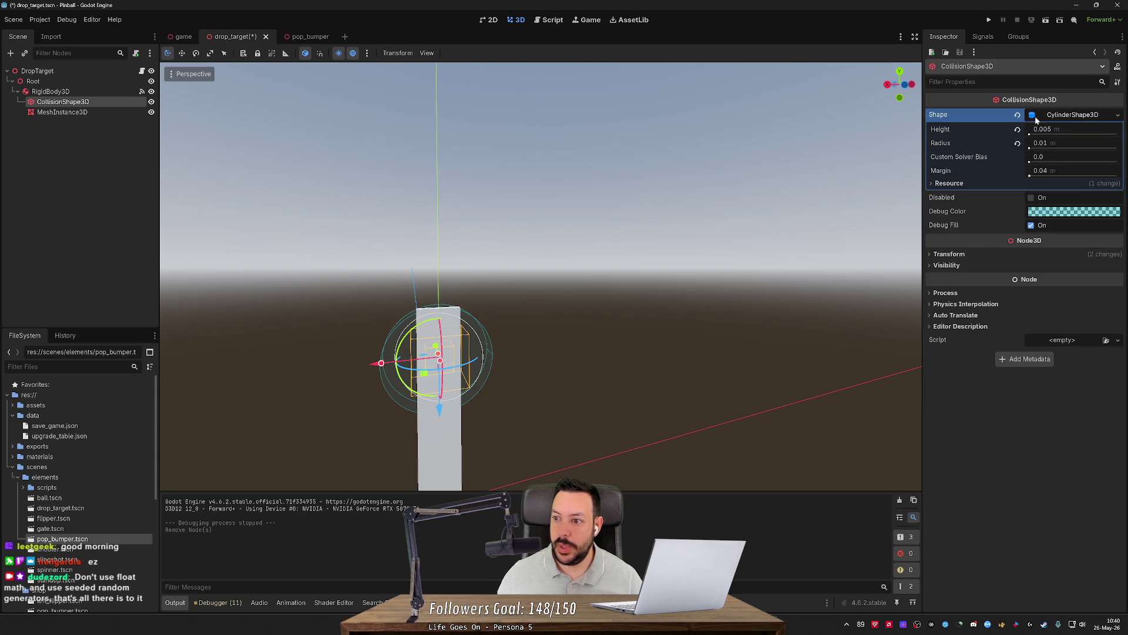
pyautogui.click(1030, 117)
pyautogui.click(1030, 117)
pyautogui.rightClick(1069, 119)
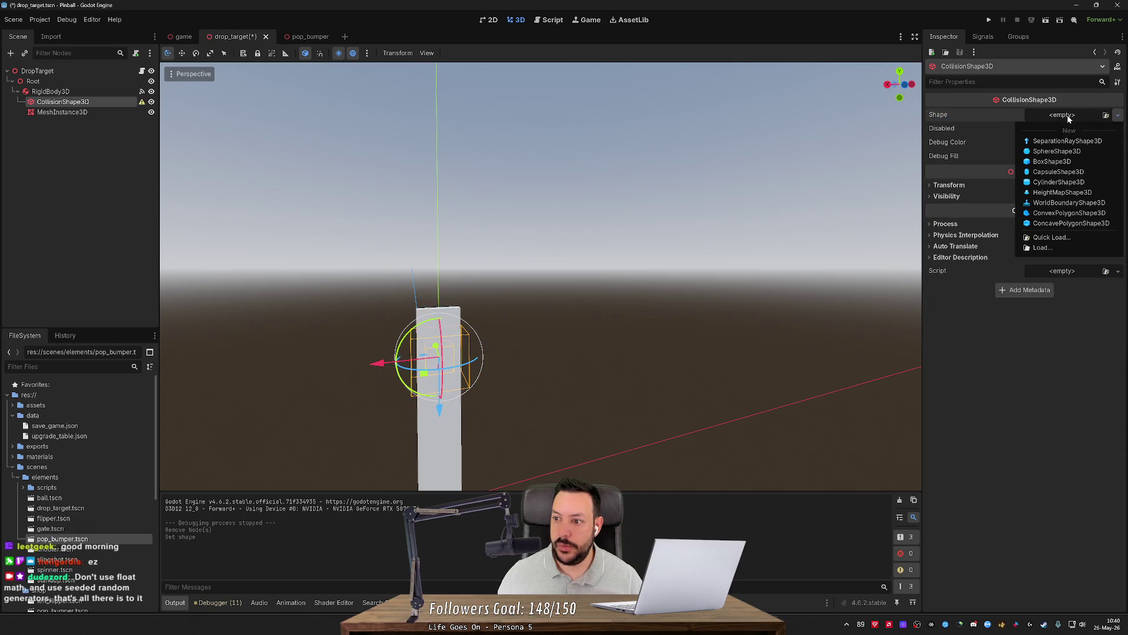
# Give the collision shape a BoxShape3D sized 0.005 × 0.001 × 0.005 m
pyautogui.click(1066, 157)
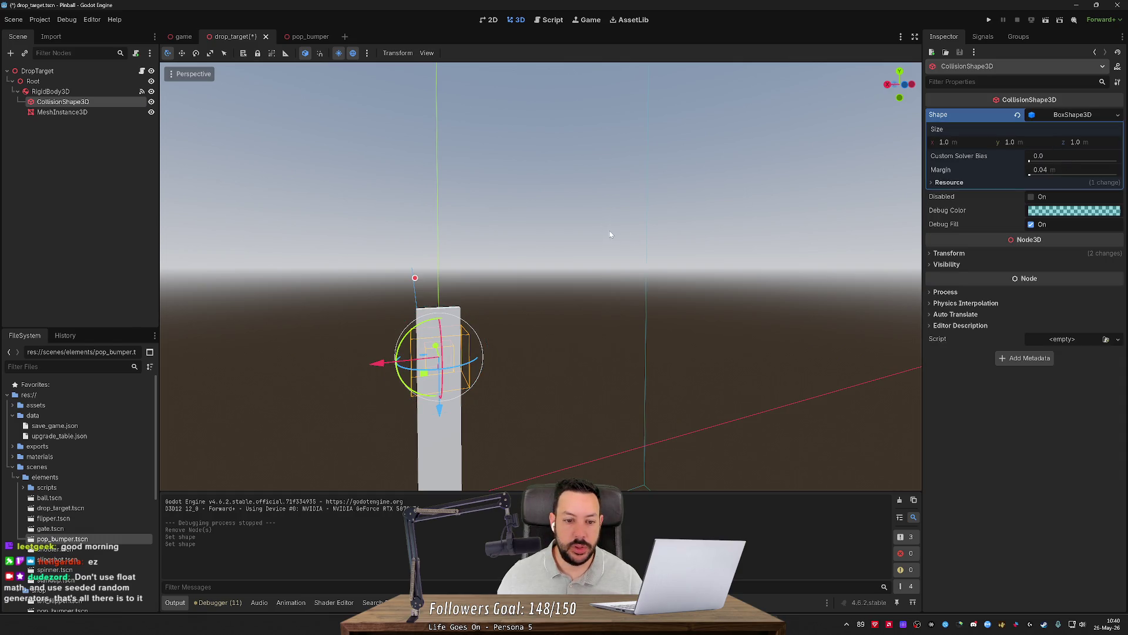
pyautogui.click(963, 142)
pyautogui.write('0.005')
pyautogui.click(1080, 143)
pyautogui.write('0.005')
pyautogui.hotkey('shift', 'Tab')
pyautogui.write('0.001')
pyautogui.press('Return')
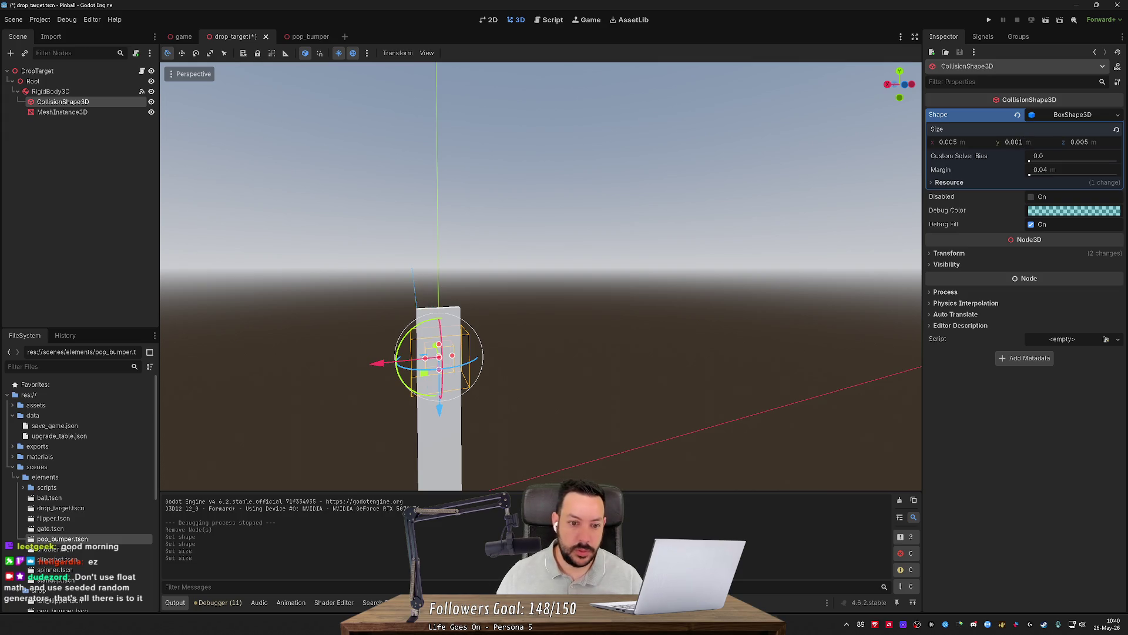
# Resize the box to 0.01 m on y and z, try 0.005 m, then undo it
pyautogui.moveTo(636, 188); pyautogui.dragTo(517, 199)
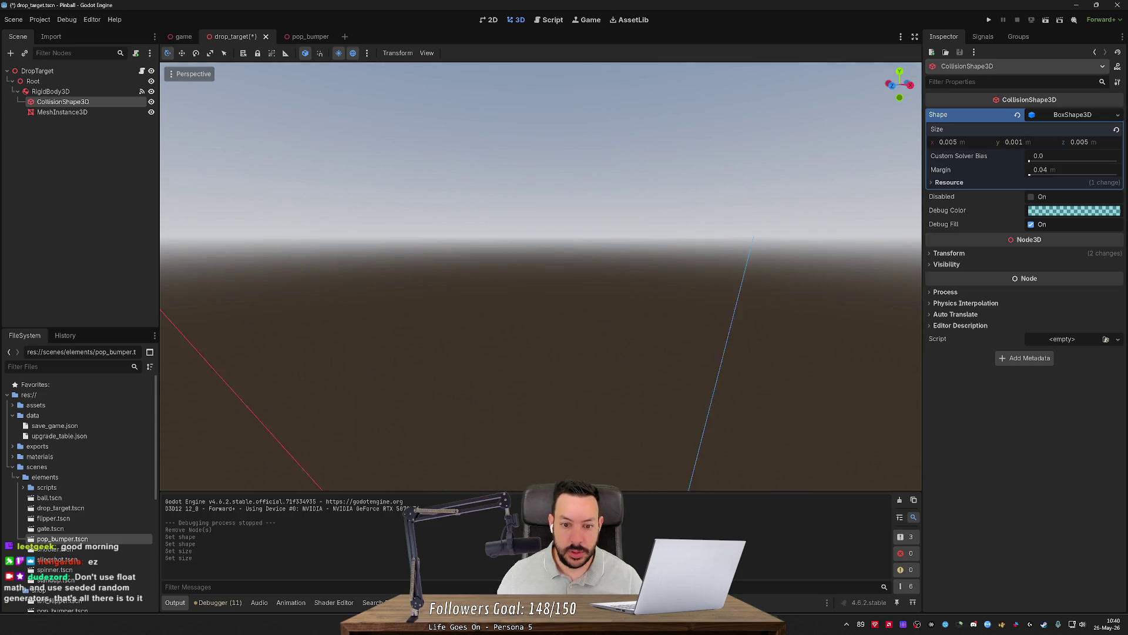
pyautogui.scroll(-5, 541, 276)
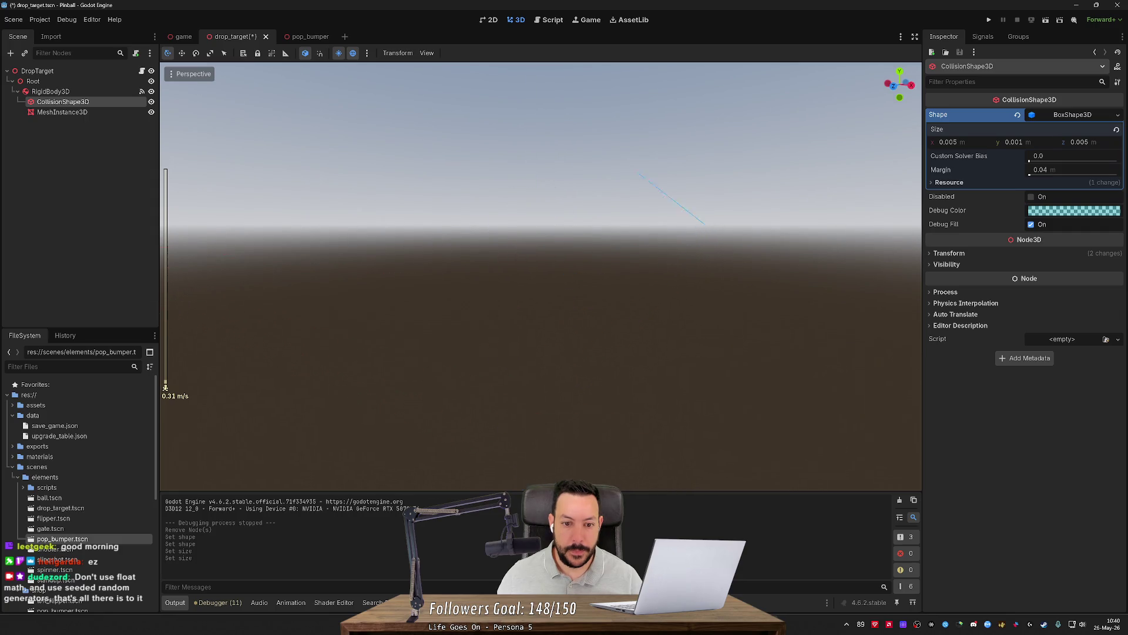
pyautogui.scroll(6, 541, 276)
pyautogui.moveTo(540, 276); pyautogui.dragTo(591, 219)
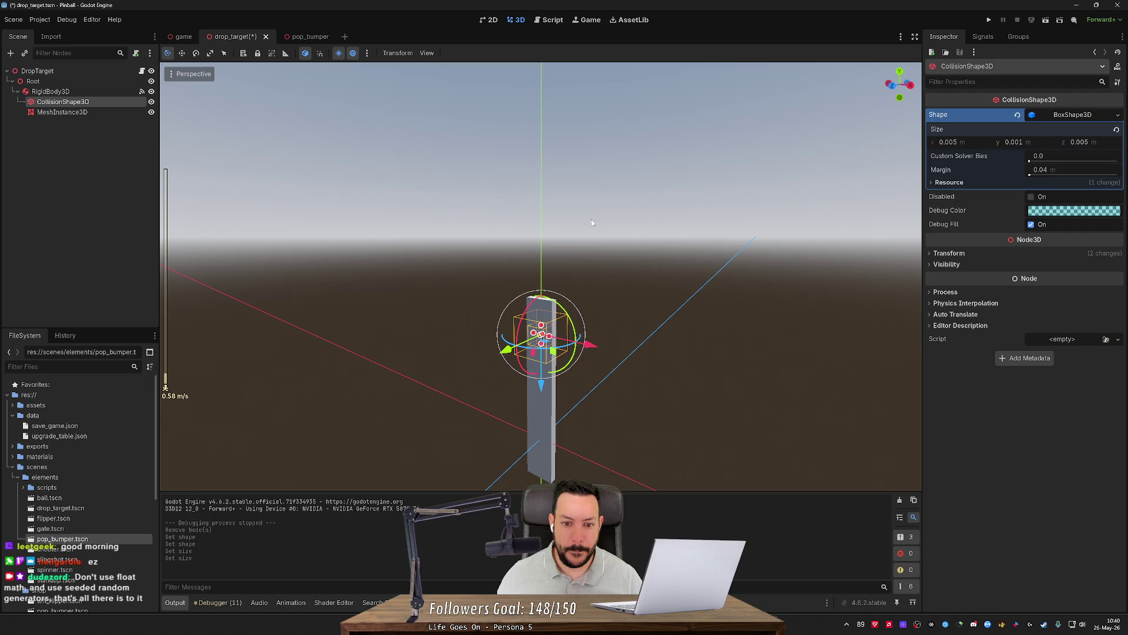
pyautogui.click(966, 143)
pyautogui.click(1032, 146)
pyautogui.click(1004, 142)
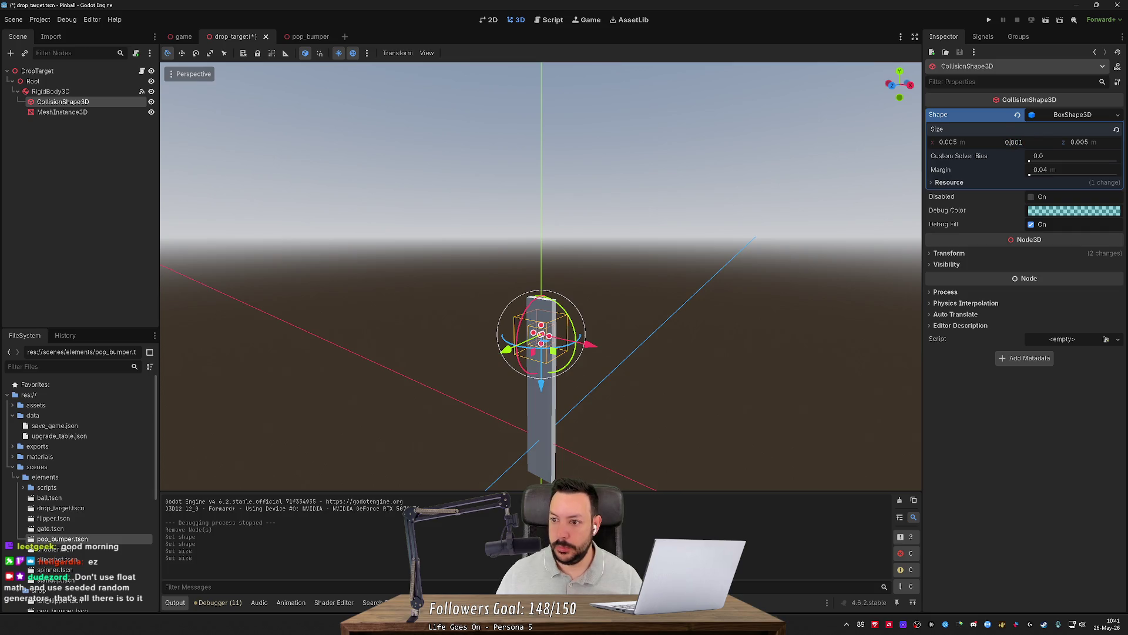
pyautogui.hotkey('ctrl', 'a')
pyautogui.write('0.01')
pyautogui.press('Return')
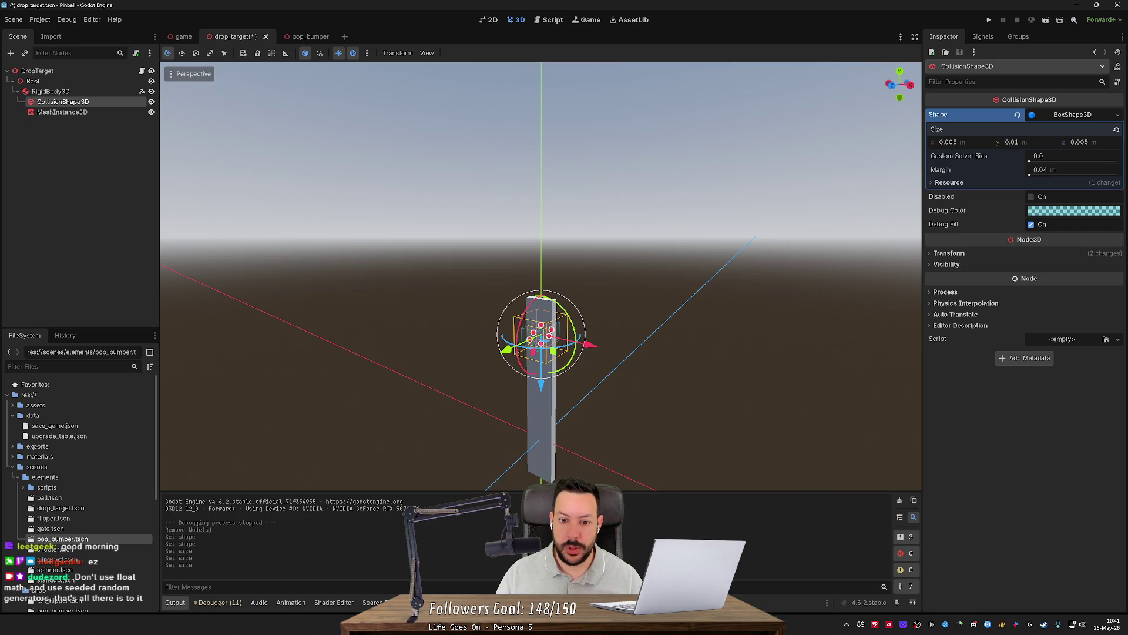
pyautogui.click(1064, 141)
pyautogui.write('0.01')
pyautogui.hotkey('shift', 'Tab')
pyautogui.hotkey('shift', 'Tab')
pyautogui.press('Tab')
pyautogui.write('0.005')
pyautogui.press('Return')
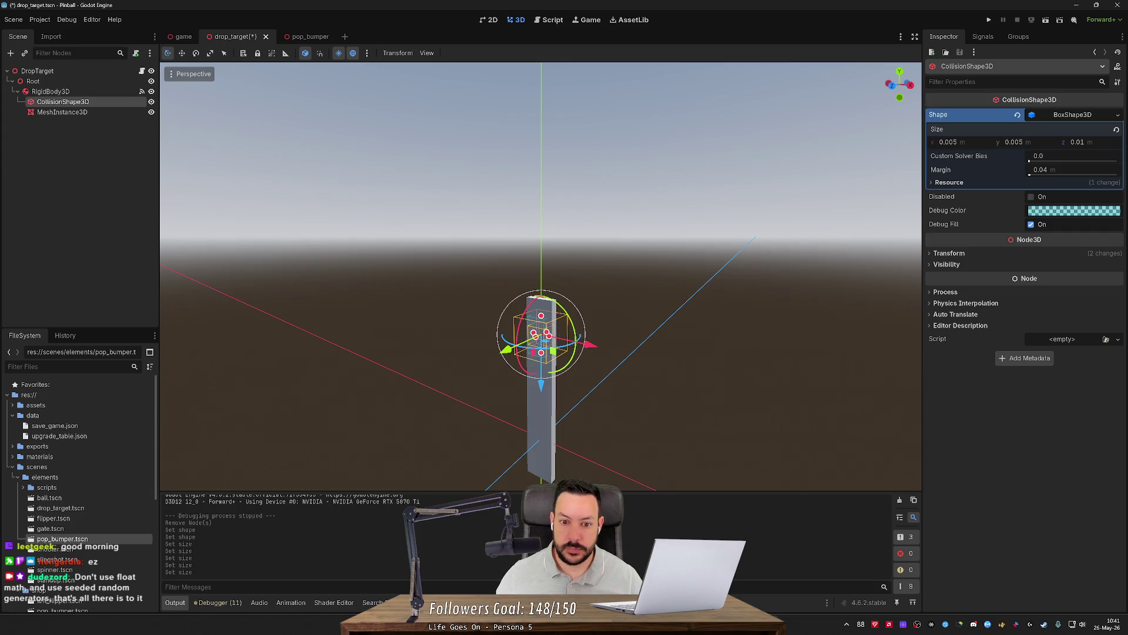
pyautogui.hotkey('ctrl', 'z')
pyautogui.hotkey('ctrl', 'z')
# Try a 0.002 m z size, undo it, and set the box's y size to 0.002 m
pyautogui.moveTo(808, 210)
pyautogui.mouseDown()
pyautogui.moveTo(752, 253)
pyautogui.moveTo(798, 206)
pyautogui.mouseUp()
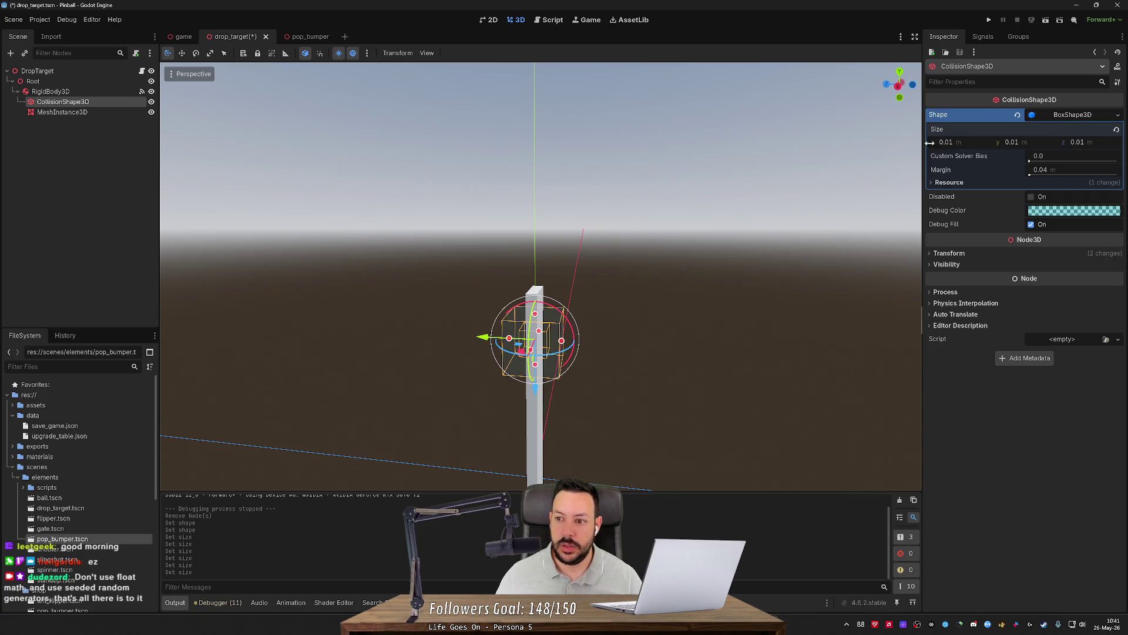
pyautogui.click(976, 142)
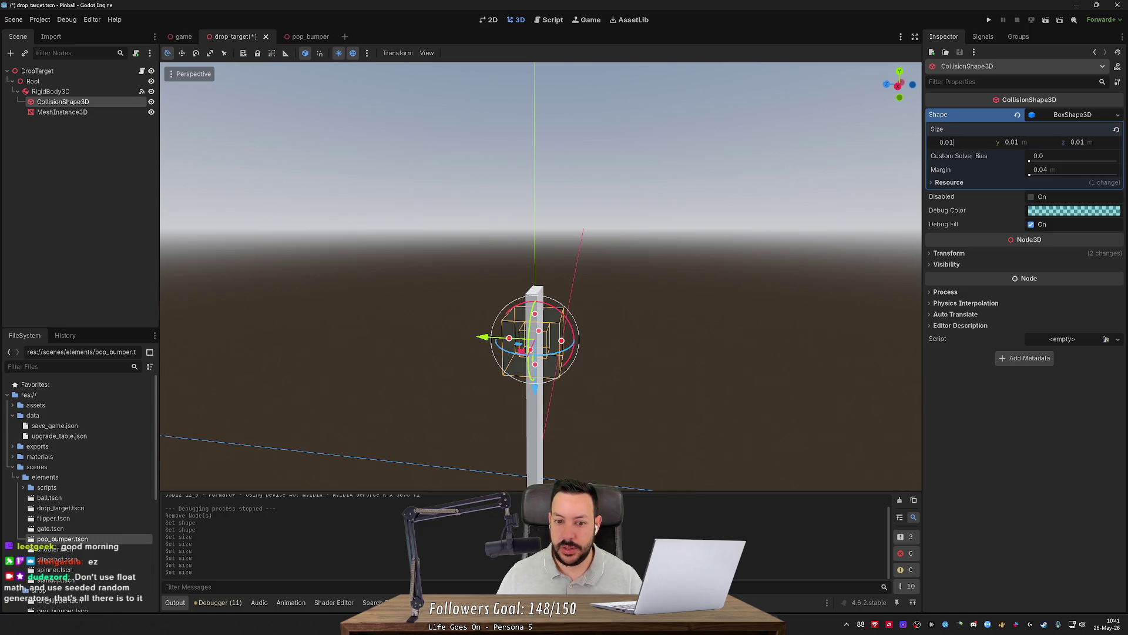
pyautogui.press('Tab')
pyautogui.press('Tab')
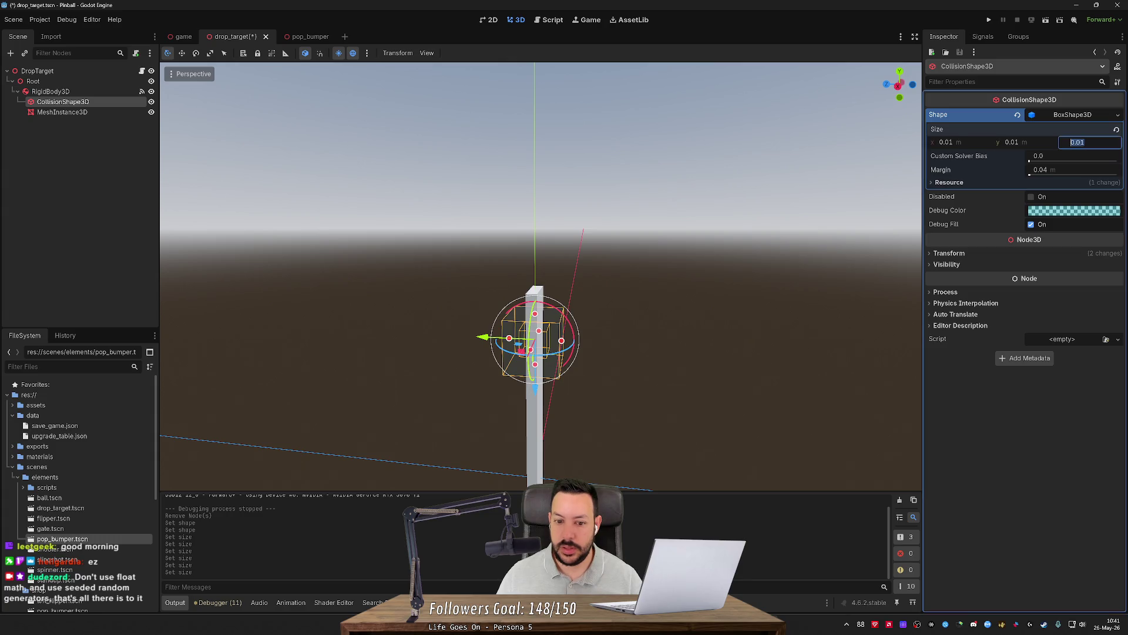
pyautogui.click(1080, 142)
pyautogui.write('0')
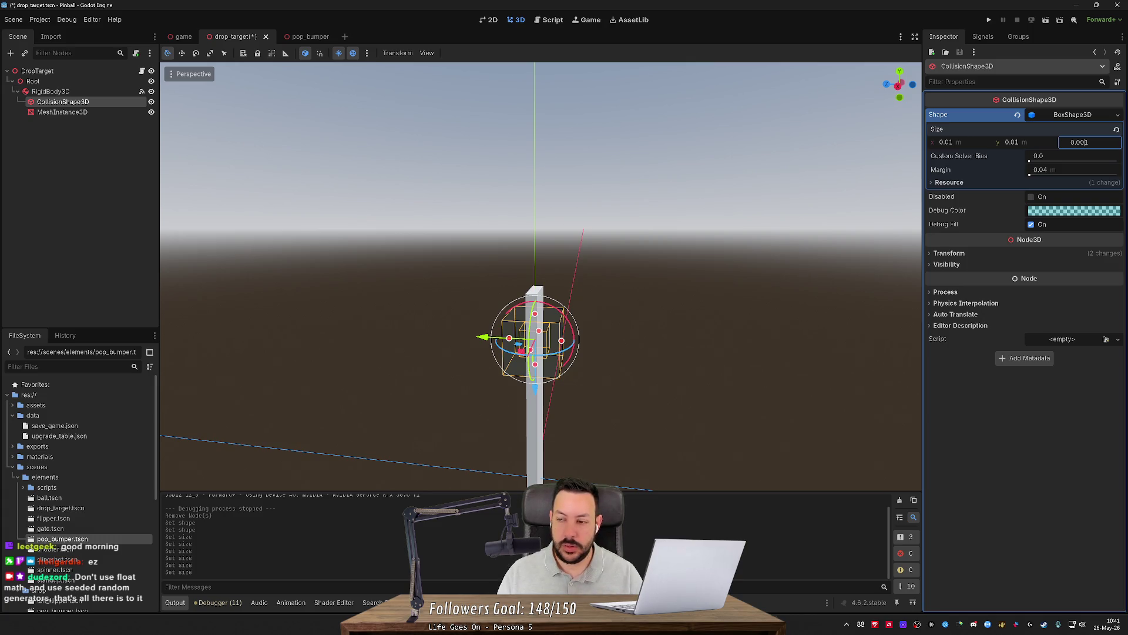
pyautogui.write('2')
pyautogui.press('Return')
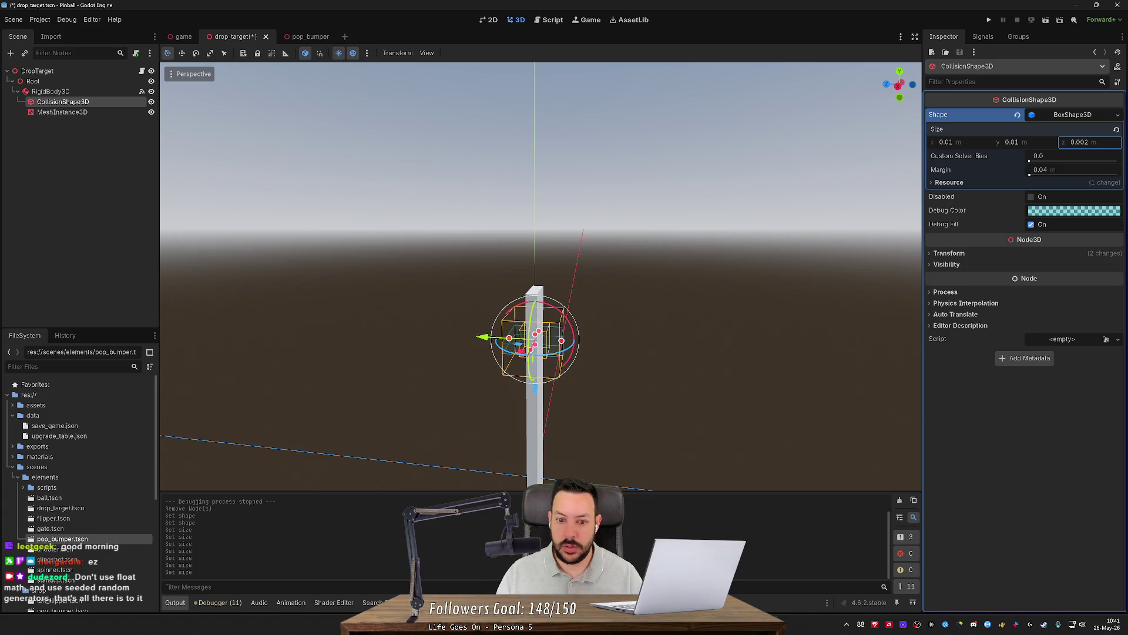
pyautogui.click(1079, 142)
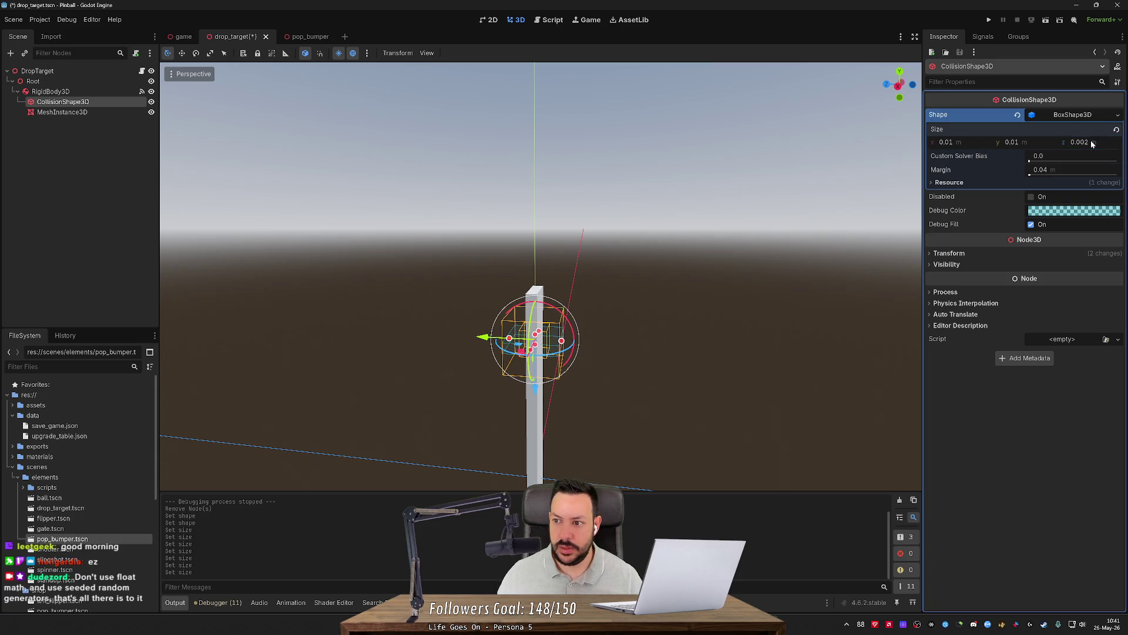
pyautogui.click(1088, 142)
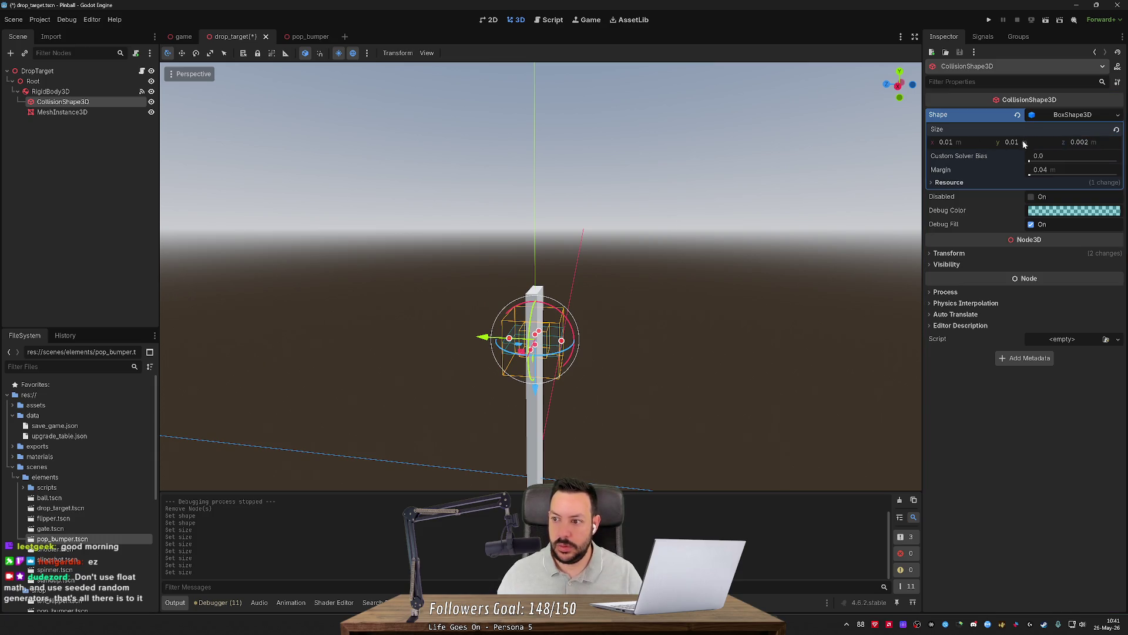
pyautogui.hotkey('ctrl', 'z')
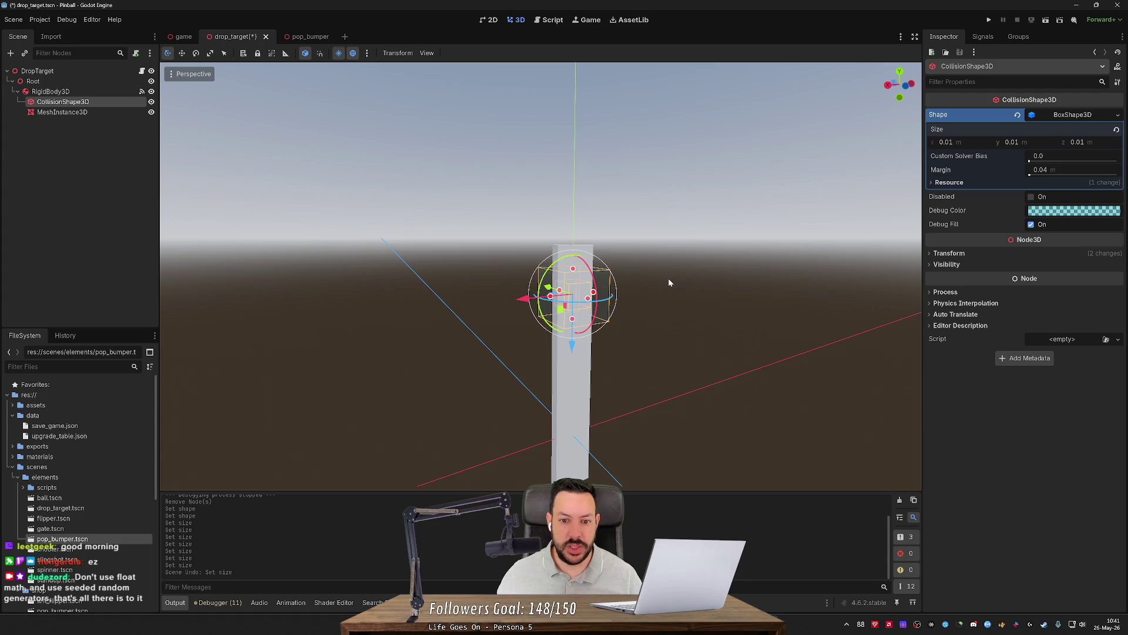
pyautogui.click(1012, 142)
pyautogui.write('0.002')
pyautogui.press('Return')
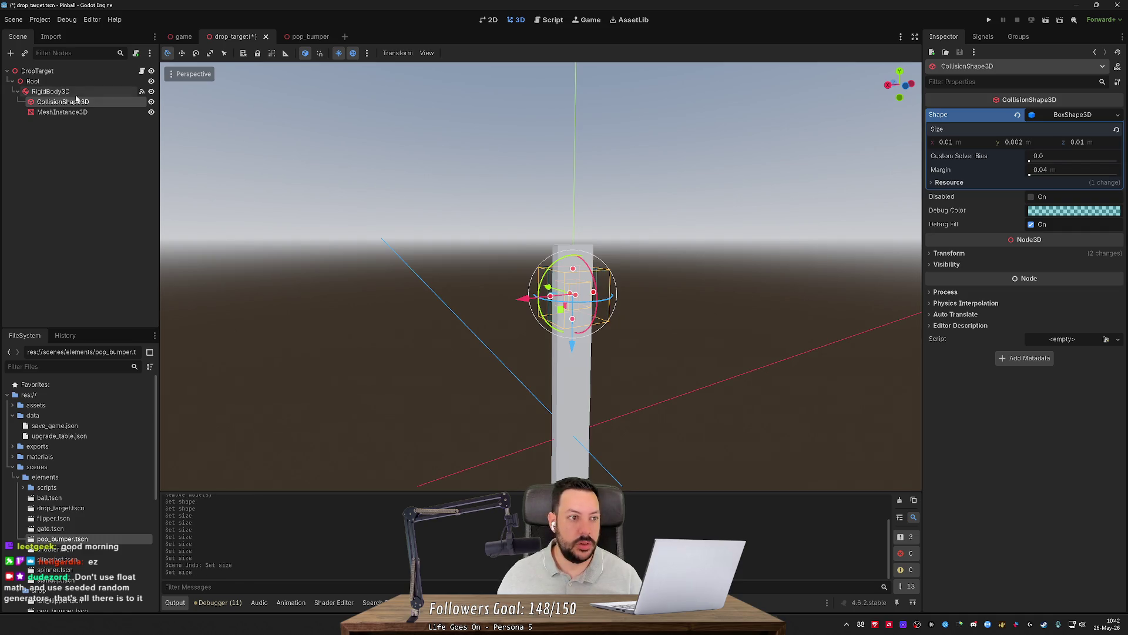
# Set the MeshInstance3D's BoxMesh x size to 0.015 m and save the drop_target scene
pyautogui.click(62, 111)
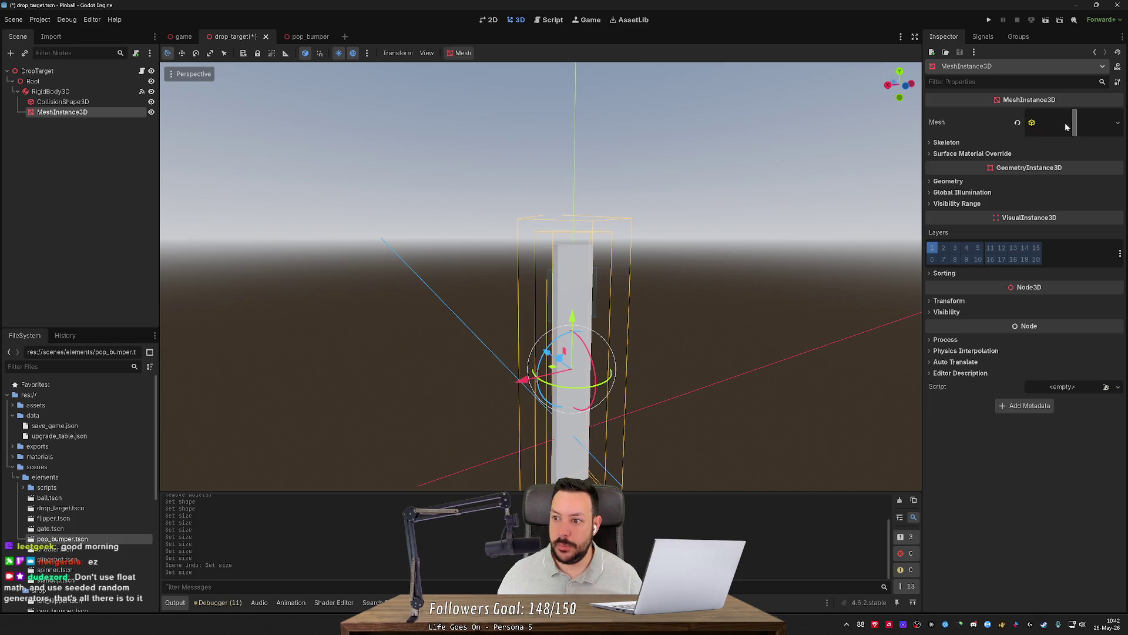
pyautogui.click(1032, 125)
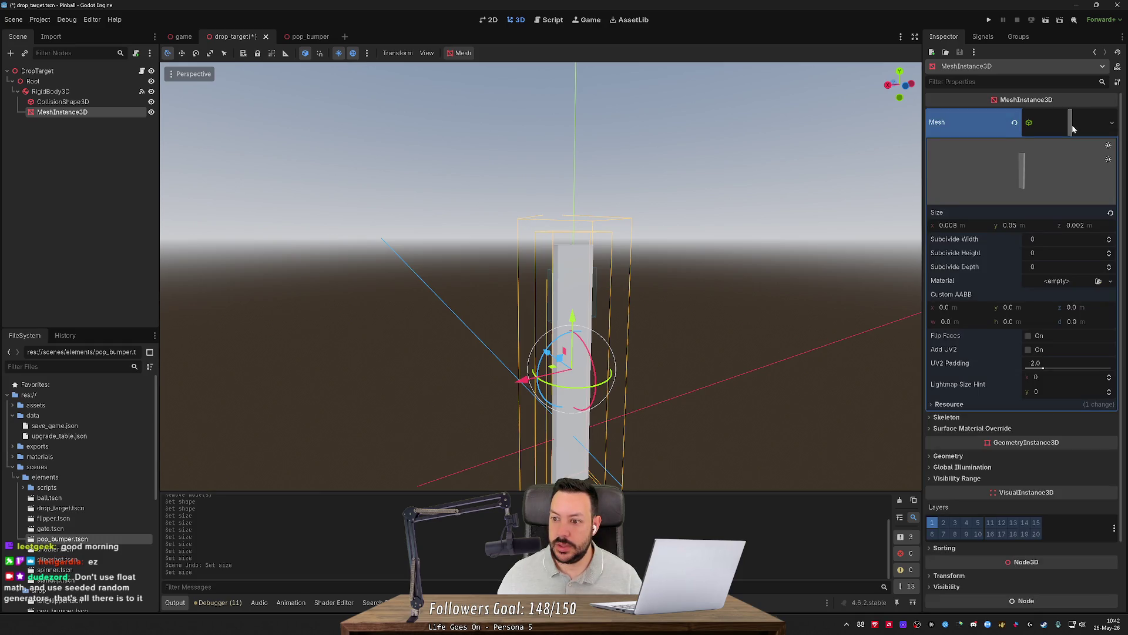
pyautogui.click(974, 227)
pyautogui.press('Return')
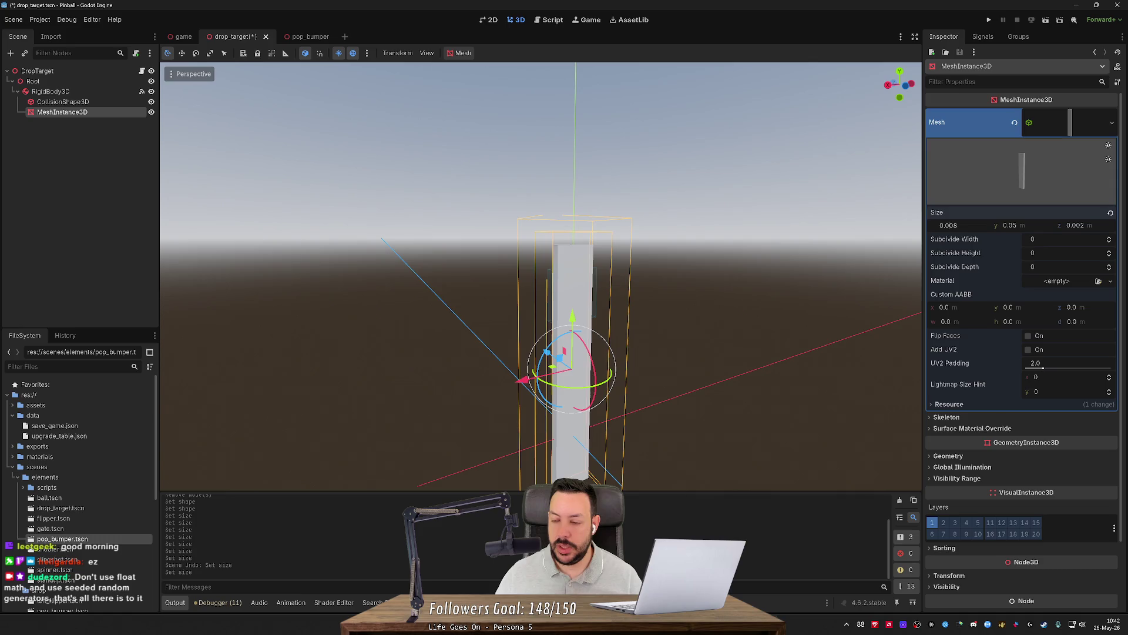
pyautogui.doubleClick(953, 225)
pyautogui.write('0.015')
pyautogui.press('Return')
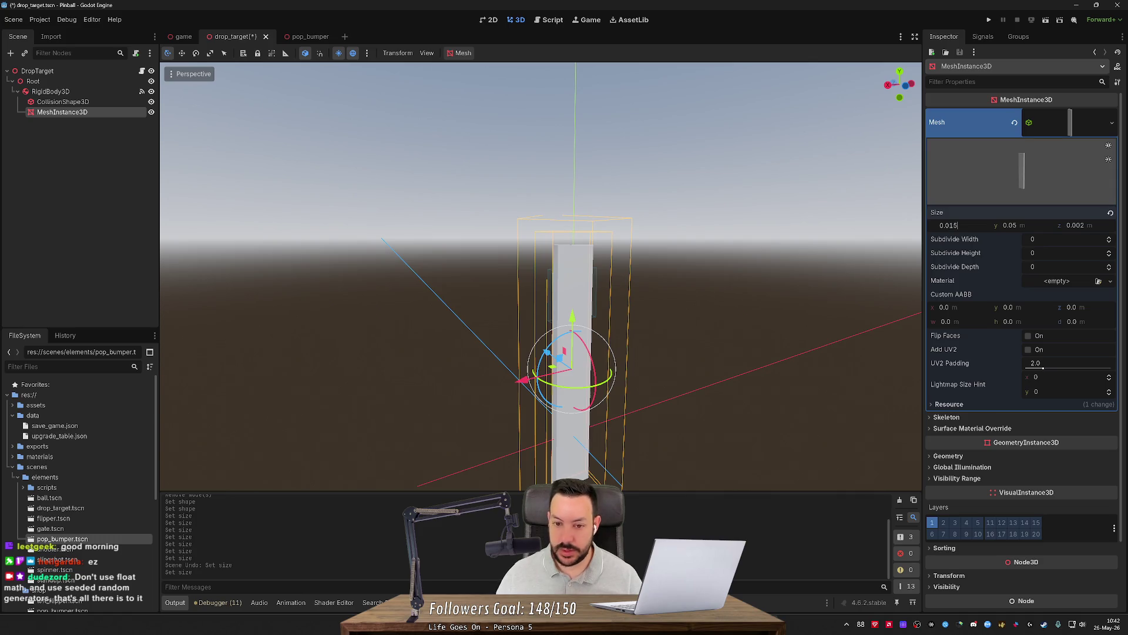
pyautogui.hotkey('ctrl', 's')
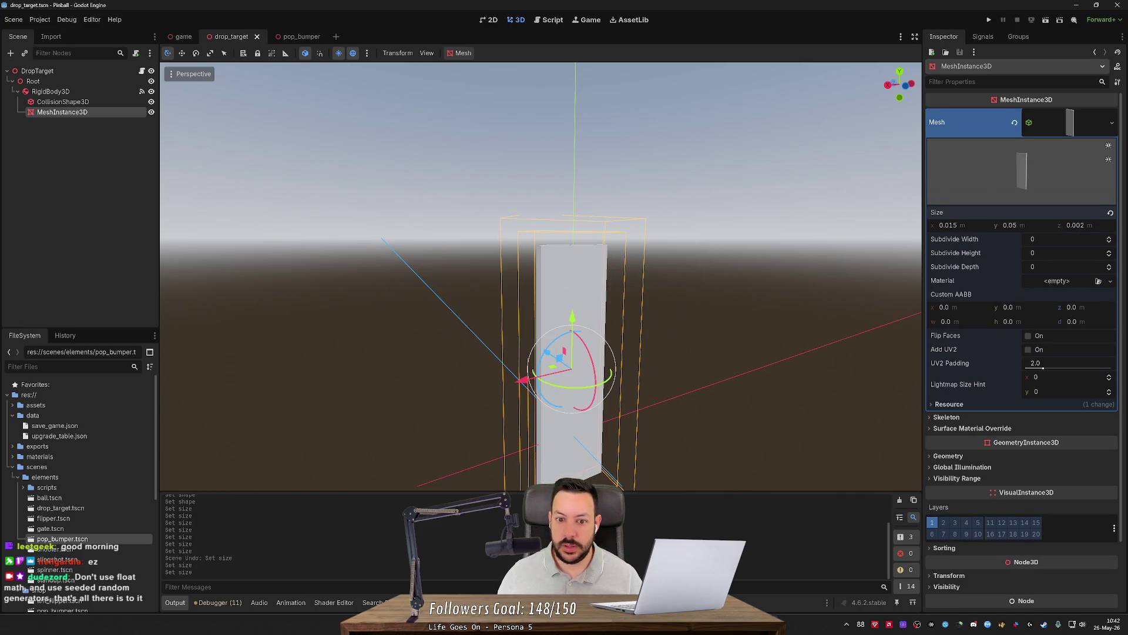
# Frame the collision shape in the viewport and reopen the mesh's x size field
pyautogui.click(91, 102)
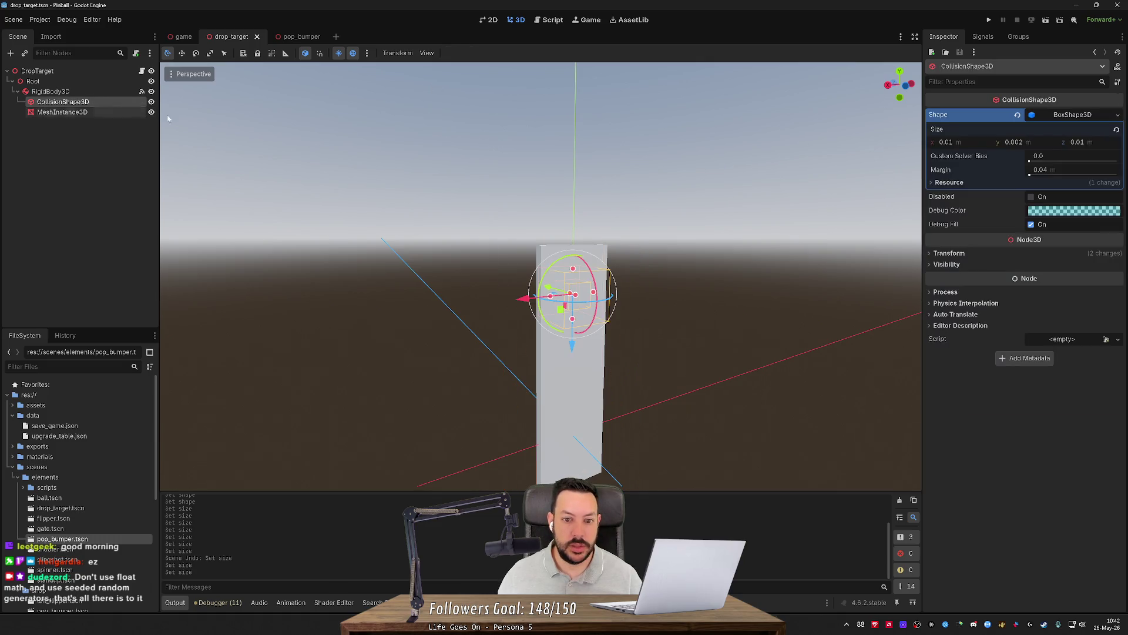
pyautogui.press('f')
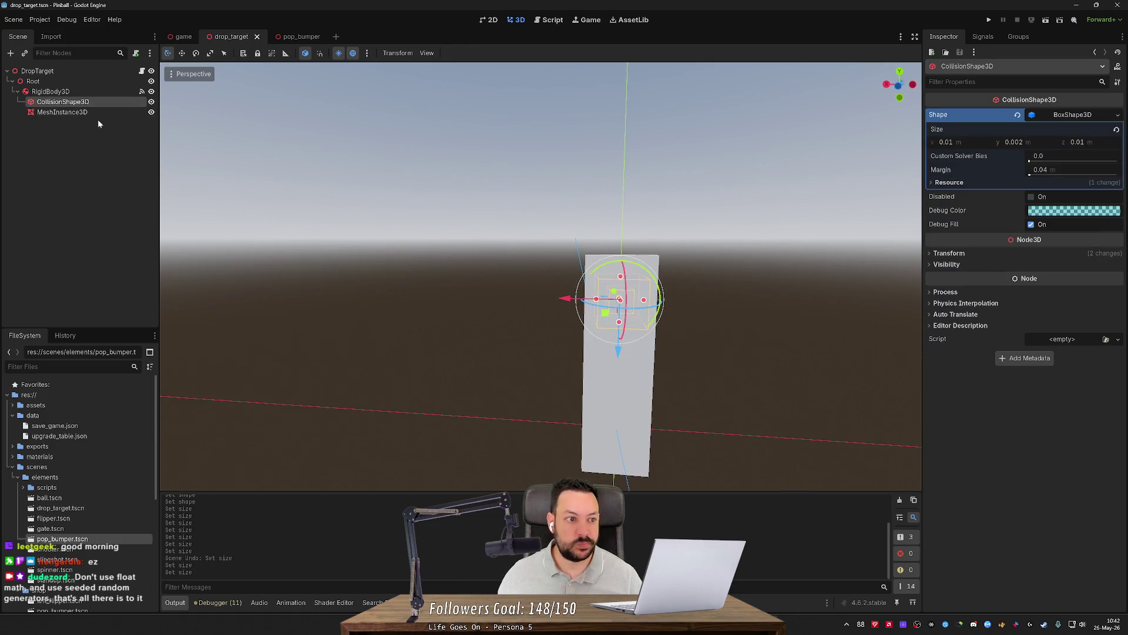
pyautogui.click(94, 112)
pyautogui.click(964, 225)
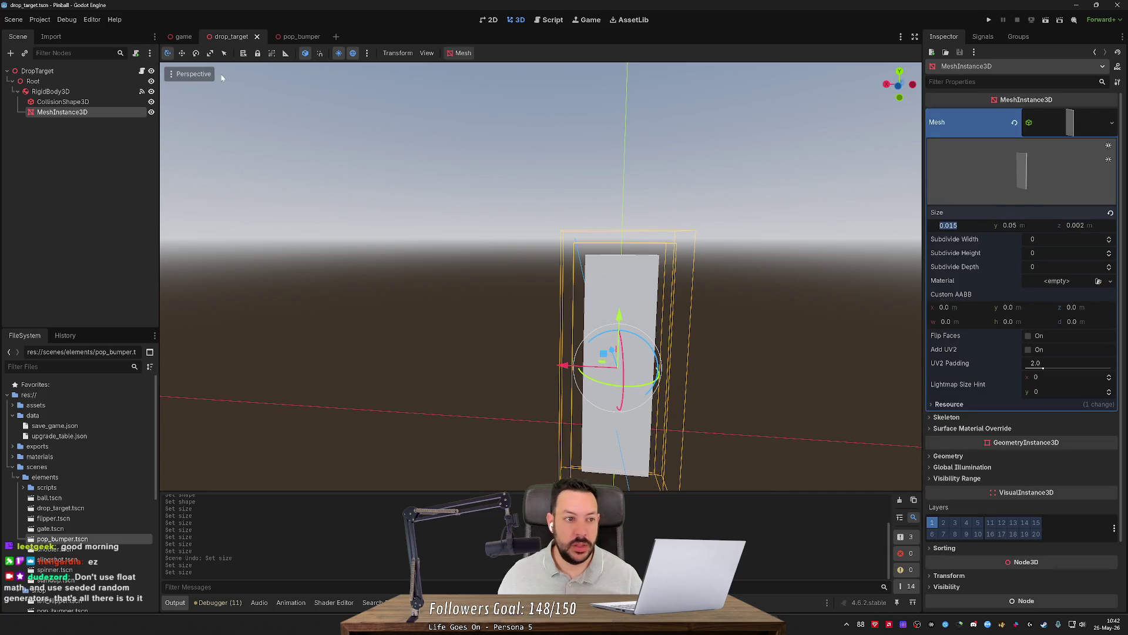
pyautogui.rightClick(946, 228)
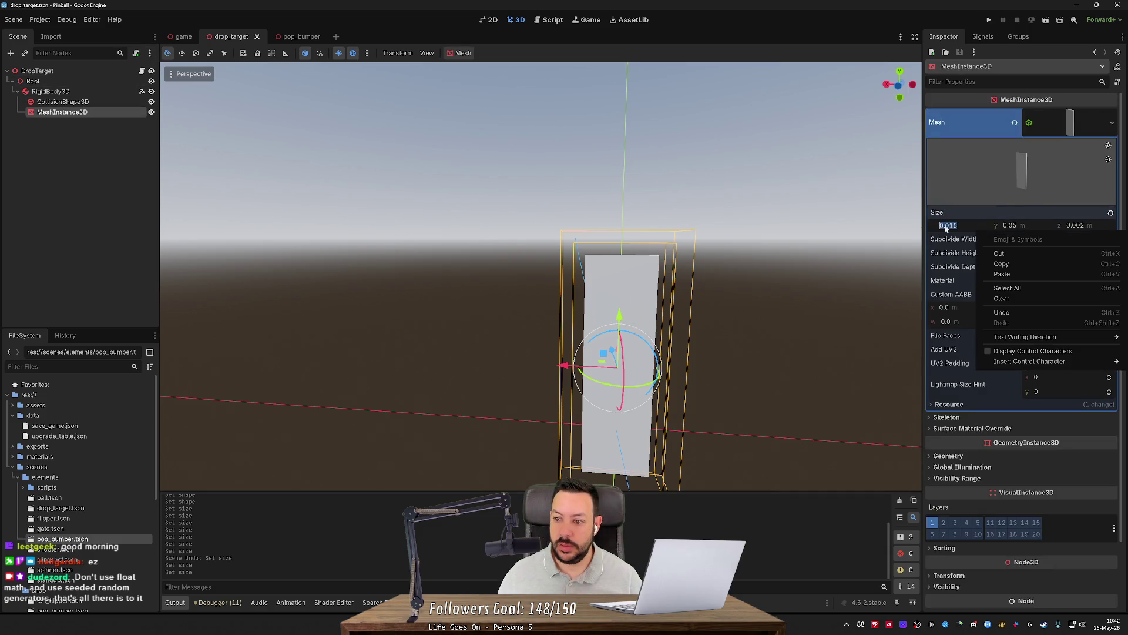
# Set the collision box's x and z sizes to 0.015 m, then run the game with F5
pyautogui.click(69, 107)
pyautogui.click(75, 103)
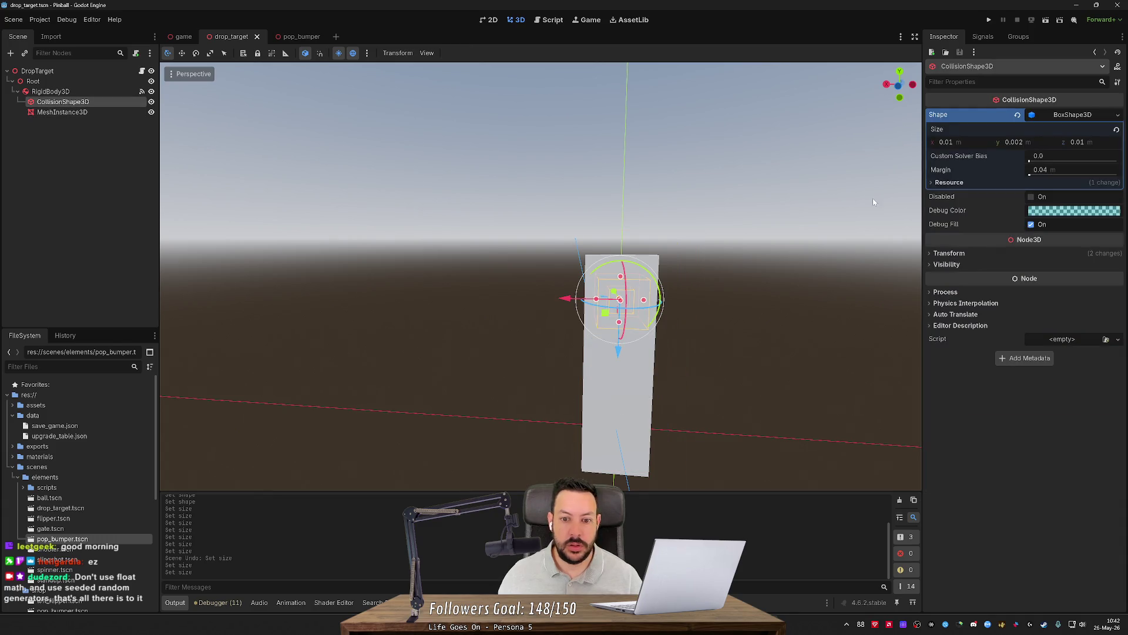
pyautogui.click(946, 142)
pyautogui.write('0.015')
pyautogui.press('Return')
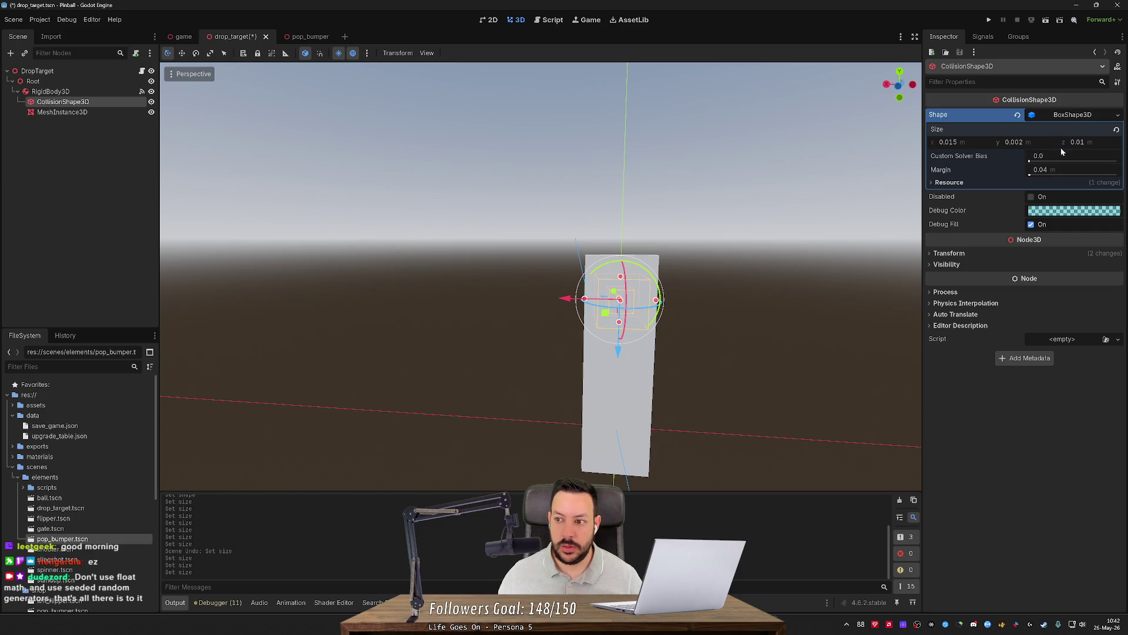
pyautogui.write('0.015')
pyautogui.press('Return')
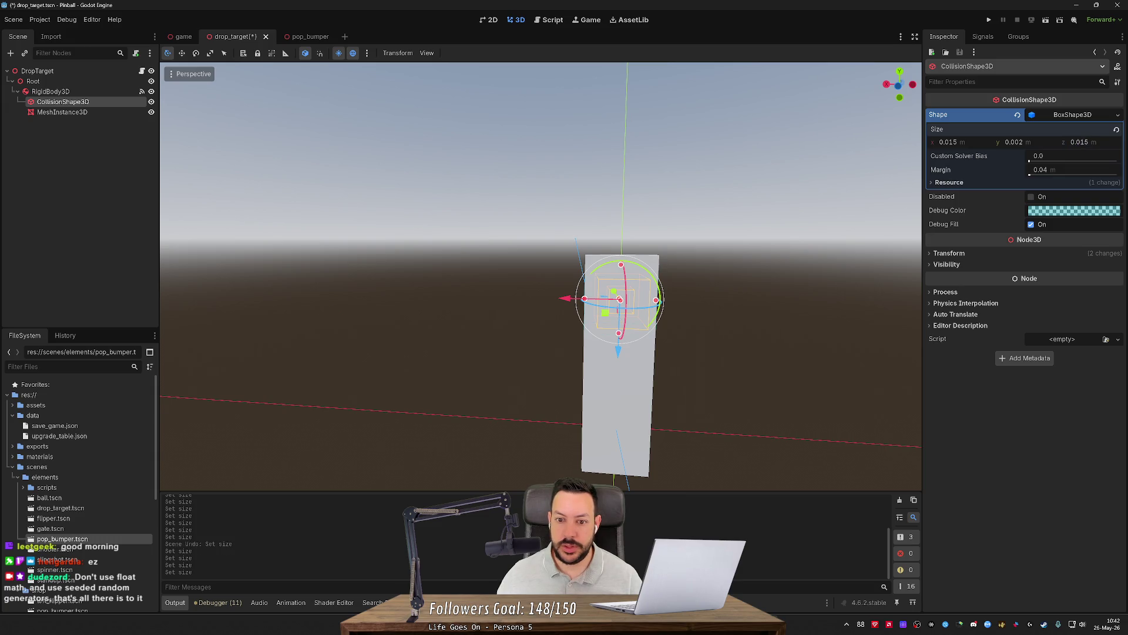
pyautogui.press('F5')
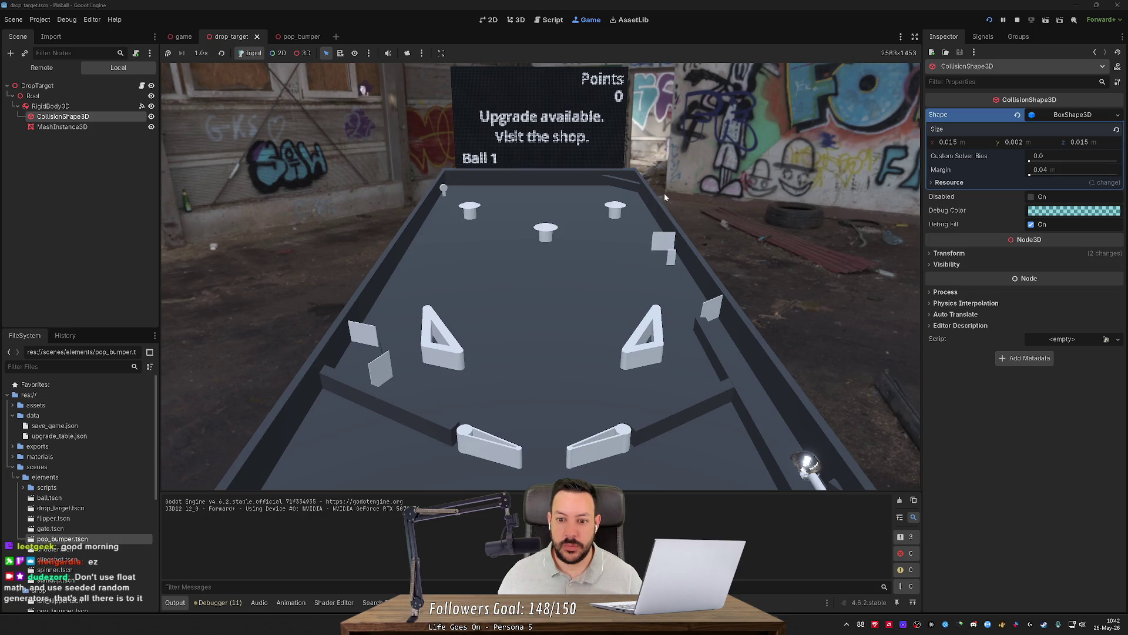
# Launch a ball with the plunger on the running table, then stop the game with F8
pyautogui.hotkey('alt', 'Tab')
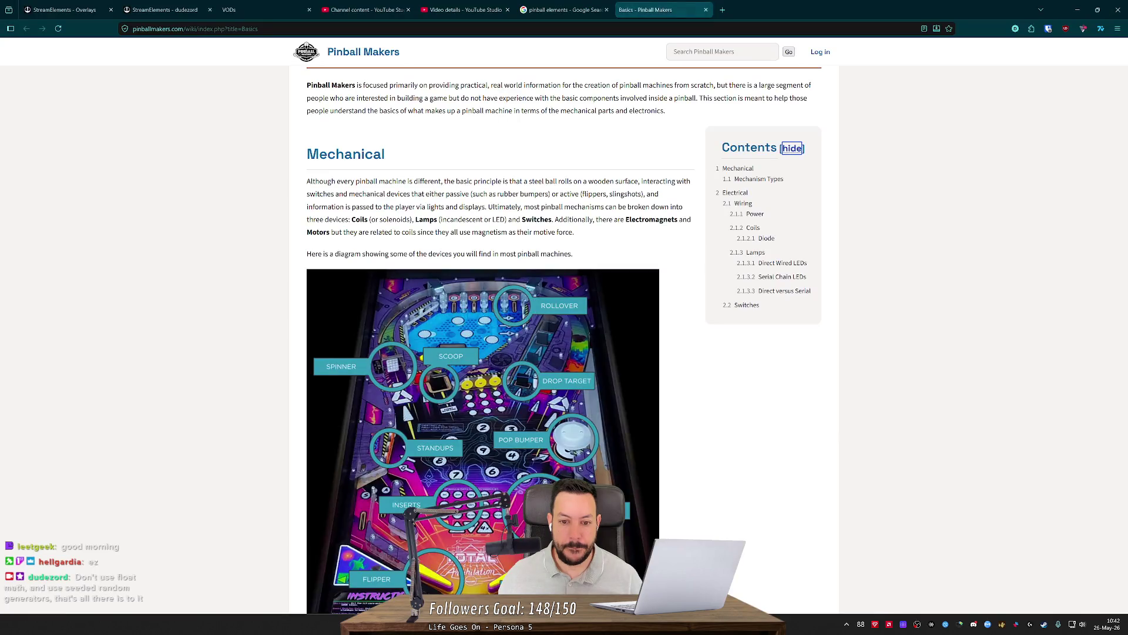
pyautogui.hotkey('alt', 'Tab')
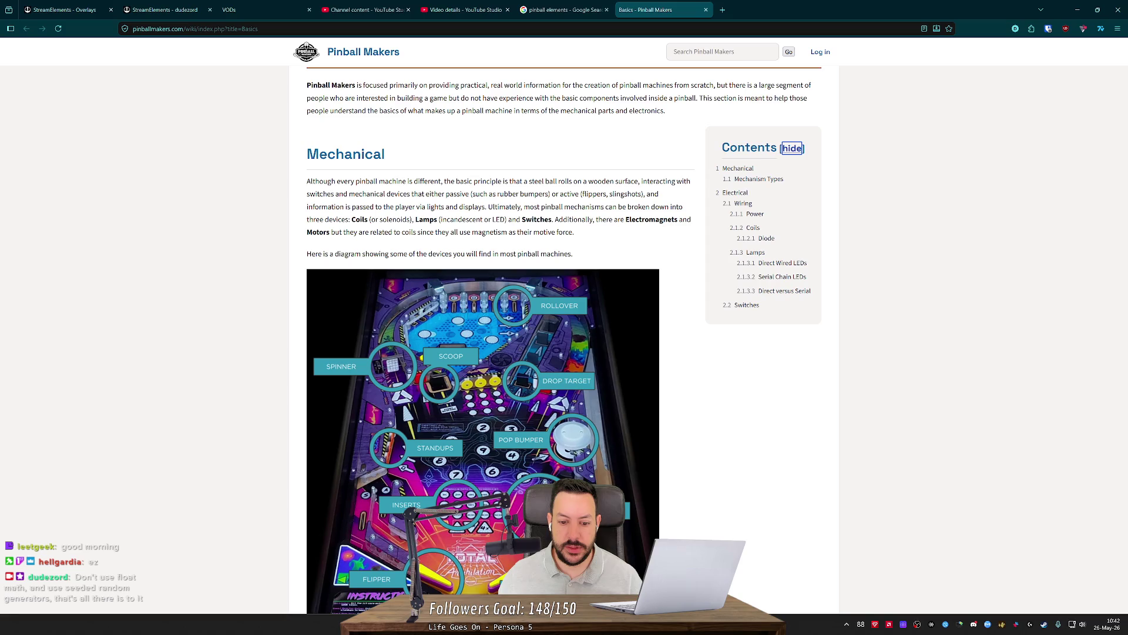
pyautogui.hotkey('alt', 'Tab')
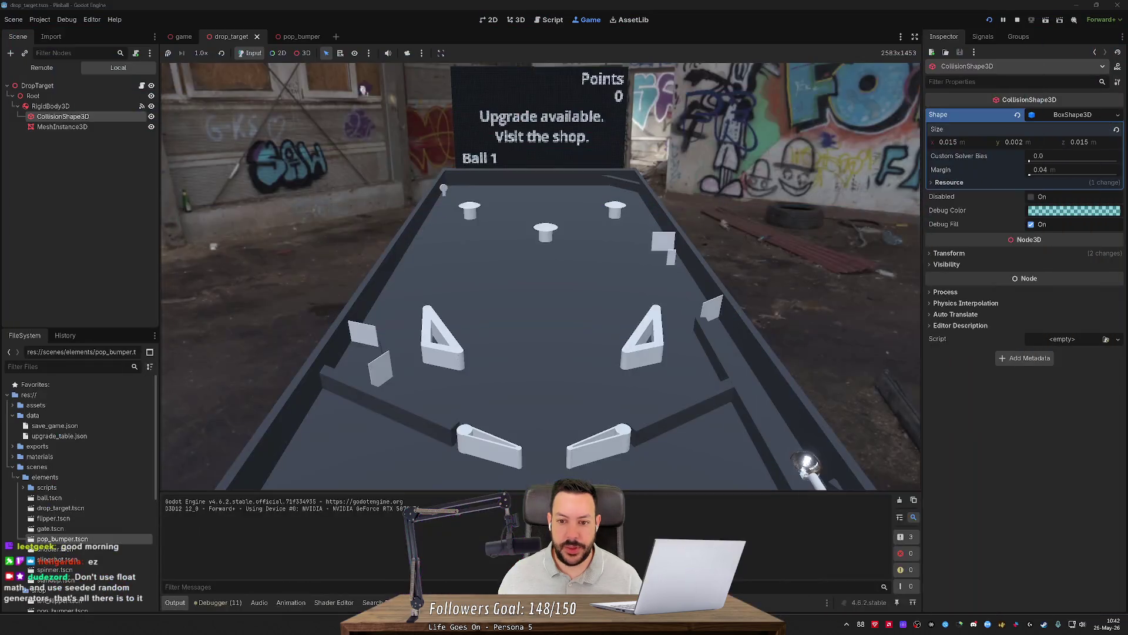
pyautogui.press('space')
pyautogui.press('space')
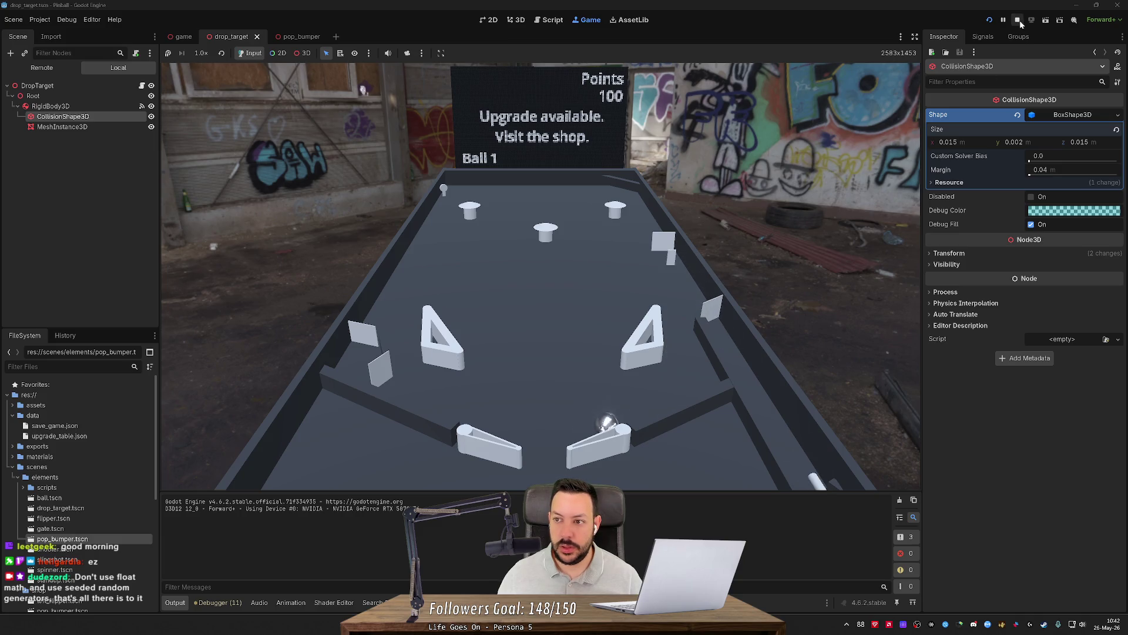
pyautogui.press('F8')
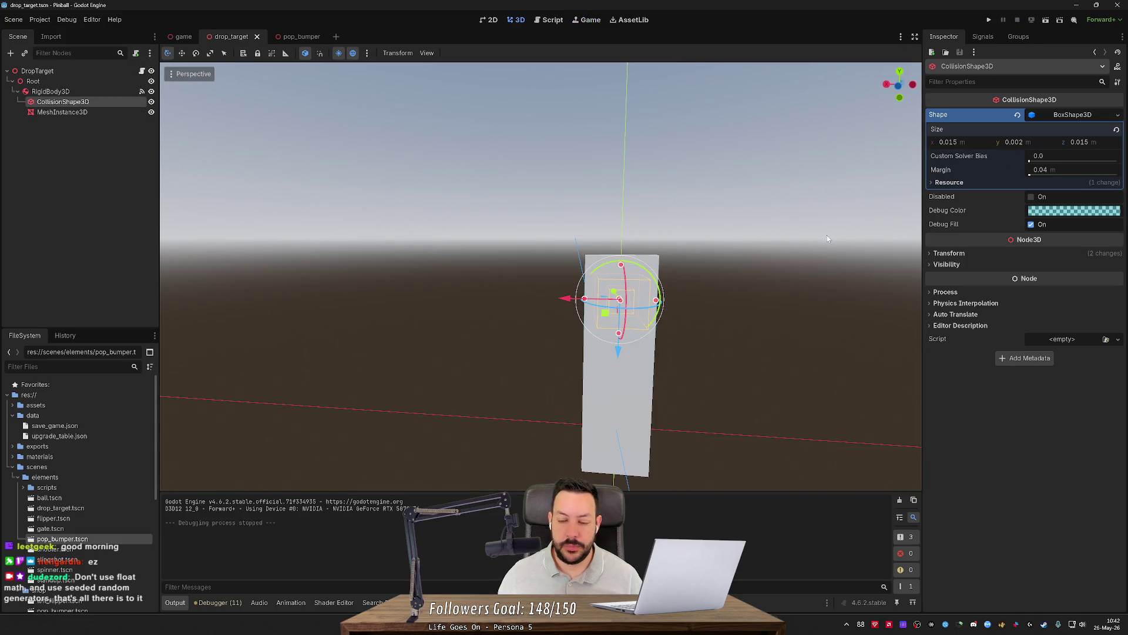
pyautogui.hotkey('alt', 'Tab')
# Search 'pinball drop target dimensions' and read through the Pinside measurements thread, then close it
pyautogui.click(723, 9)
pyautogui.write('dr')
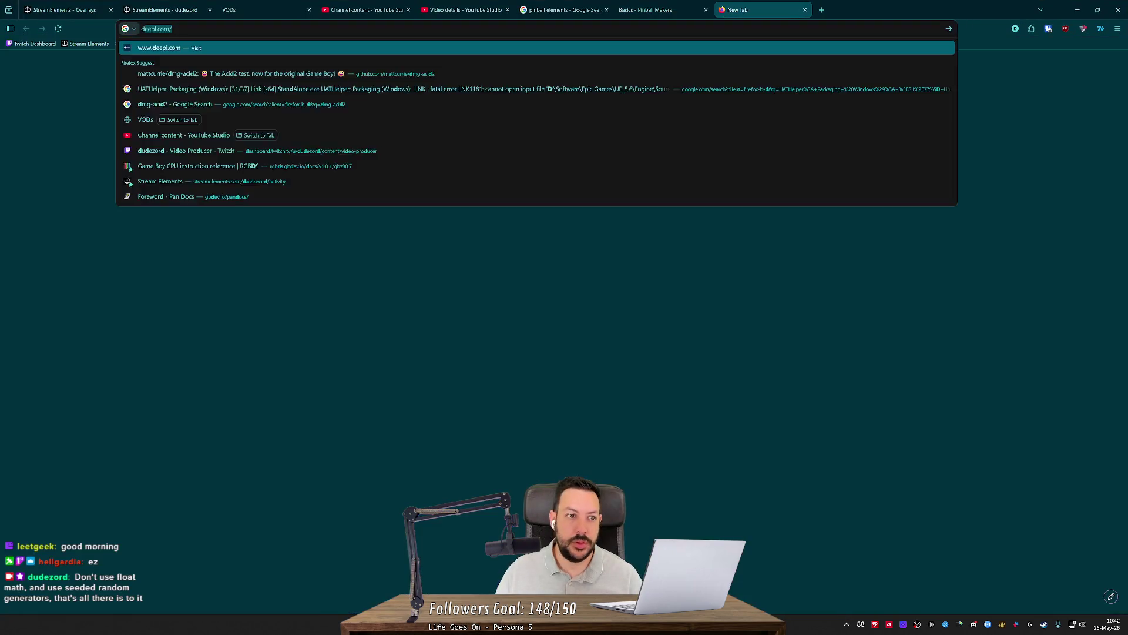
pyautogui.press('BackSpace')
pyautogui.press('BackSpace')
pyautogui.write('pinball drop targ')
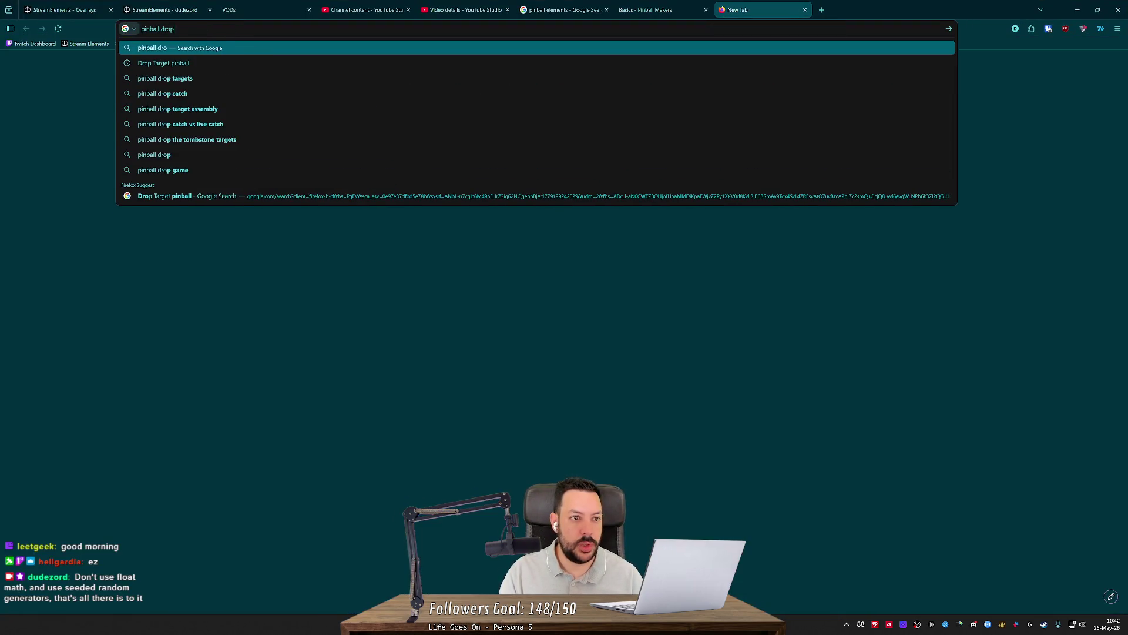
pyautogui.write('et dimensions')
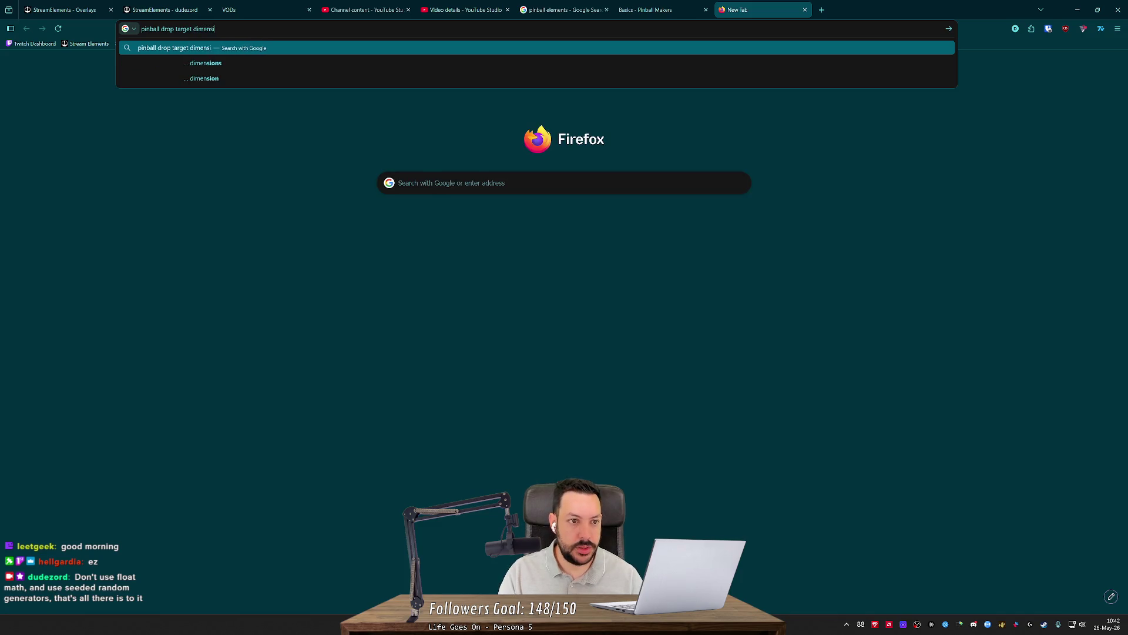
pyautogui.press('Return')
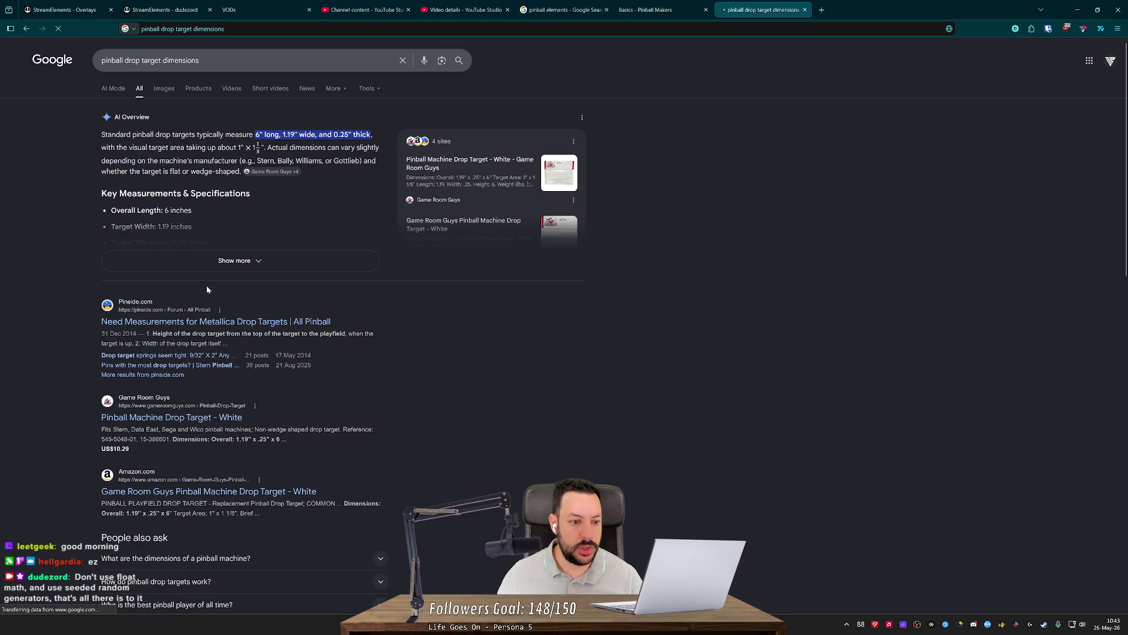
pyautogui.click(200, 321)
pyautogui.scroll(-4, 188, 295)
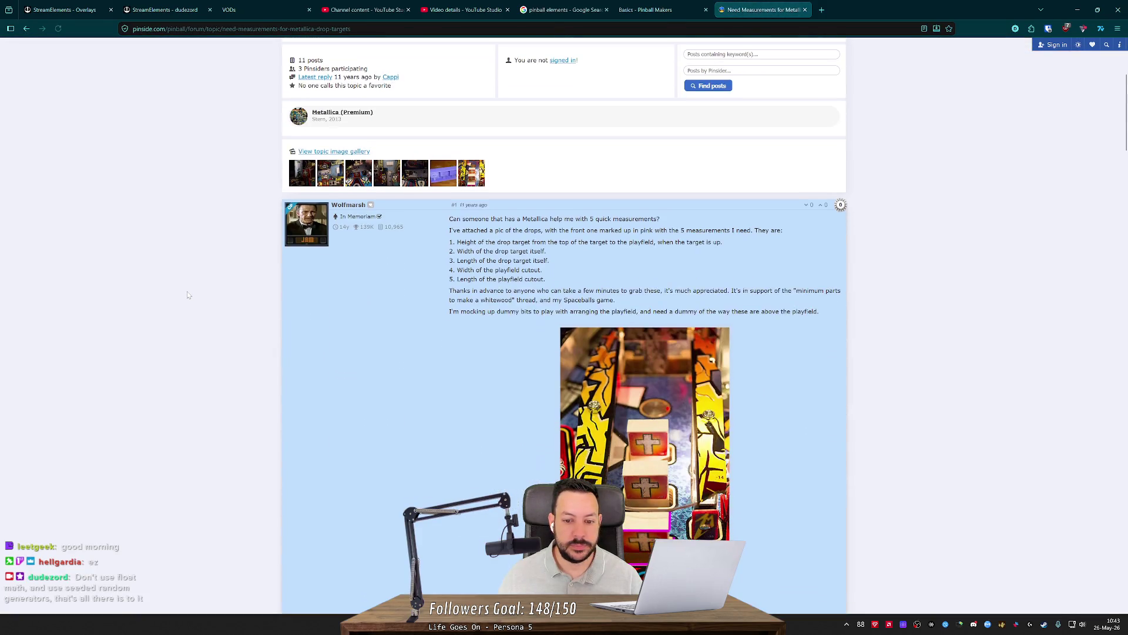
pyautogui.scroll(-3, 188, 295)
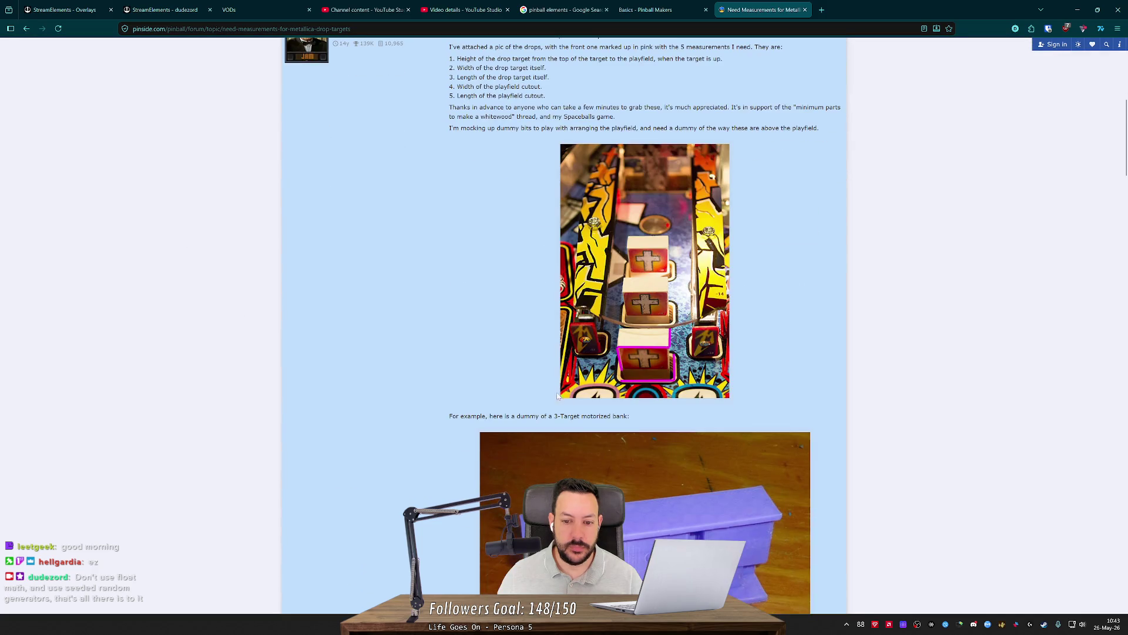
pyautogui.scroll(-3, 411, 382)
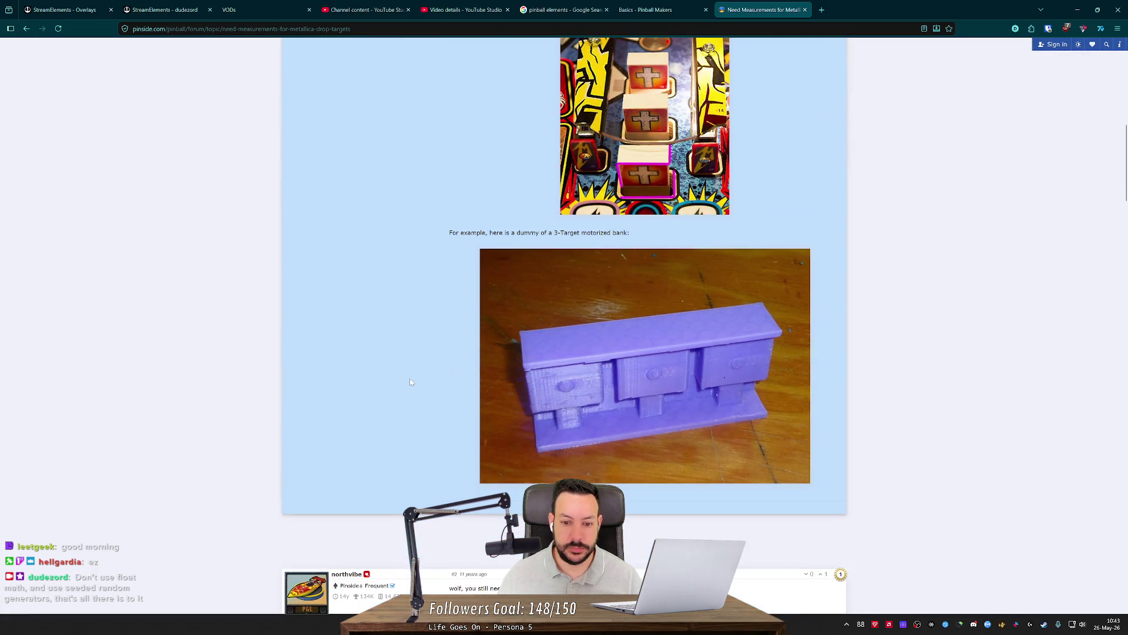
pyautogui.scroll(-5, 405, 382)
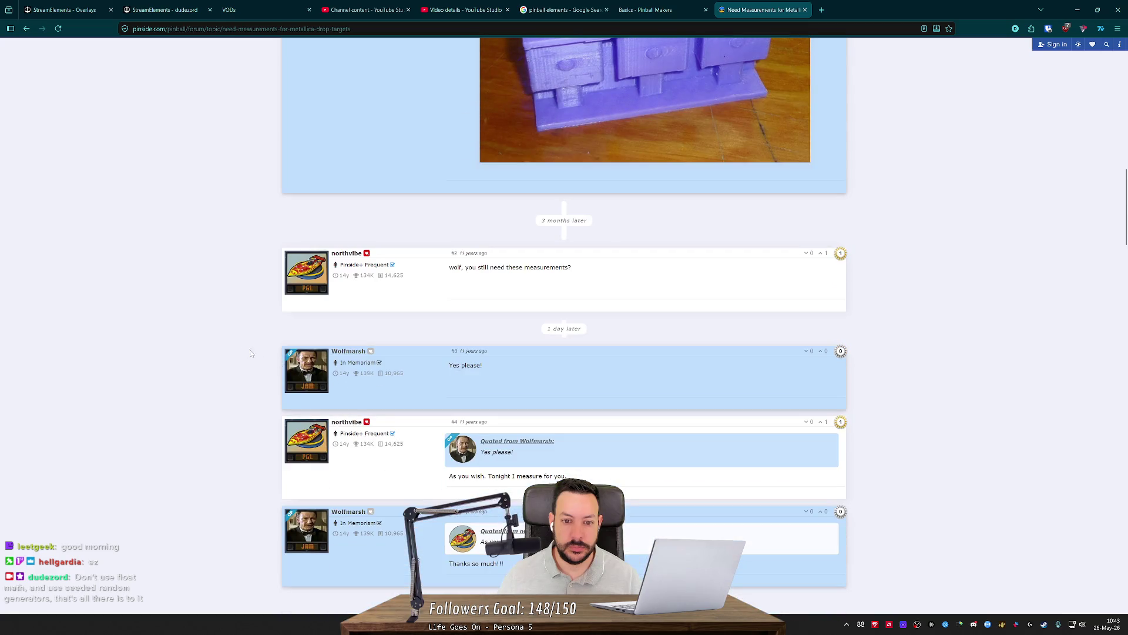
pyautogui.scroll(-10, 216, 337)
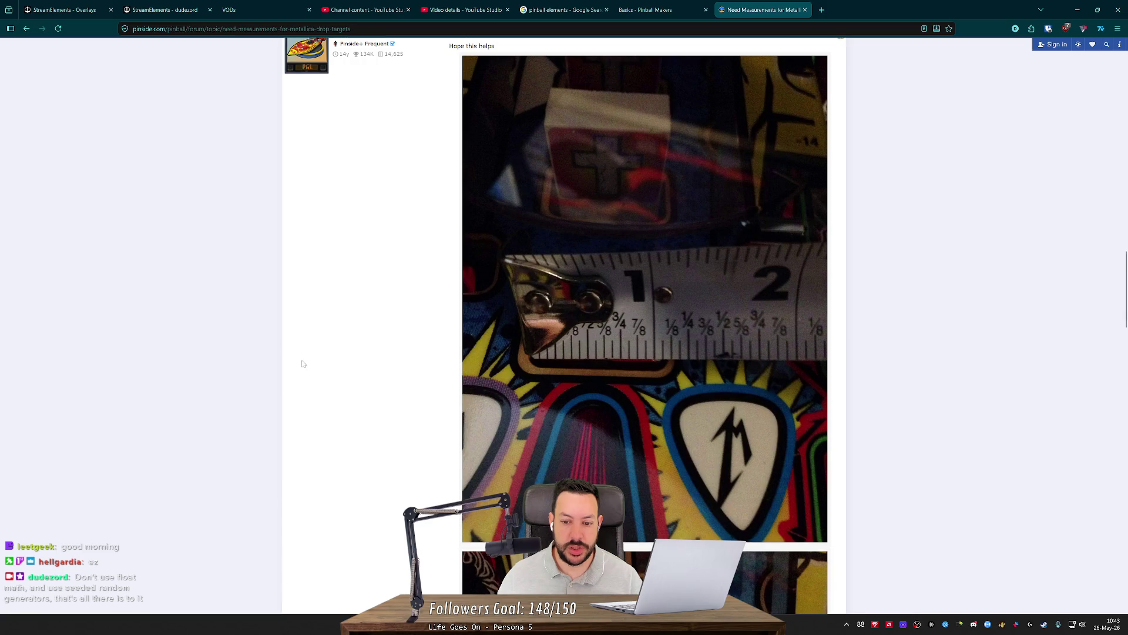
pyautogui.scroll(-9, 340, 346)
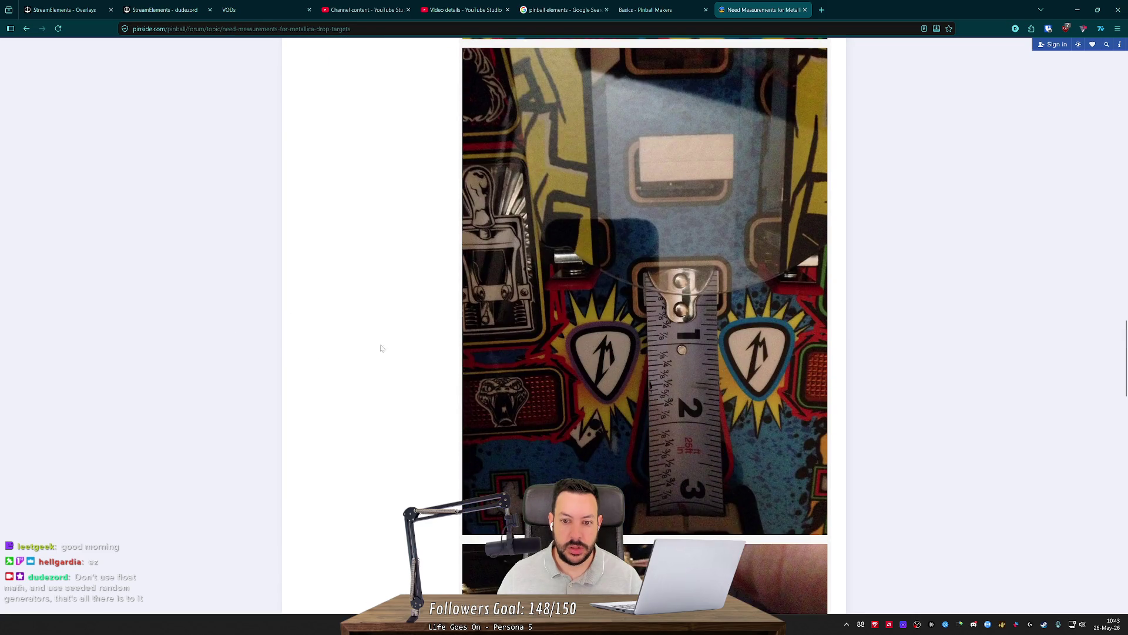
pyautogui.scroll(-4, 479, 286)
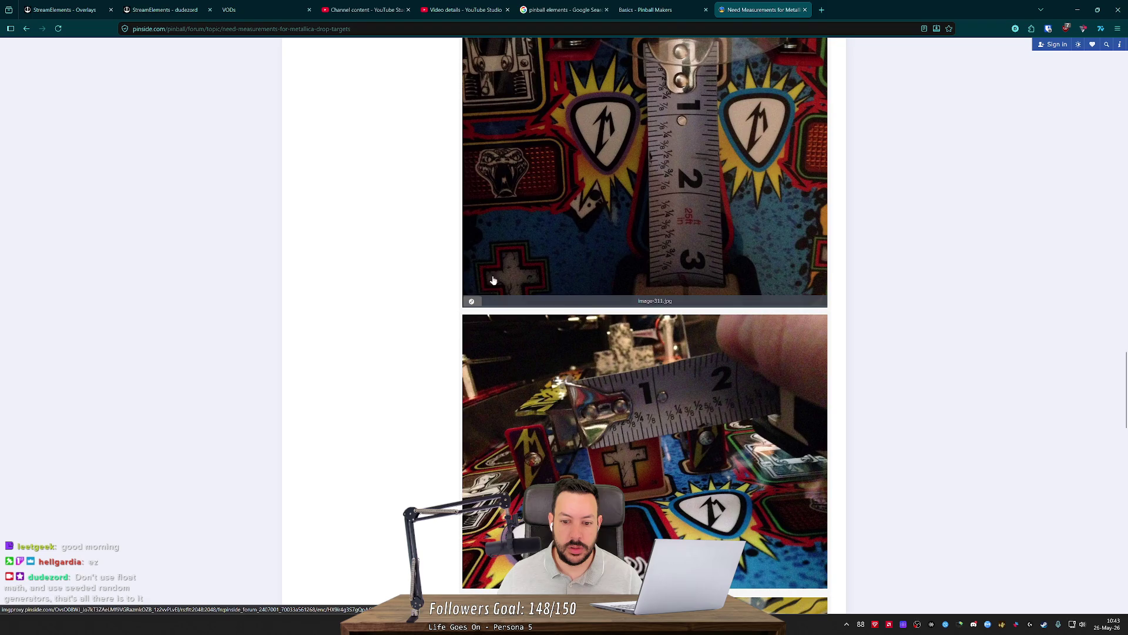
pyautogui.click(805, 10)
# Search '1 inch to cm' to confirm 2.54 cm, then close the tab and return to Godot
pyautogui.click(721, 14)
pyautogui.write('1 inc to')
pyautogui.press('BackSpace')
pyautogui.press('BackSpace')
pyautogui.press('BackSpace')
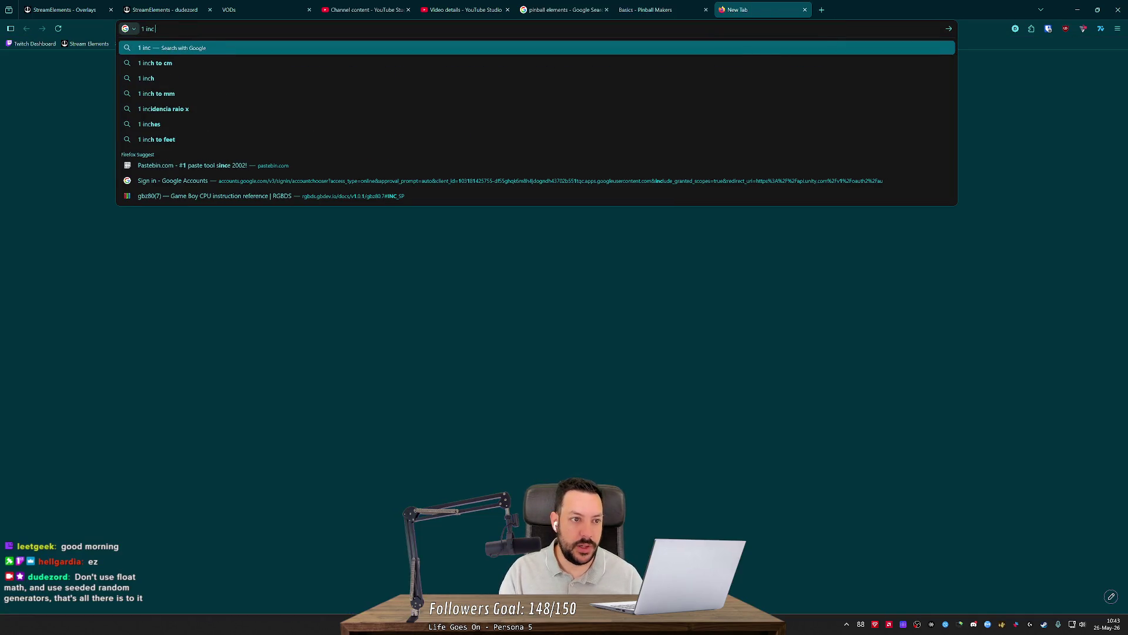
pyautogui.write('h to cm')
pyautogui.press('Return')
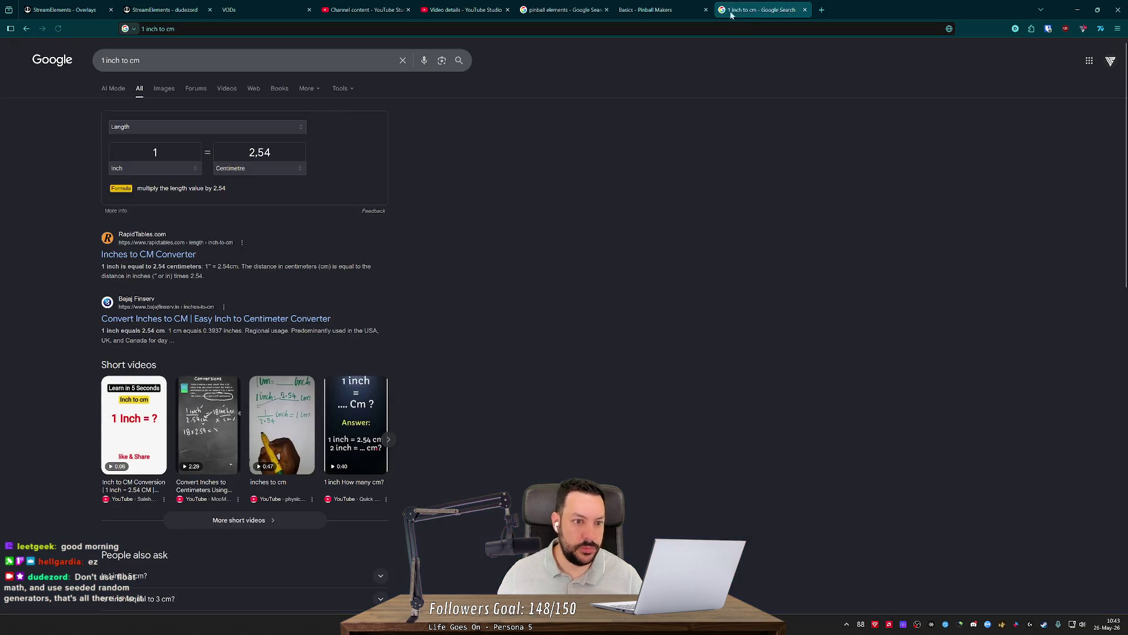
pyautogui.hotkey('ctrl', 'w')
pyautogui.hotkey('alt', 'Tab')
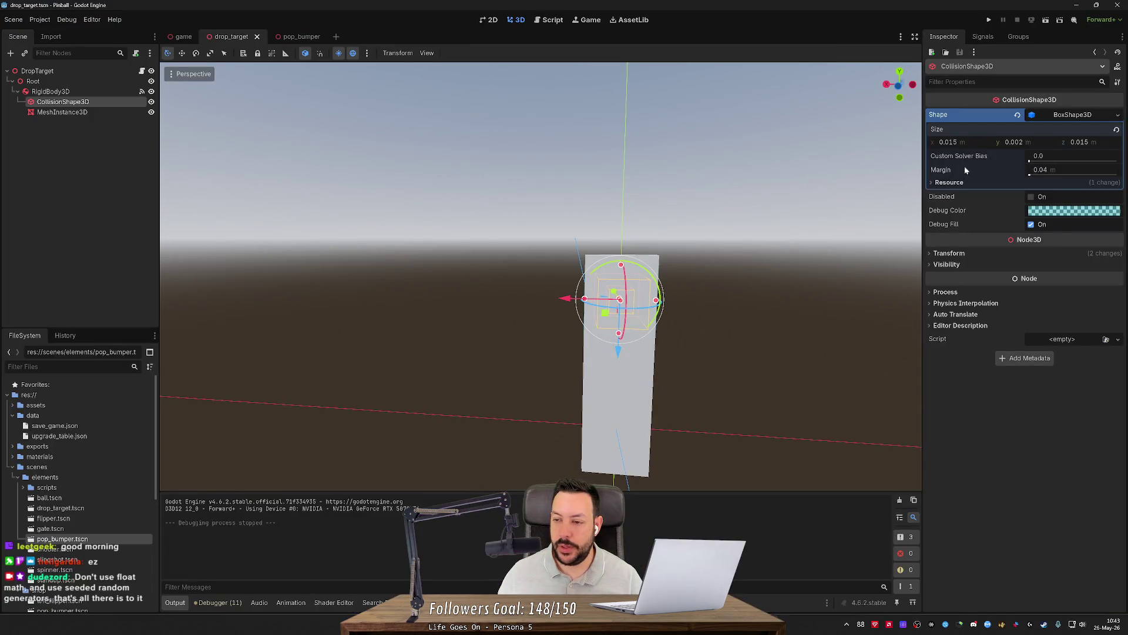
# Set the collision box's x and z sizes to 0.025 m
pyautogui.click(954, 141)
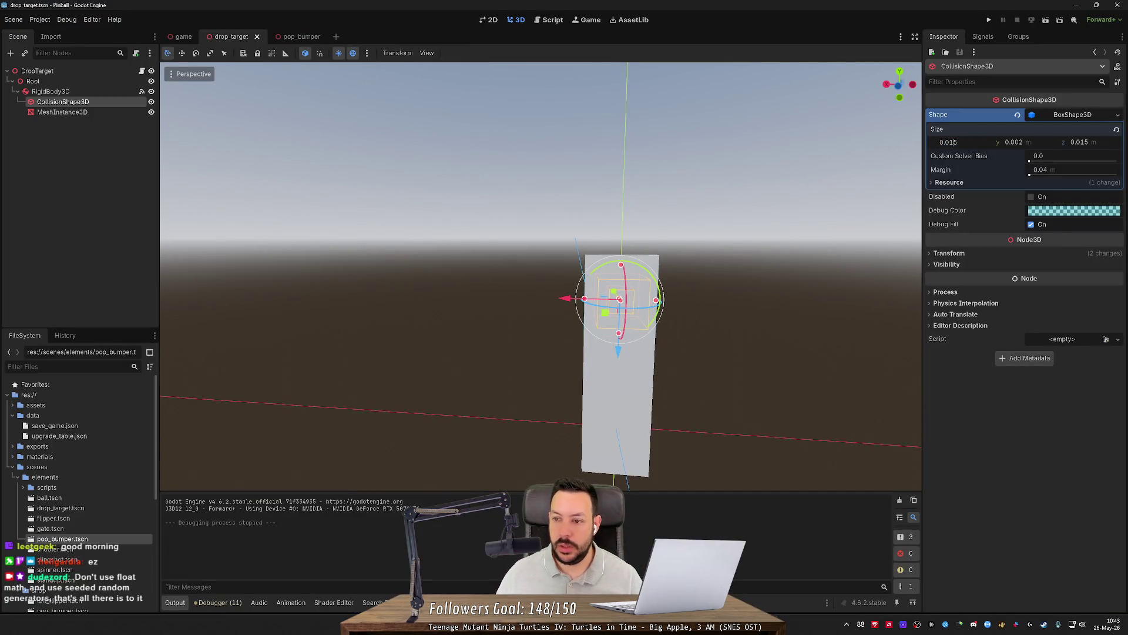
pyautogui.write('0.025')
pyautogui.press('Return')
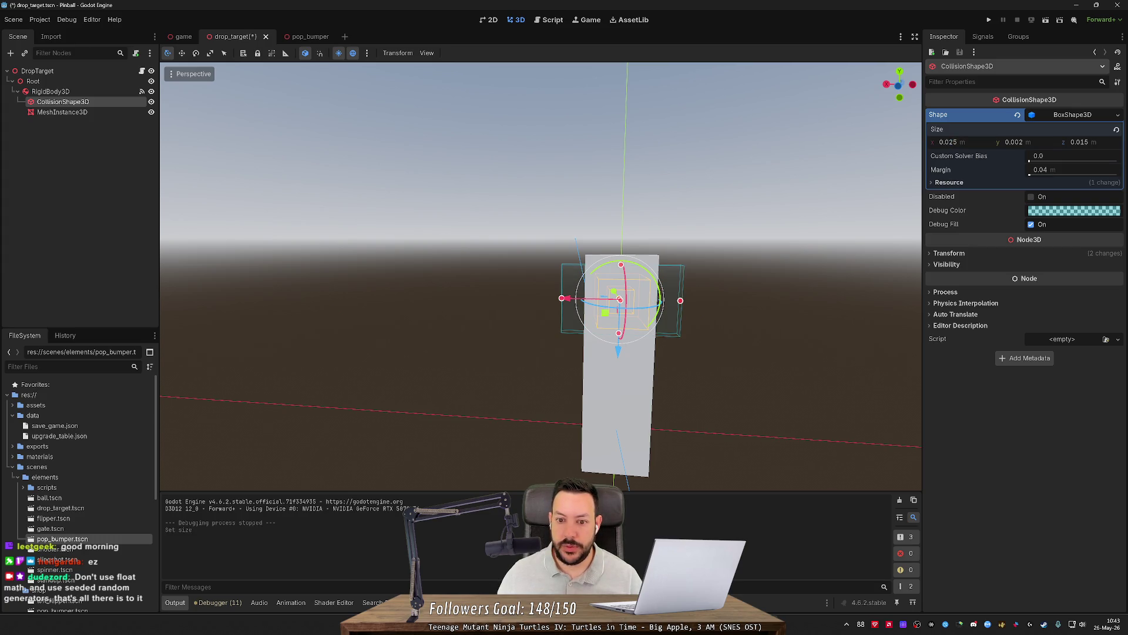
pyautogui.click(1074, 143)
pyautogui.write('0.025')
pyautogui.press('Return')
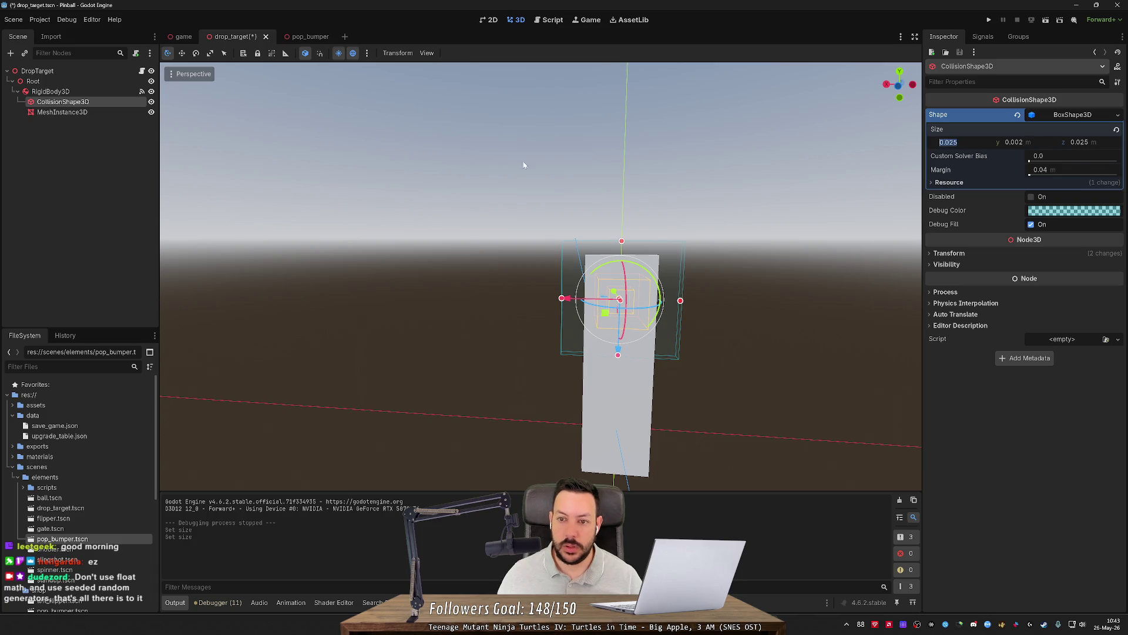
# Widen the MeshInstance3D's box mesh to 0.025 m on x and save the scene
pyautogui.click(62, 112)
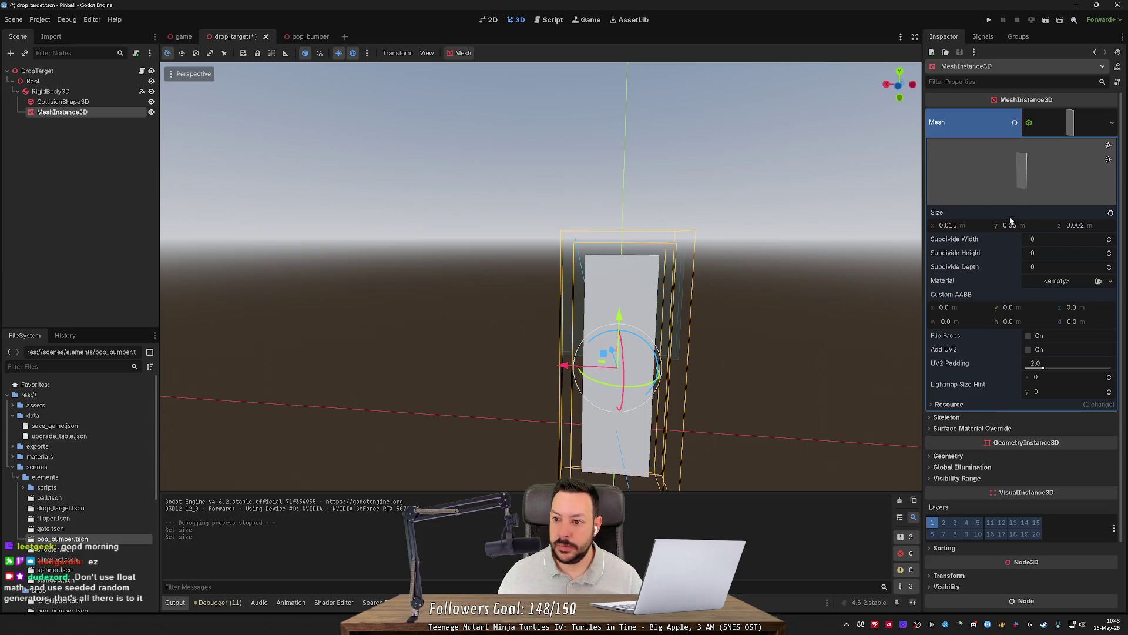
pyautogui.click(948, 225)
pyautogui.write('0.025')
pyautogui.press('Return')
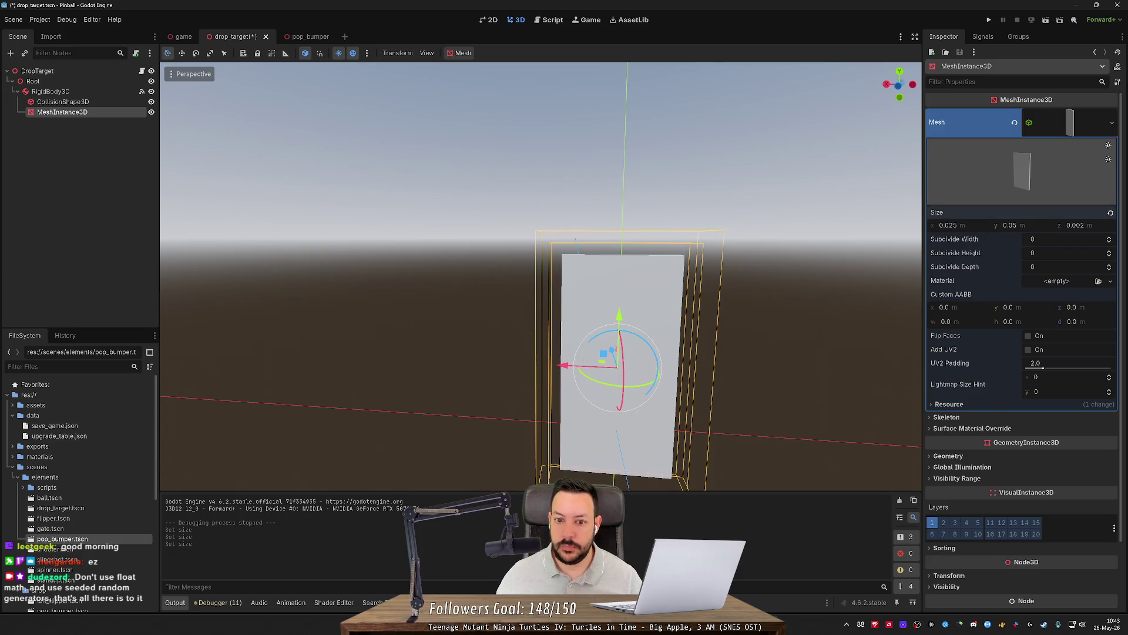
pyautogui.hotkey('ctrl', 's')
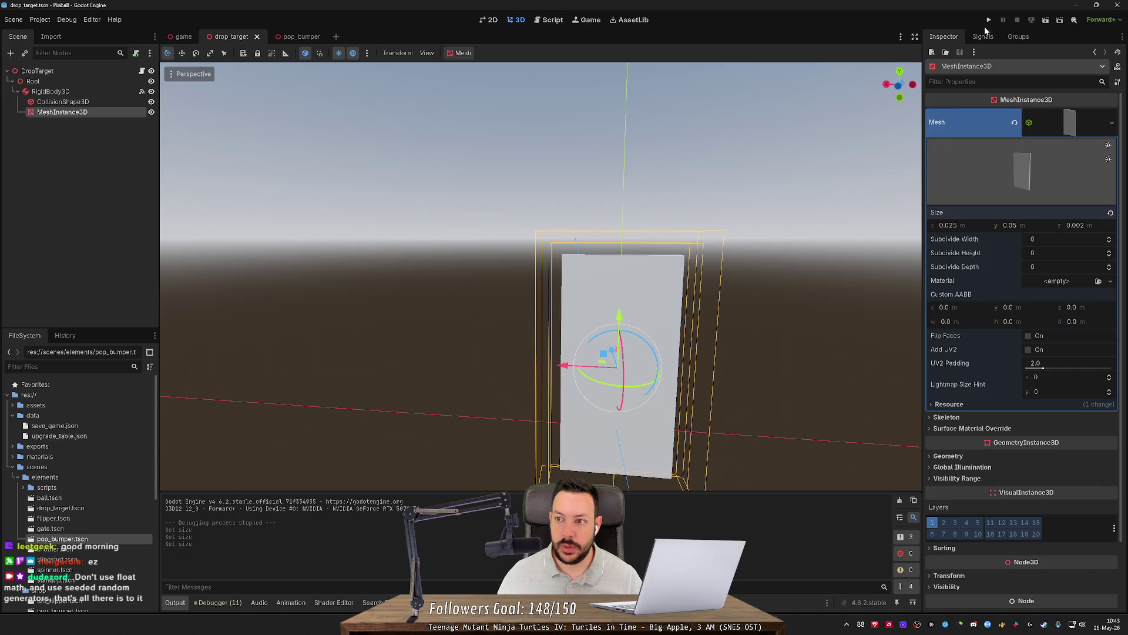
pyautogui.click(988, 21)
pyautogui.press('space')
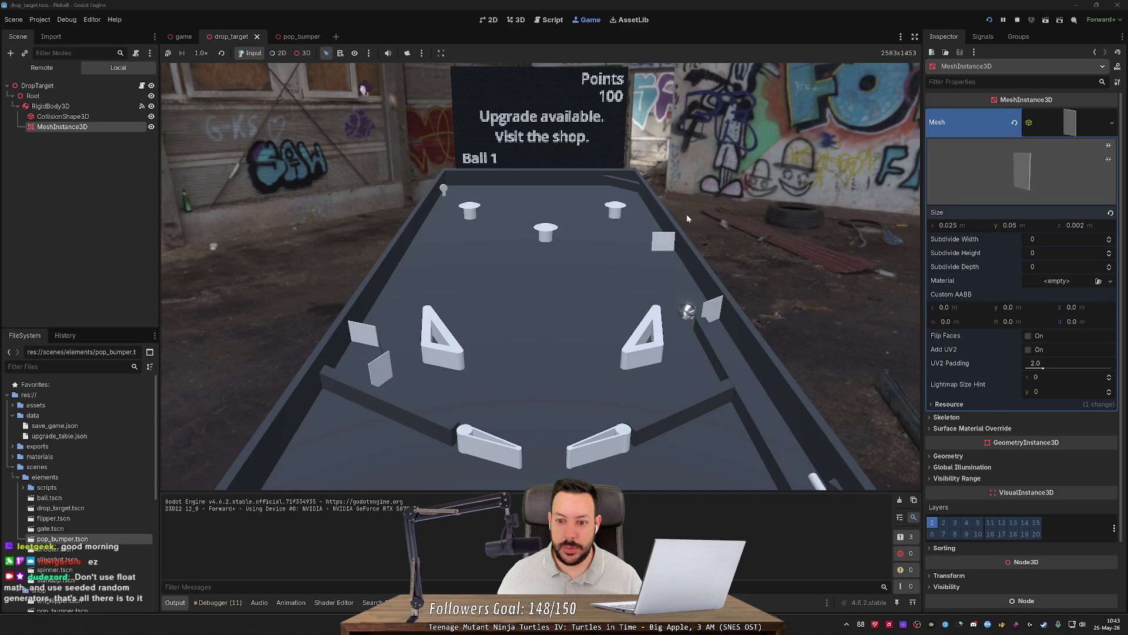
pyautogui.press('space')
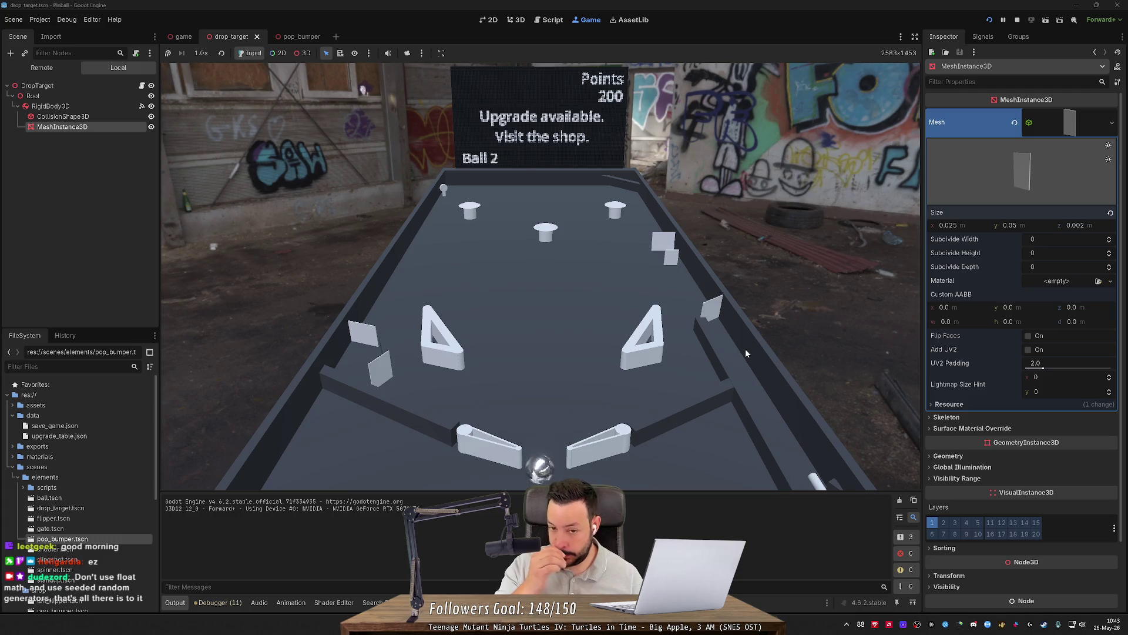
pyautogui.click(1017, 20)
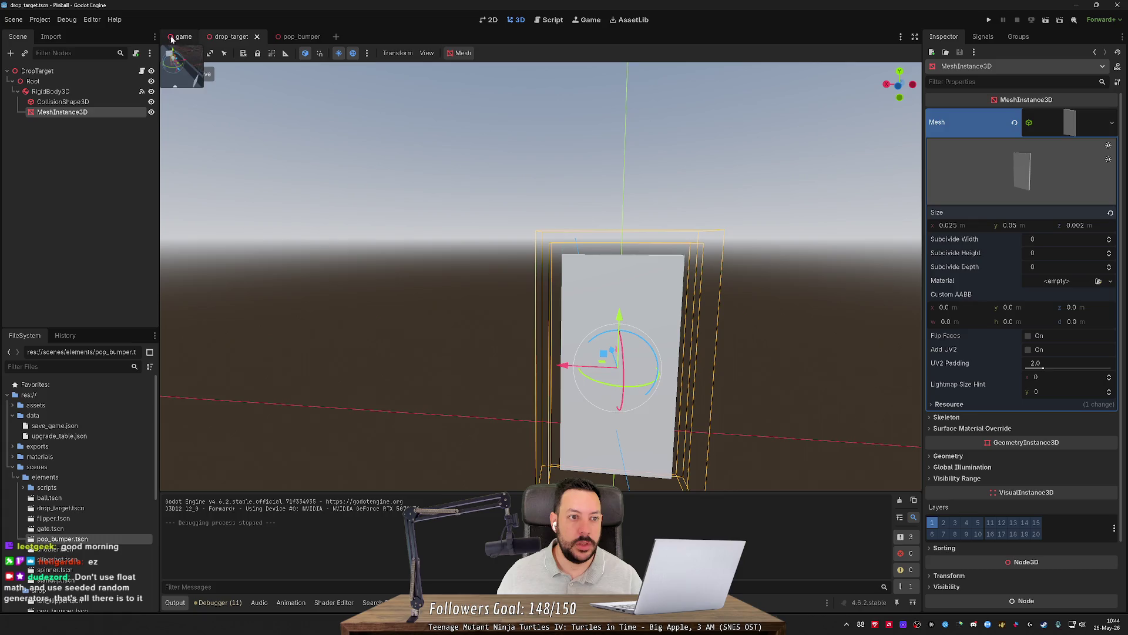
# Set the game scene DropTarget's Lowered Duration to 10, then run the game and launch a ball
pyautogui.click(175, 37)
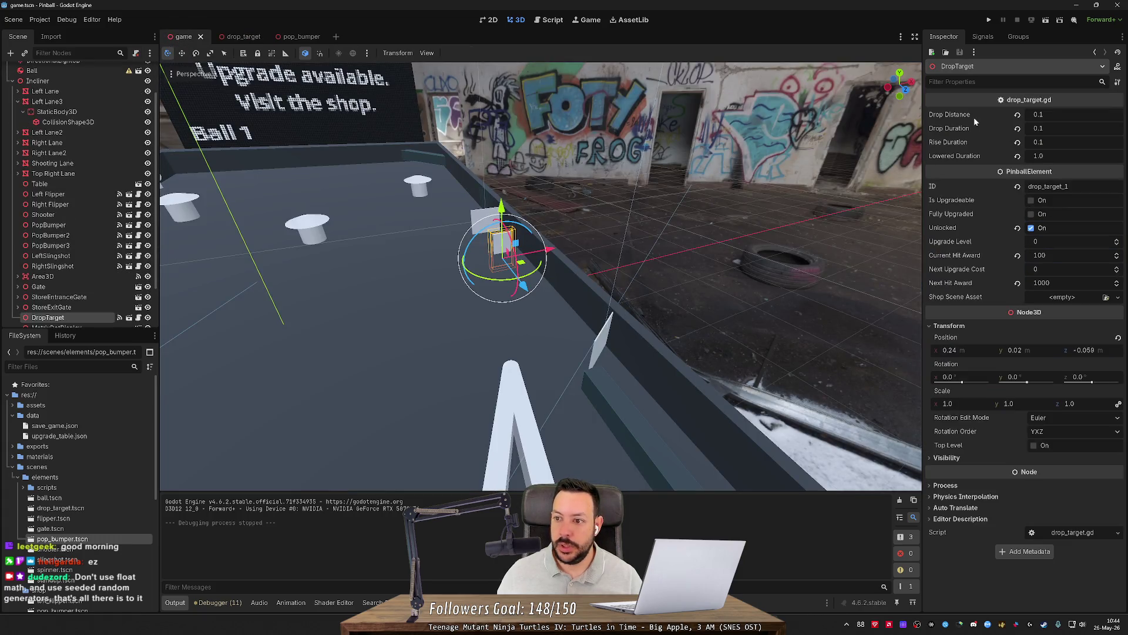
pyautogui.click(1059, 156)
pyautogui.write('10')
pyautogui.press('Return')
pyautogui.click(989, 19)
pyautogui.press('space')
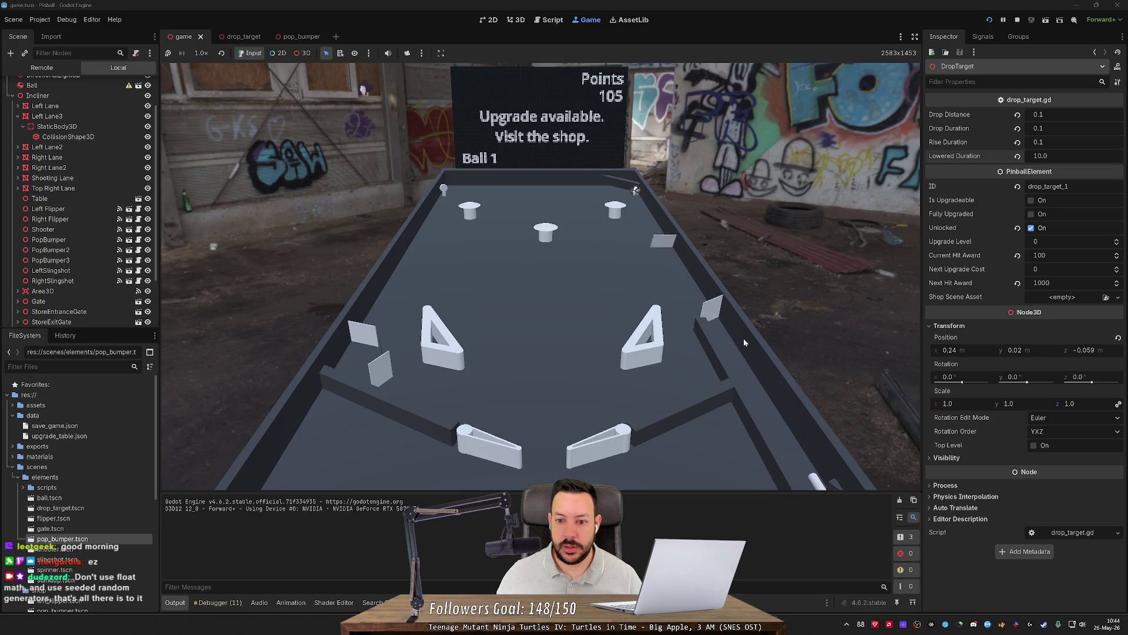
# Use the left and right flippers and launch the next ball to hit the drop targets
pyautogui.press('Right')
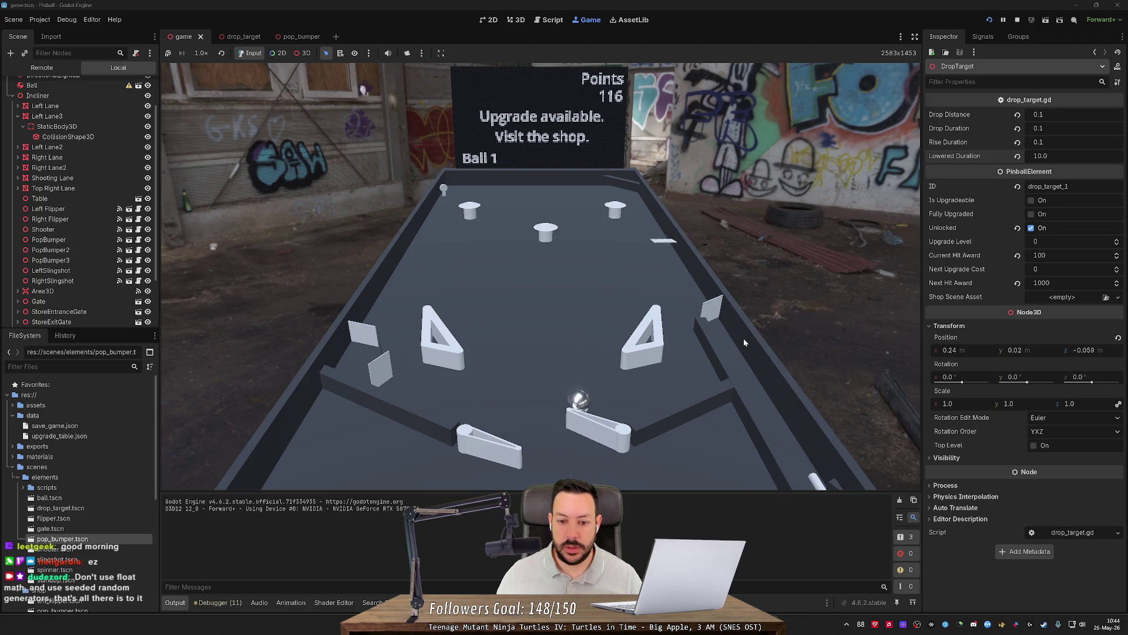
pyautogui.press('Left')
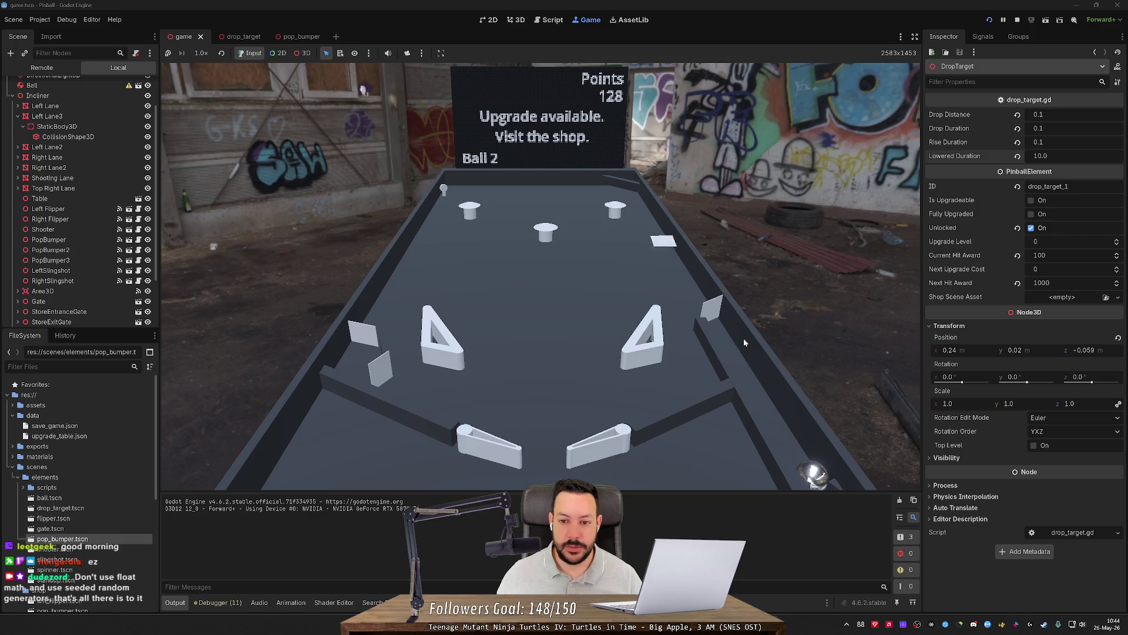
pyautogui.press('space')
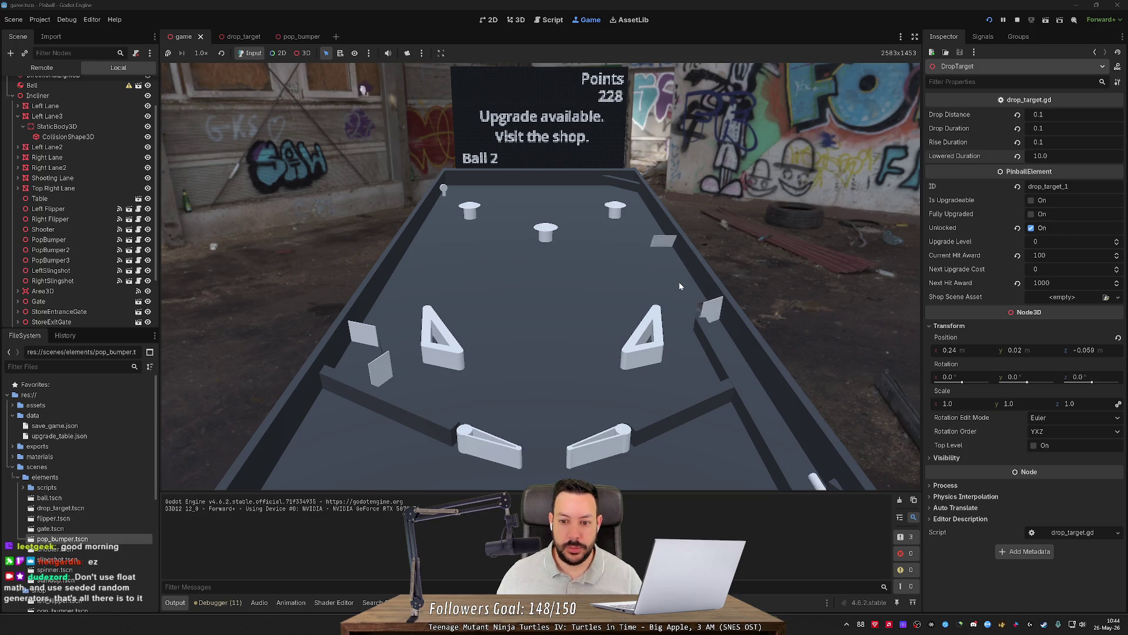
pyautogui.press('Right')
pyautogui.press('Right')
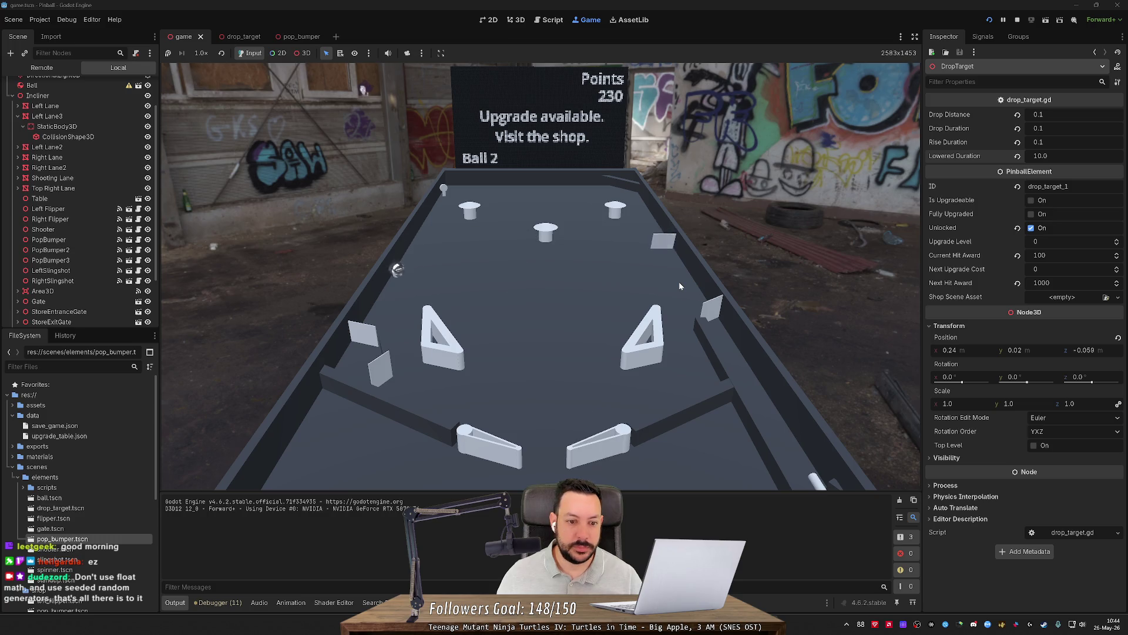
pyautogui.press('Left')
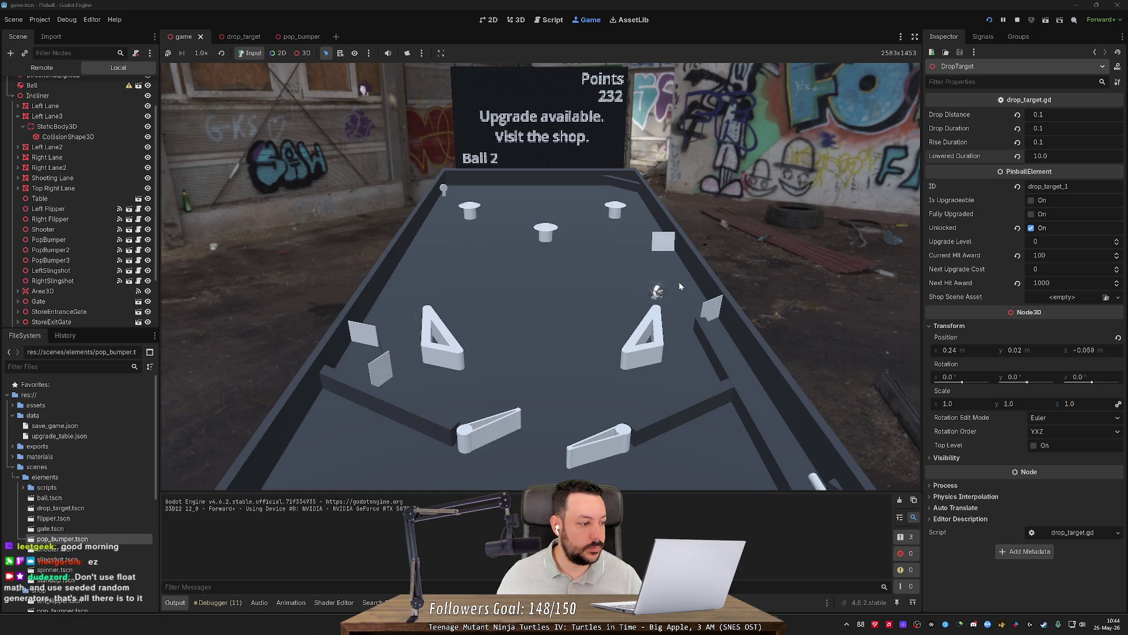
pyautogui.press('Right')
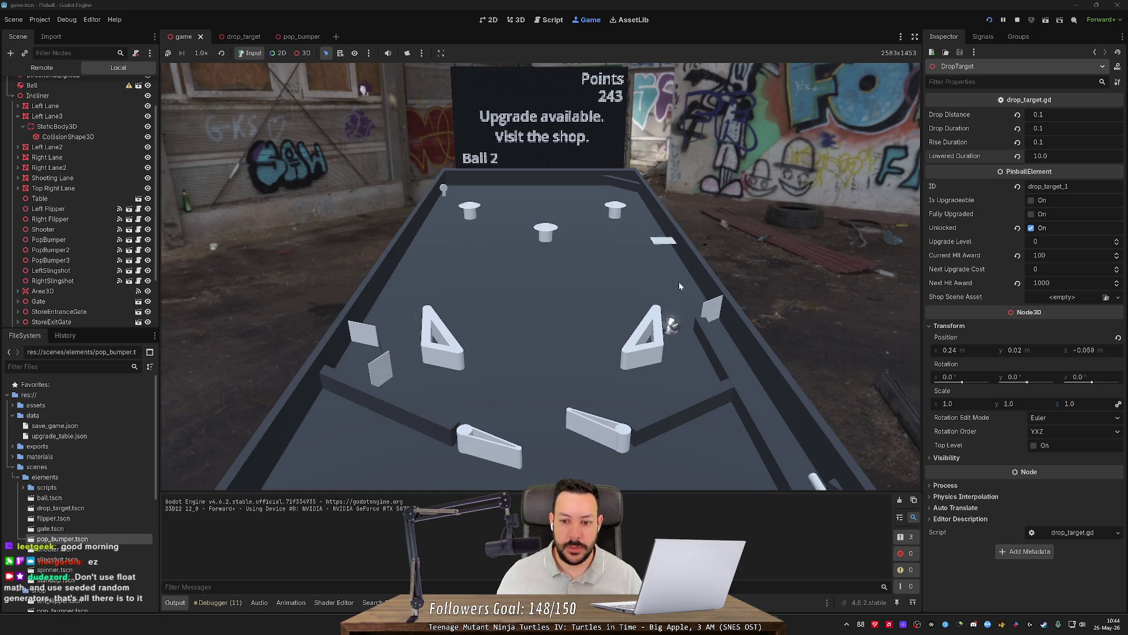
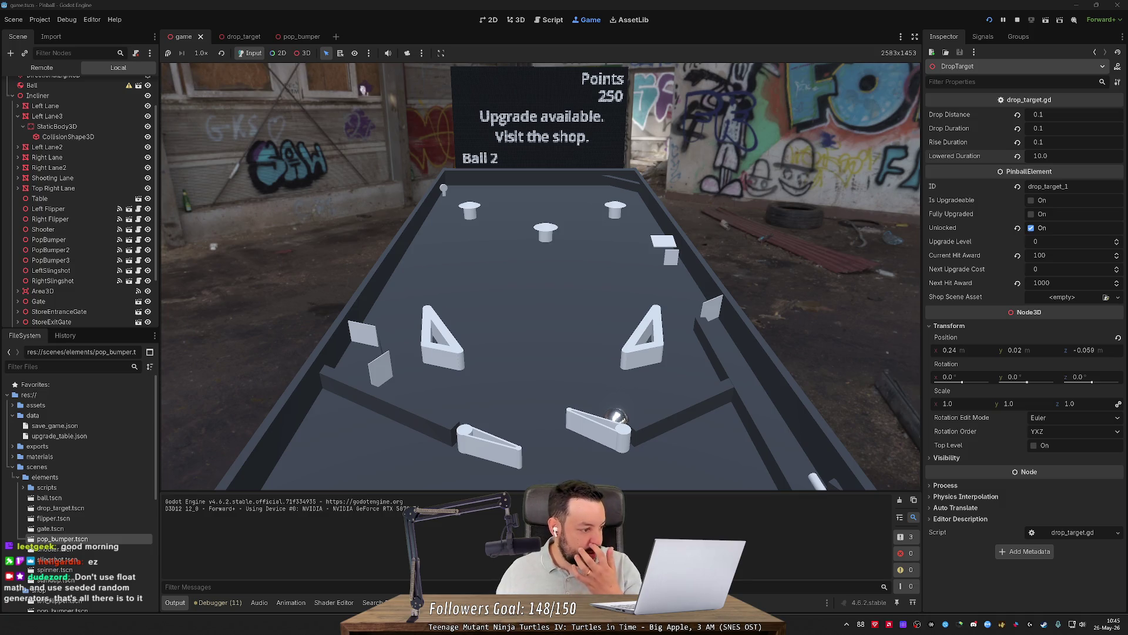
# Flip the ball around the table until it knocks a drop target, then stop the game
pyautogui.press('Right')
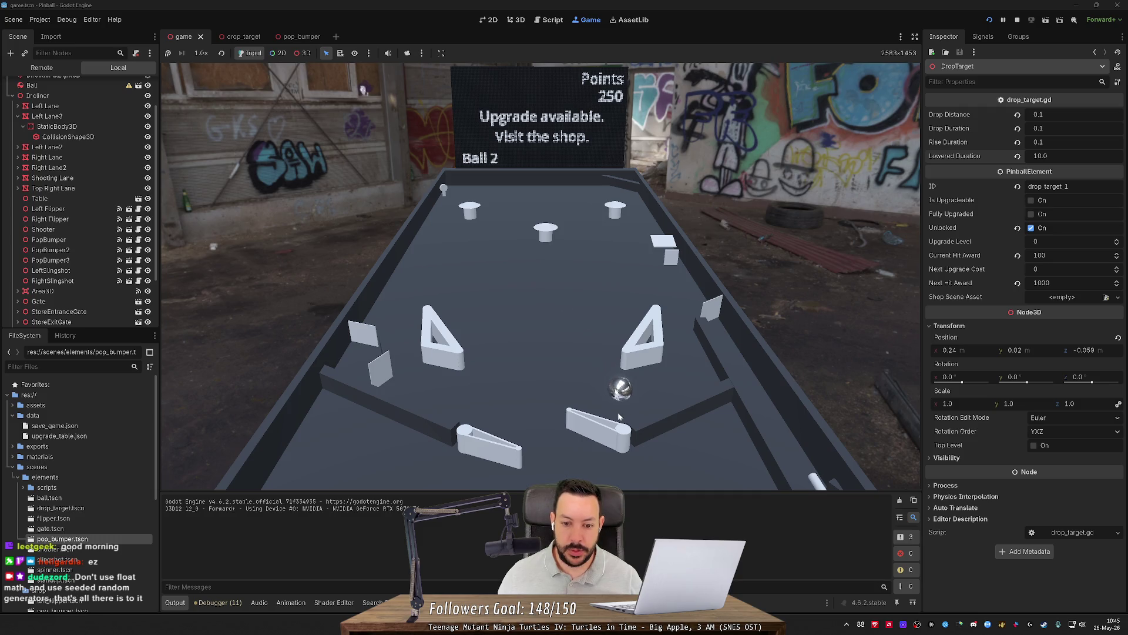
pyautogui.press('Right')
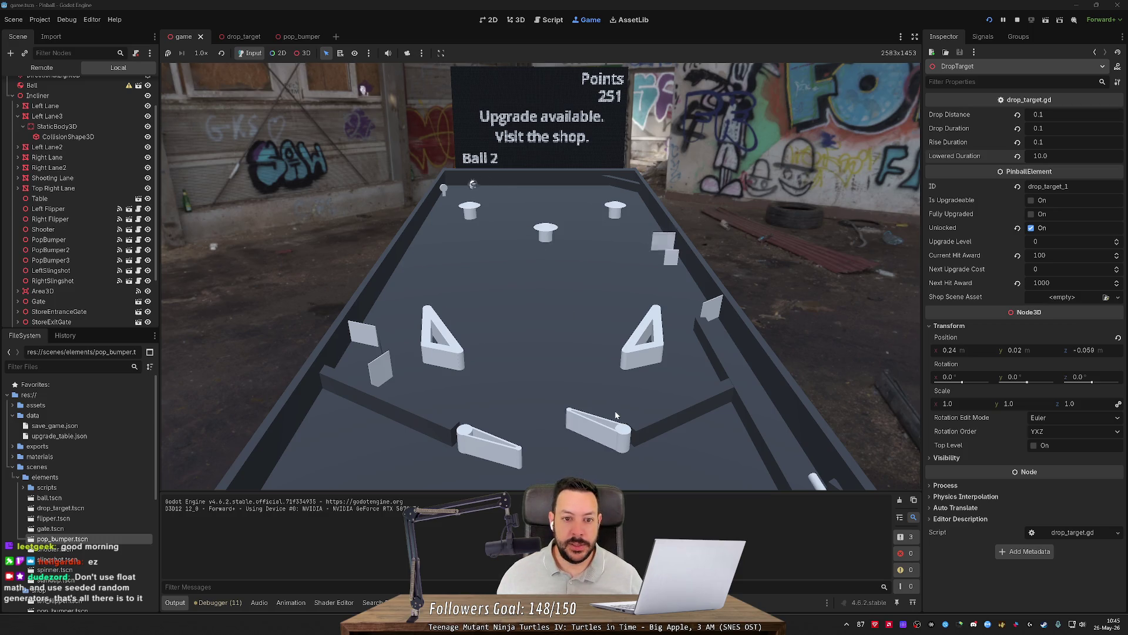
pyautogui.press('Left')
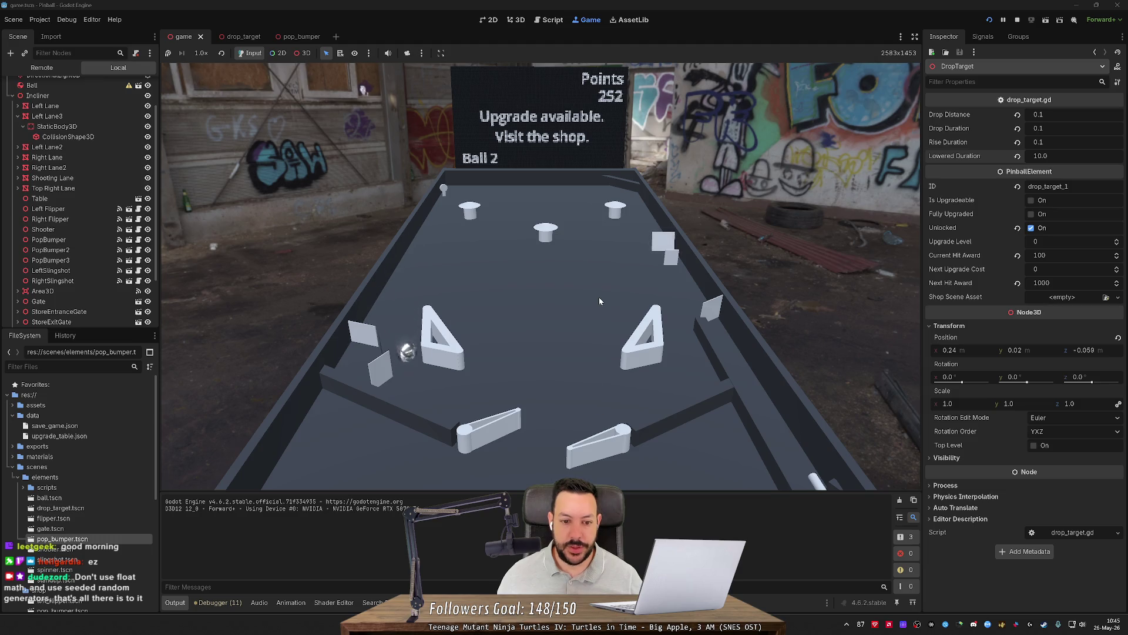
pyautogui.press('Left')
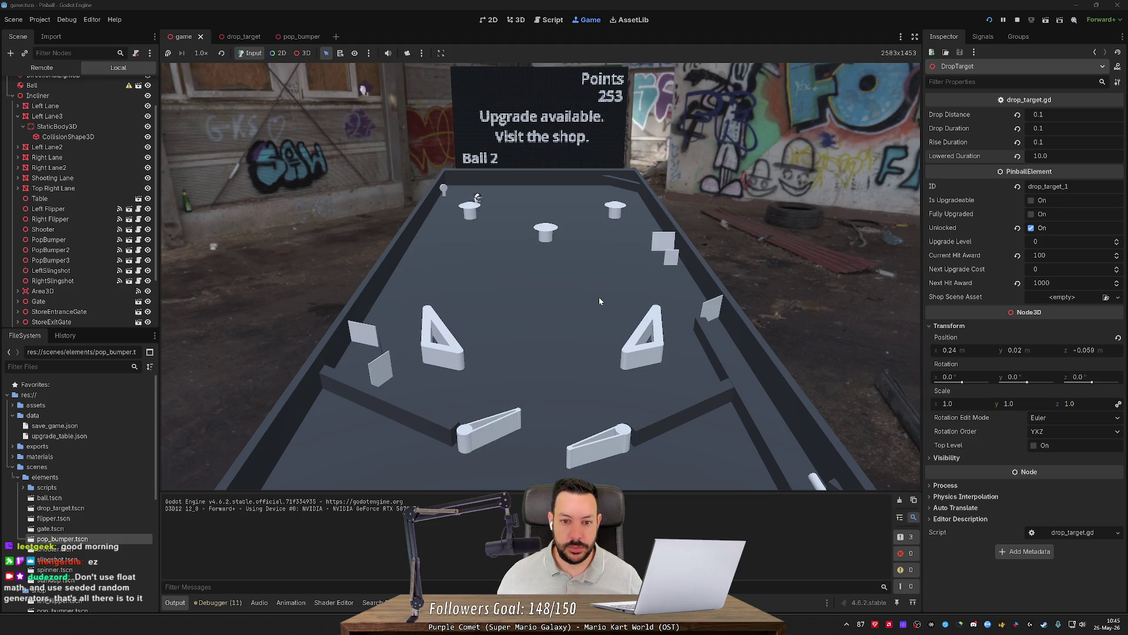
pyautogui.press('Right')
pyautogui.press('Left')
pyautogui.press('Left')
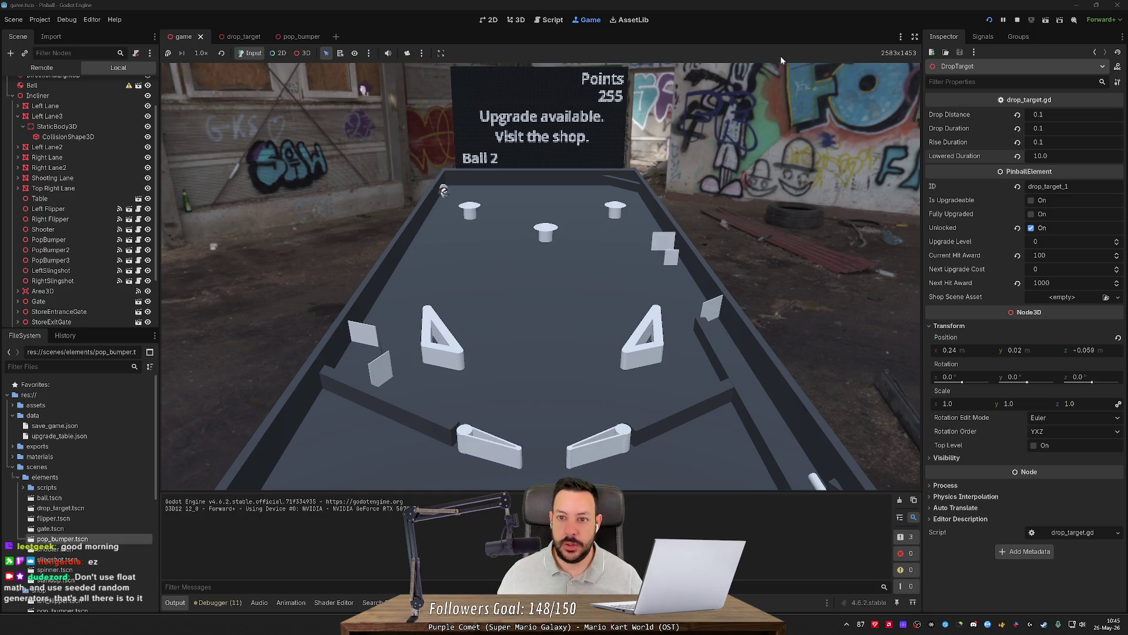
pyautogui.click(1012, 20)
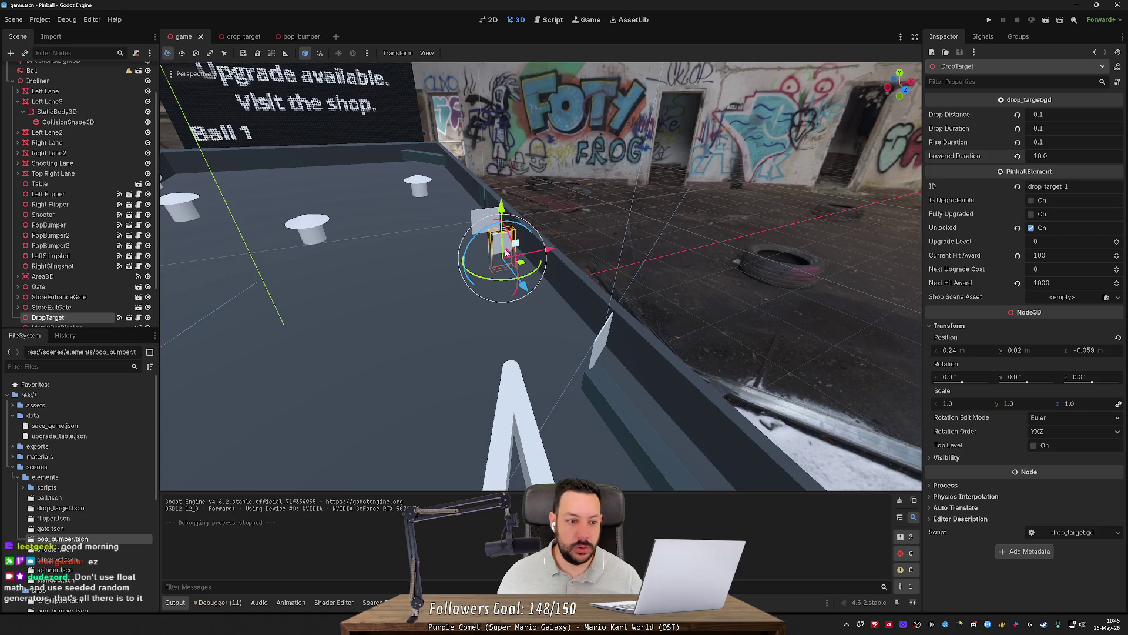
# Duplicate drop_target.tscn into the scenes/shop folder and open the copy
pyautogui.scroll(-3, 84, 488)
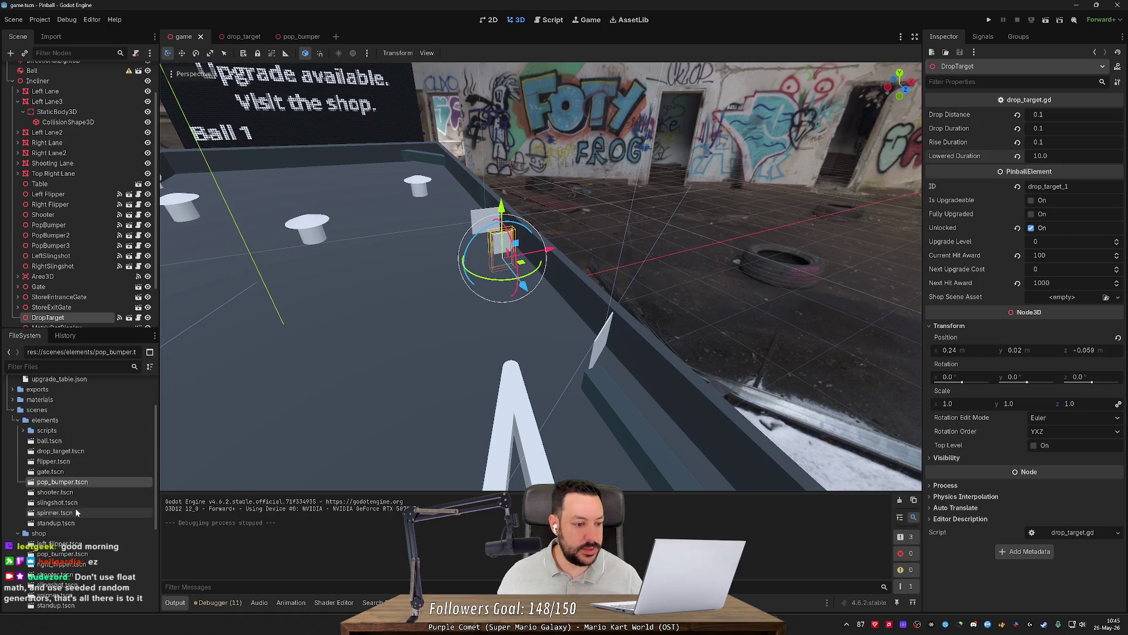
pyautogui.click(81, 456)
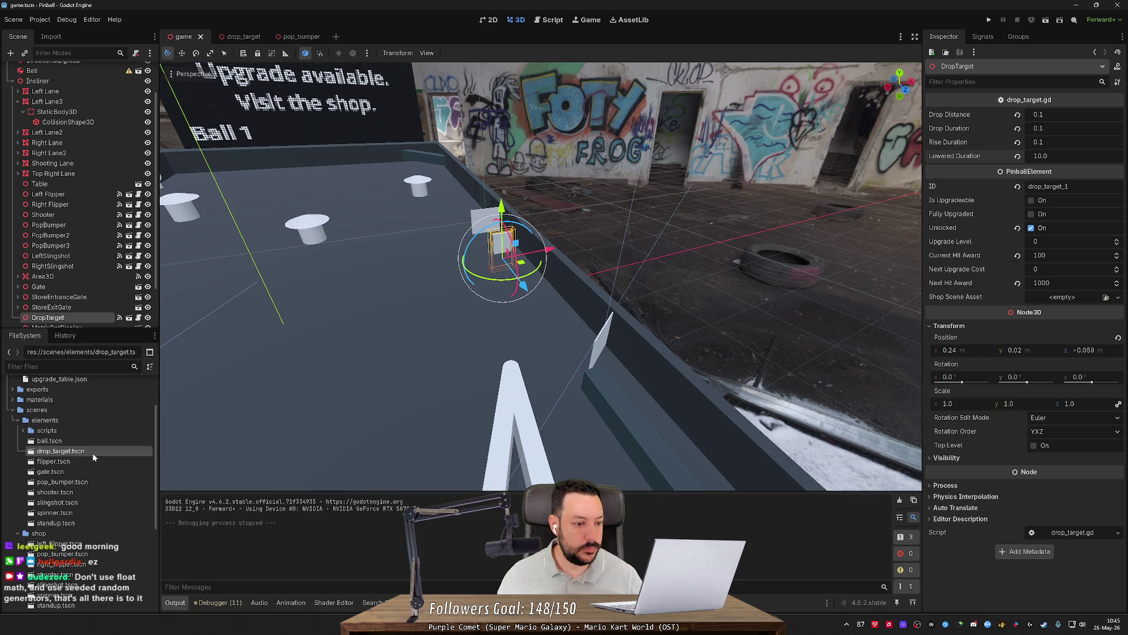
pyautogui.hotkey('ctrl', 'd')
pyautogui.press('Escape')
pyautogui.press('m')
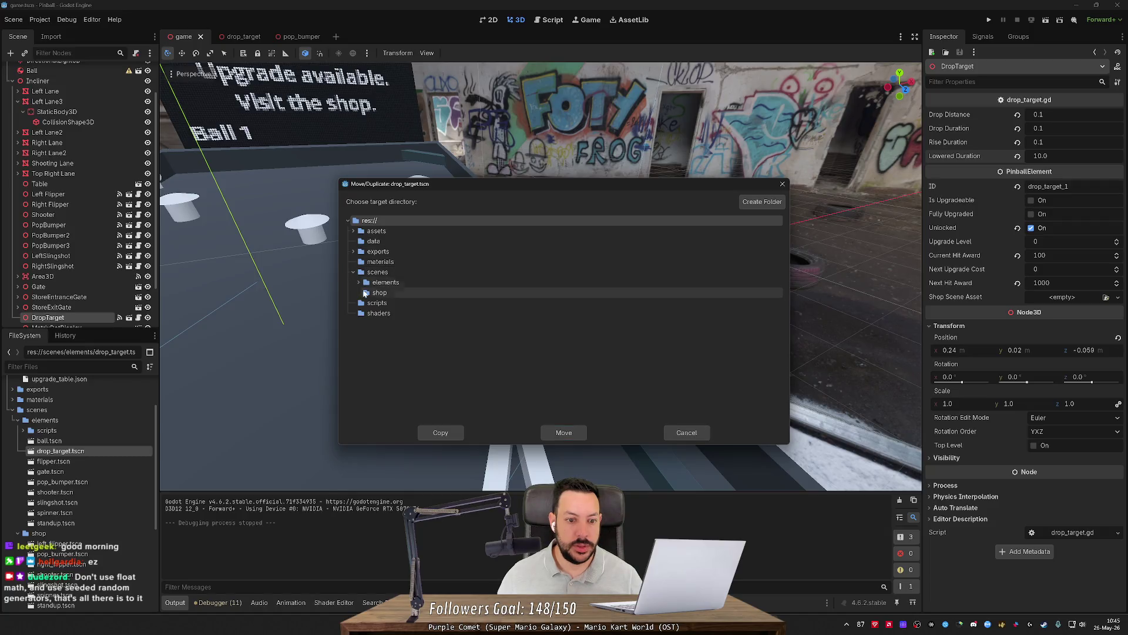
pyautogui.click(380, 292)
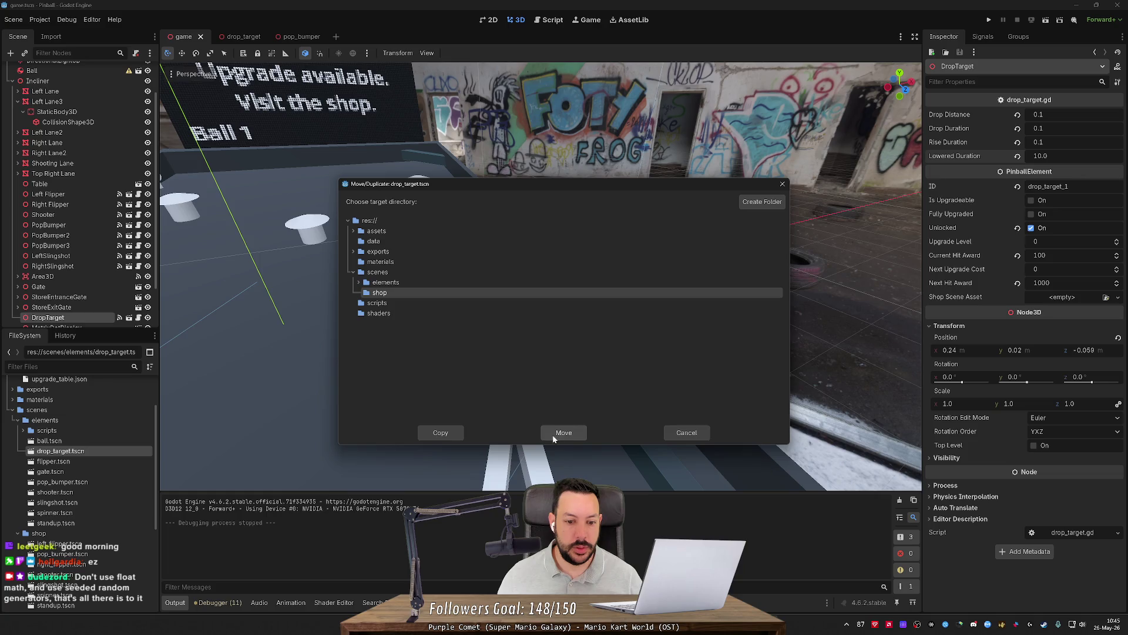
pyautogui.click(554, 438)
pyautogui.doubleClick(59, 543)
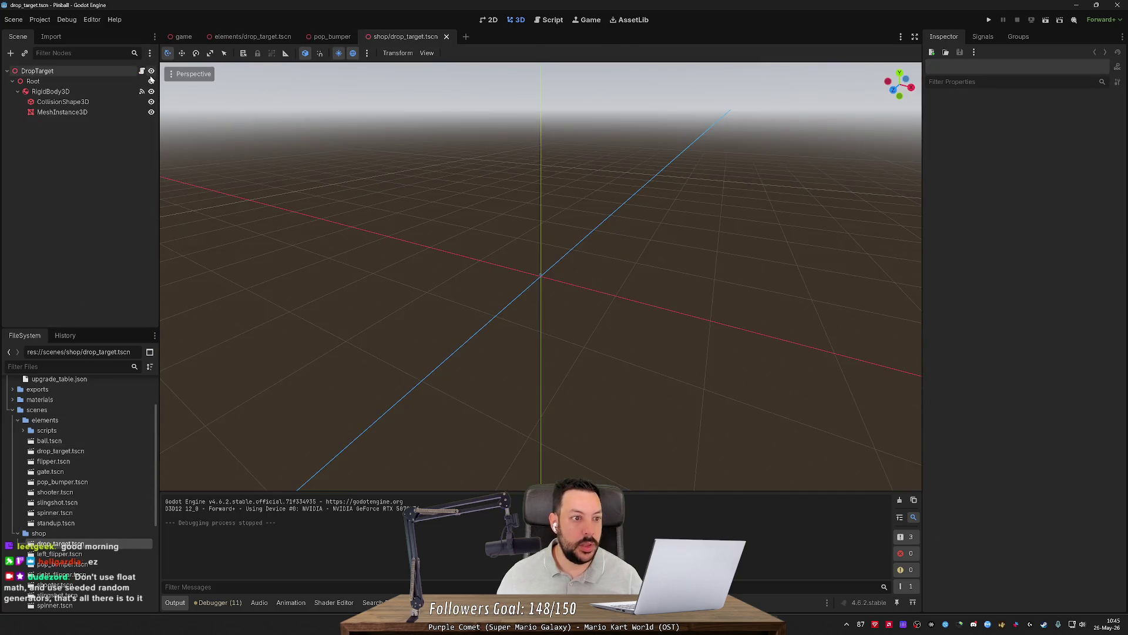
# Detach the script from the DropTarget node
pyautogui.click(143, 71)
pyautogui.rightClick(121, 71)
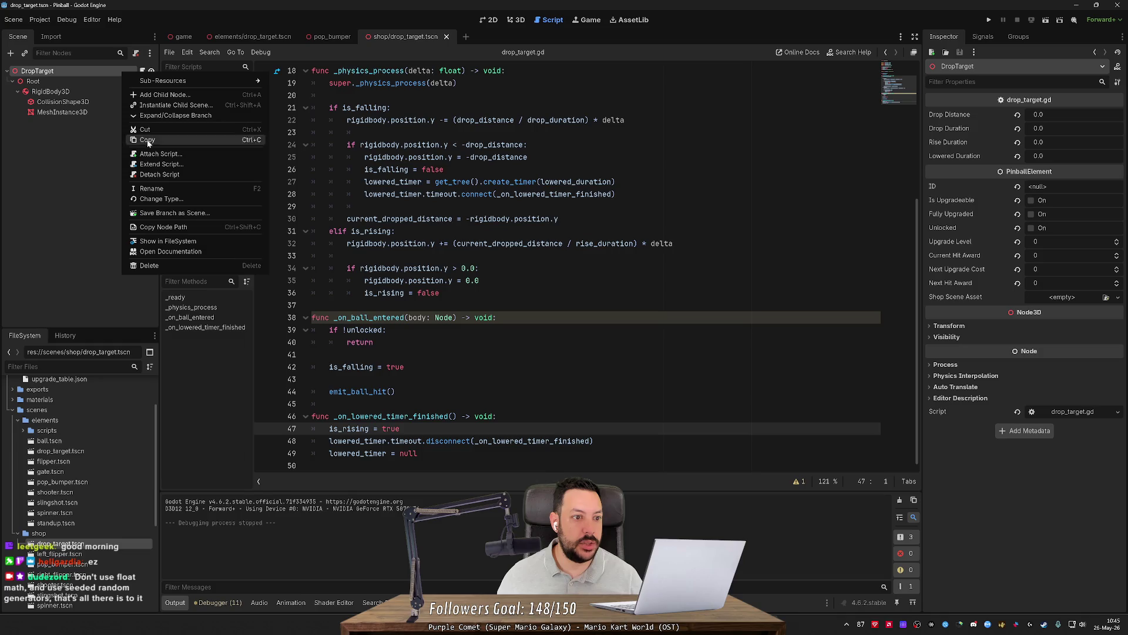
pyautogui.click(158, 174)
# Disconnect body_entered from _on_ball_entered and save the scene
pyautogui.rightClick(108, 91)
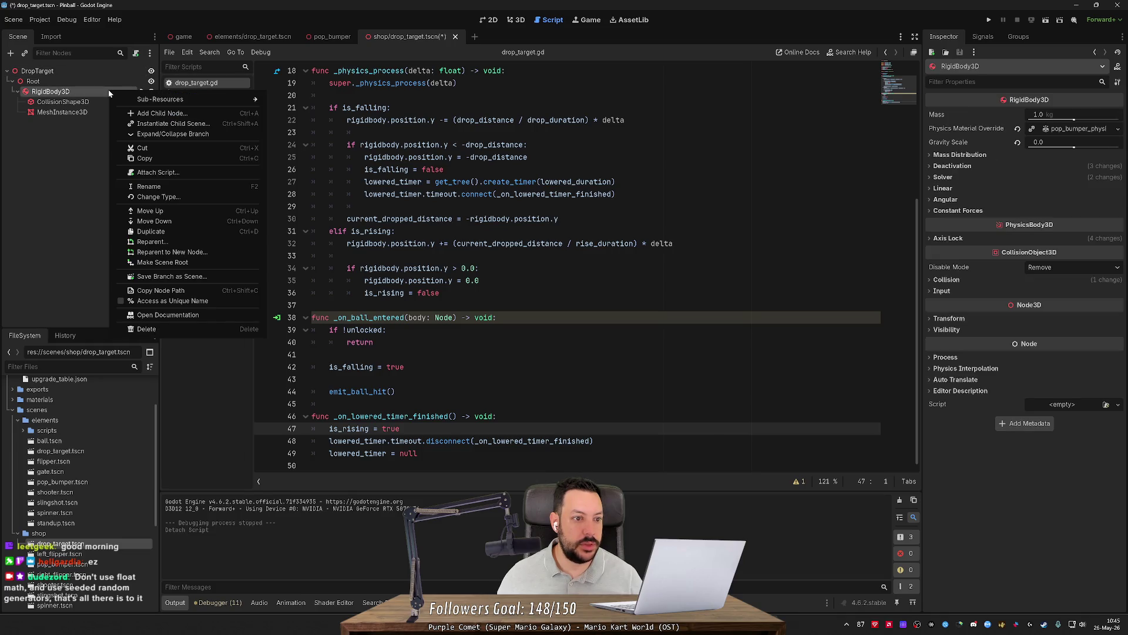
pyautogui.click(982, 36)
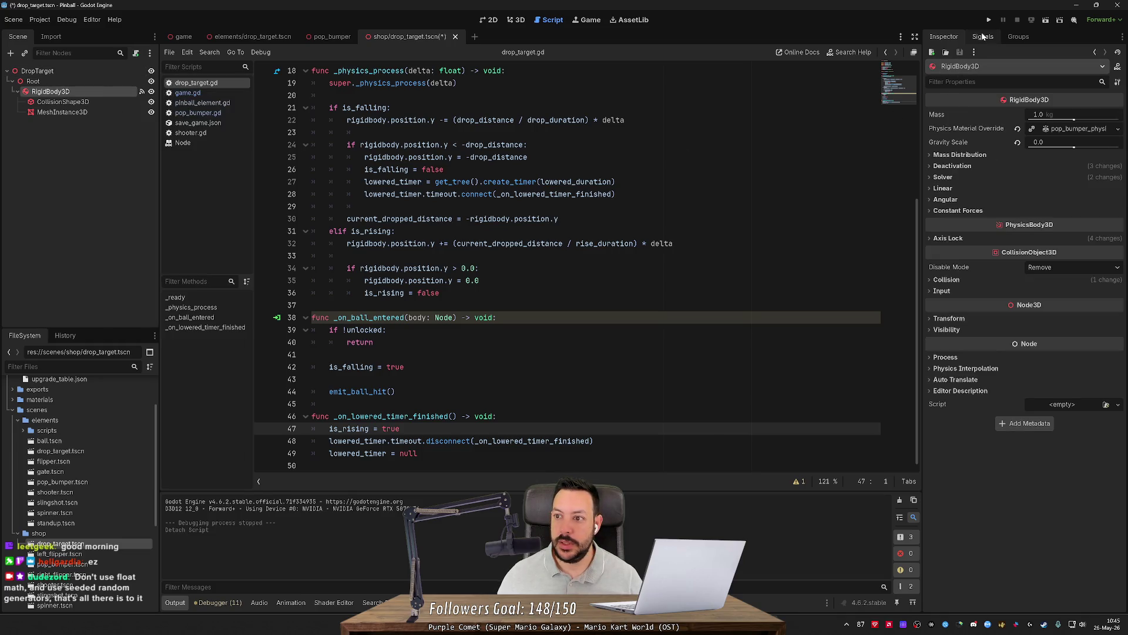
pyautogui.click(982, 36)
pyautogui.click(989, 92)
pyautogui.press('Delete')
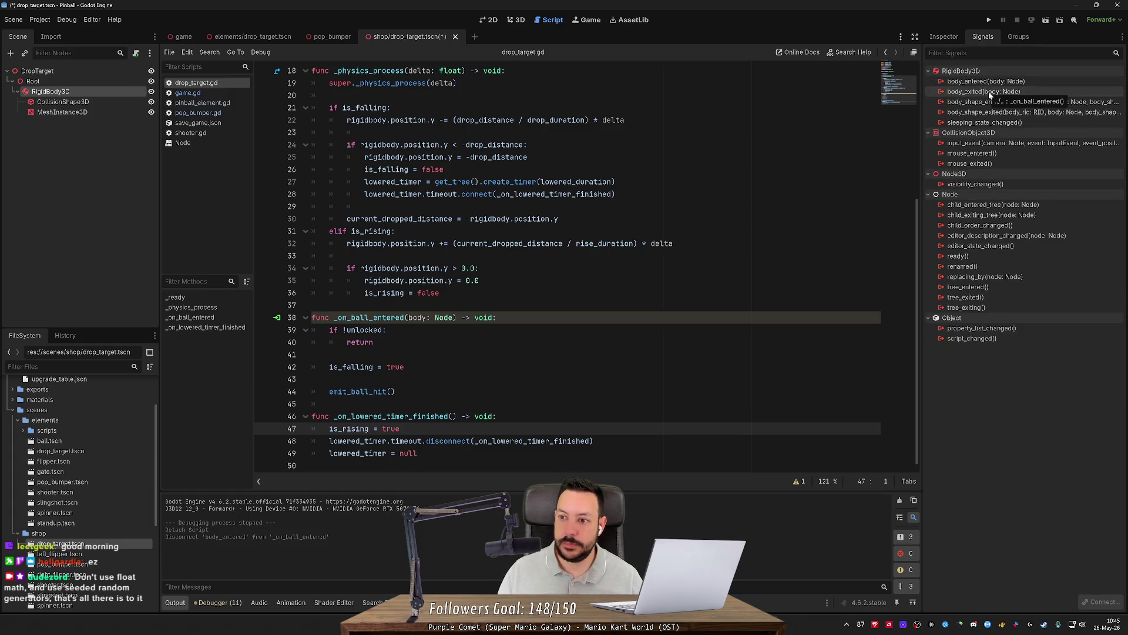
pyautogui.hotkey('ctrl', 's')
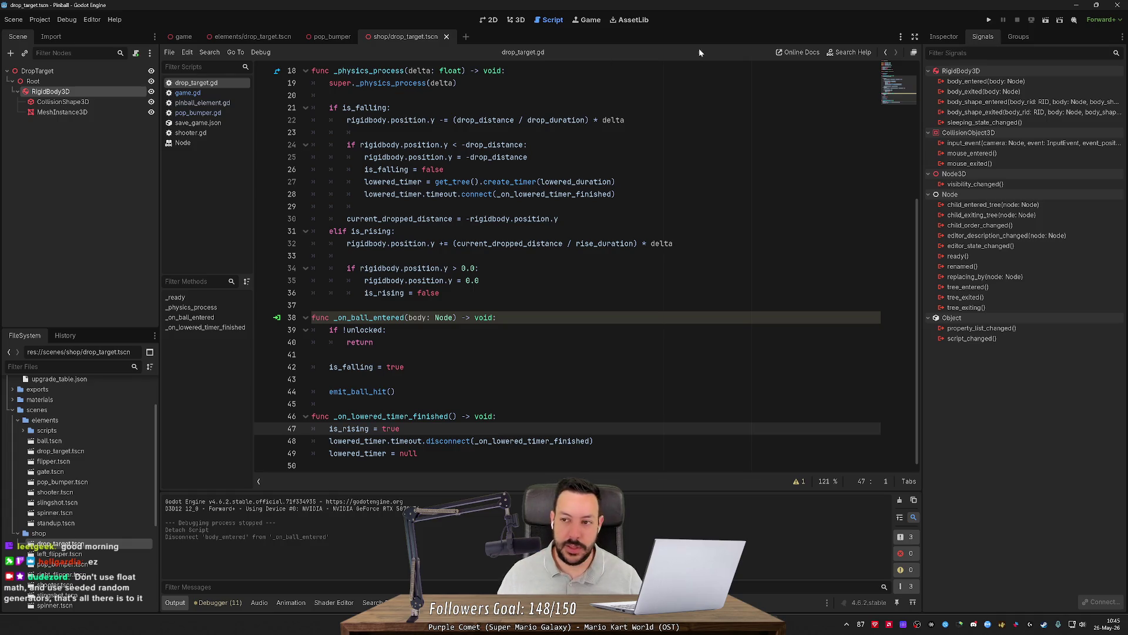
pyautogui.moveTo(192, 38)
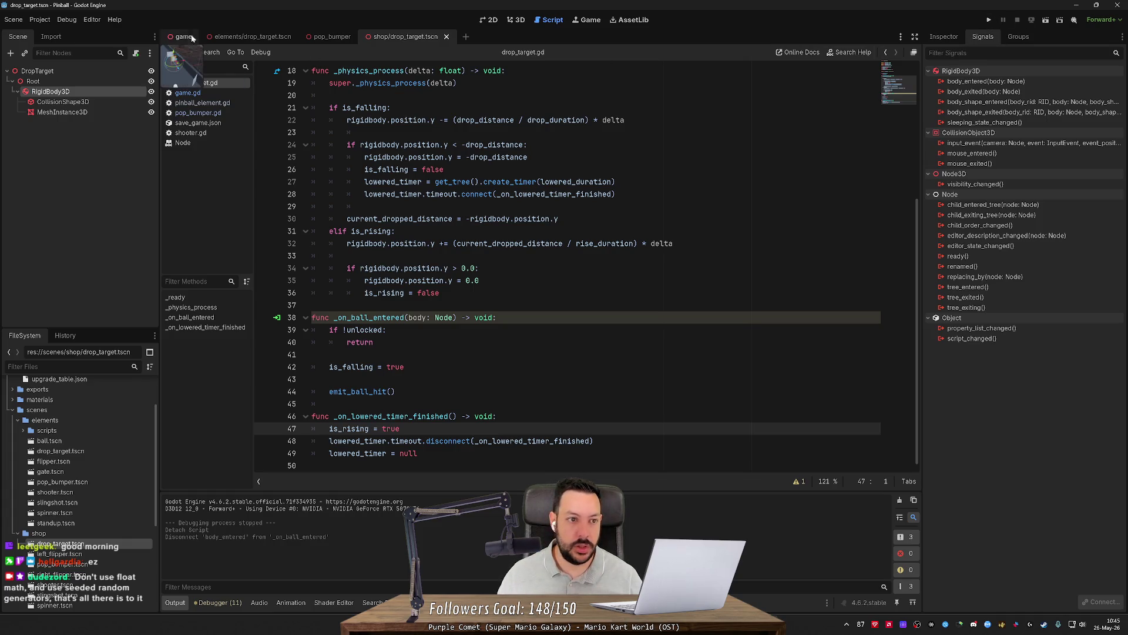
pyautogui.scroll(3, 118, 414)
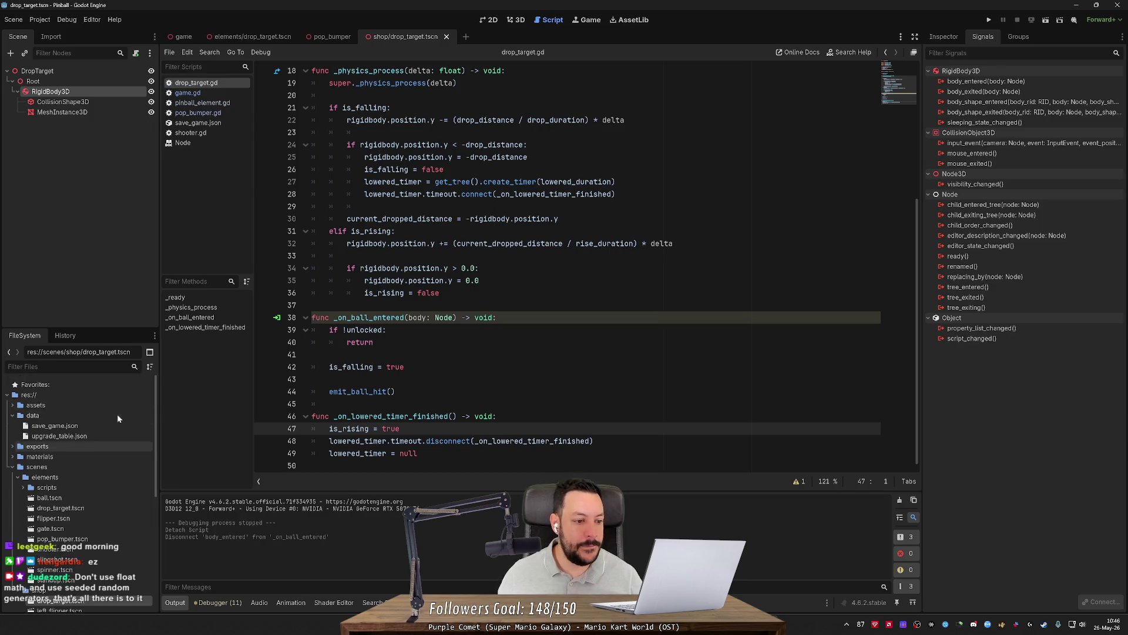
# Open upgrade_table.json and paste a duplicate of the standup_1 entry below it
pyautogui.click(82, 436)
pyautogui.doubleClick(82, 438)
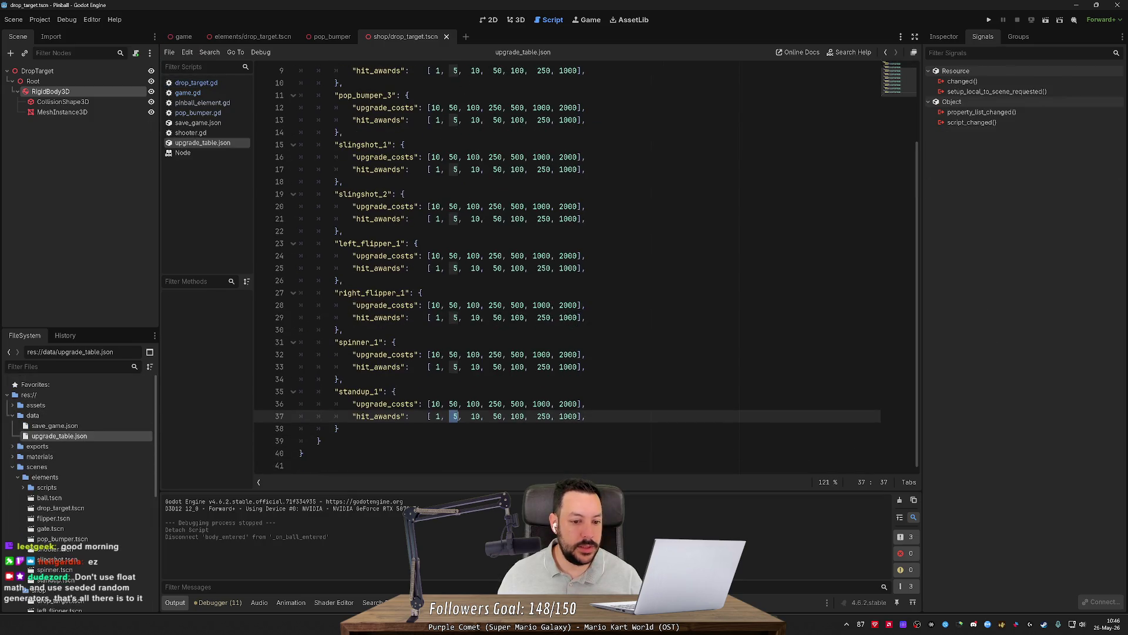
pyautogui.moveTo(339, 428); pyautogui.dragTo(335, 391)
pyautogui.hotkey('ctrl', 'c')
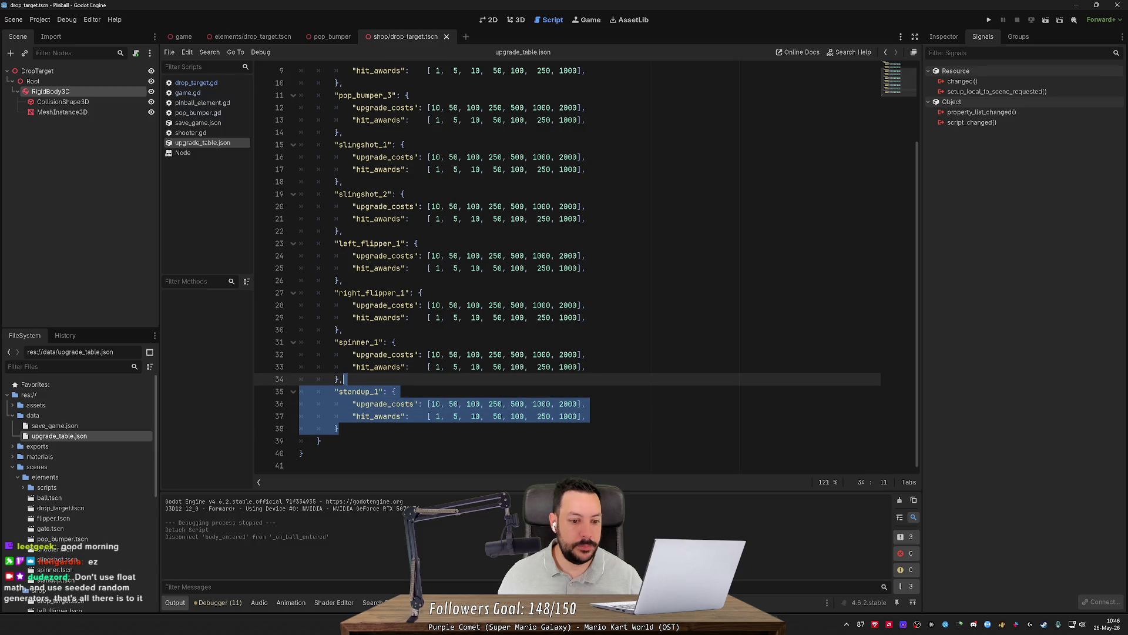
pyautogui.click(341, 428)
pyautogui.press('Return')
pyautogui.hotkey('ctrl', 'v')
# Rename the duplicated entry's key to drop_target_1 and save the upgrade table
pyautogui.click(370, 427)
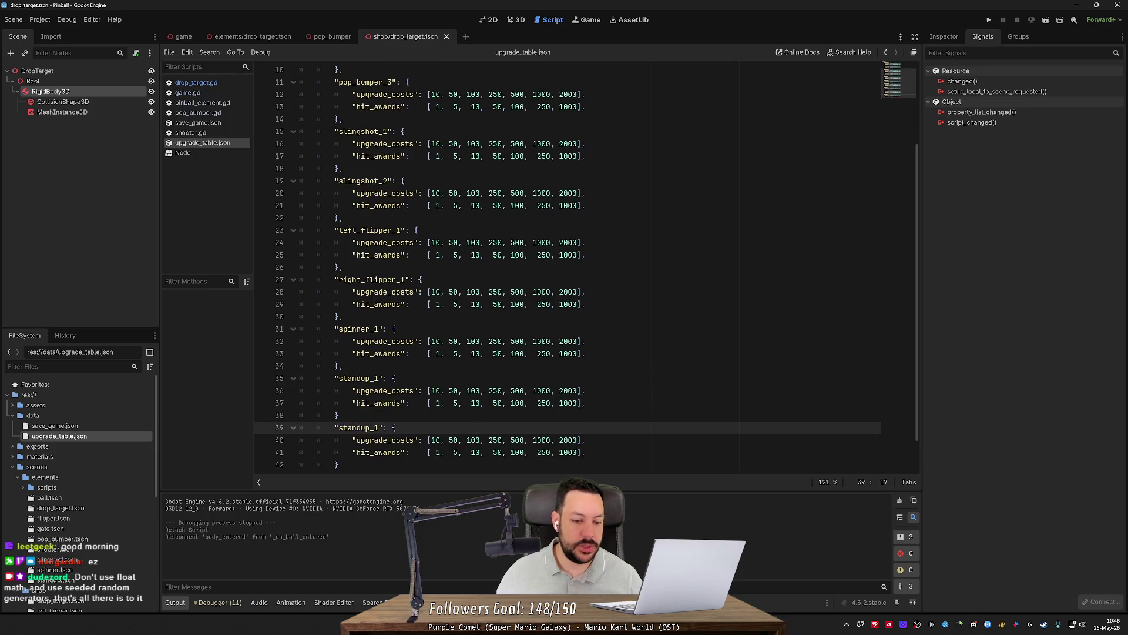
pyautogui.press('BackSpace')
pyautogui.press('BackSpace')
pyautogui.press('BackSpace')
pyautogui.write('drop_target')
pyautogui.hotkey('ctrl', 's')
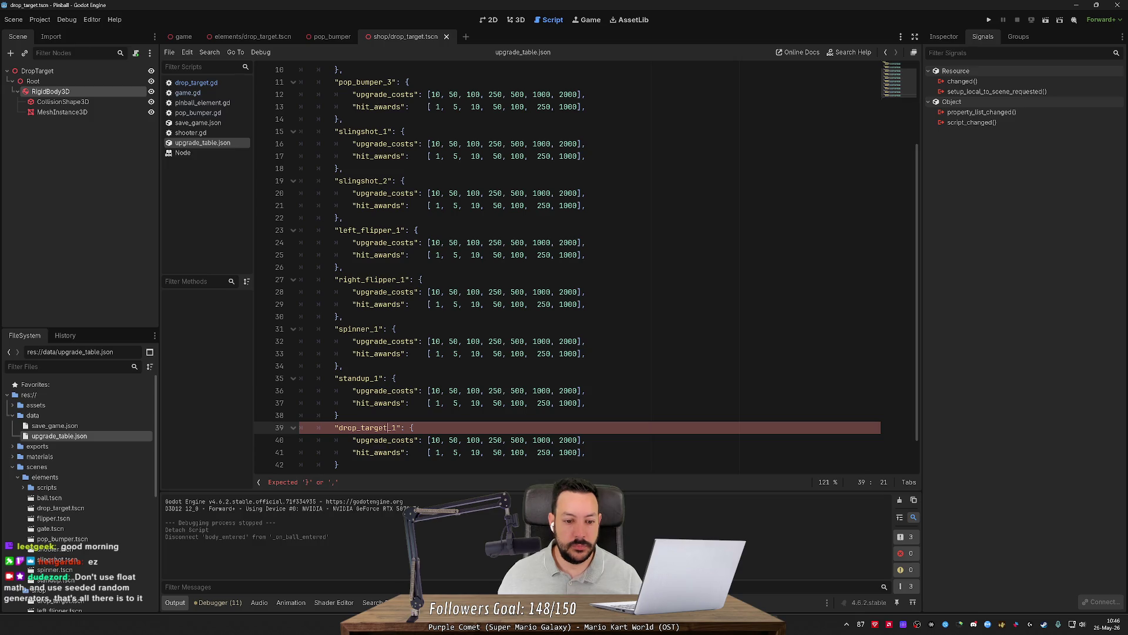
pyautogui.click(339, 415)
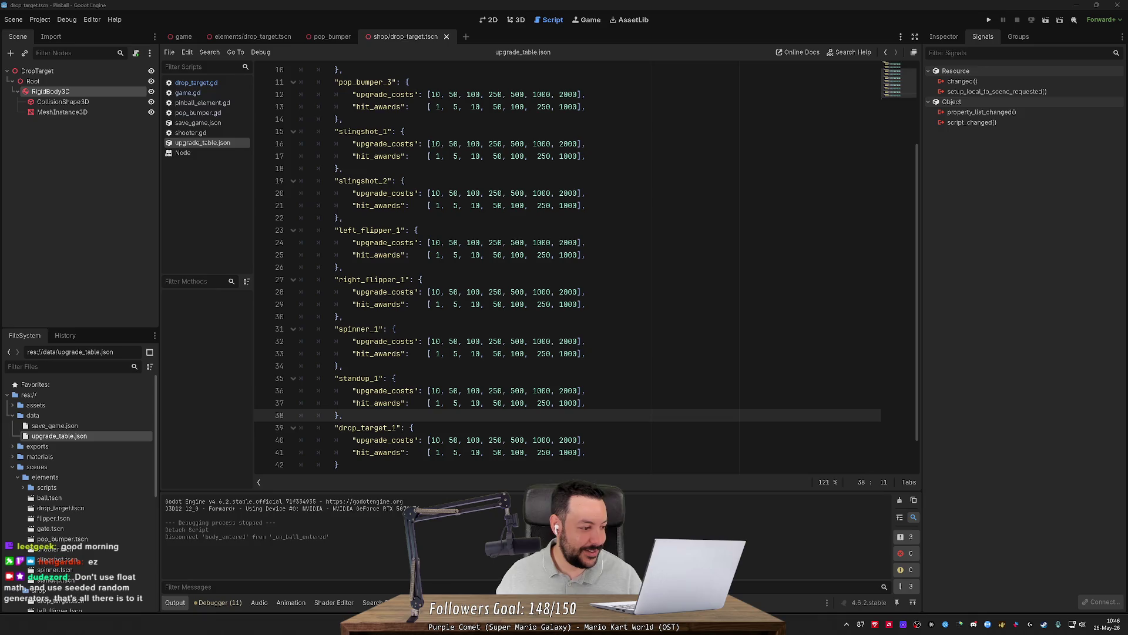
# Run the game and flip the first ball at the drop targets and bumpers
pyautogui.click(989, 20)
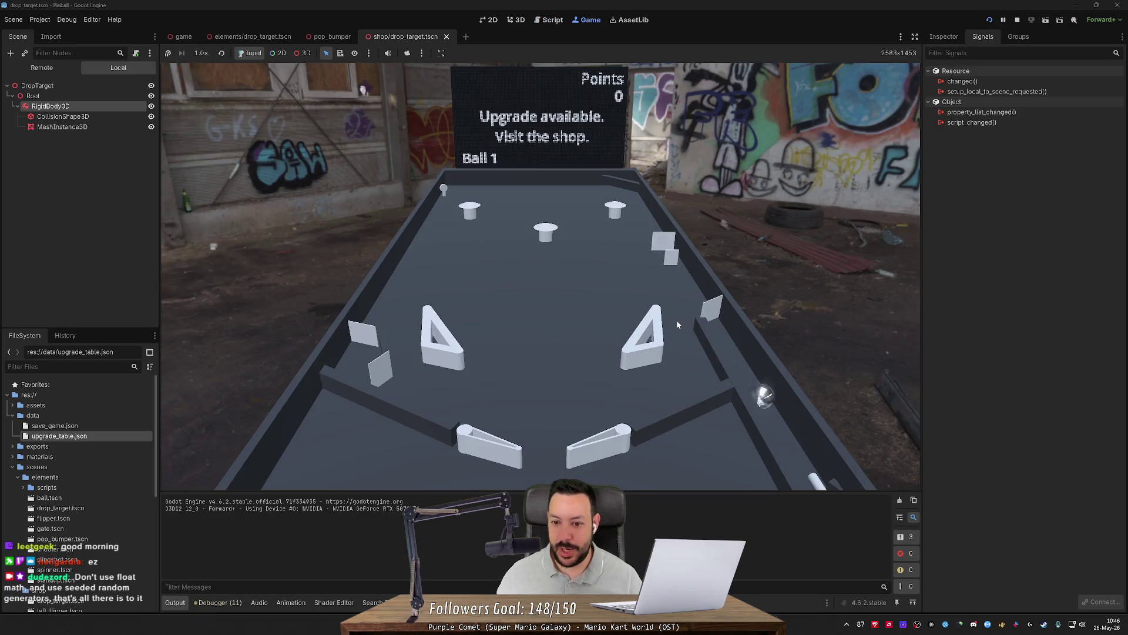
pyautogui.press('Right')
pyautogui.press('Right')
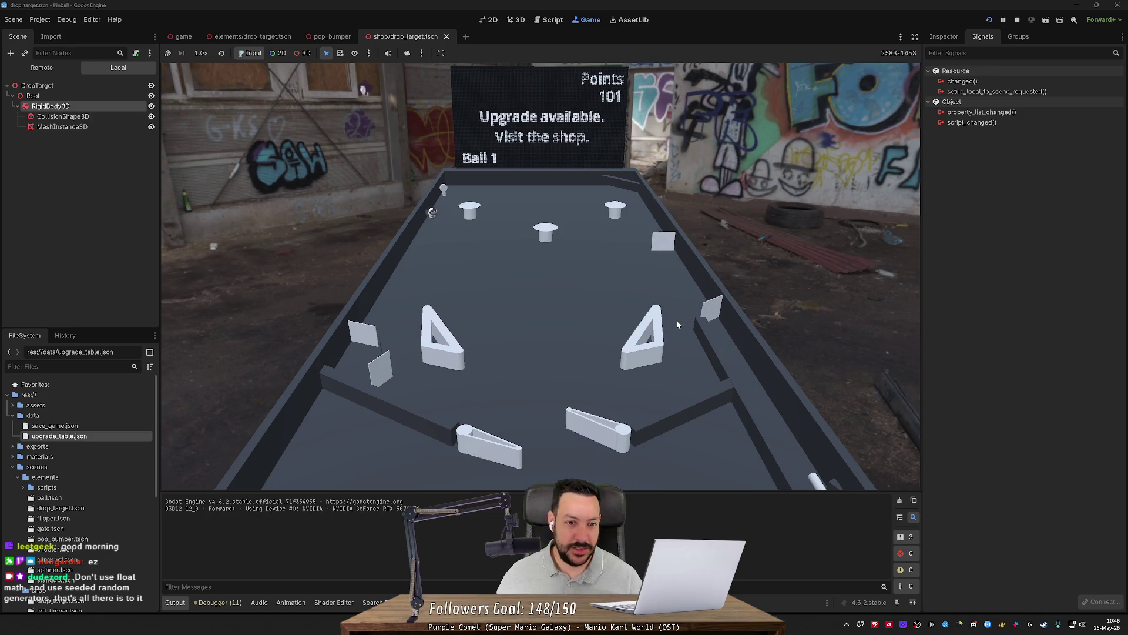
pyautogui.press('Left')
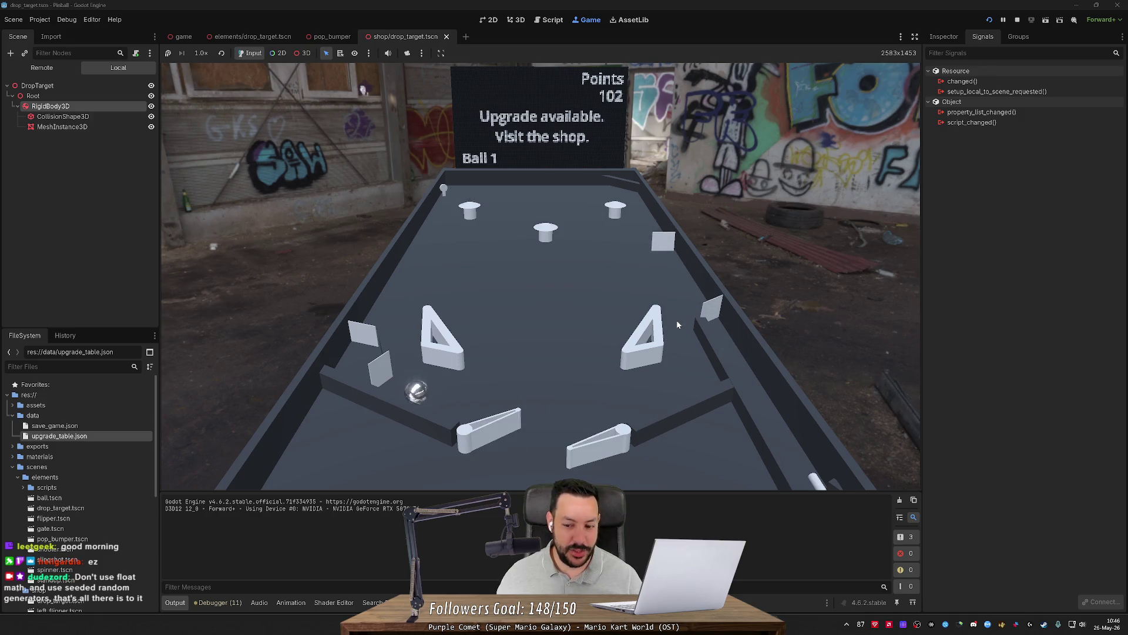
pyautogui.press('Left')
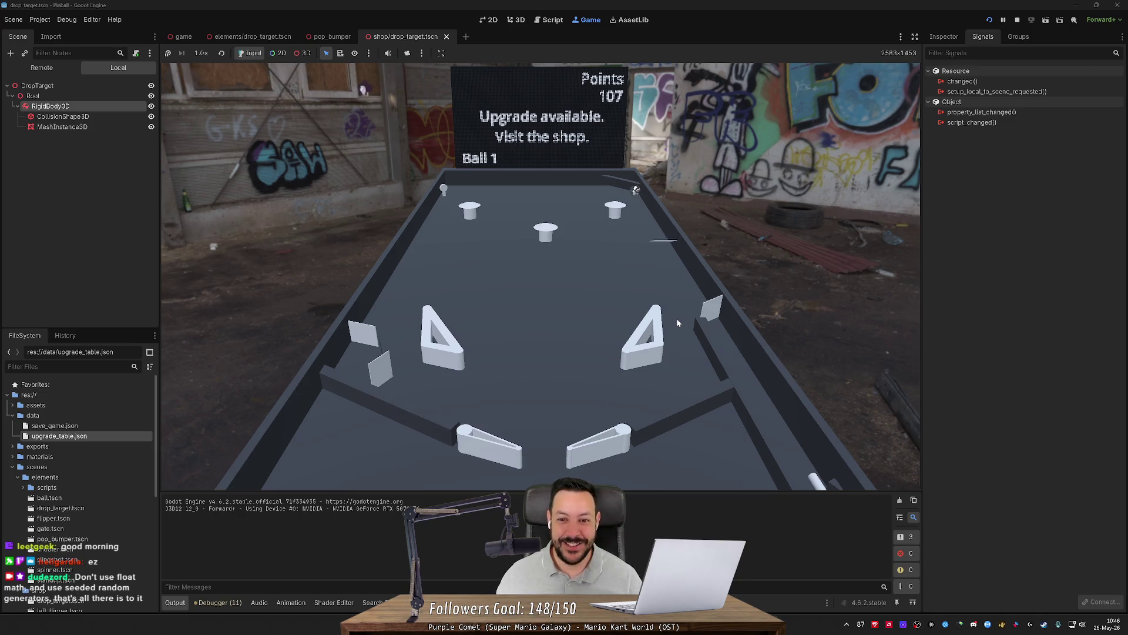
pyautogui.press('Right')
pyautogui.press('Right')
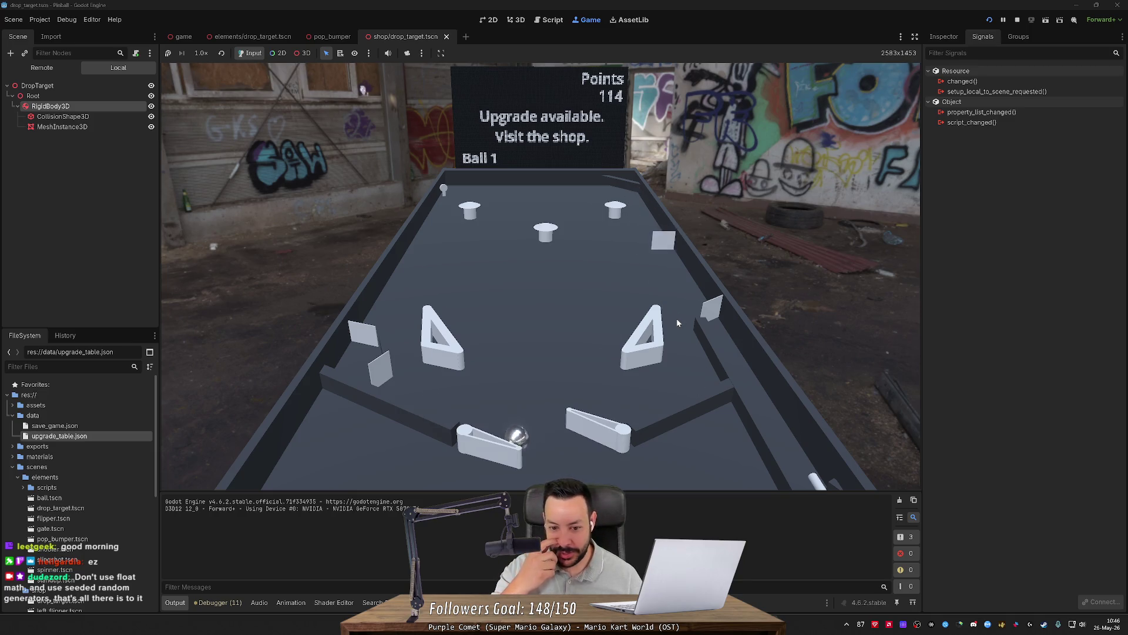
pyautogui.press('Left')
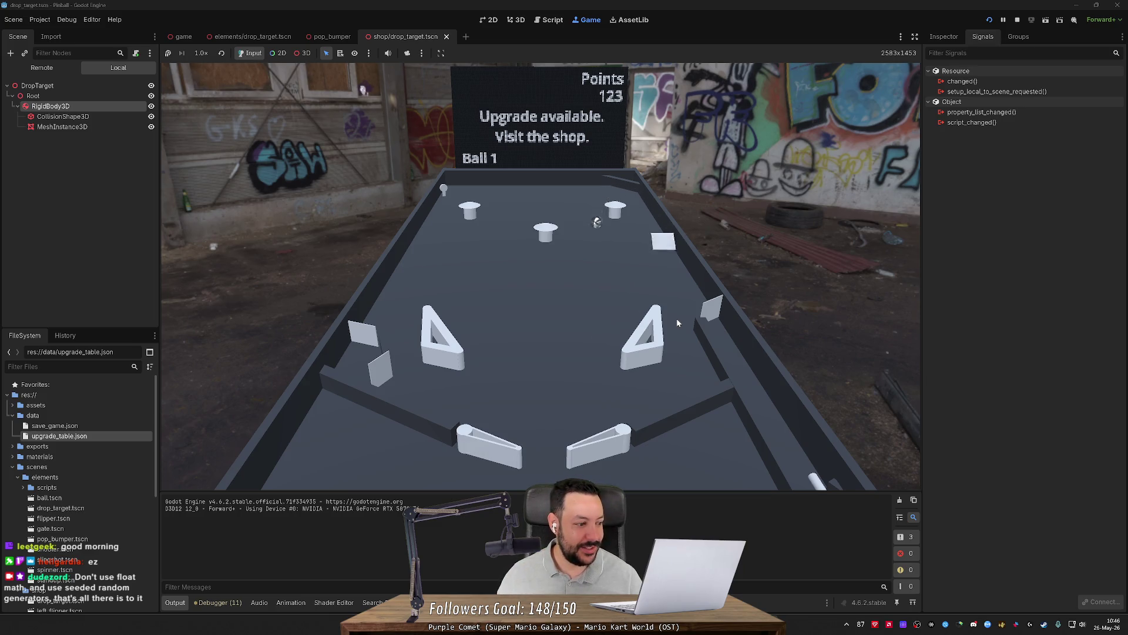
pyautogui.press('Right')
pyautogui.press('Right')
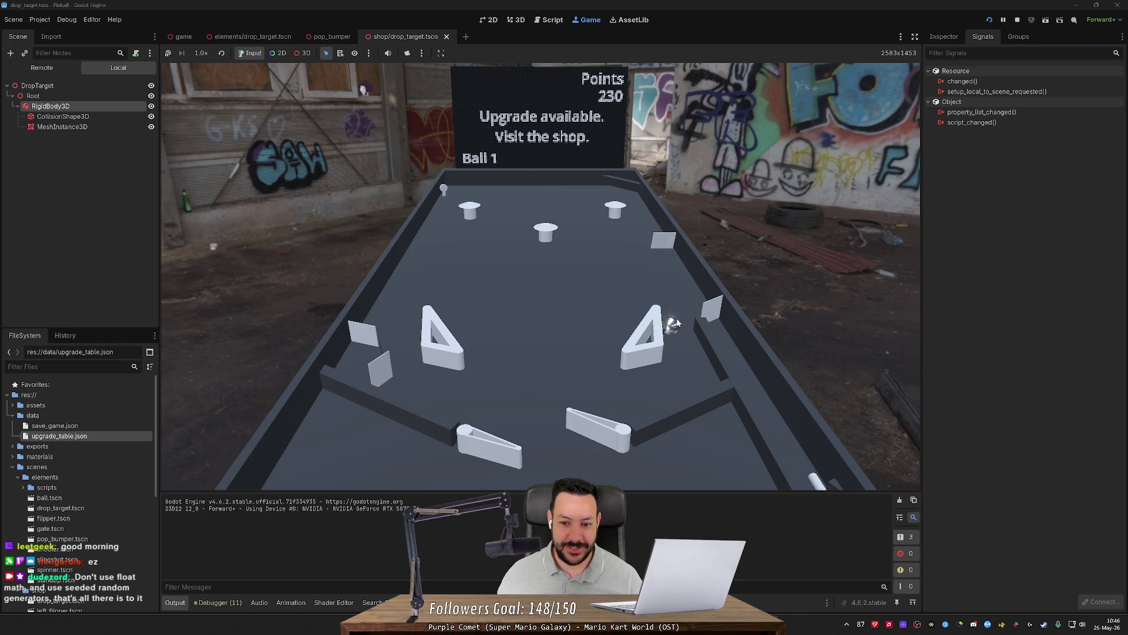
pyautogui.press('Right')
pyautogui.press('Left')
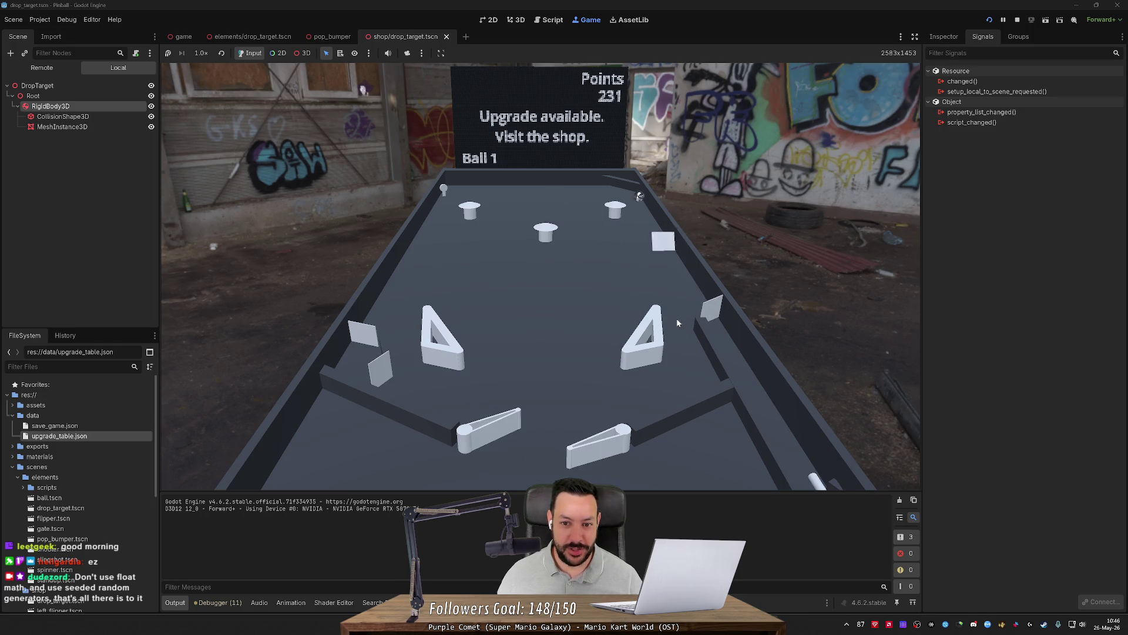
pyautogui.press('Right')
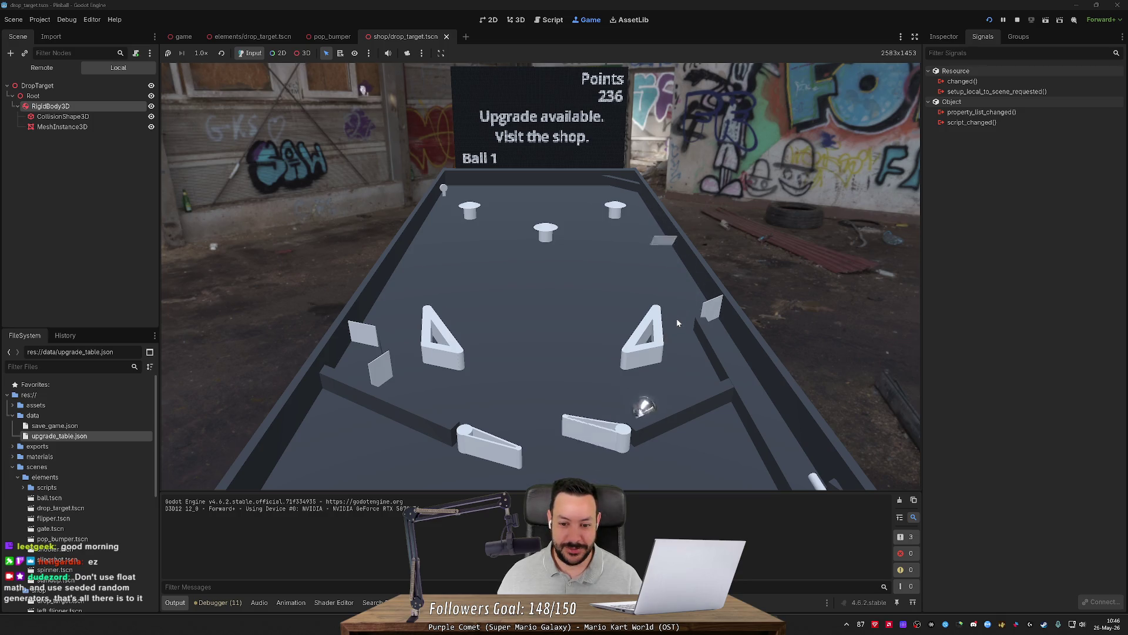
pyautogui.press('Left')
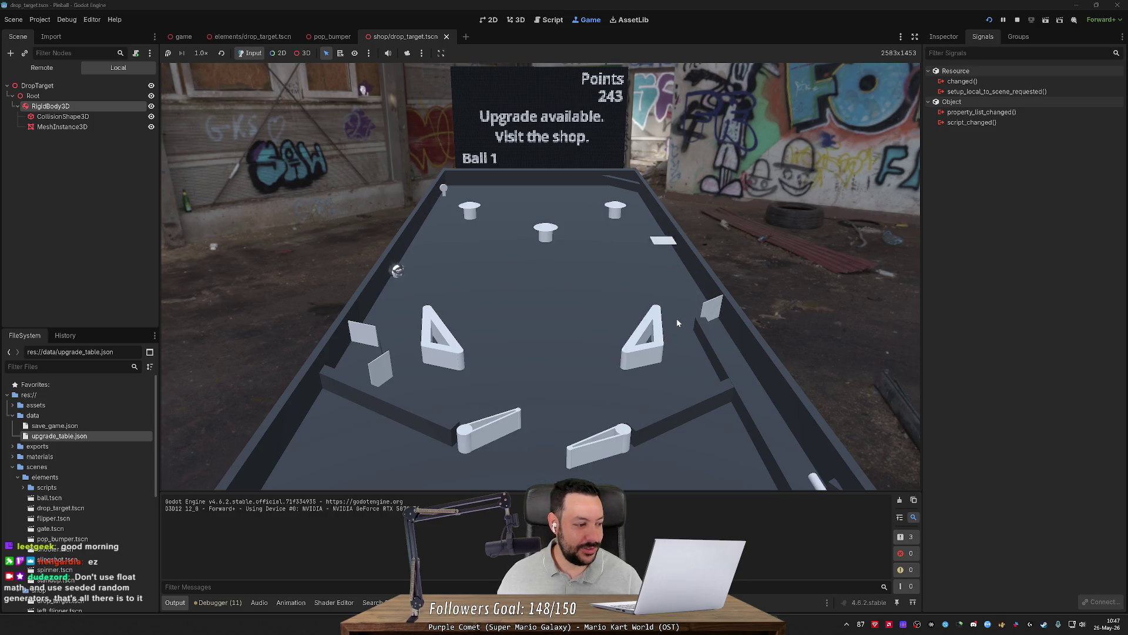
pyautogui.press('Right')
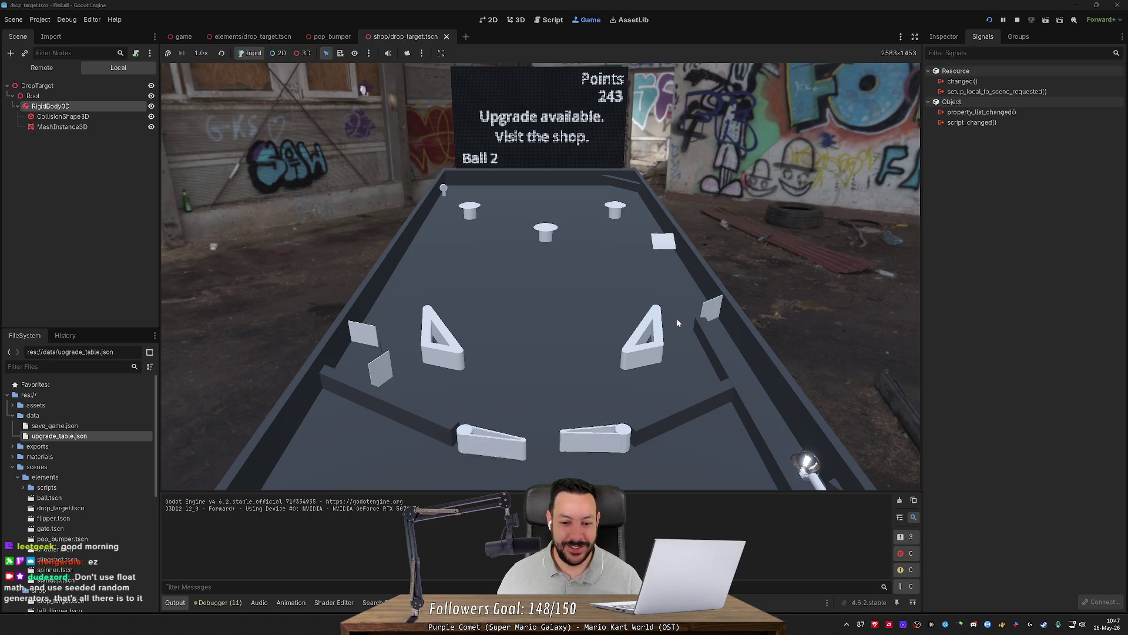
# Launch Ball 2, cradle it on the right flipper, then stop the game
pyautogui.press('space')
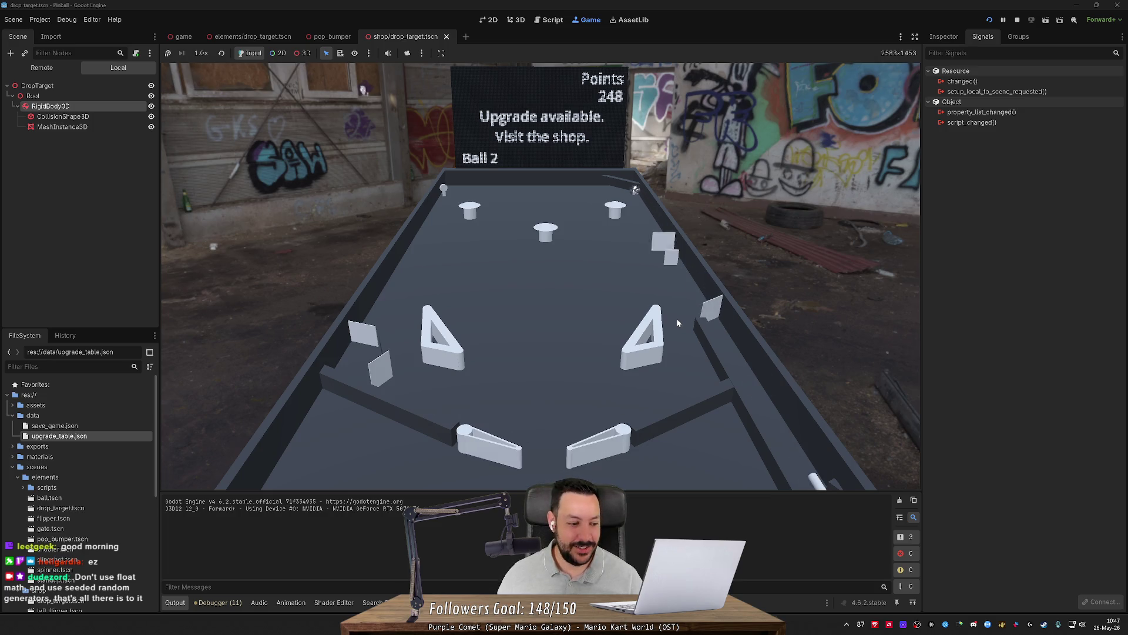
pyautogui.press('Right')
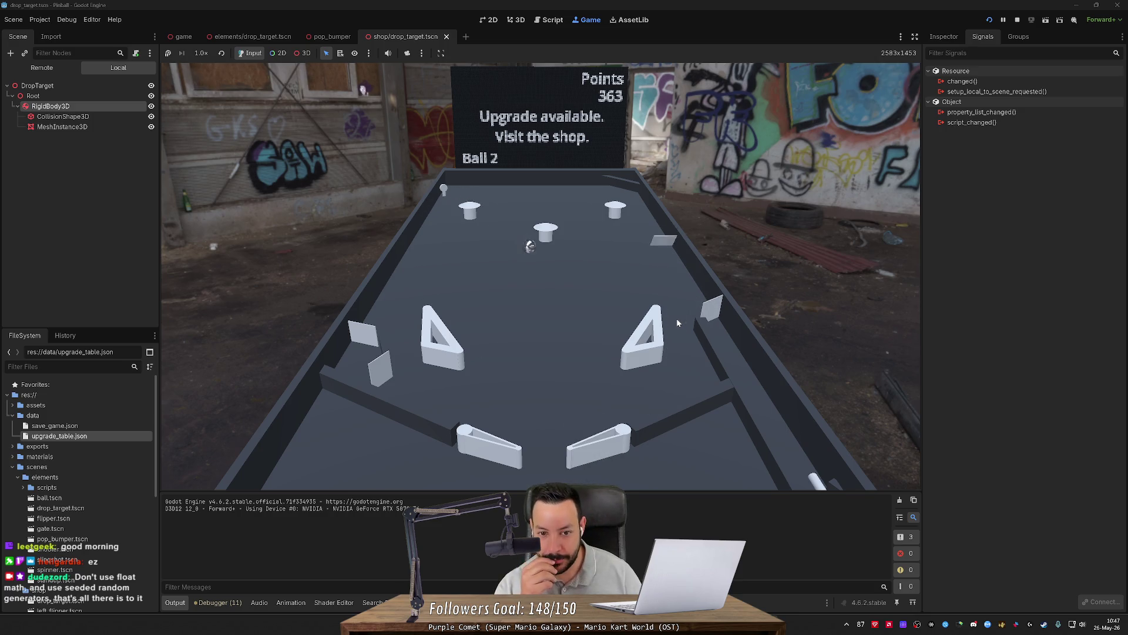
pyautogui.press('Right')
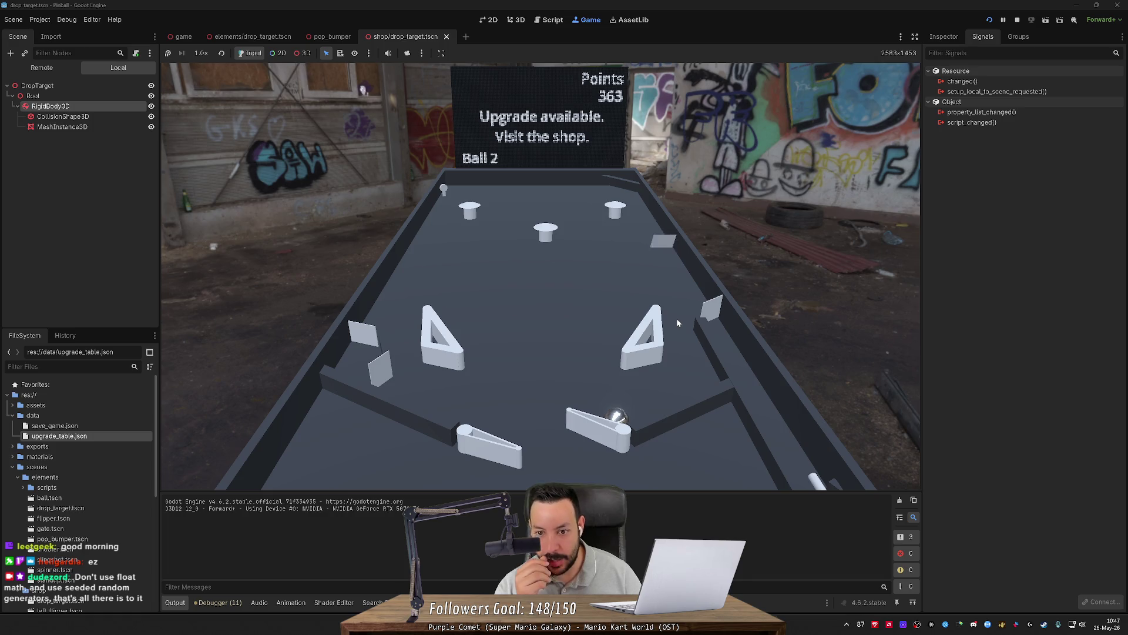
pyautogui.click(1017, 20)
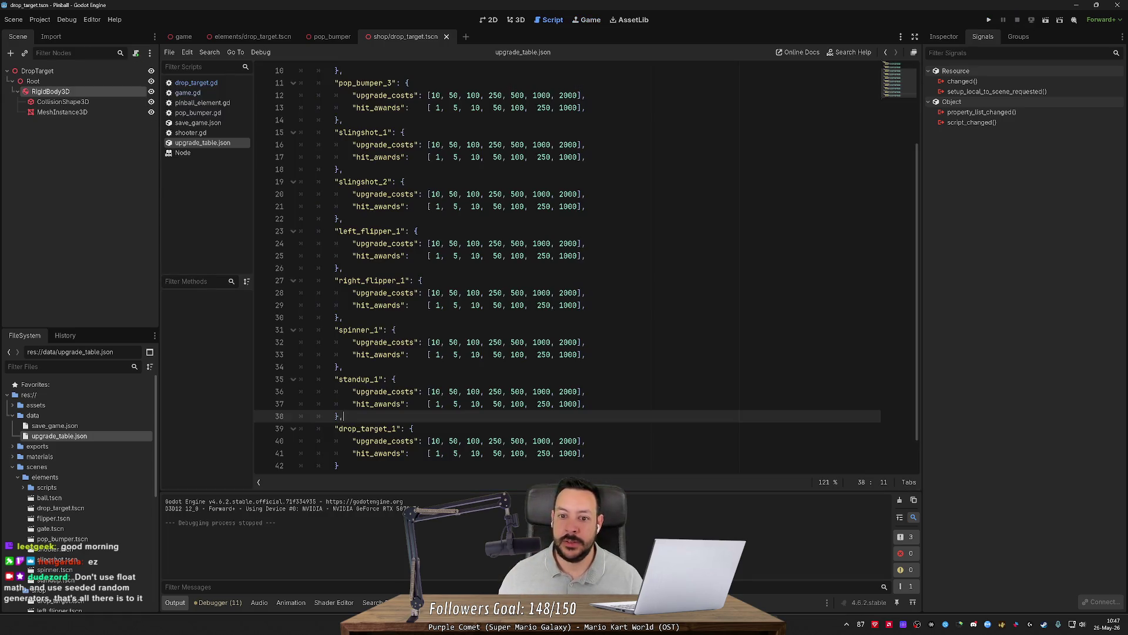
# Open save_game.json and add a "drop_target_1" line after the standup_1 entry
pyautogui.click(184, 39)
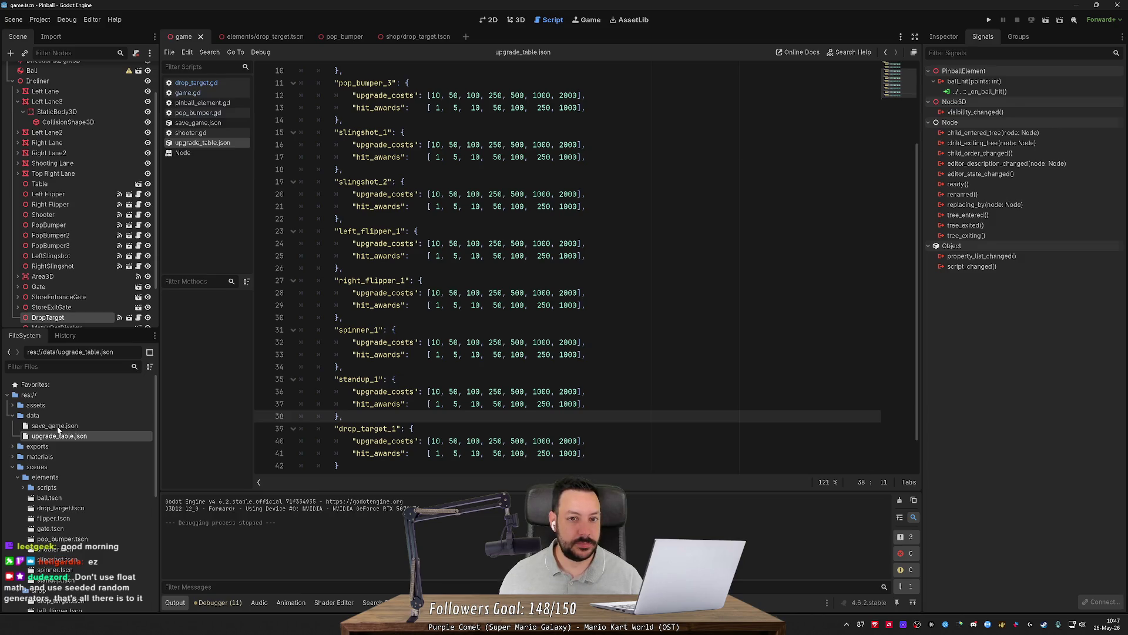
pyautogui.doubleClick(55, 427)
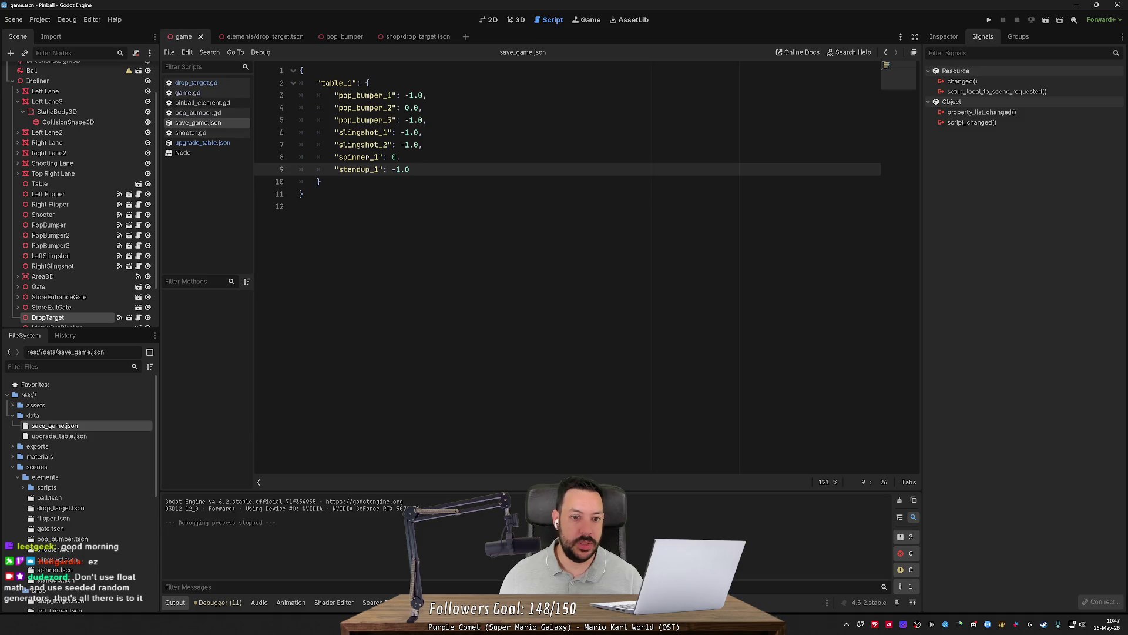
pyautogui.press('Up')
pyautogui.press('Down')
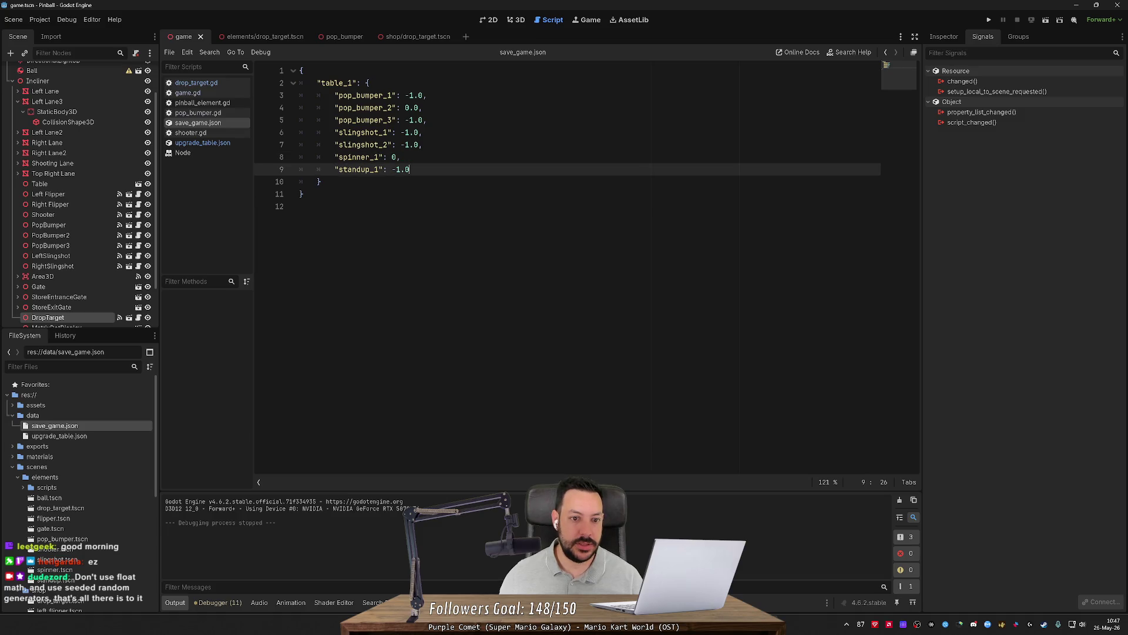
pyautogui.press('Return')
pyautogui.write('"drop_target_1": -1,')
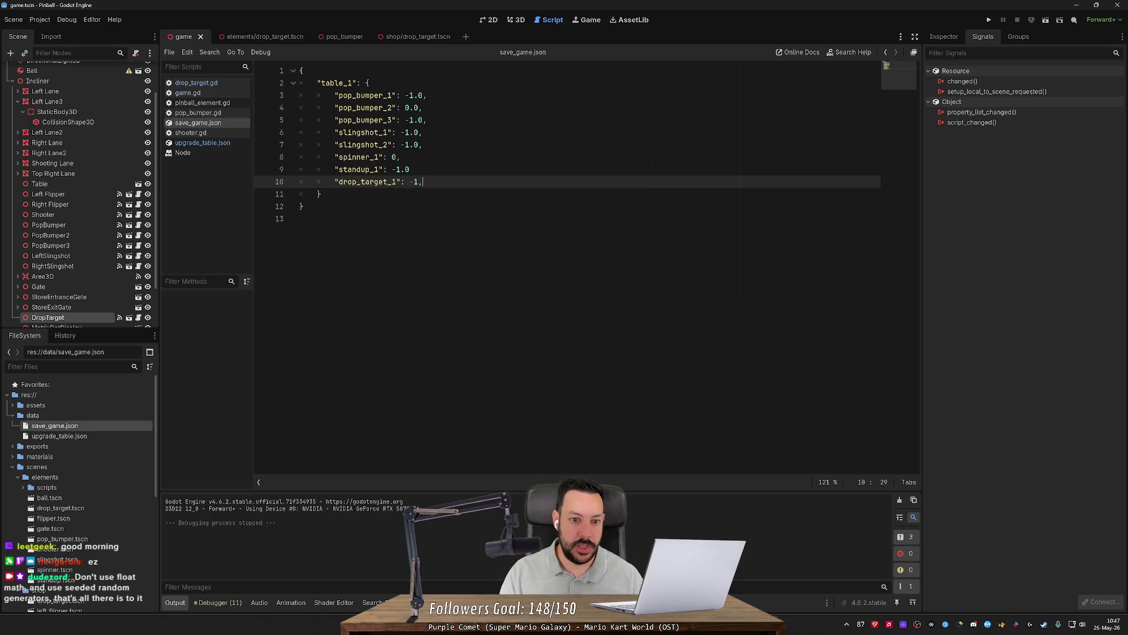
# Fix the standup_1 line so table_1 lists "drop_target_1": -1, then run the project
pyautogui.click(410, 169)
pyautogui.write(',')
pyautogui.click(418, 182)
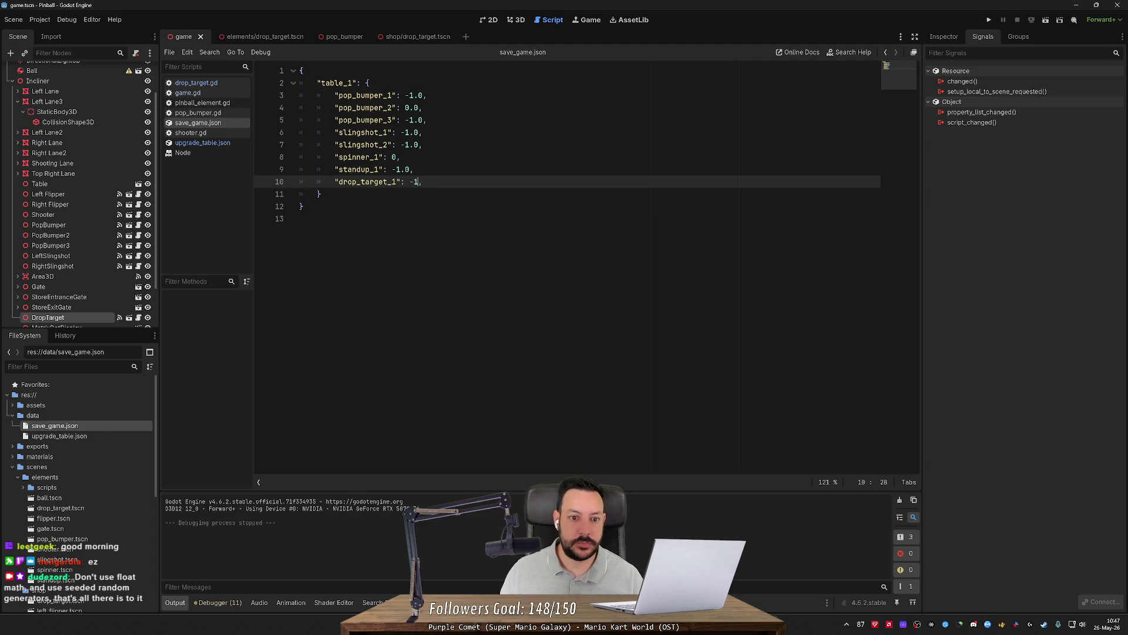
pyautogui.click(299, 218)
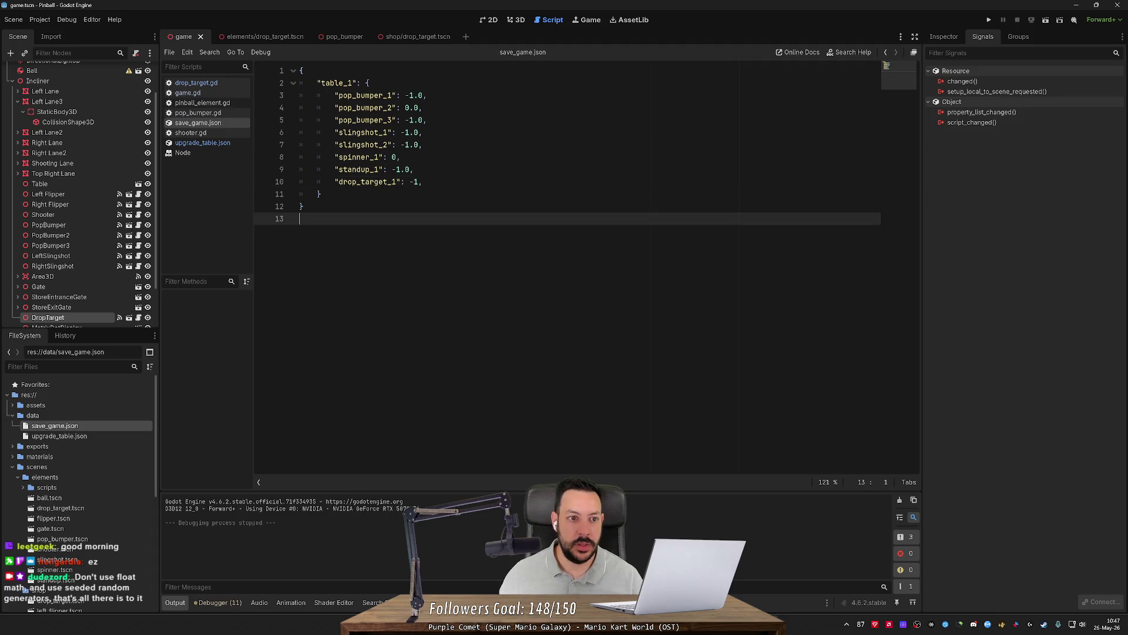
pyautogui.click(991, 20)
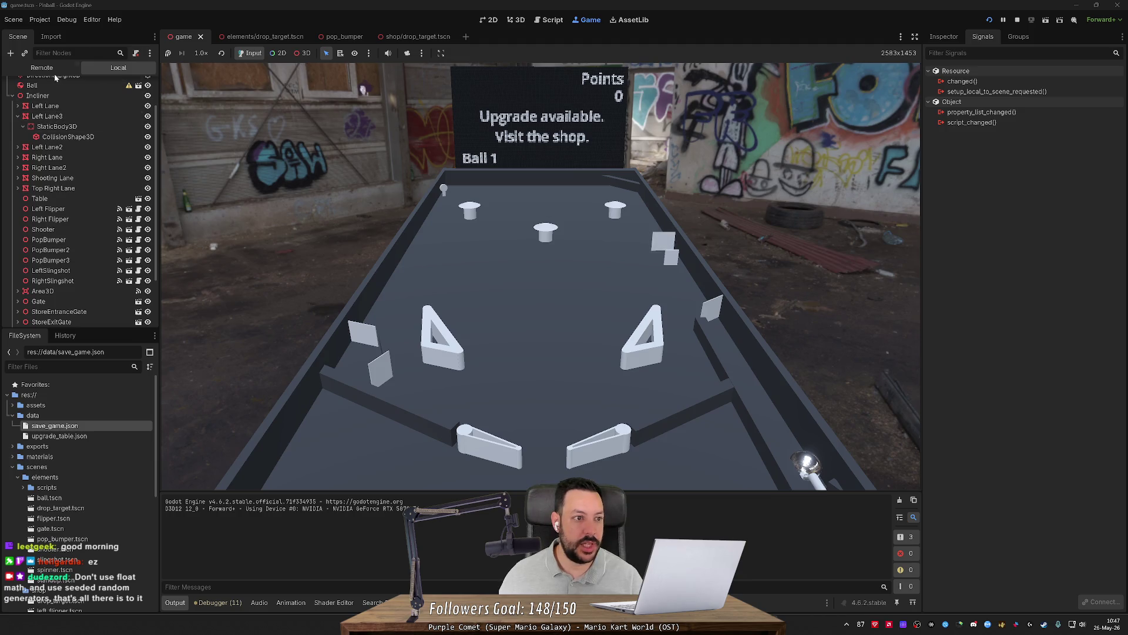
# Inspect the live DropTarget's properties in the Remote tree, then restart the game
pyautogui.click(41, 67)
pyautogui.click(13, 106)
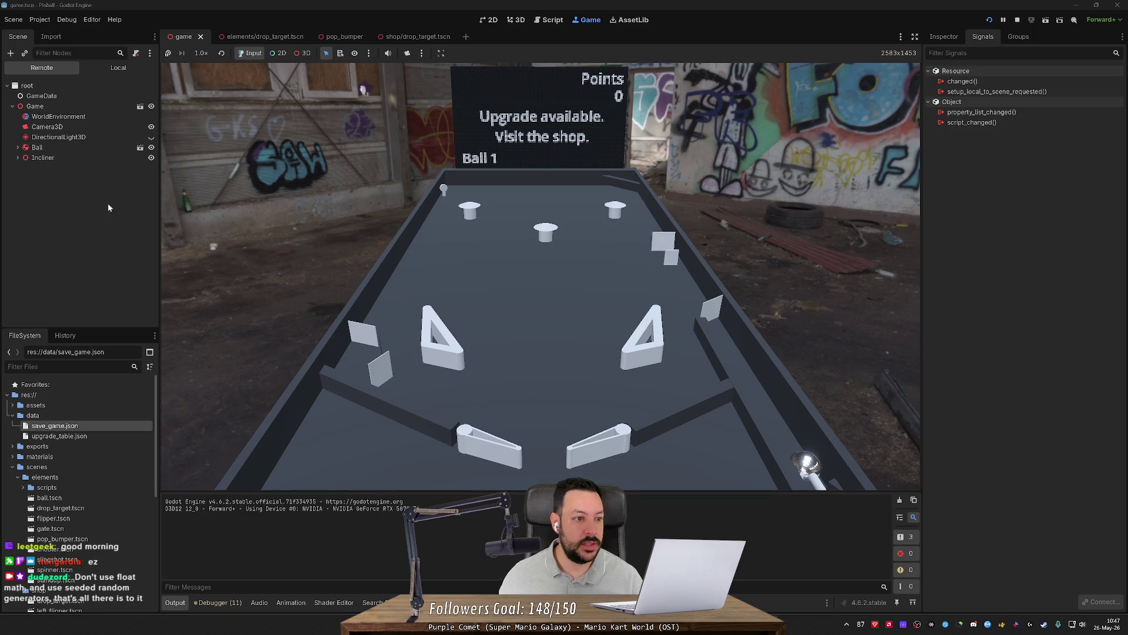
pyautogui.click(17, 157)
pyautogui.scroll(-5, 68, 259)
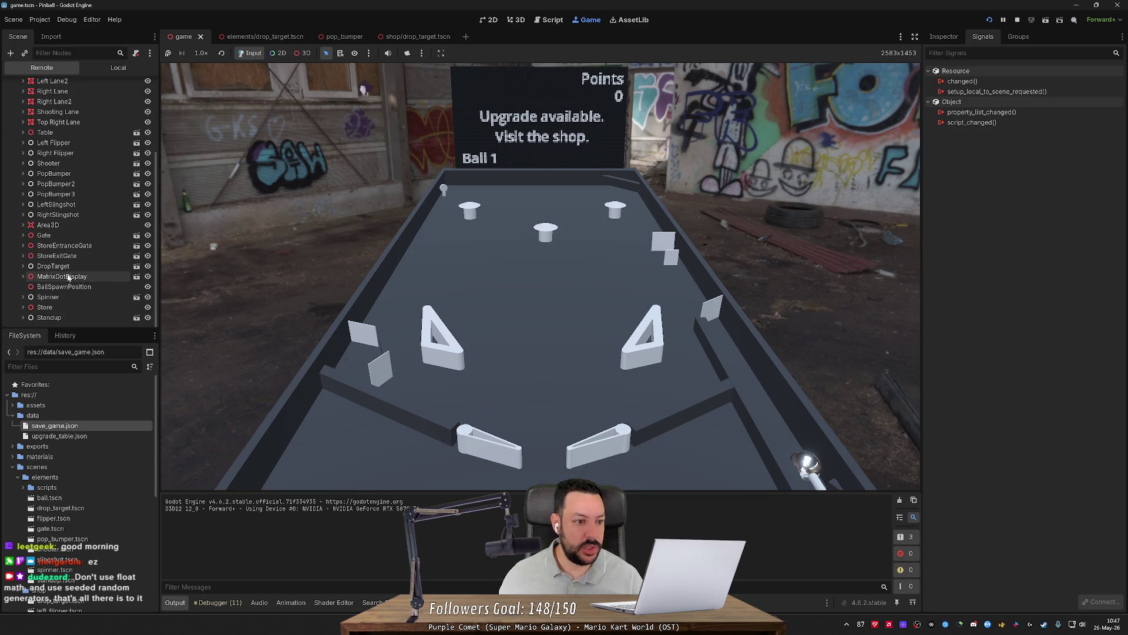
pyautogui.click(59, 266)
pyautogui.click(944, 37)
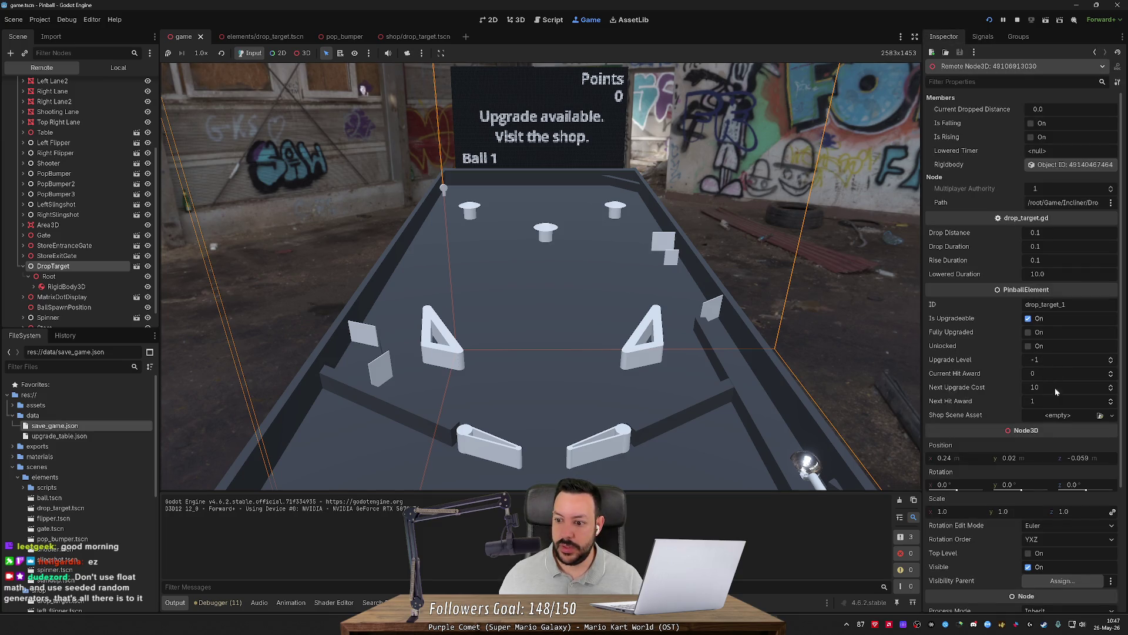
pyautogui.click(989, 21)
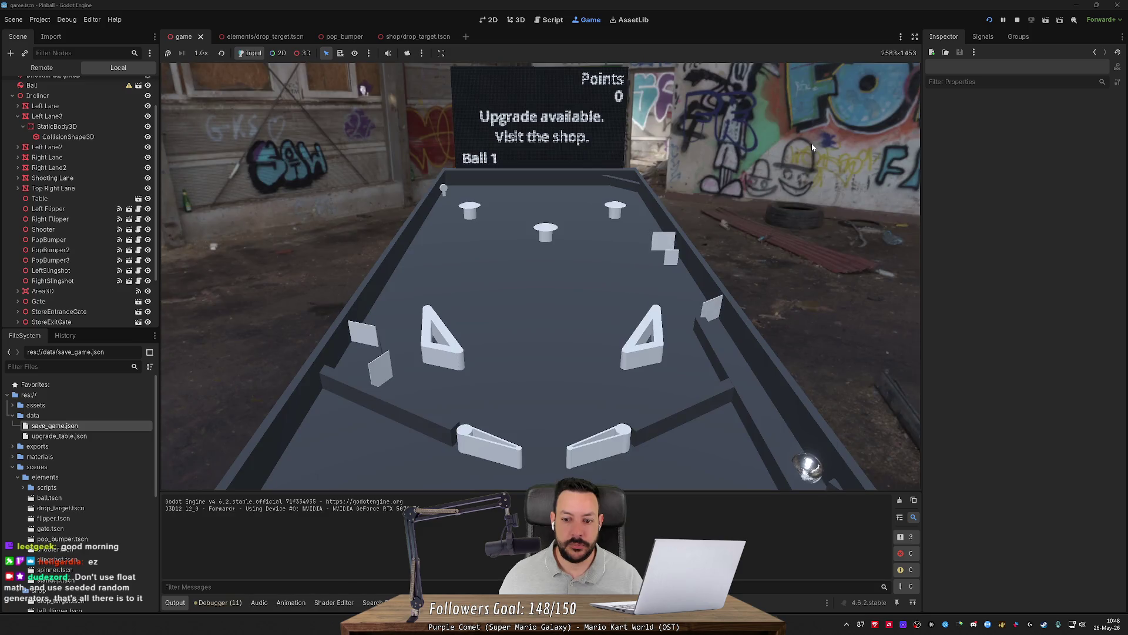
# Keep the ball alive with the flippers until the score passes 10 points
pyautogui.press('Right')
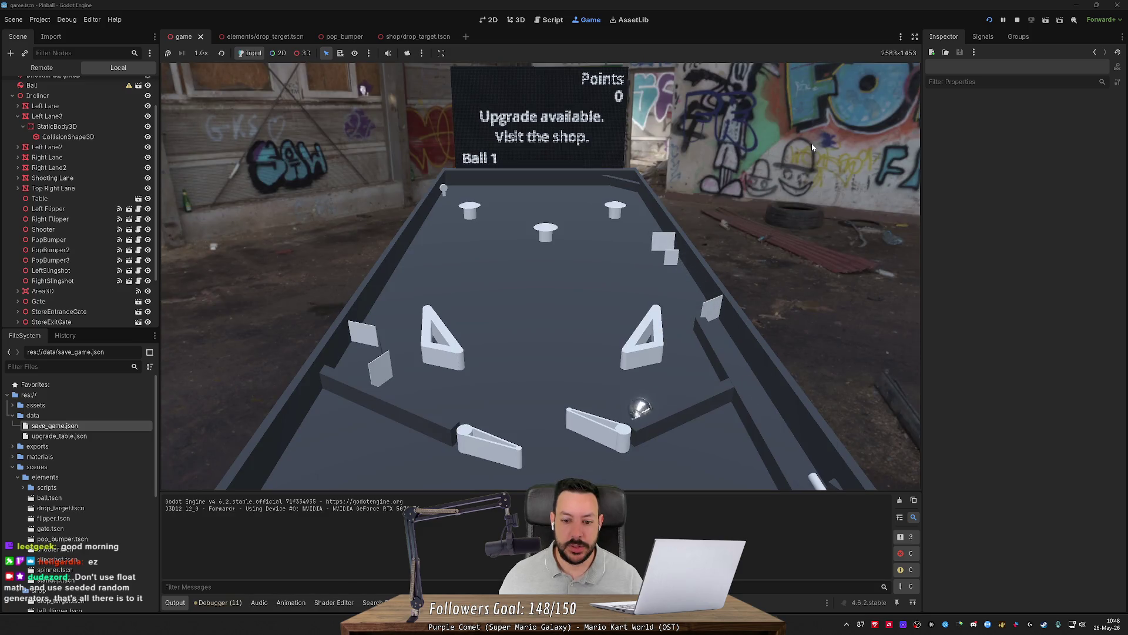
pyautogui.press('Left')
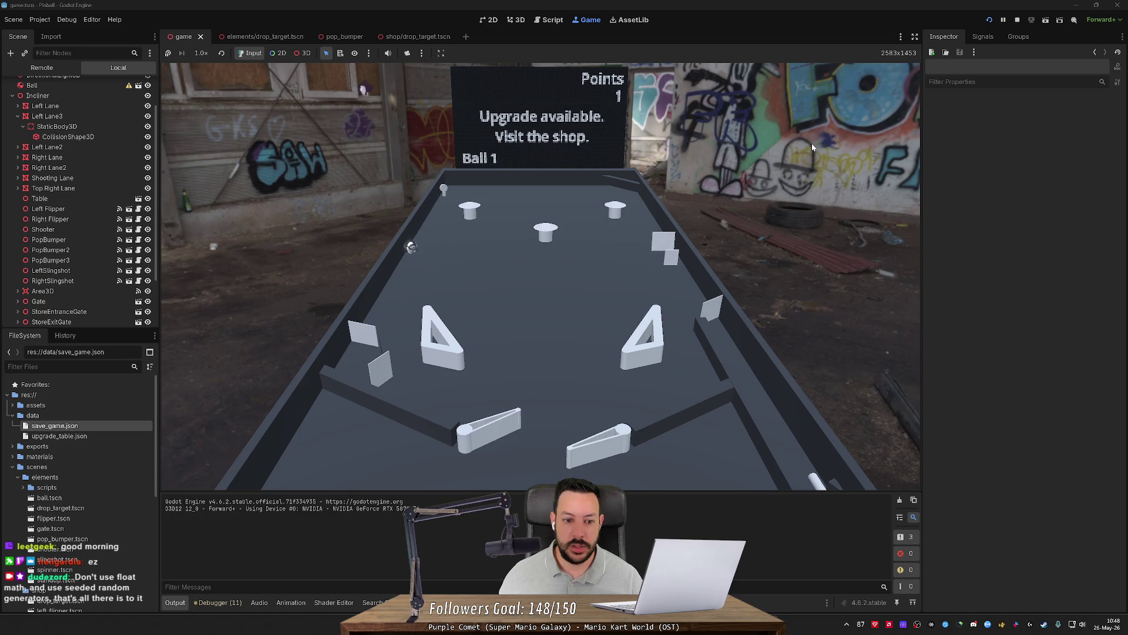
pyautogui.press('Left')
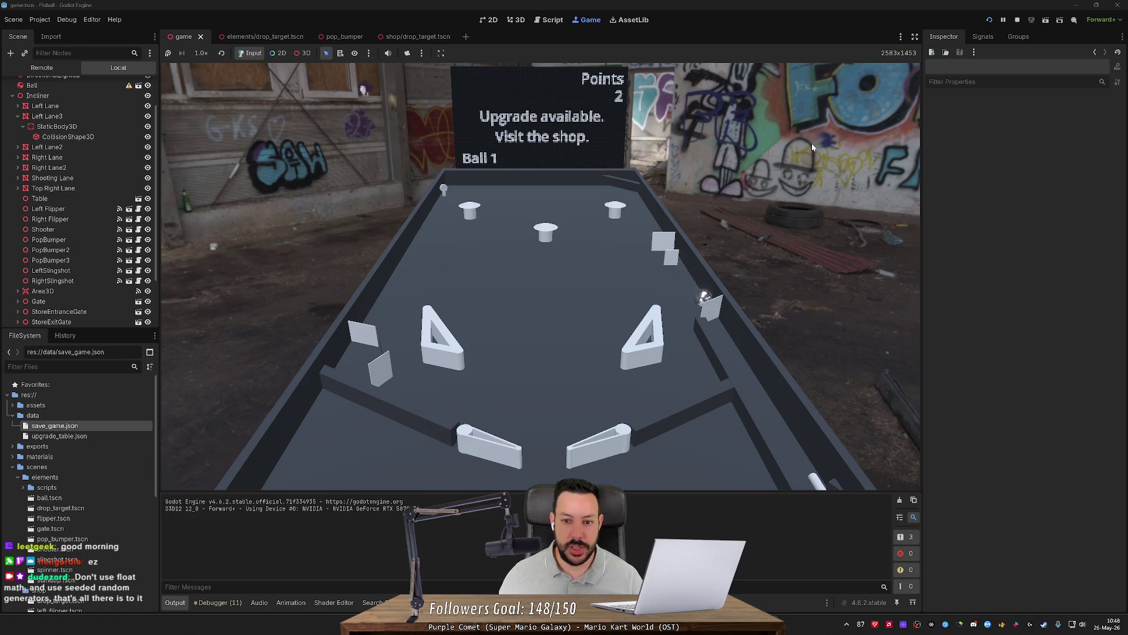
pyautogui.press('Right')
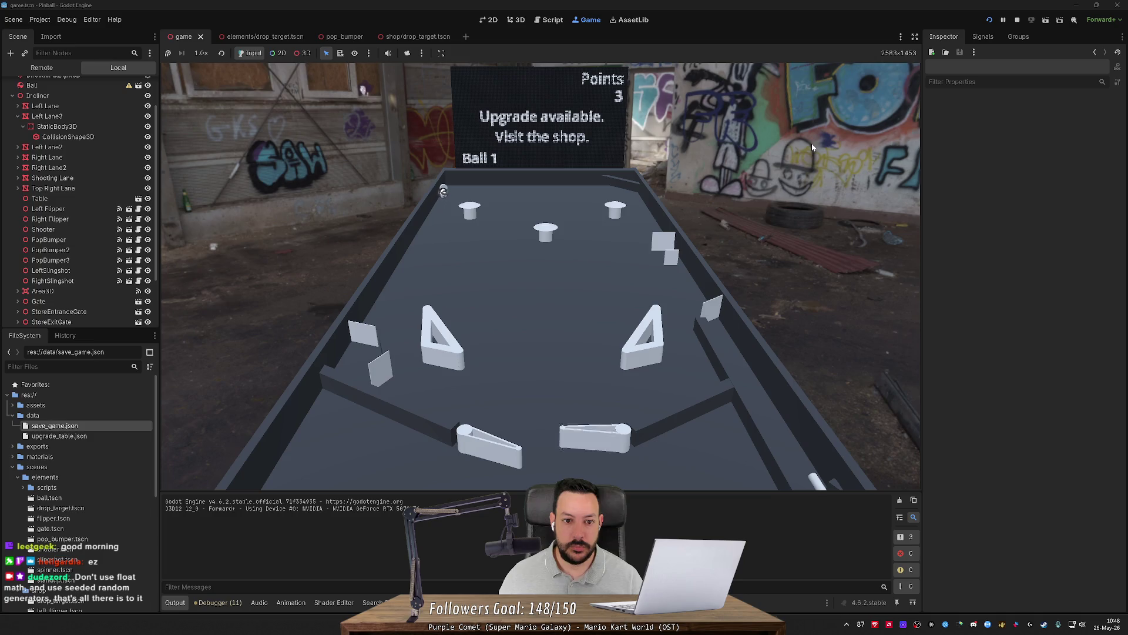
pyautogui.press('Left')
pyautogui.press('Left')
pyautogui.press('Left')
pyautogui.press('Right')
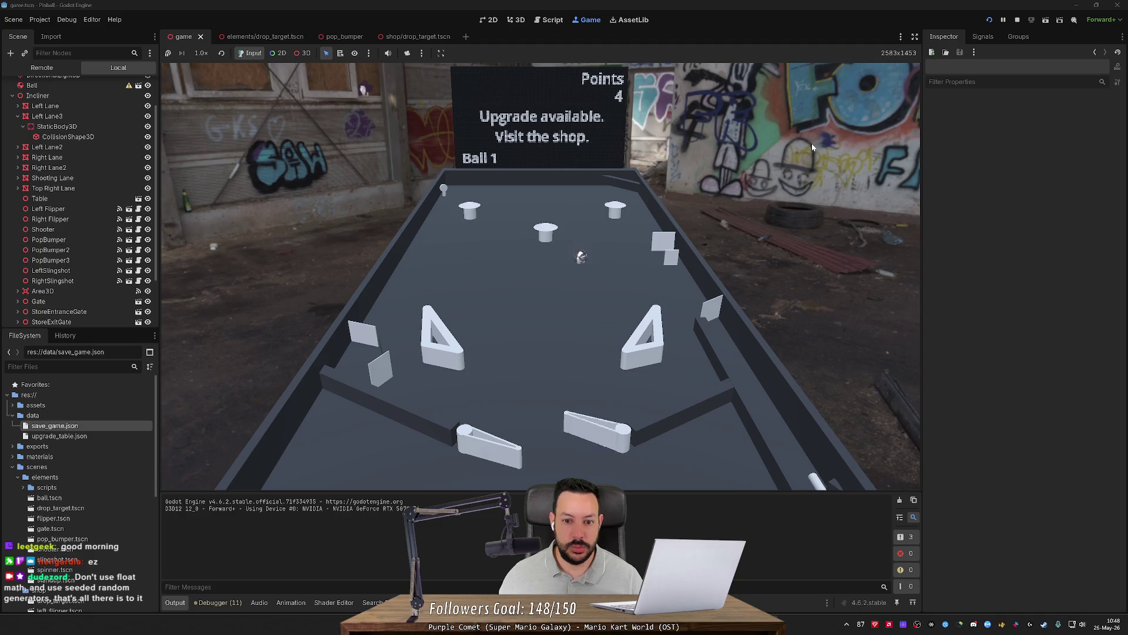
pyautogui.press('Right')
pyautogui.press('Right')
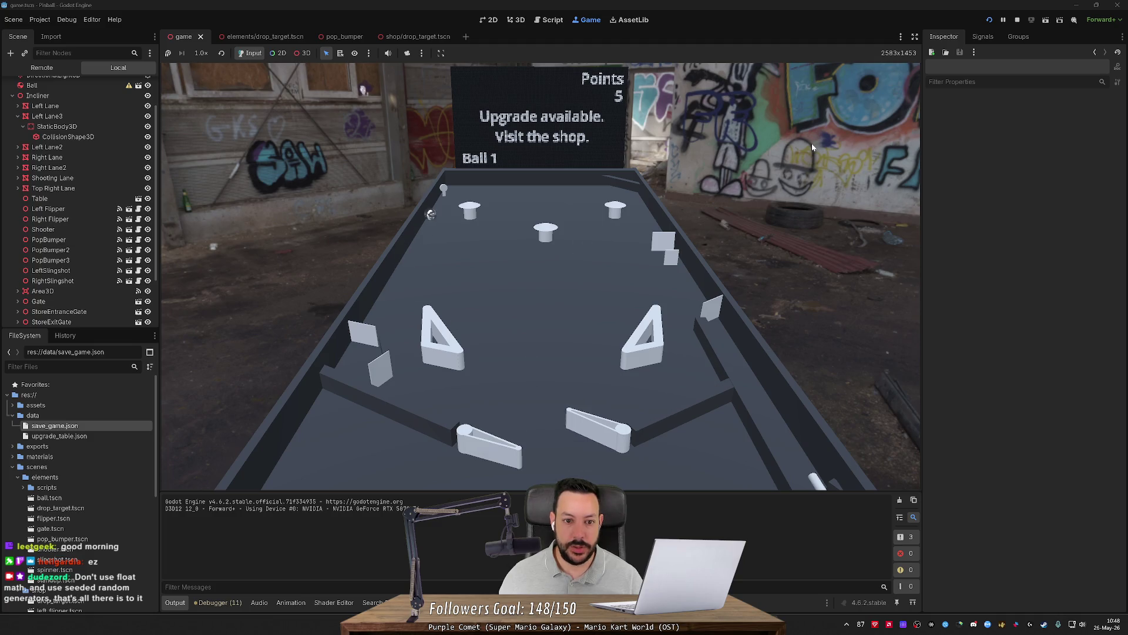
pyautogui.press('Left')
pyautogui.press('Right')
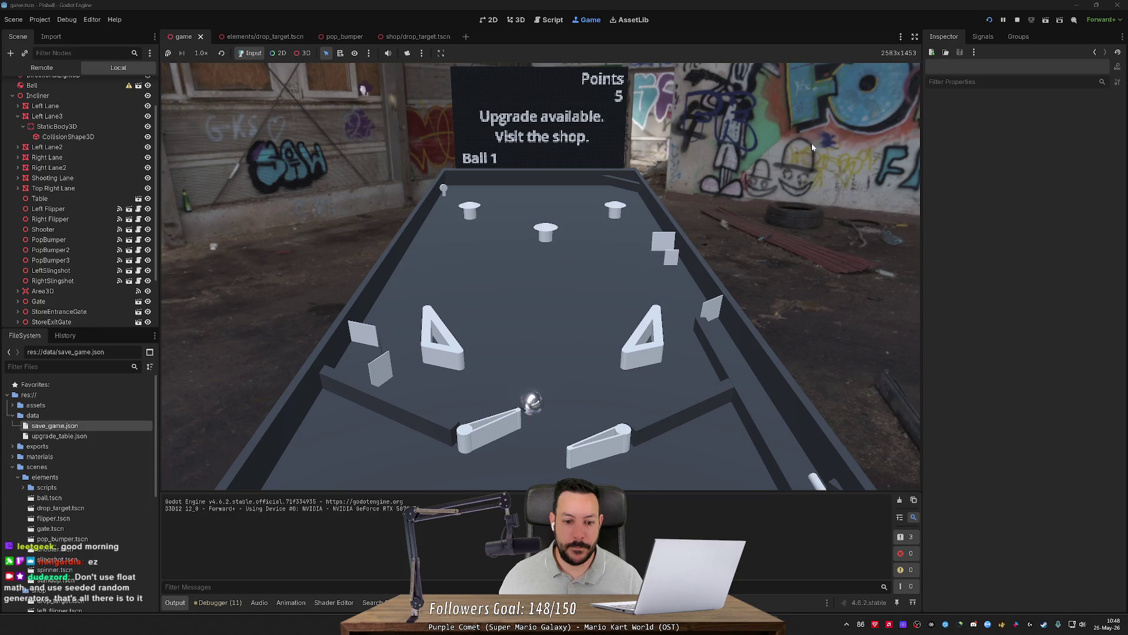
pyautogui.press('Right')
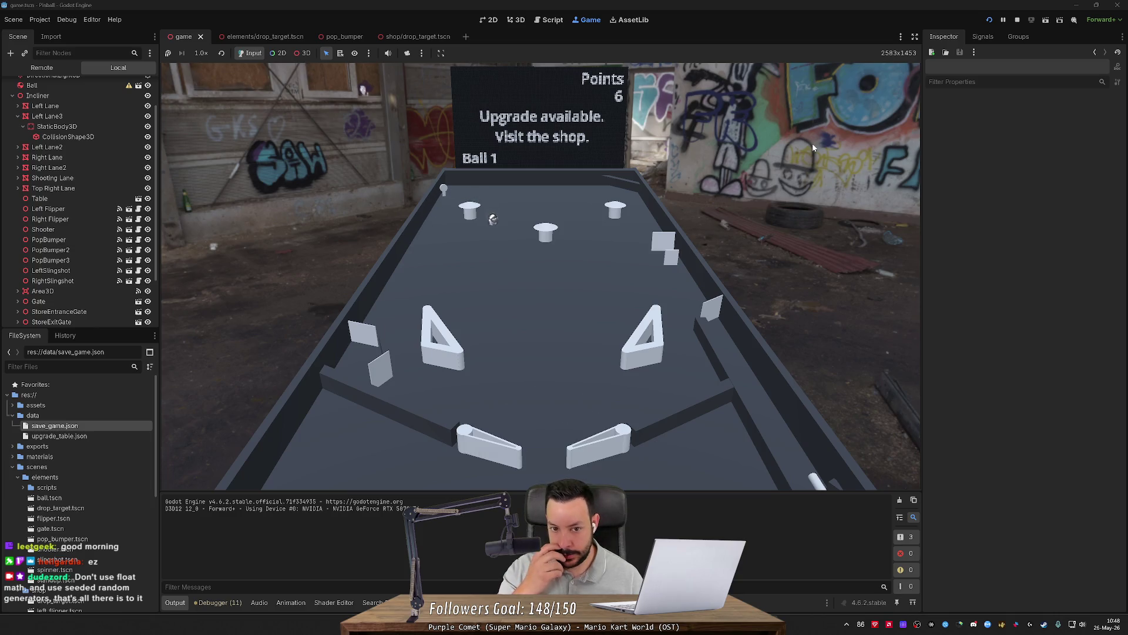
pyautogui.press('Left')
pyautogui.press('Left')
pyautogui.press('Right')
pyautogui.press('Right')
pyautogui.press('Right')
pyautogui.press('Left')
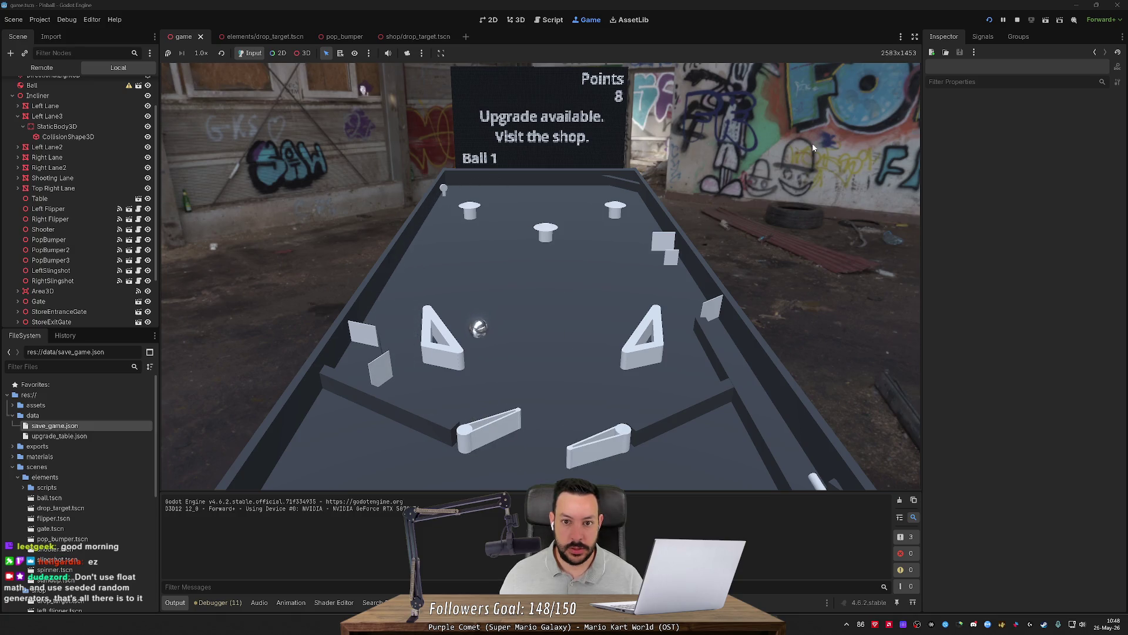
pyautogui.press('Left')
pyautogui.press('Right')
pyautogui.press('Left')
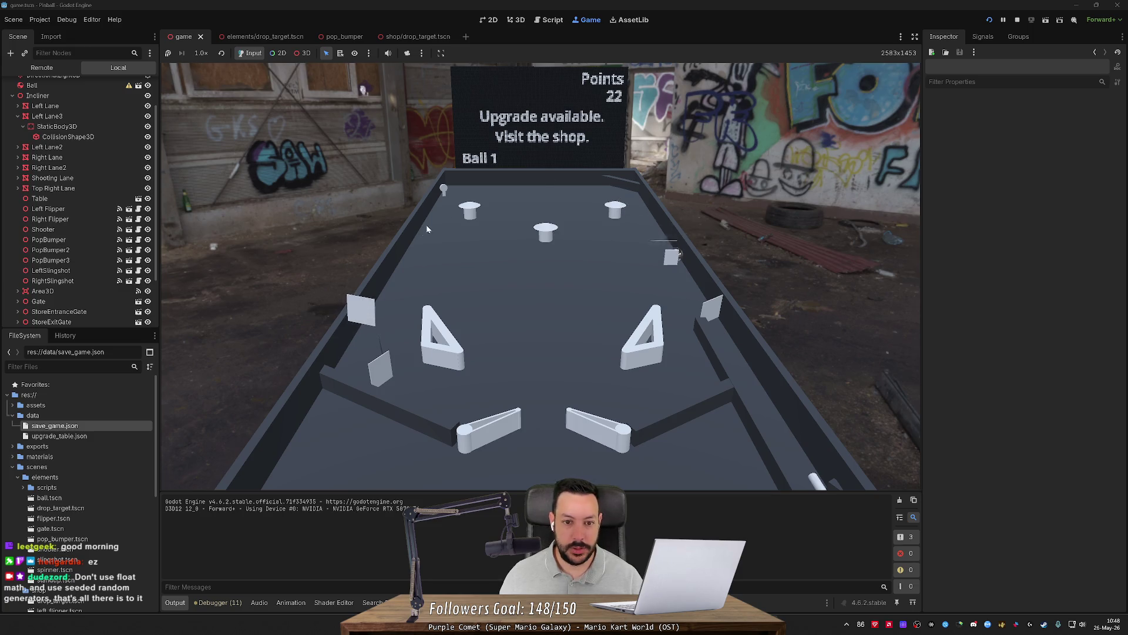
# Open the shop at 22 points, hitting the null 'instantiate' error at shop_screen_ui.gd line 51
pyautogui.press('Left')
pyautogui.press('Right')
pyautogui.write('a')
pyautogui.press('BackSpace')
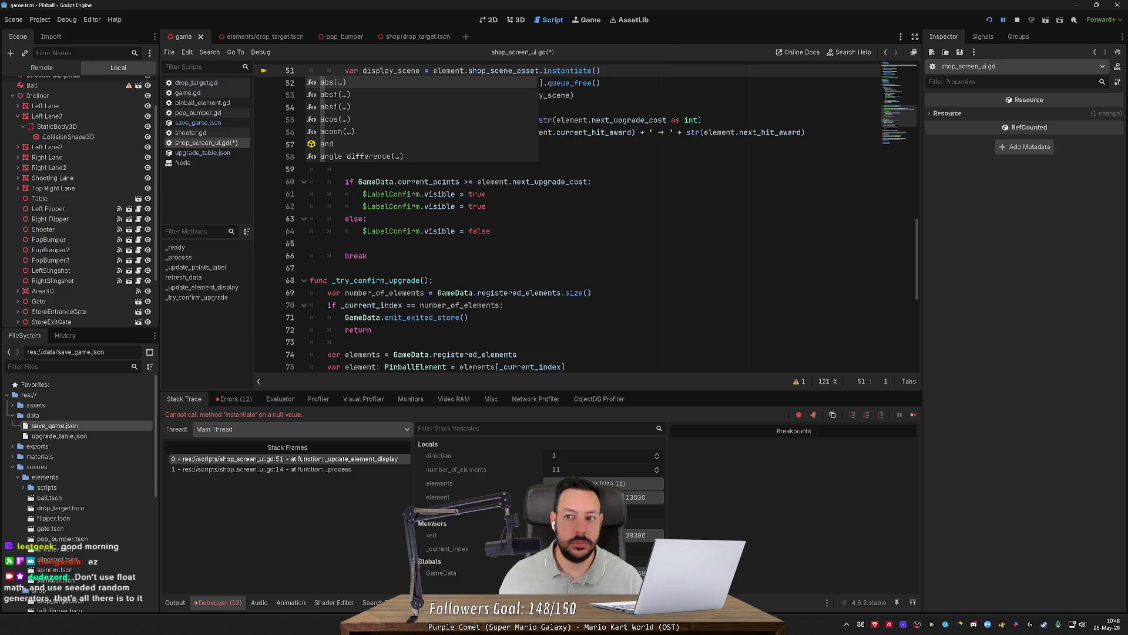
# Assign shop/drop_target.tscn as DropTarget's Shop Scene Asset and rerun the game with F5
pyautogui.click(1017, 20)
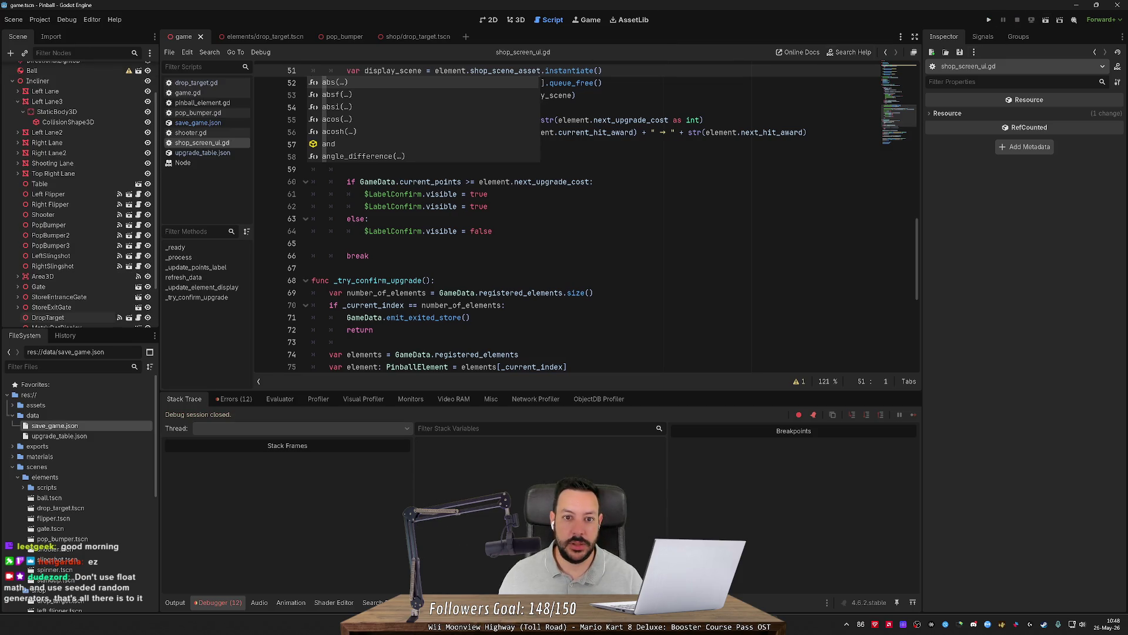
pyautogui.scroll(3, 588, 217)
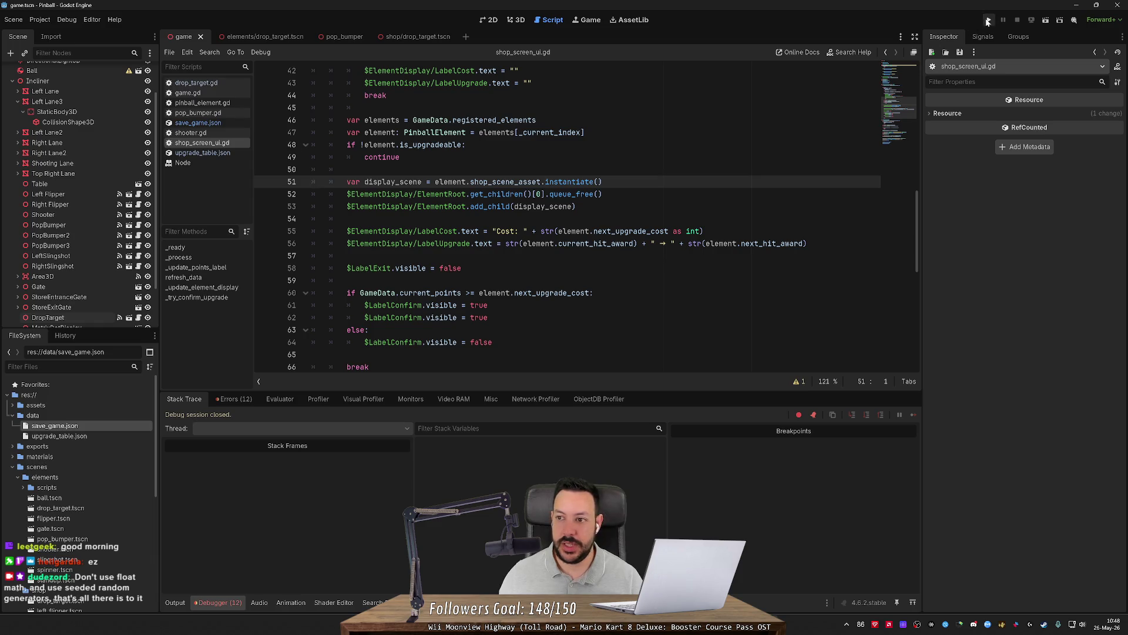
pyautogui.click(514, 19)
pyautogui.scroll(-3, 68, 265)
pyautogui.click(49, 266)
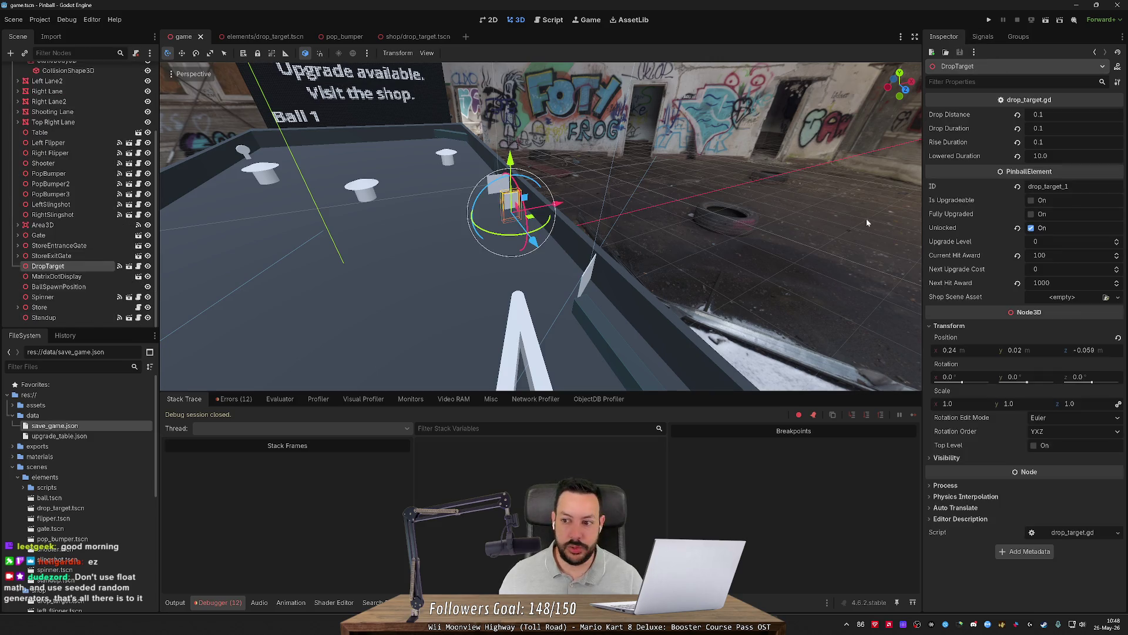
pyautogui.click(1107, 298)
pyautogui.write('shop')
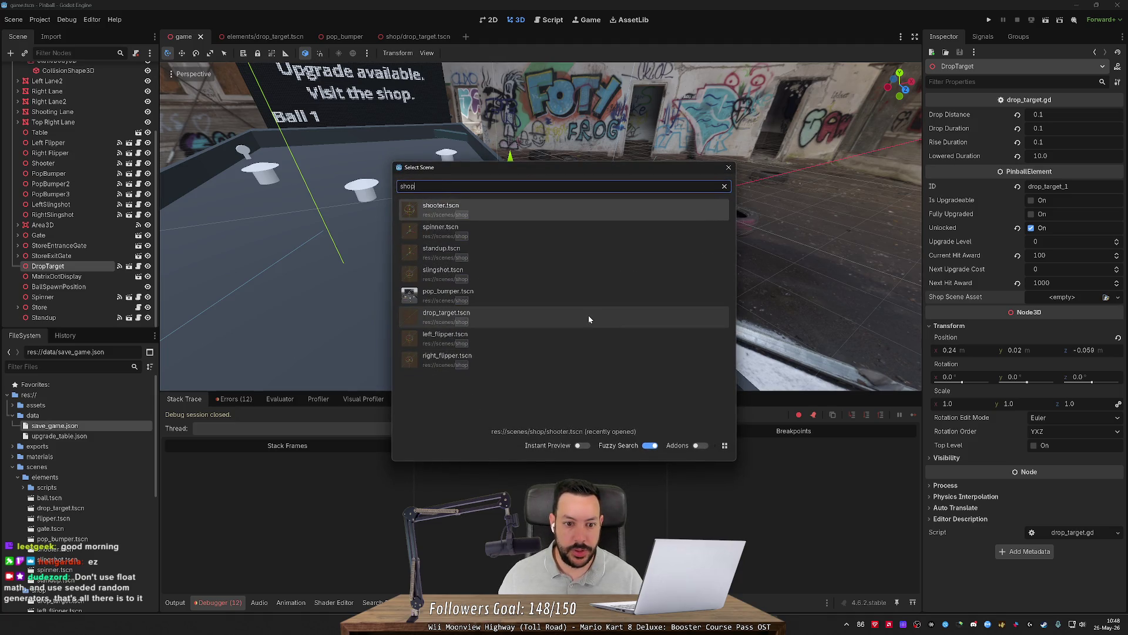
pyautogui.click(469, 321)
pyautogui.click(560, 229)
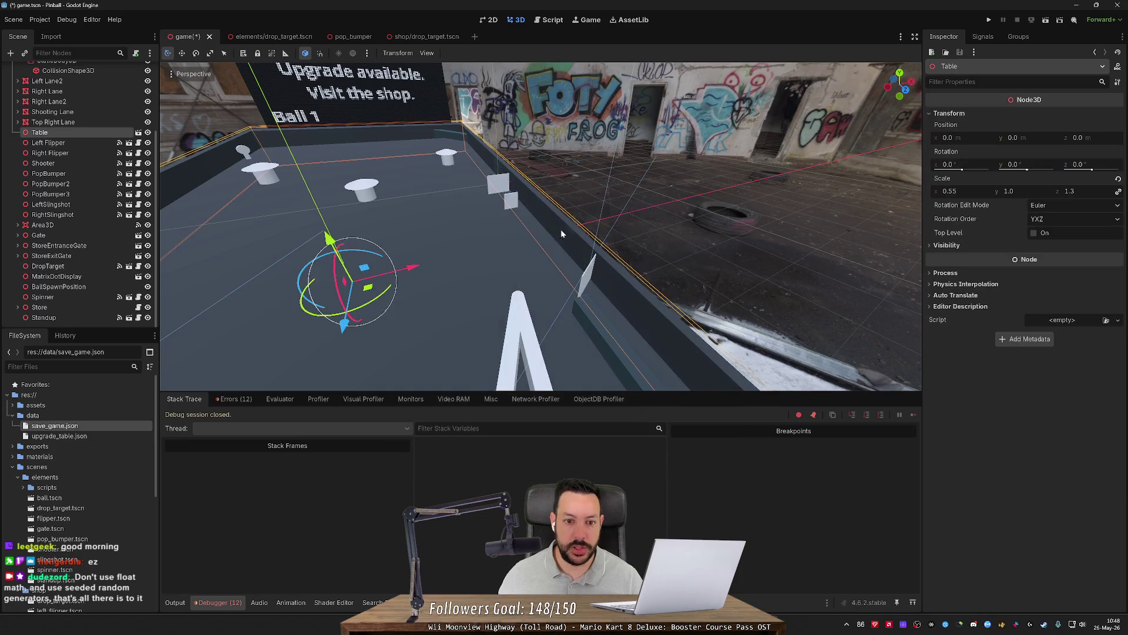
pyautogui.press('F5')
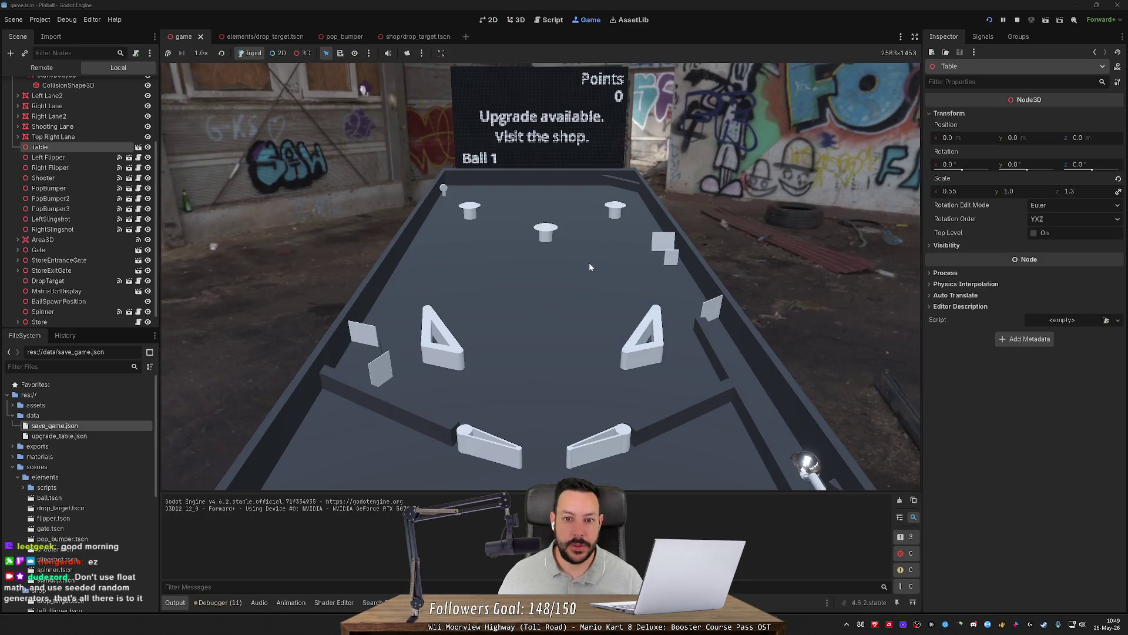
# Launch the ball, open the shop with both flippers, and browse to the Cost 50 upgrade
pyautogui.press('space')
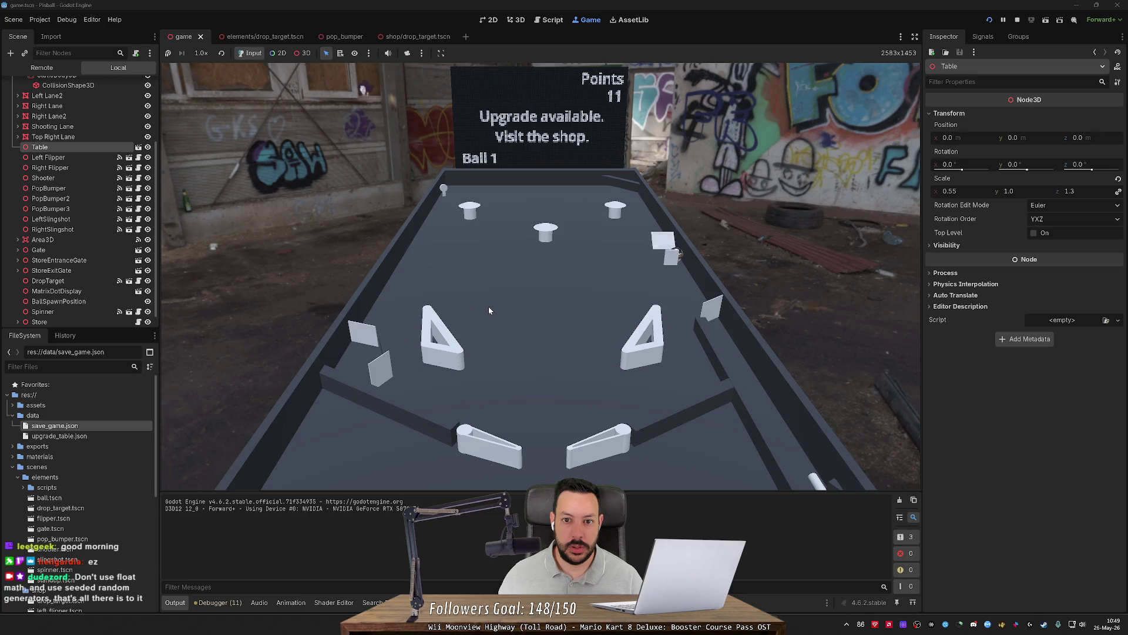
pyautogui.press('Left')
pyautogui.press('Right')
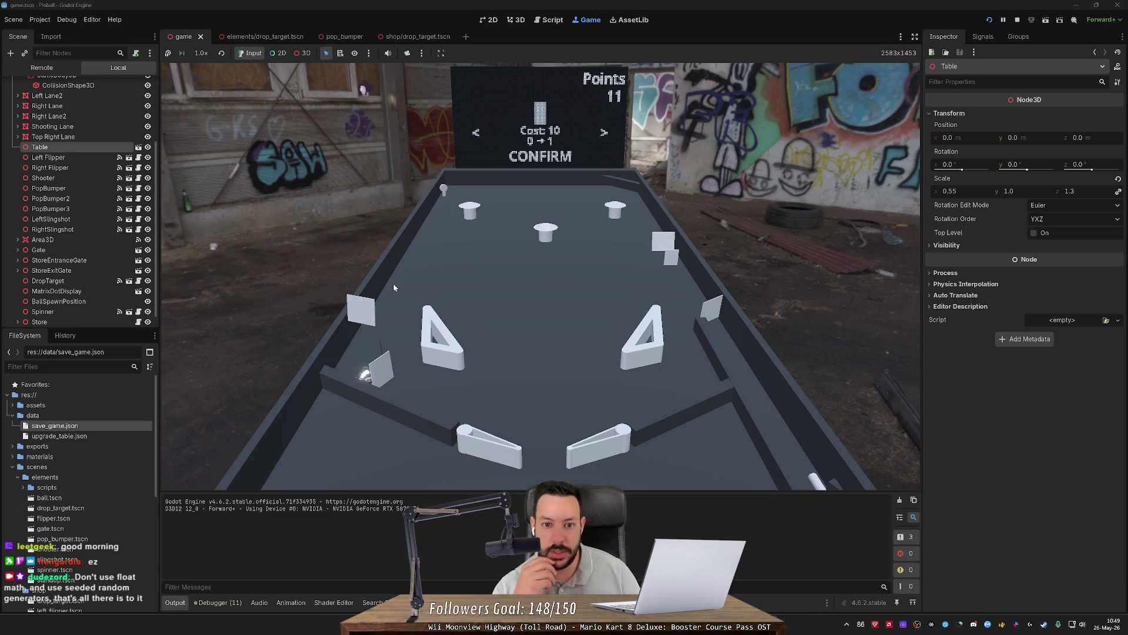
pyautogui.press('Left')
pyautogui.press('Left')
pyautogui.press('Left')
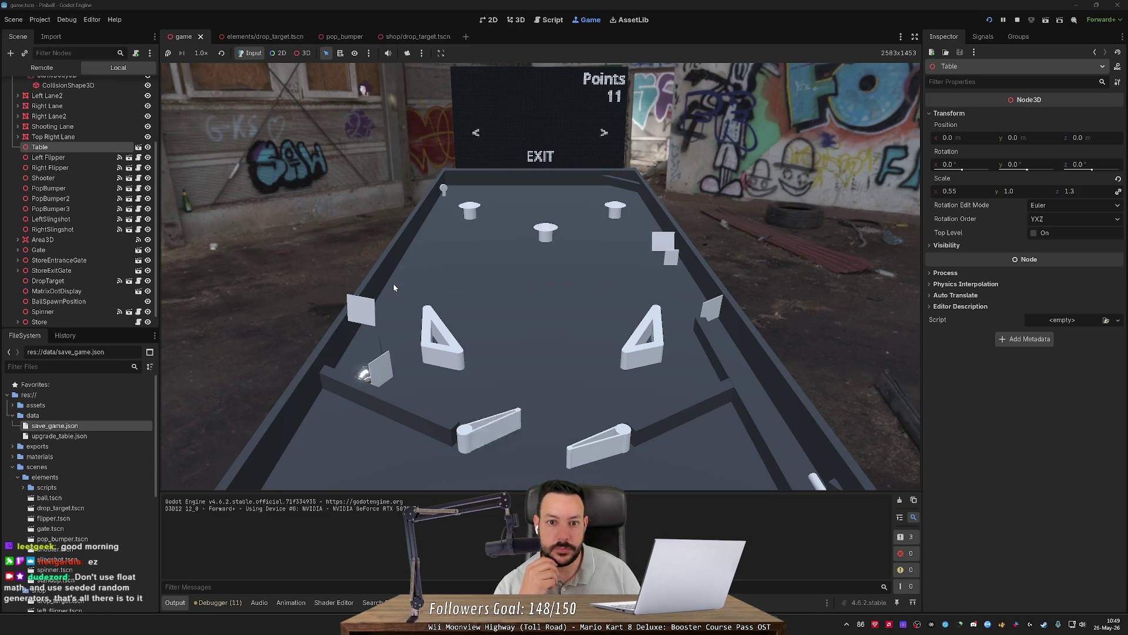
pyautogui.press('Left')
pyautogui.press('Right')
pyautogui.press('Right')
pyautogui.press('Right')
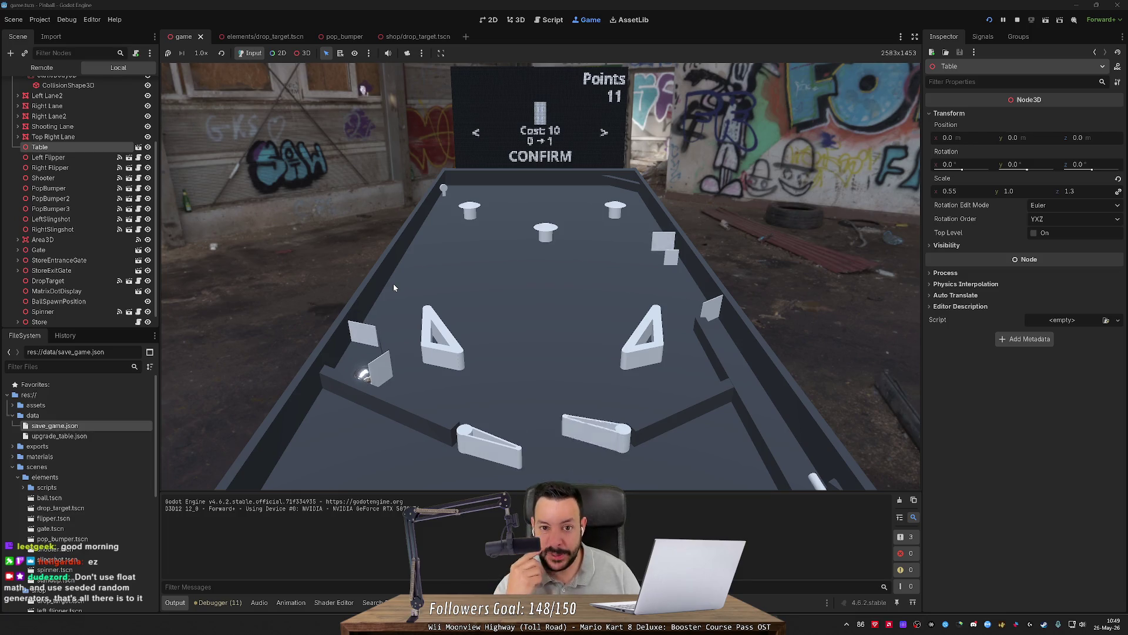
pyautogui.press('Right')
pyautogui.press('Right')
pyautogui.press('Right')
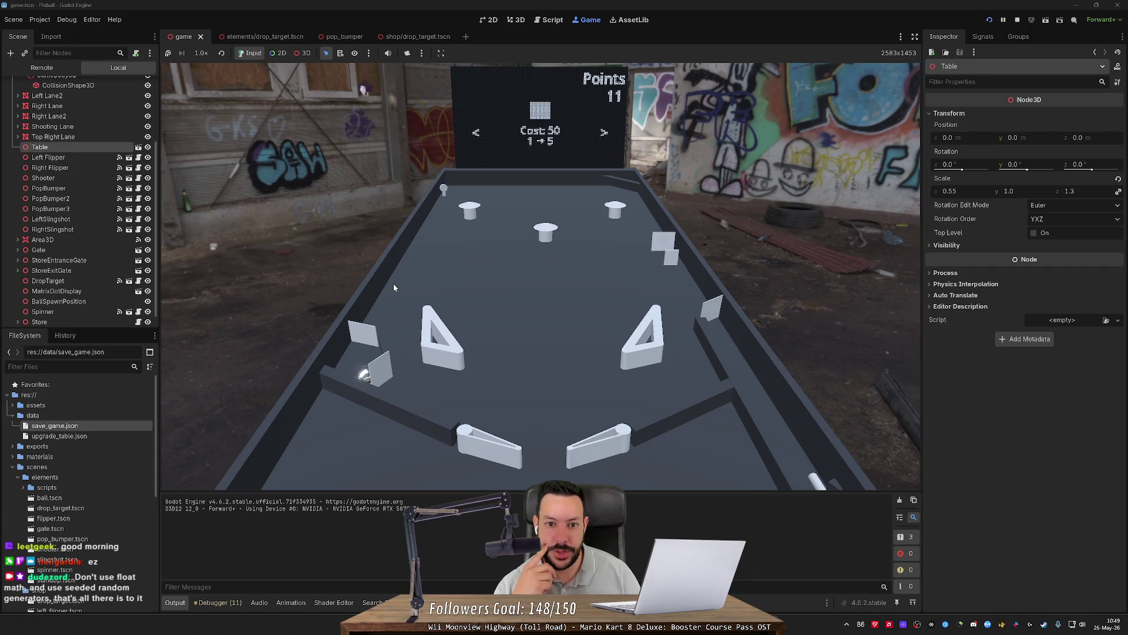
# Check the costs in upgrade_table.json, then buy the Cost 10 shop upgrade in the running game
pyautogui.doubleClick(72, 437)
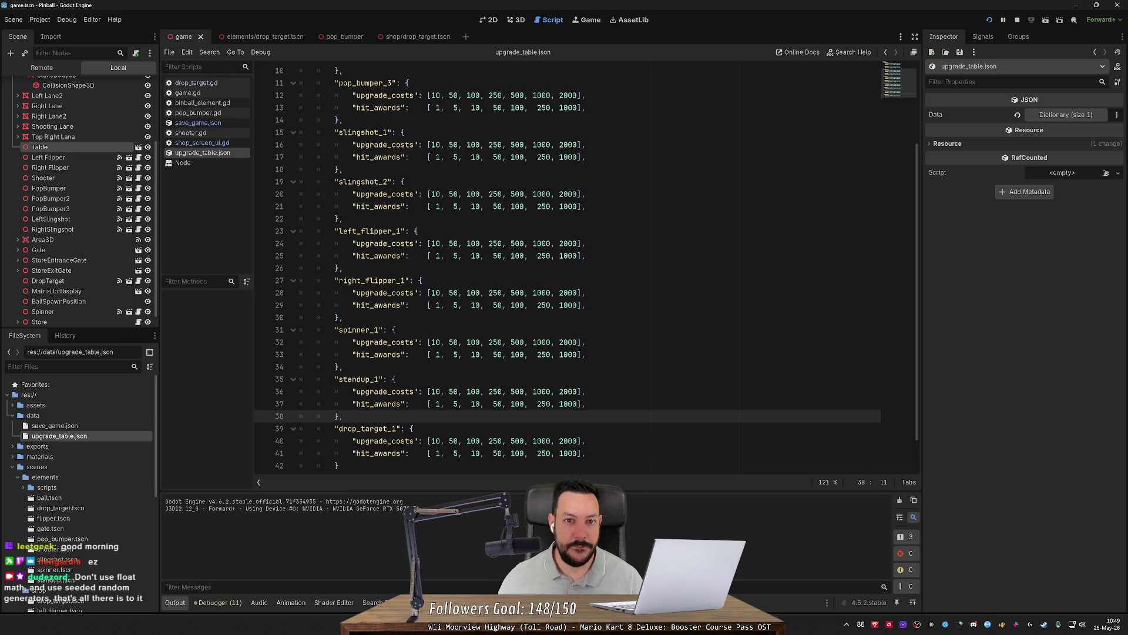
pyautogui.click(519, 20)
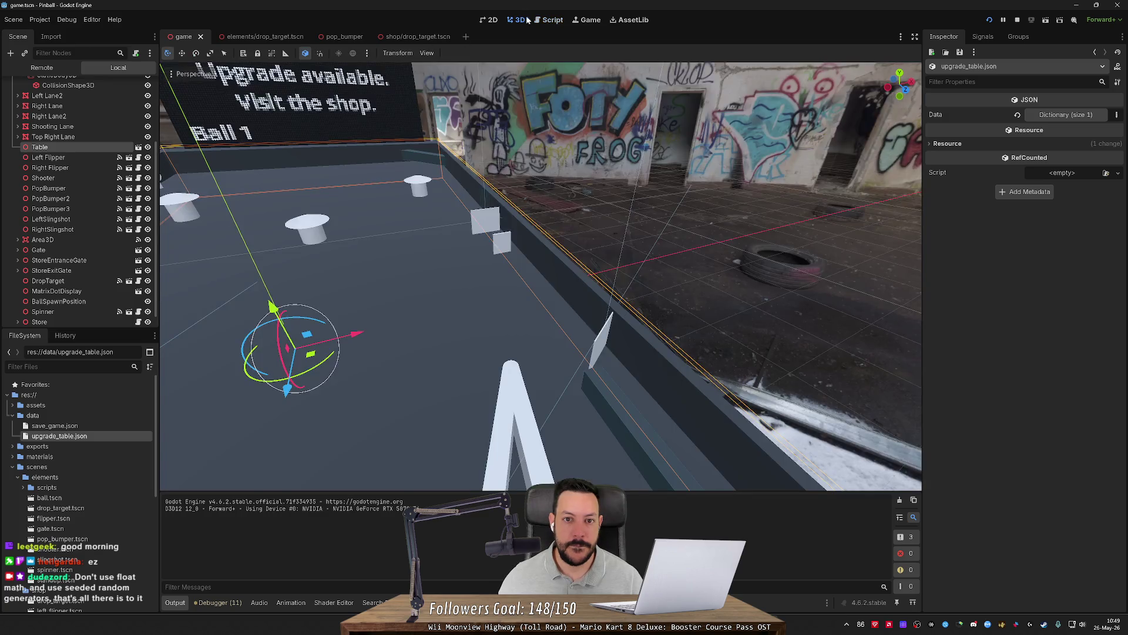
pyautogui.click(590, 19)
pyautogui.press('Right')
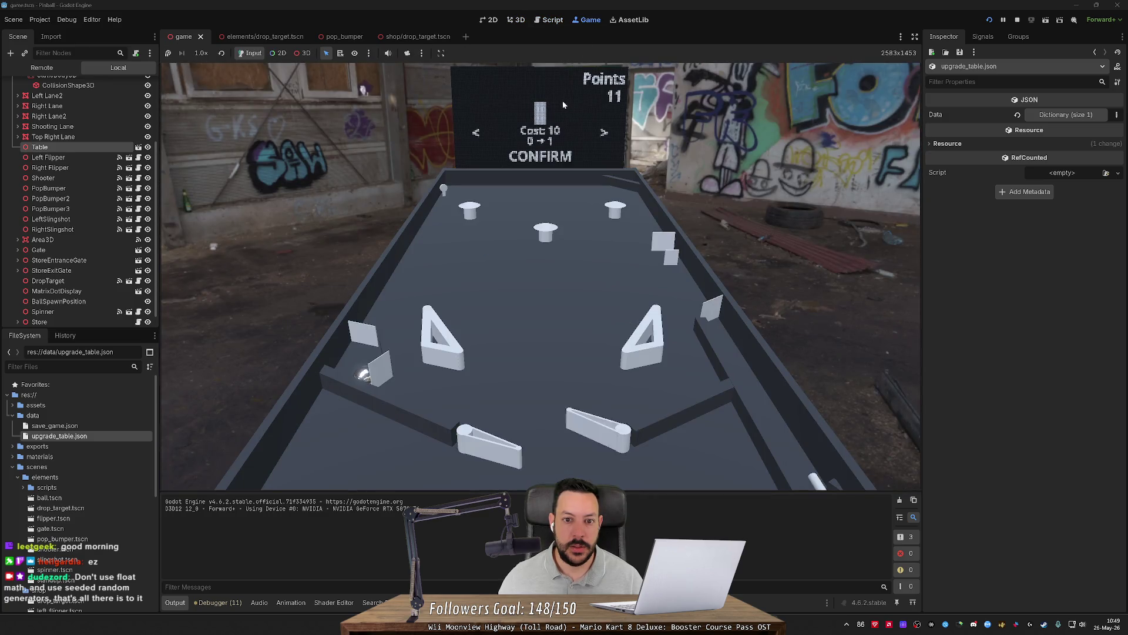
pyautogui.press('Right')
pyautogui.press('Right')
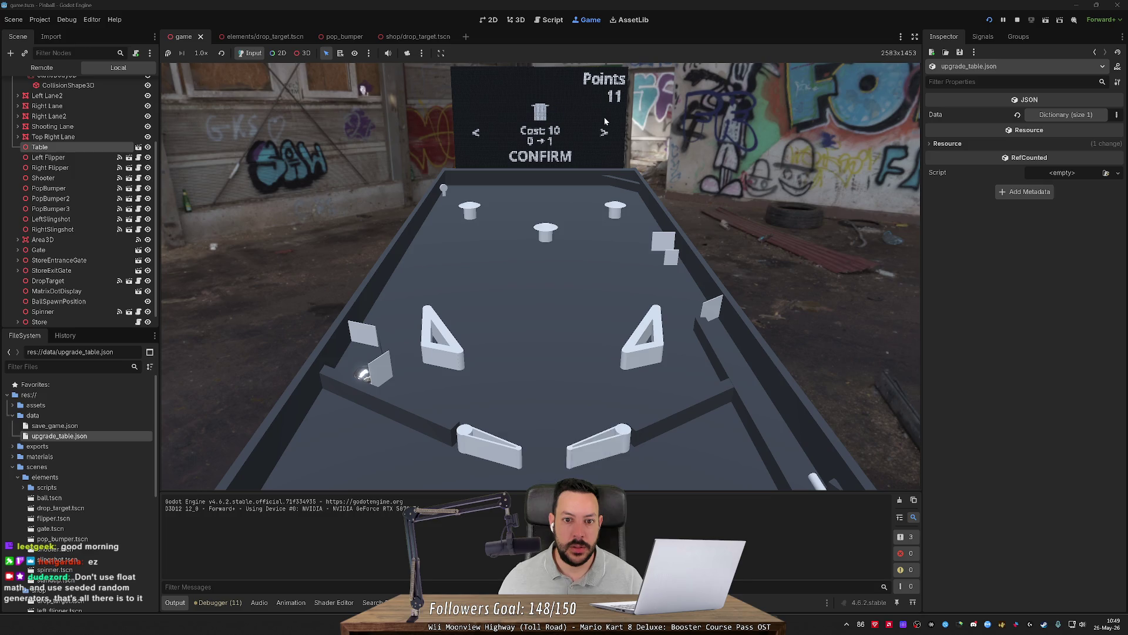
pyautogui.press('Right')
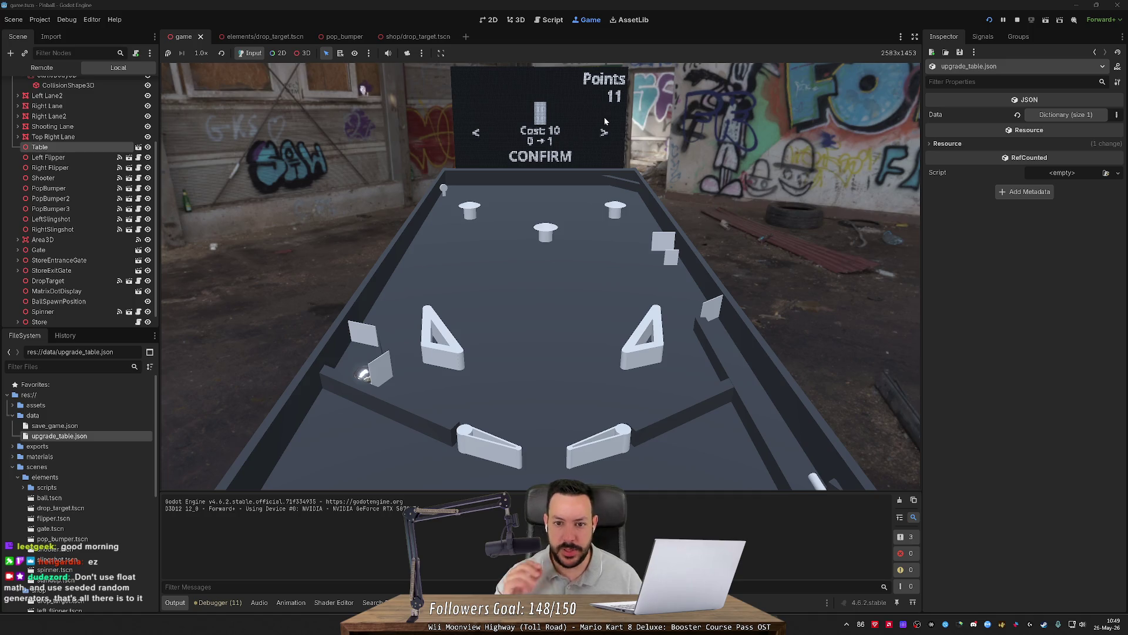
pyautogui.press('space')
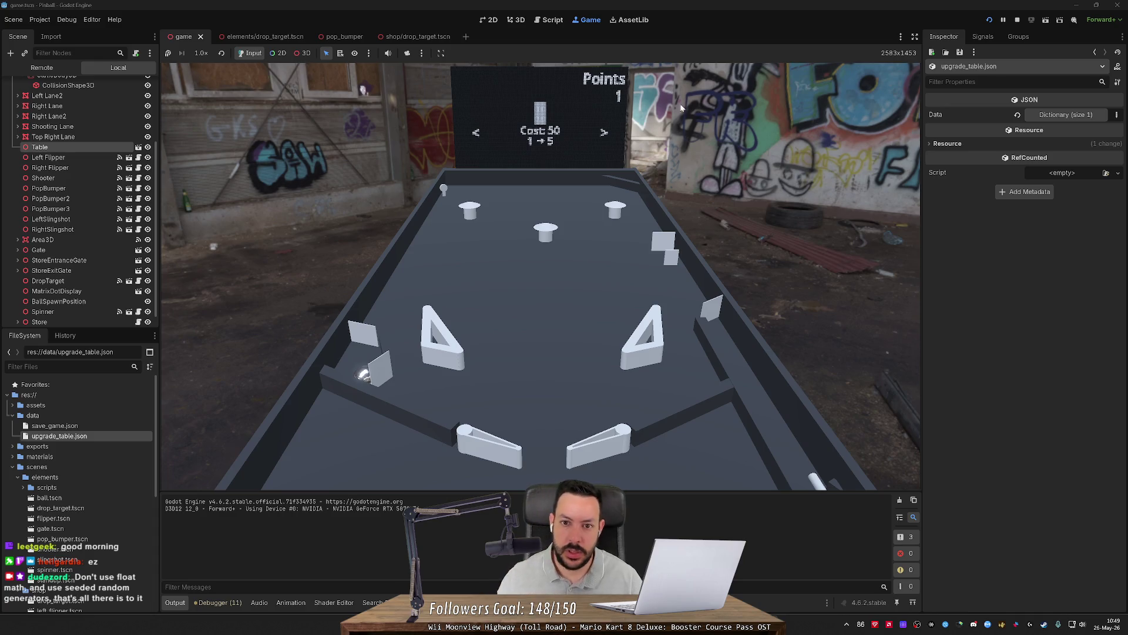
# Leave the shop, keep the ball in play with the flippers, then stop the run and switch to Fork
pyautogui.press('Left')
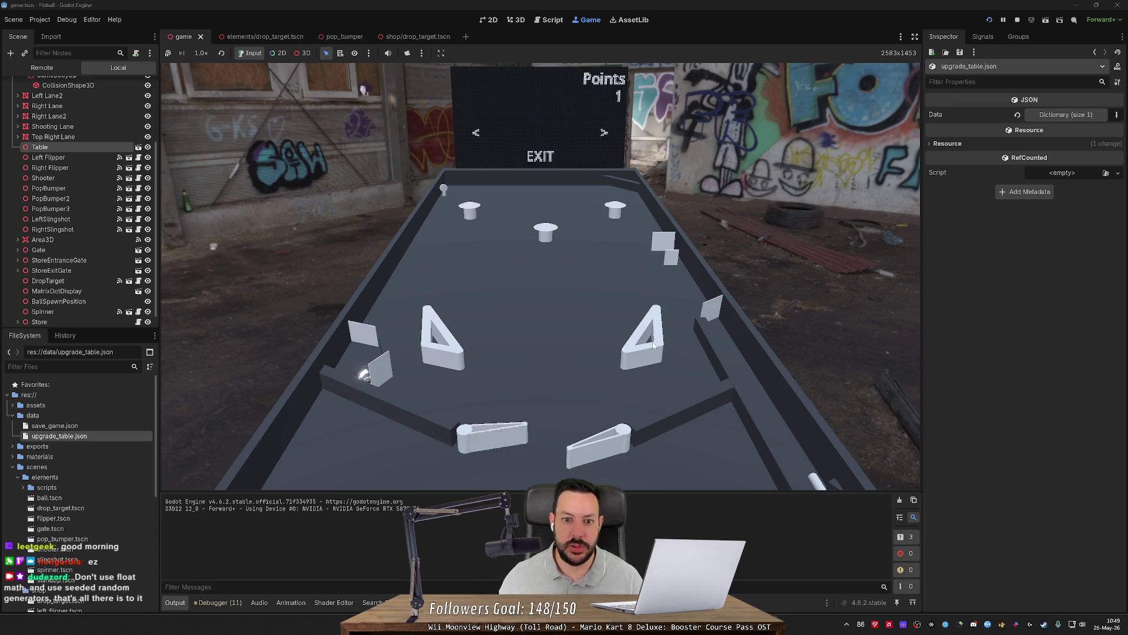
pyautogui.press('Right')
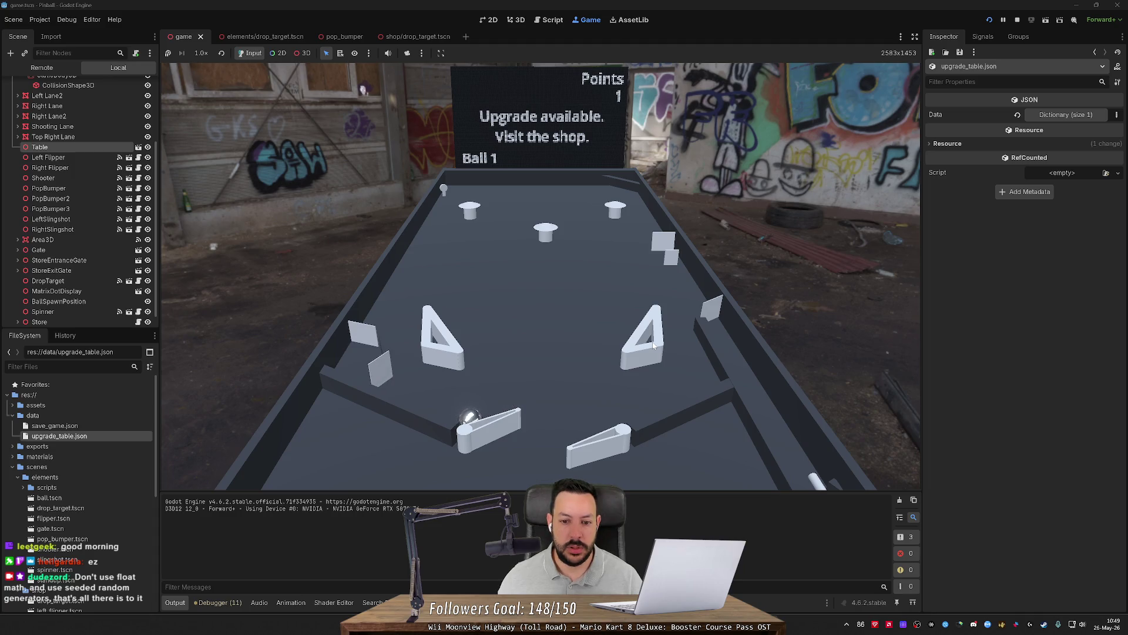
pyautogui.press('Left')
pyautogui.press('Right')
pyautogui.press('Right')
pyautogui.press('Right')
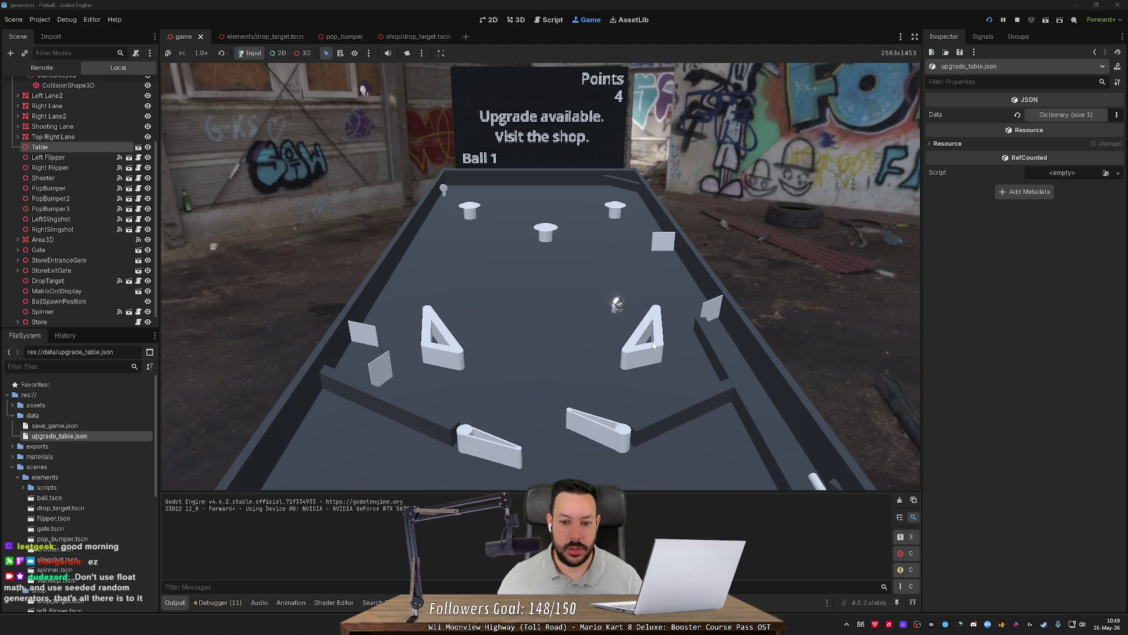
pyautogui.press('Left')
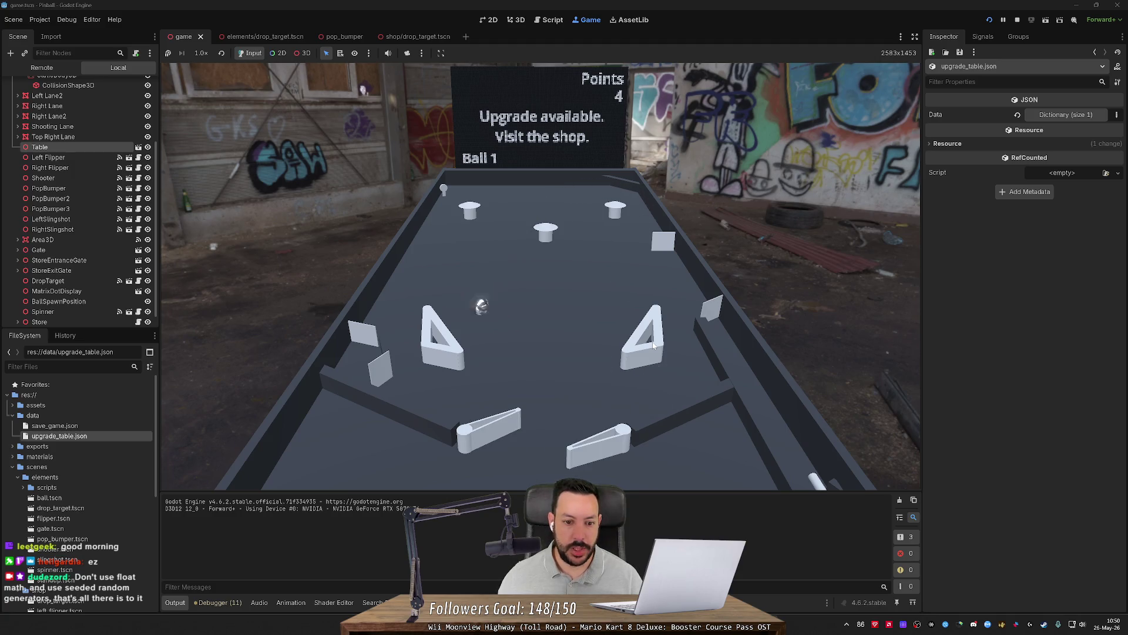
pyautogui.press('Left')
pyautogui.press('Right')
pyautogui.press('Right')
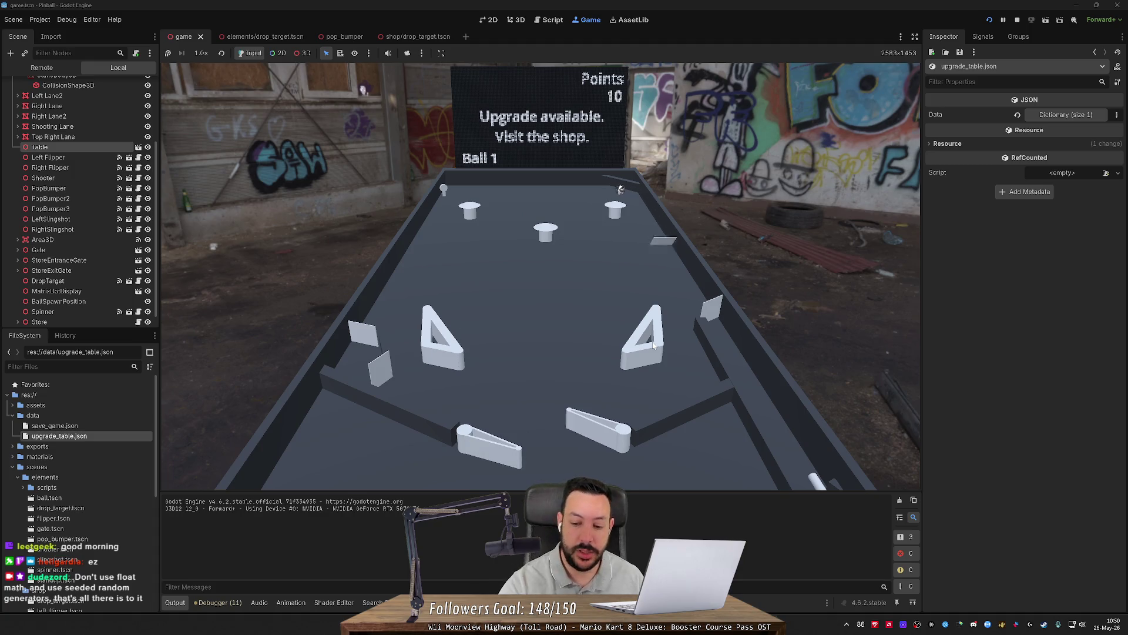
pyautogui.click(1019, 20)
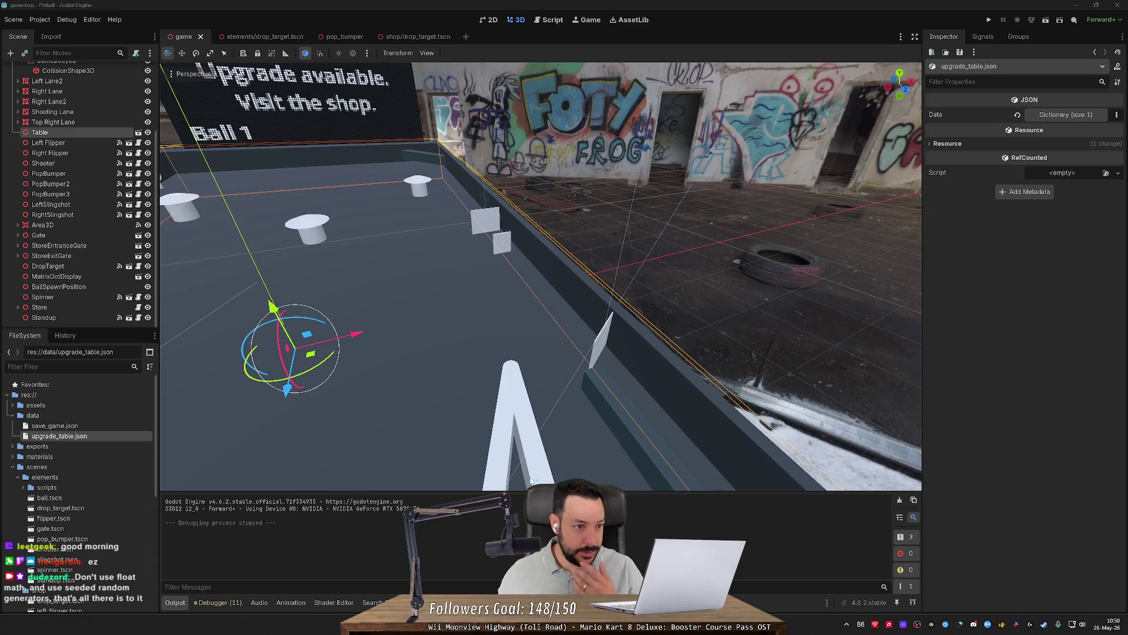
pyautogui.hotkey('alt', 'Tab')
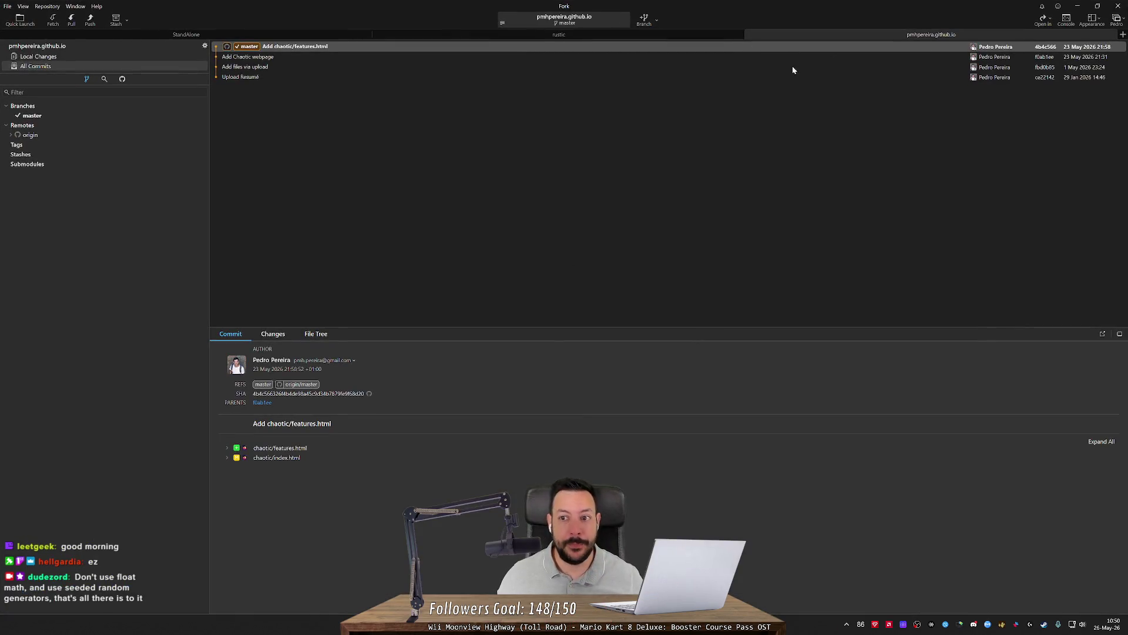
# Switch to the pinball repo's workspace and show its Local Changes
pyautogui.click(1116, 19)
pyautogui.click(1086, 46)
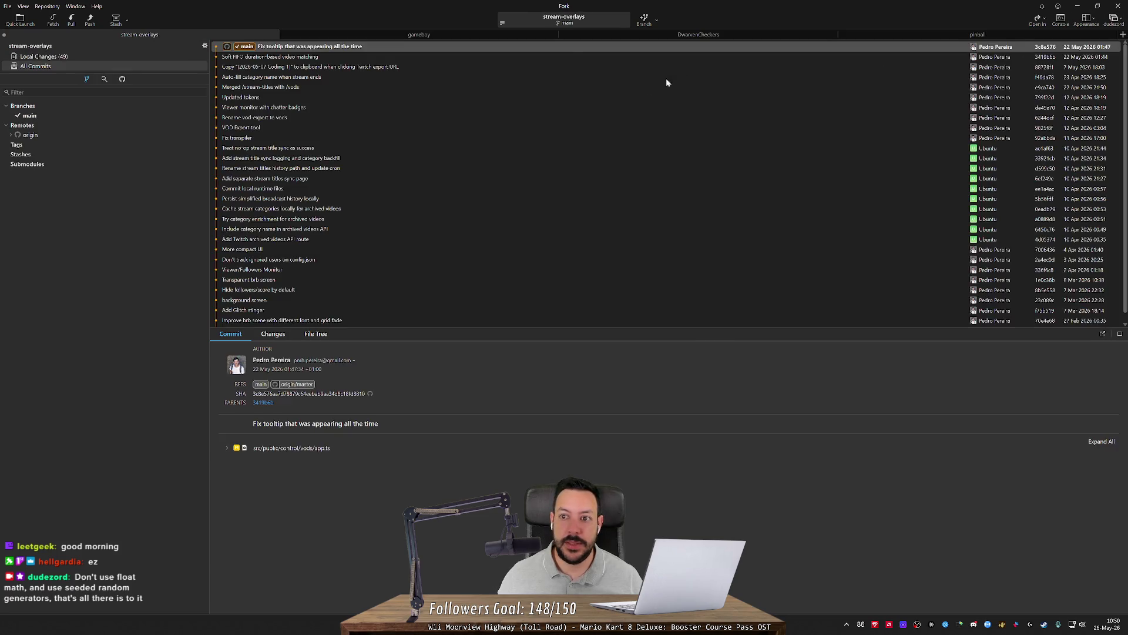
pyautogui.click(94, 57)
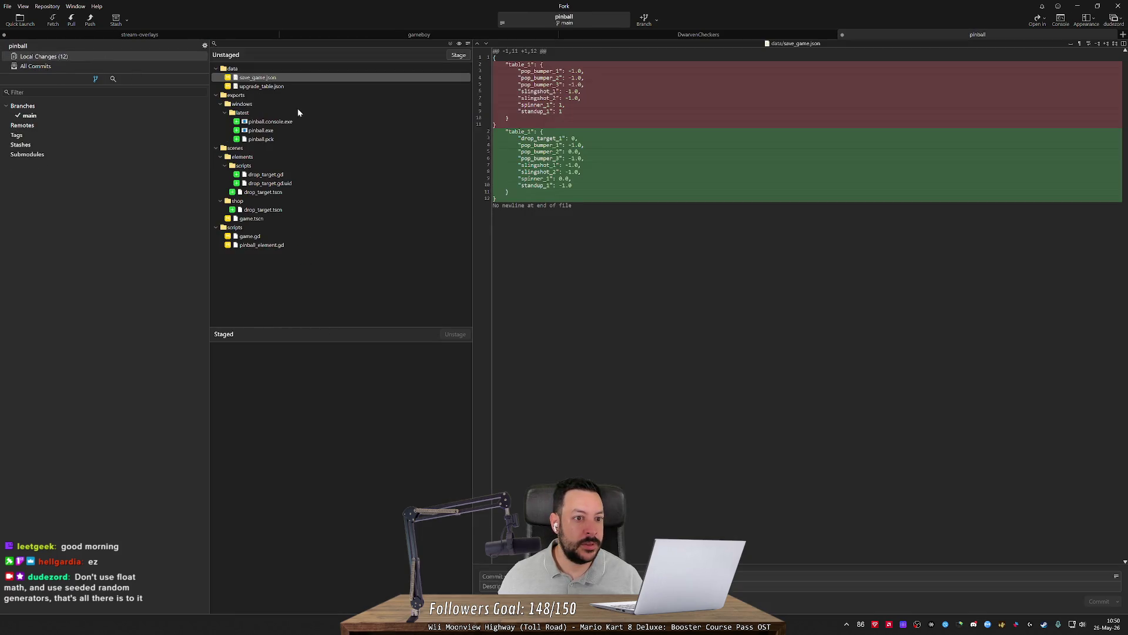
# Stage the data JSON files, drop target scripts and scenes, and game.tscn, then view pinball_element.gd
pyautogui.click(267, 87)
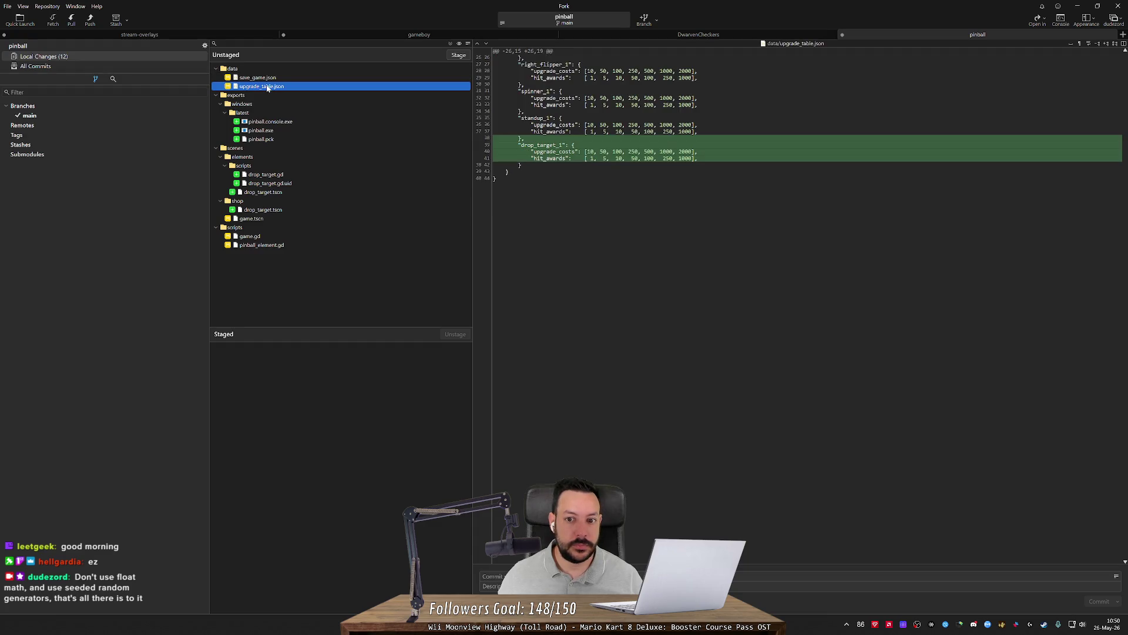
pyautogui.press('space')
pyautogui.press('space')
pyautogui.click(273, 140)
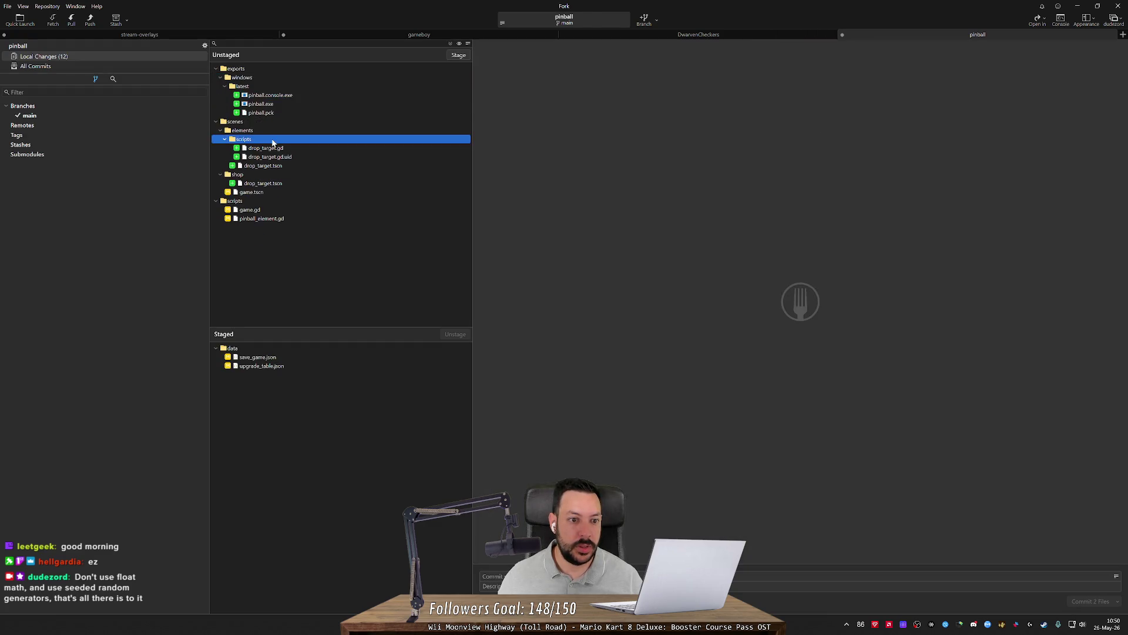
pyautogui.press('space')
pyautogui.press('space')
pyautogui.click(274, 139)
pyautogui.press('space')
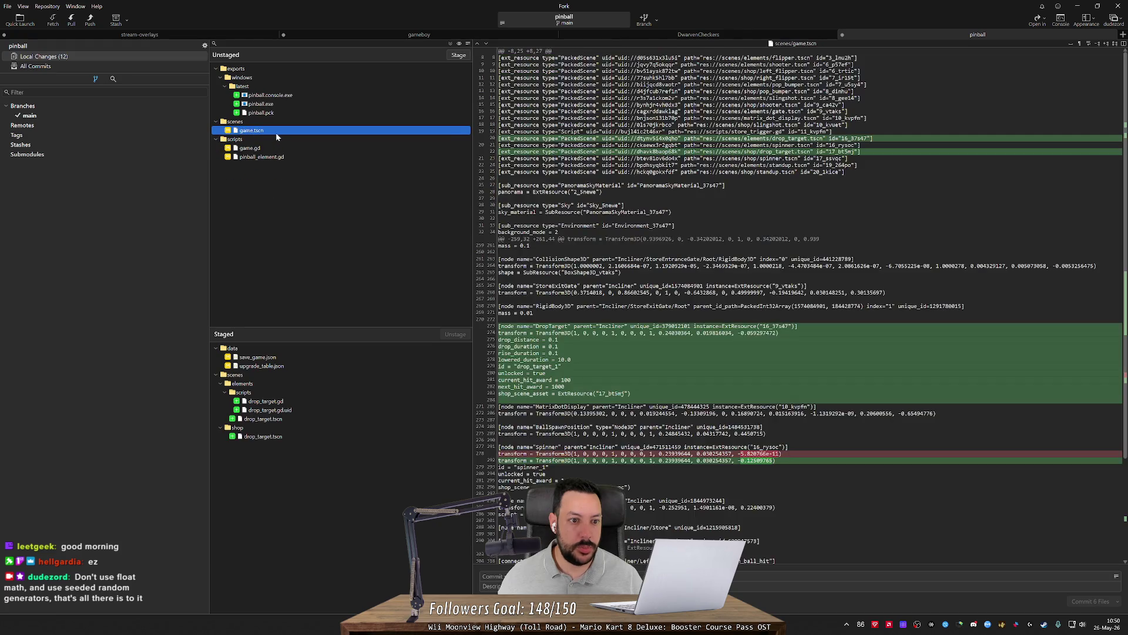
pyautogui.press('space')
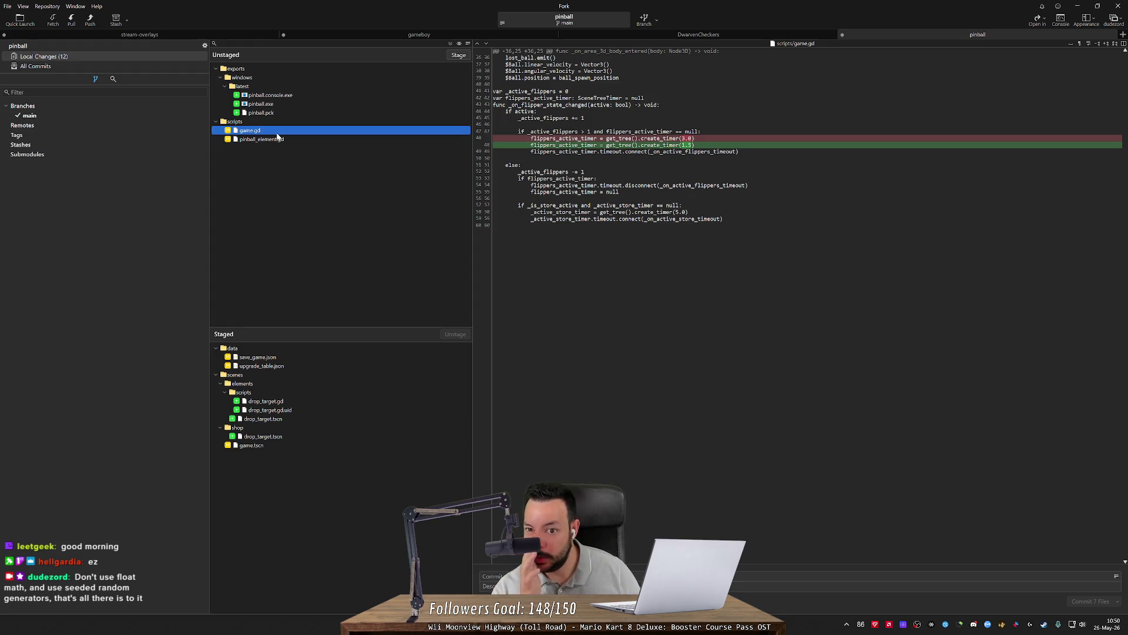
pyautogui.click(275, 140)
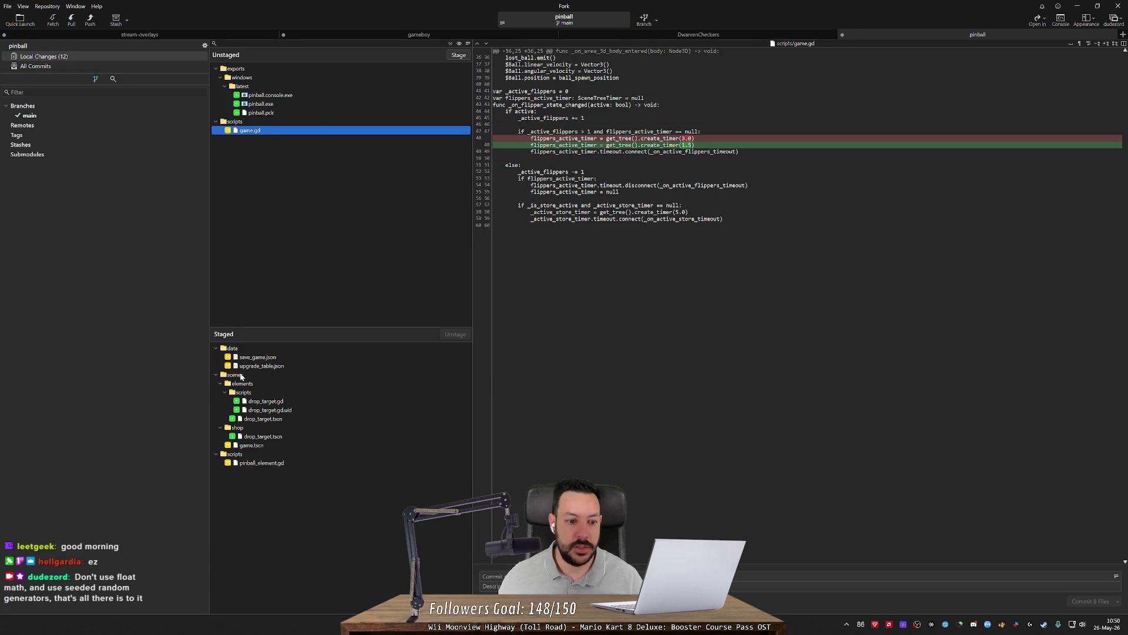
# Stage pinball_element.gd and review the staged drop target, game.tscn and JSON diffs
pyautogui.press('space')
pyautogui.click(264, 359)
pyautogui.press('Down')
pyautogui.press('Down')
pyautogui.press('Down')
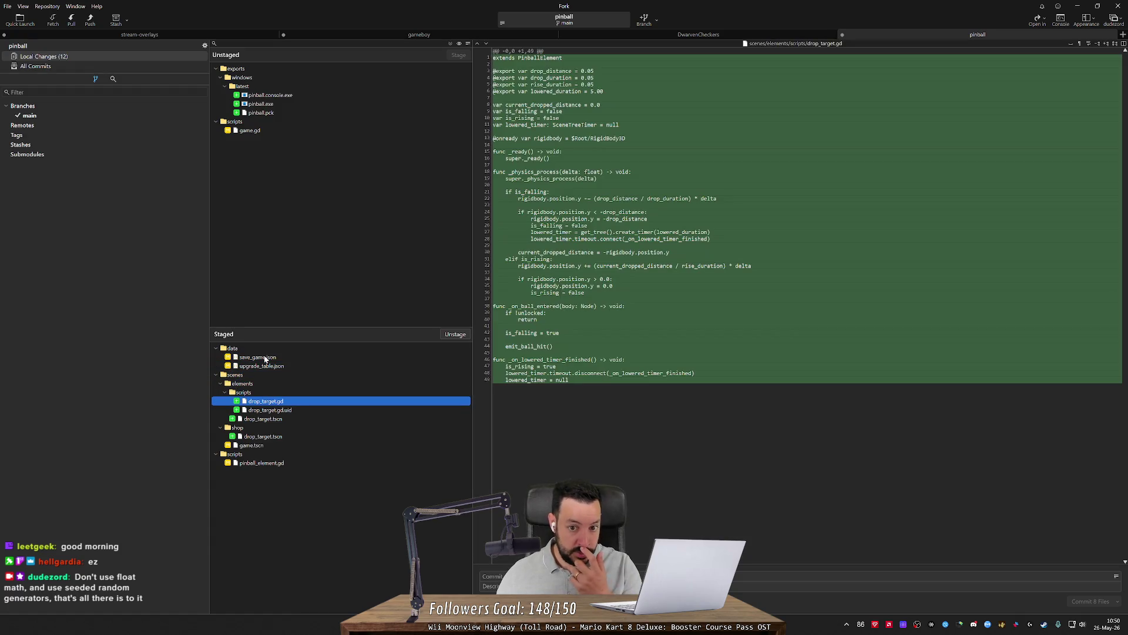
pyautogui.press('Down')
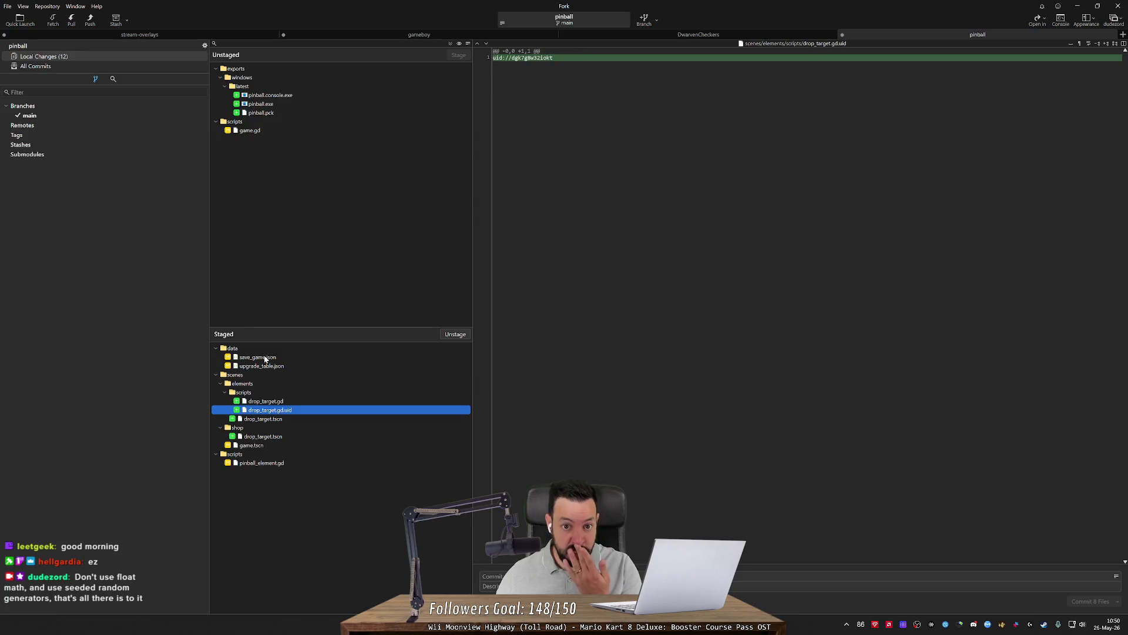
pyautogui.press('Down')
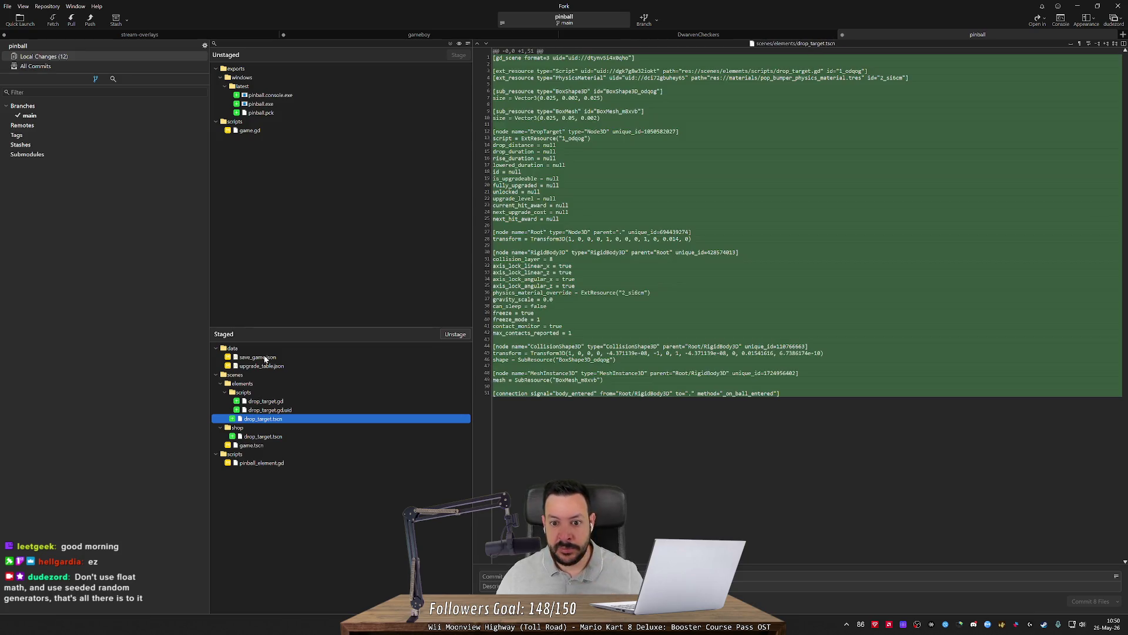
pyautogui.press('Down')
pyautogui.press('Down')
pyautogui.press('Down')
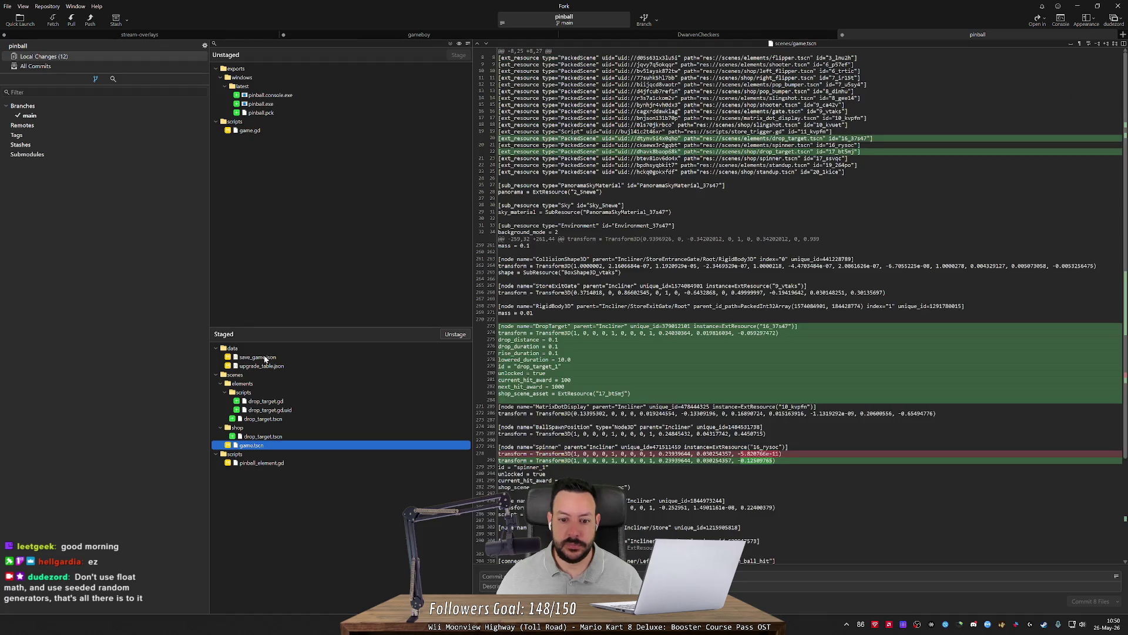
pyautogui.press('Down')
pyautogui.press('Down')
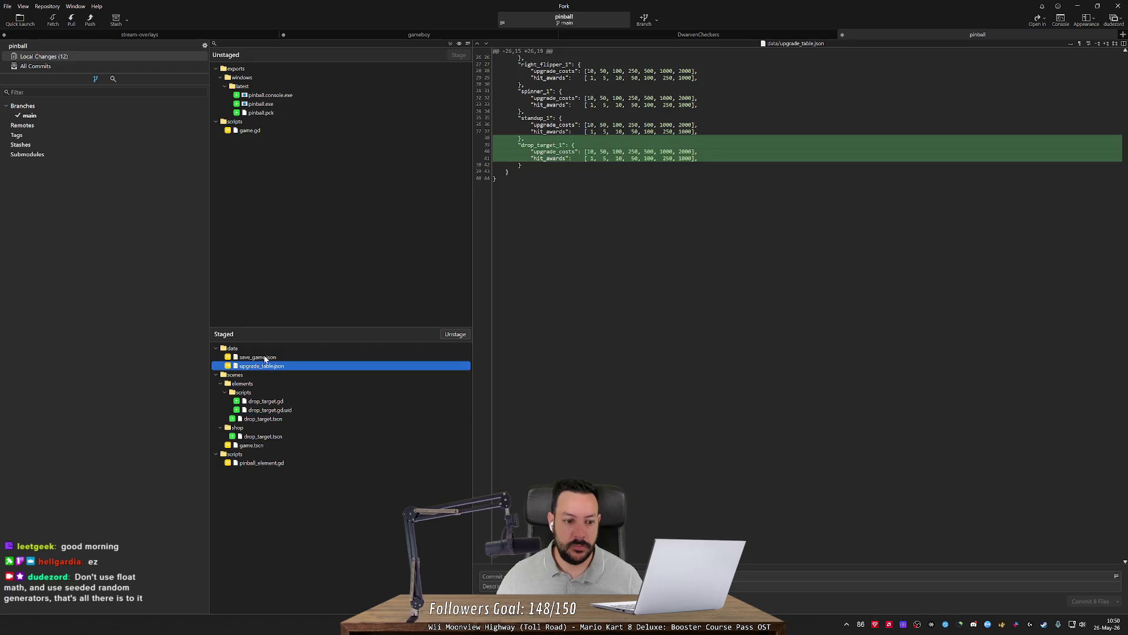
pyautogui.click(265, 359)
pyautogui.press('Down')
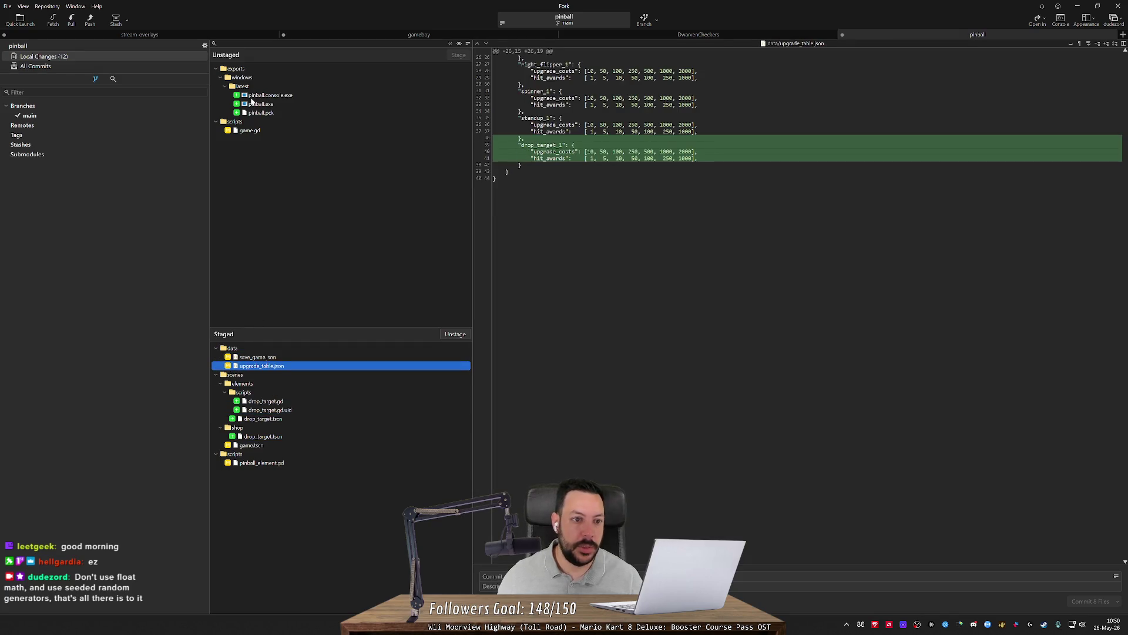
# Copy .create_timer( from the game.gd diff and search the whole Godot project for it
pyautogui.click(253, 133)
pyautogui.moveTo(639, 145); pyautogui.dragTo(681, 146)
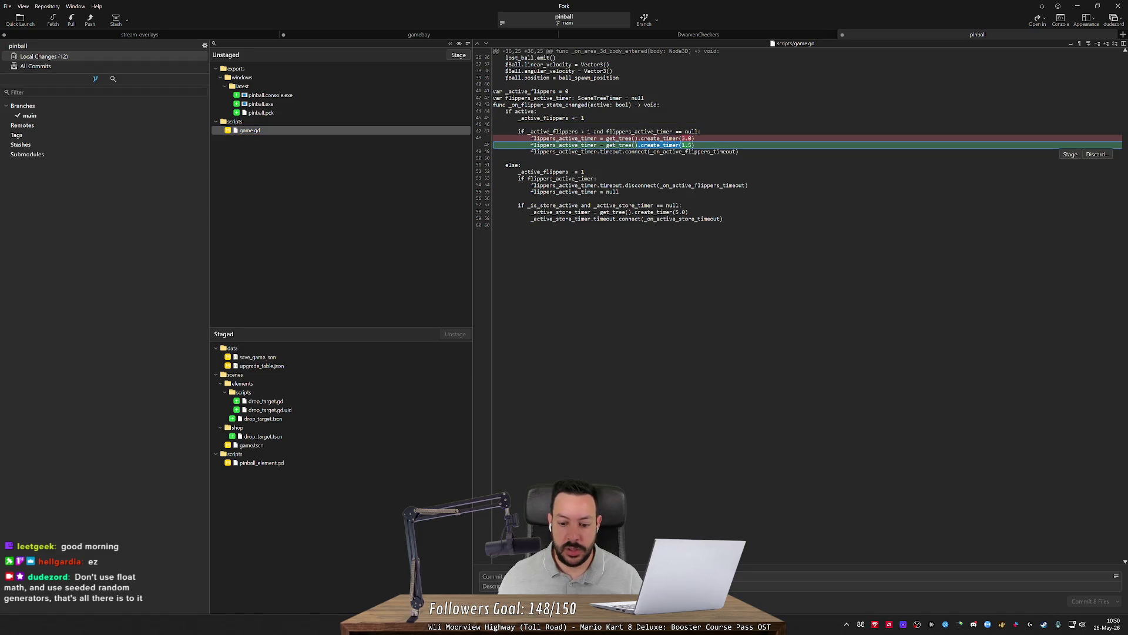
pyautogui.hotkey('ctrl', 'c')
pyautogui.hotkey('alt', 'Tab')
pyautogui.hotkey('ctrl', 'shift', 'f')
pyautogui.hotkey('ctrl', 'v')
pyautogui.press('Return')
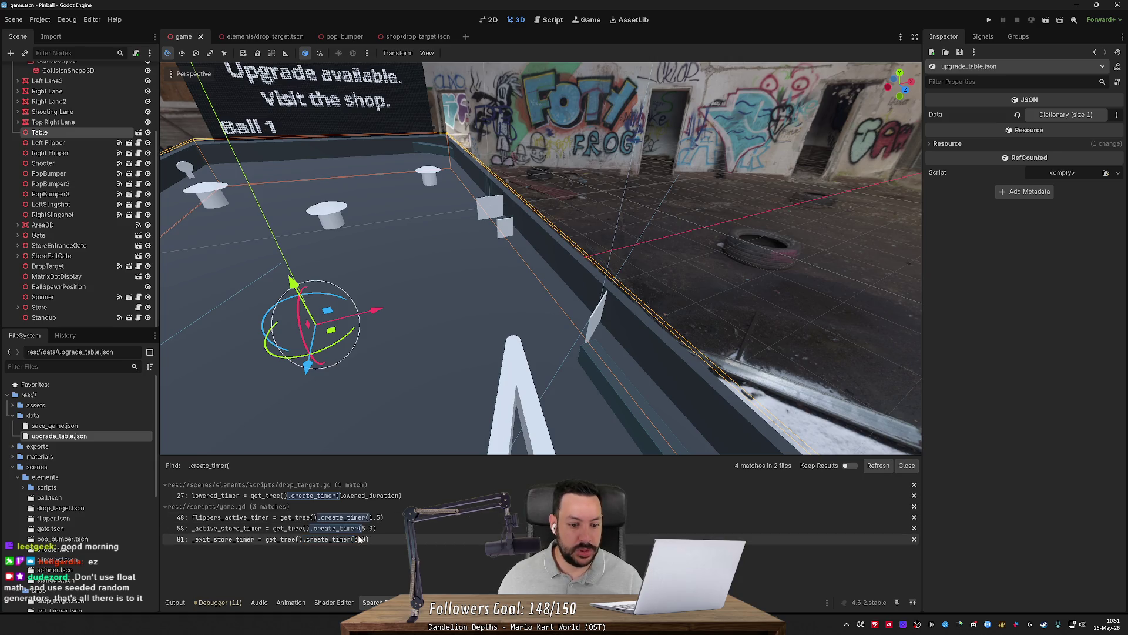
# Open game.gd from the line-48 flipper timer match and go to the top of the script
pyautogui.click(365, 517)
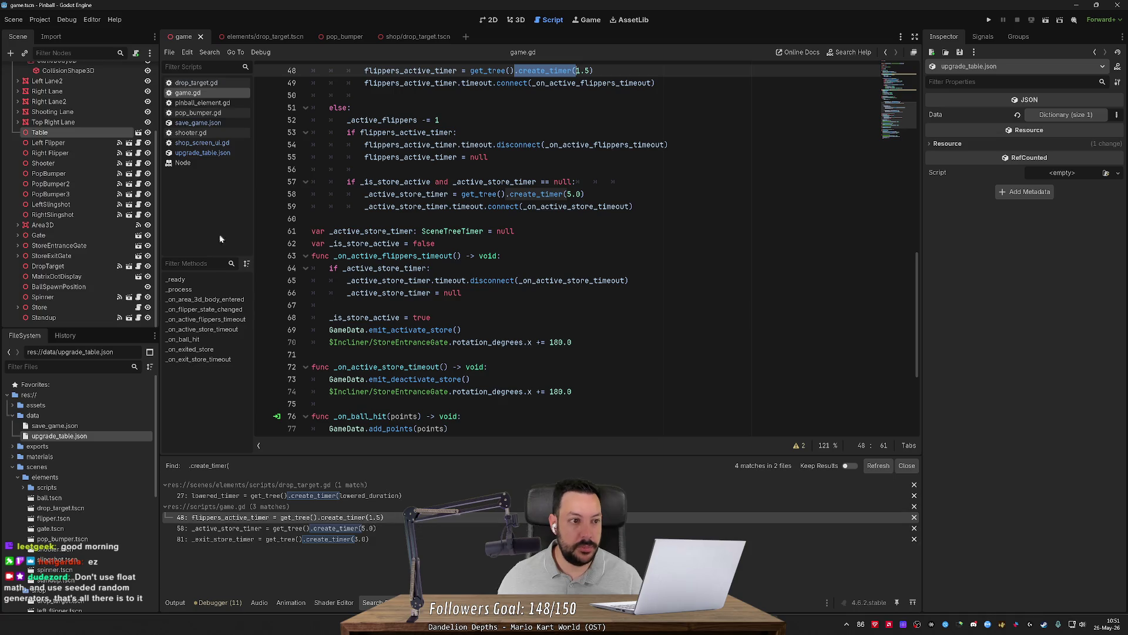
pyautogui.scroll(5, 75, 135)
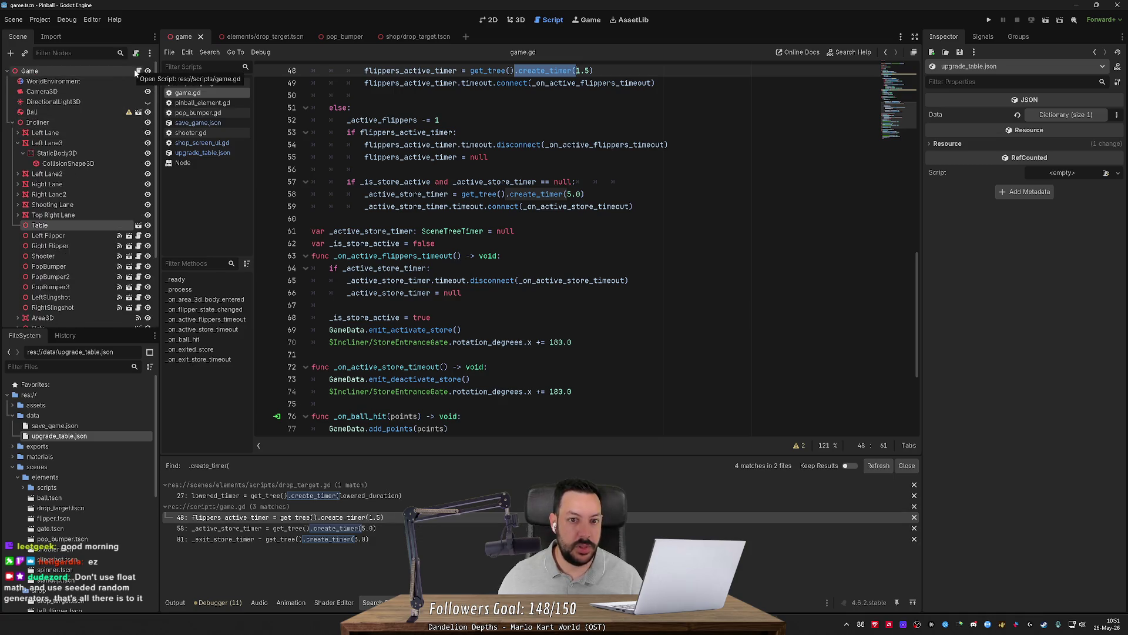
pyautogui.scroll(3, 529, 235)
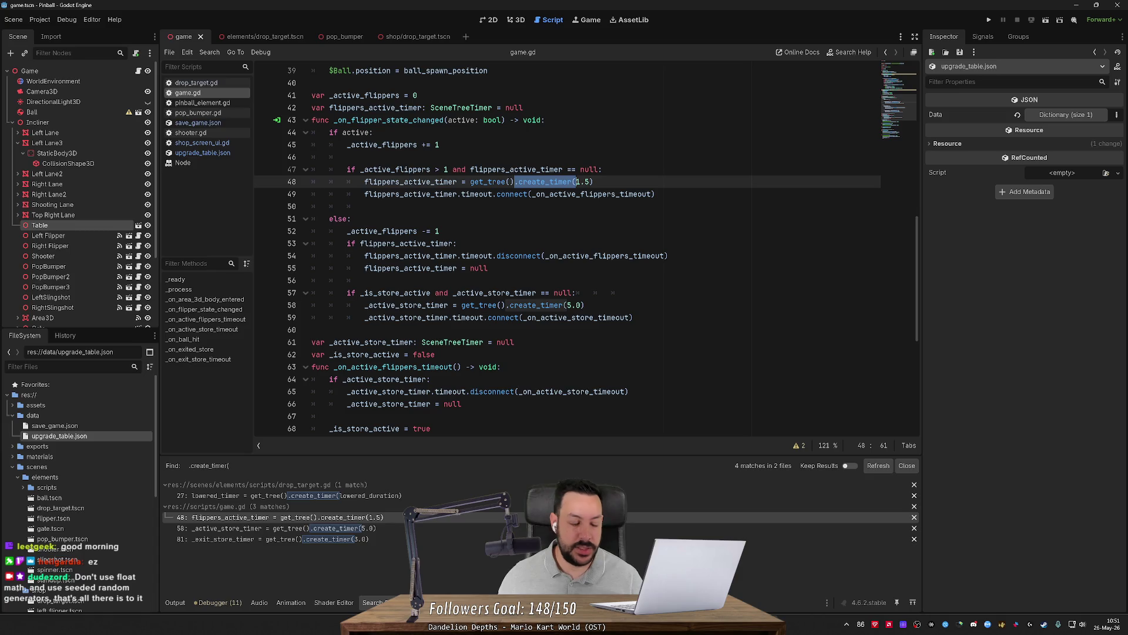
pyautogui.scroll(12, 567, 249)
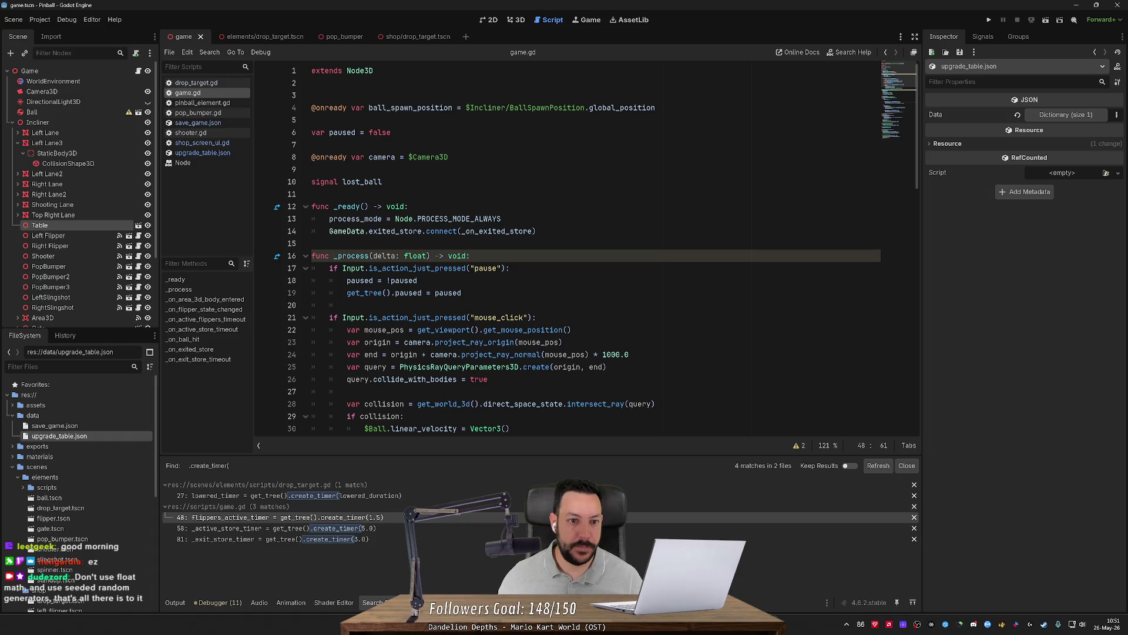
pyautogui.click(311, 95)
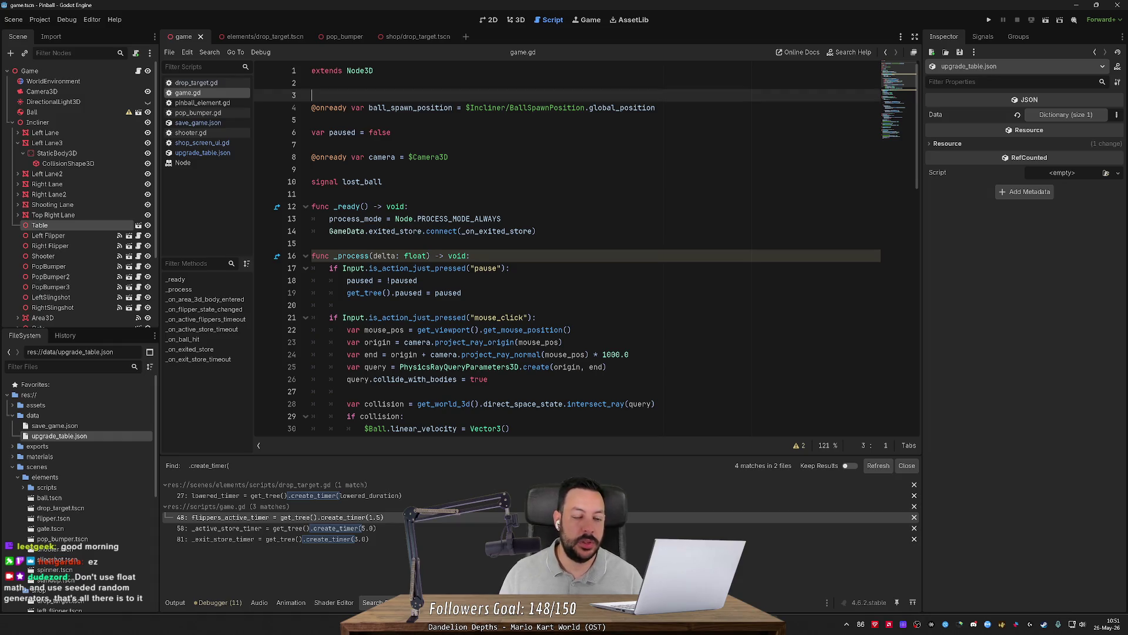
pyautogui.press('Return')
pyautogui.press('Up')
pyautogui.write('@export v')
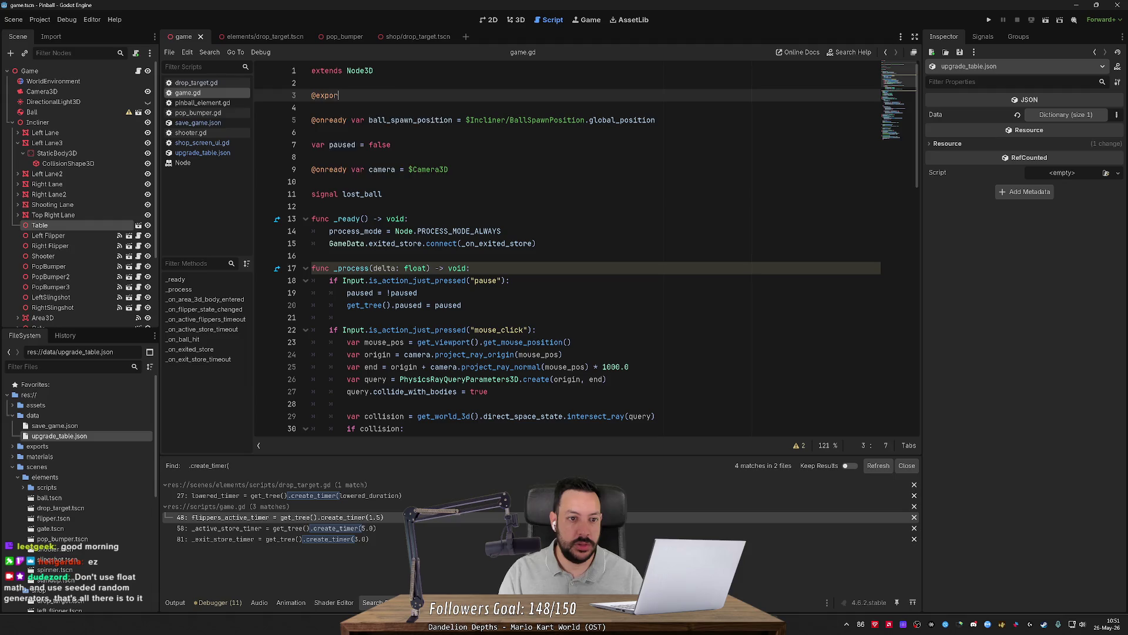
pyautogui.write('ar')
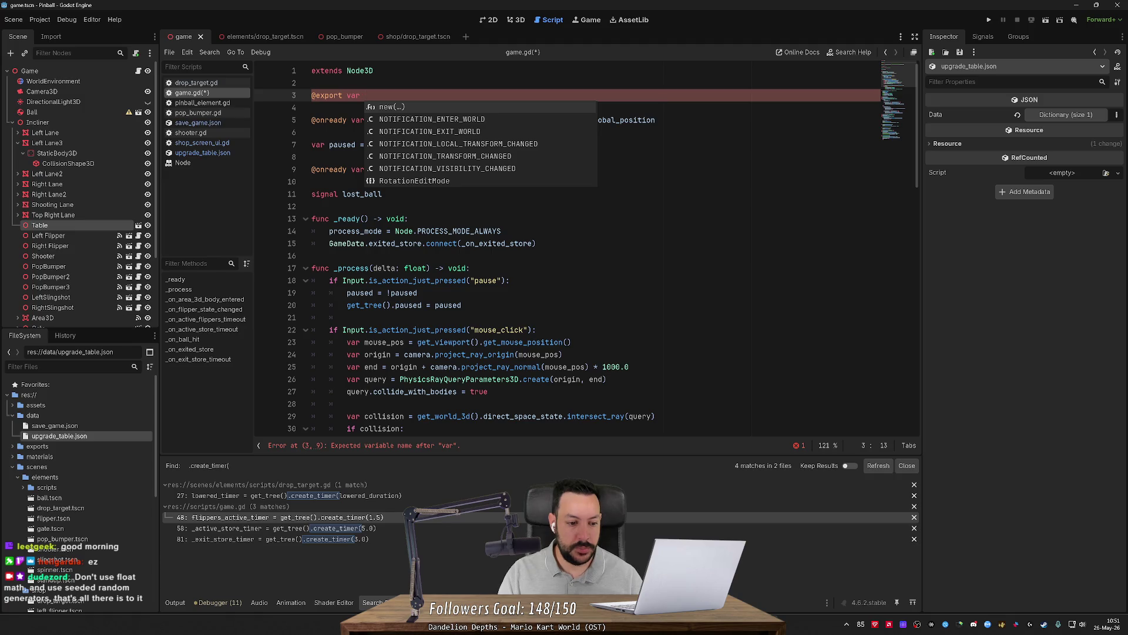
pyautogui.write('shop_')
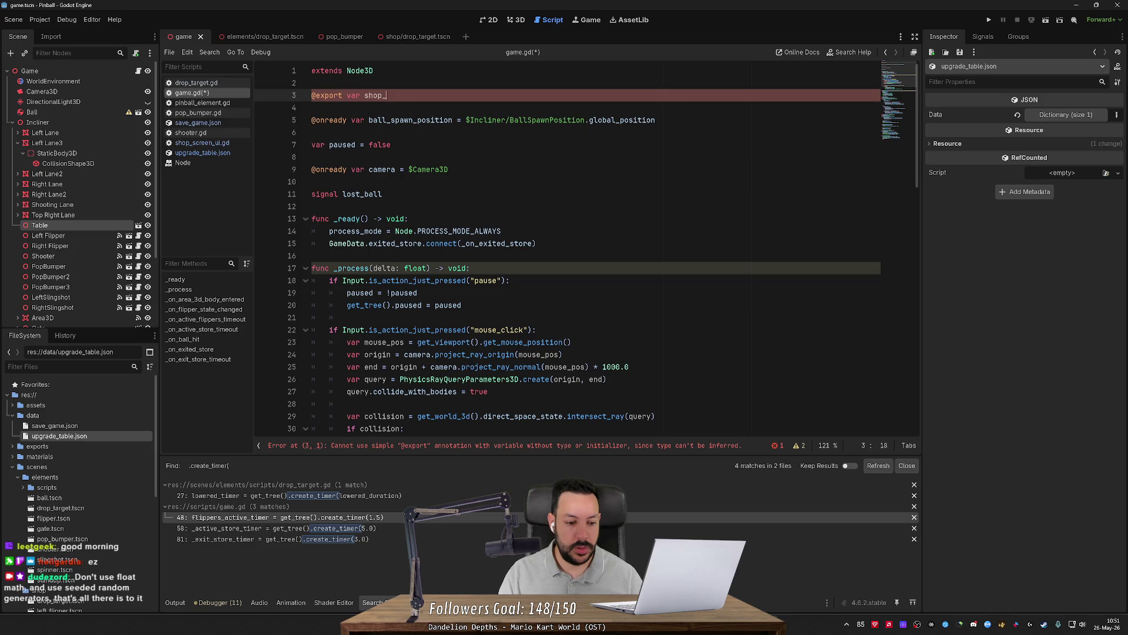
pyautogui.write('flipper')
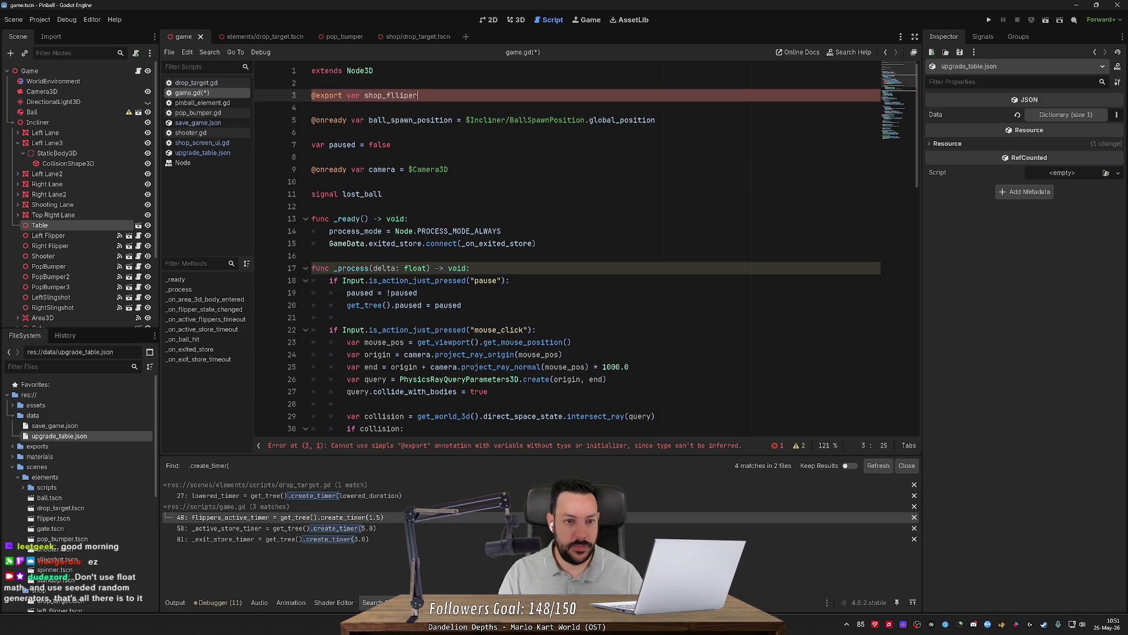
pyautogui.press('BackSpace')
pyautogui.press('BackSpace')
pyautogui.press('BackSpace')
pyautogui.write('ppers_')
pyautogui.write('active')
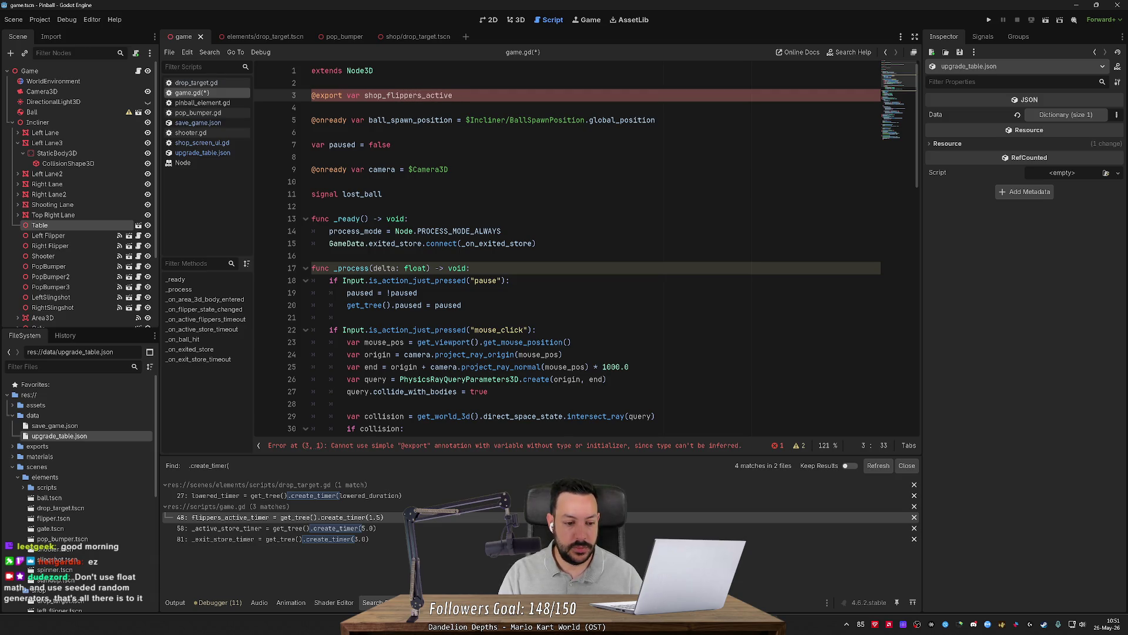
pyautogui.write('_duration = ')
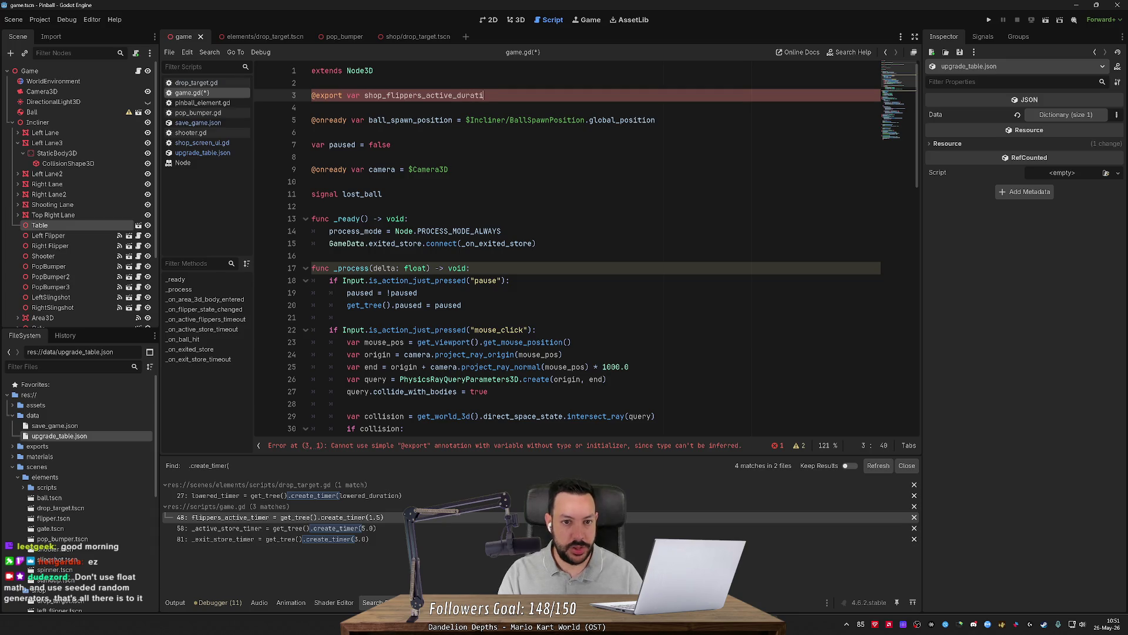
pyautogui.write('1.5')
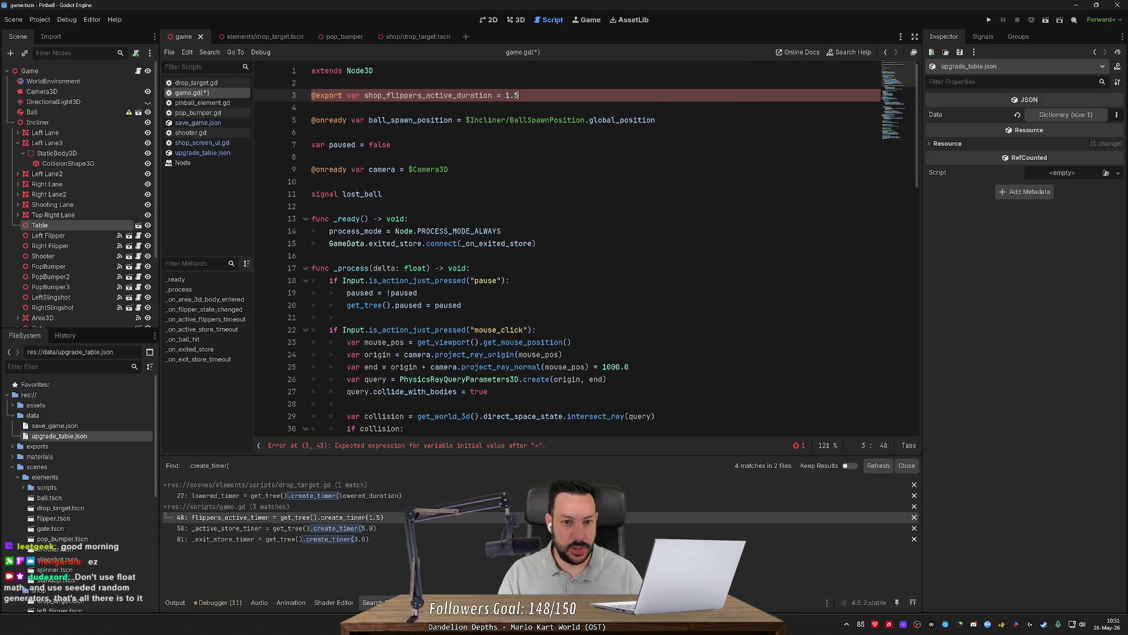
# Duplicate that line as active_store_duration and rename the first to store_flippers_active_duration
pyautogui.hotkey('ctrl', 'shift', 'd')
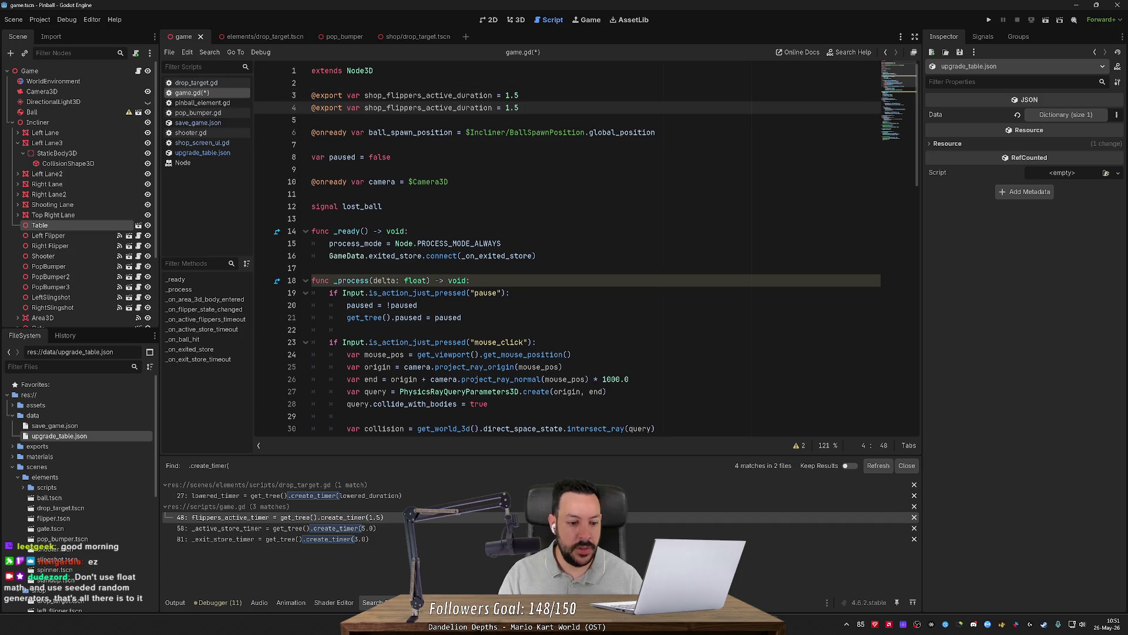
pyautogui.press('Left')
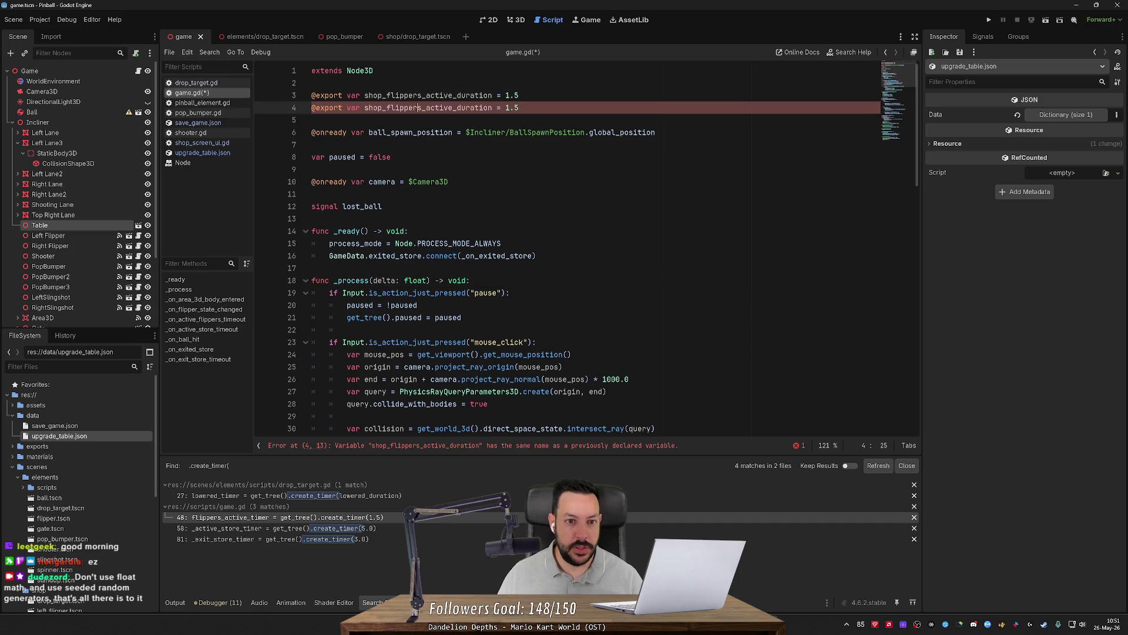
pyautogui.hotkey('ctrl', 'shift', 'Left')
pyautogui.press('BackSpace')
pyautogui.press('Delete')
pyautogui.press('Right')
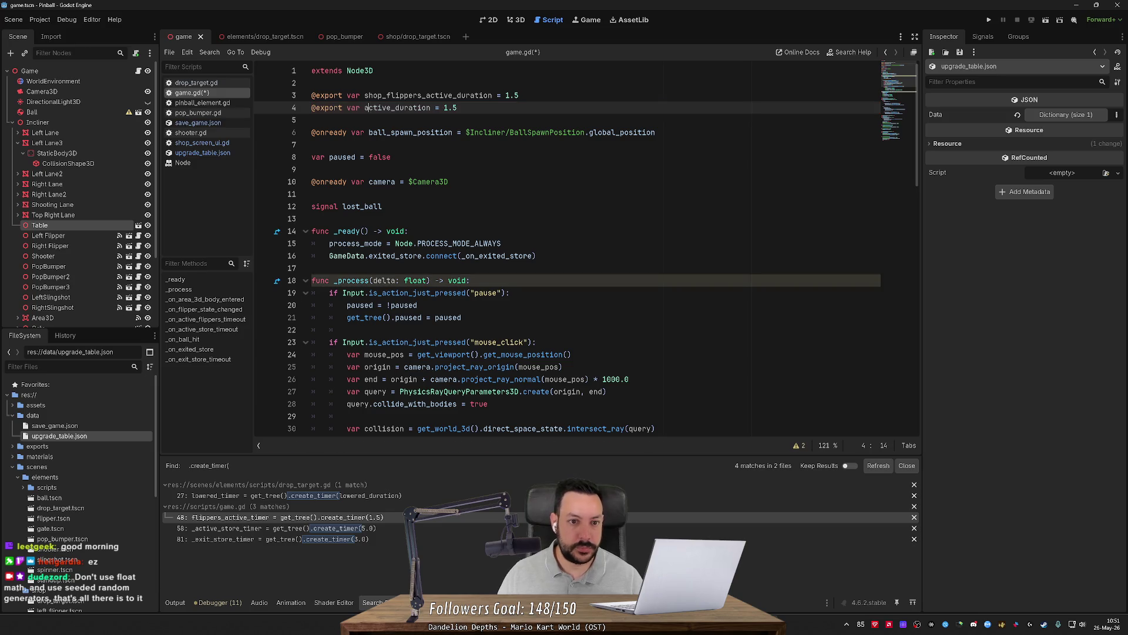
pyautogui.write('store_')
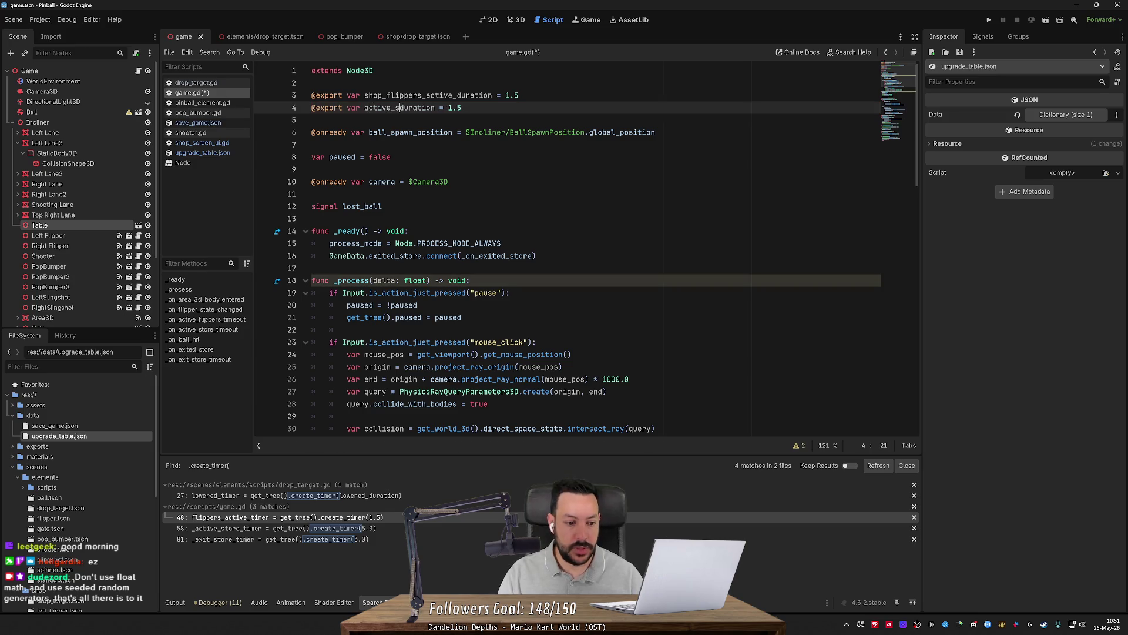
pyautogui.click(419, 95)
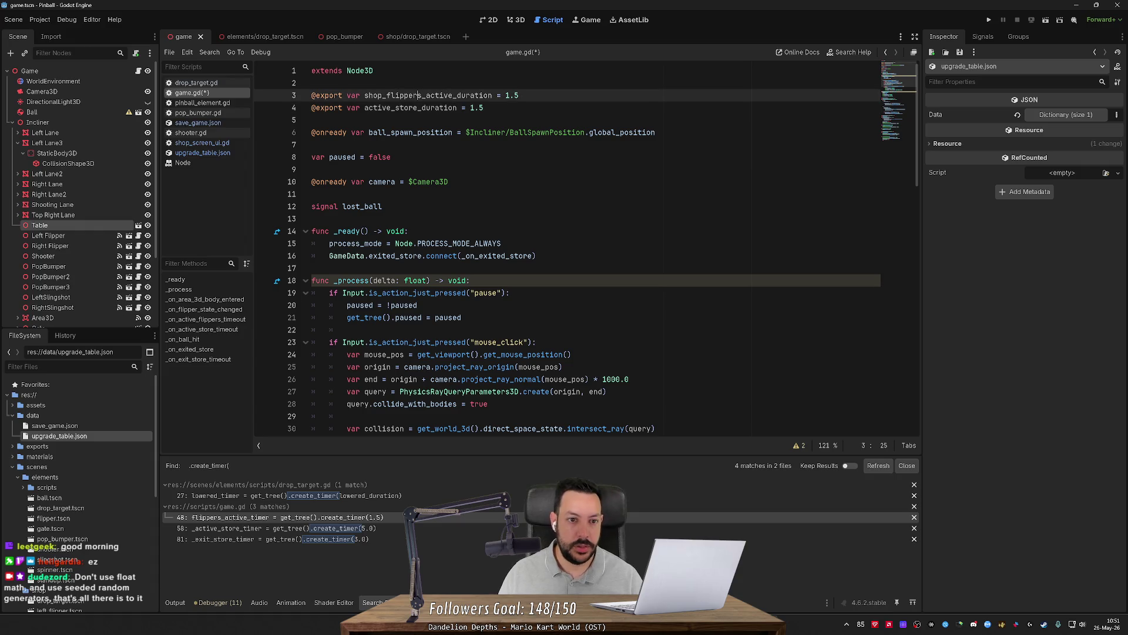
pyautogui.press('Delete')
pyautogui.press('Delete')
pyautogui.press('Delete')
pyautogui.write('tore')
# Replace the copied 1.5 value on the active_store_duration line with the new store duration
pyautogui.click(392, 107)
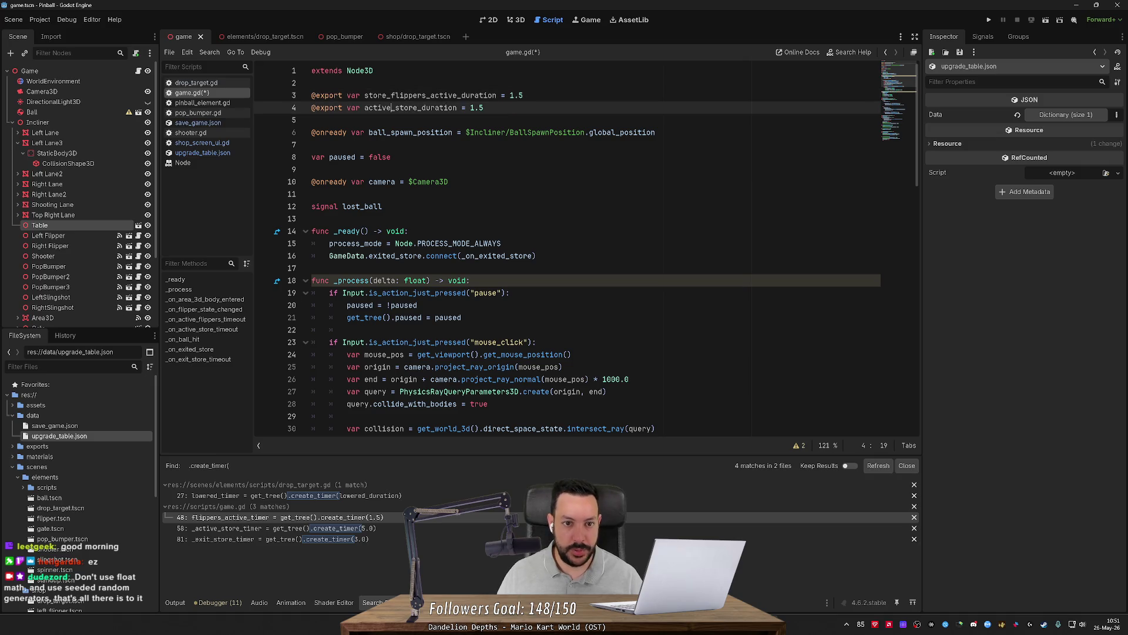
pyautogui.click(473, 107)
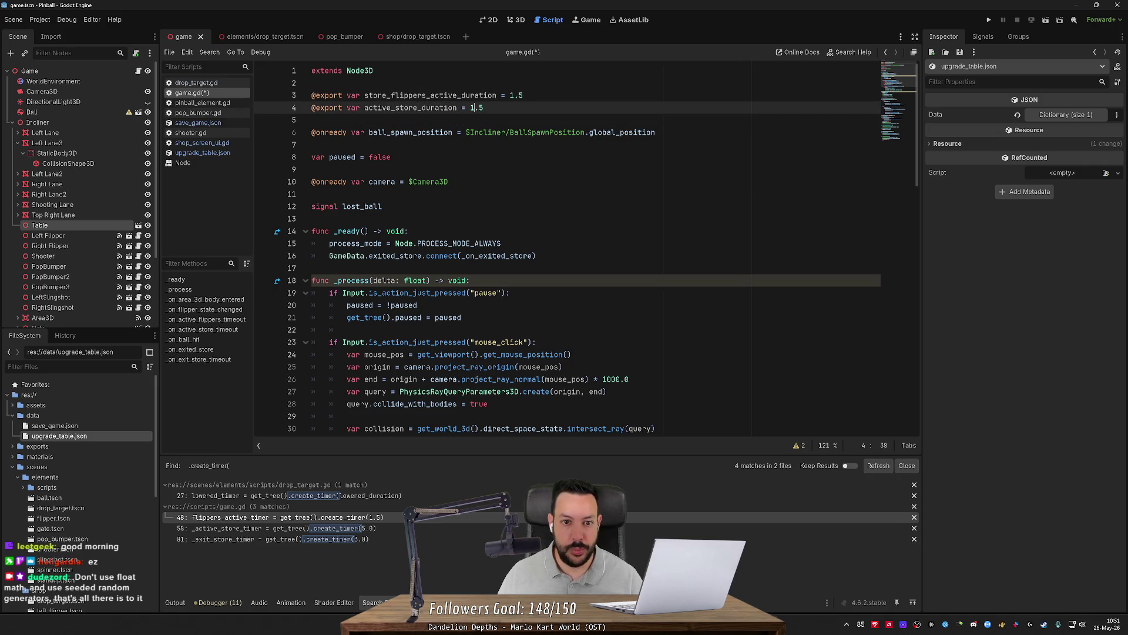
pyautogui.hotkey('shift', 'Right')
pyautogui.hotkey('shift', 'Right')
pyautogui.hotkey('shift', 'Right')
pyautogui.write('5.0')
pyautogui.press('BackSpace')
pyautogui.press('BackSpace')
pyautogui.press('BackSpace')
pyautogui.write('3.0')
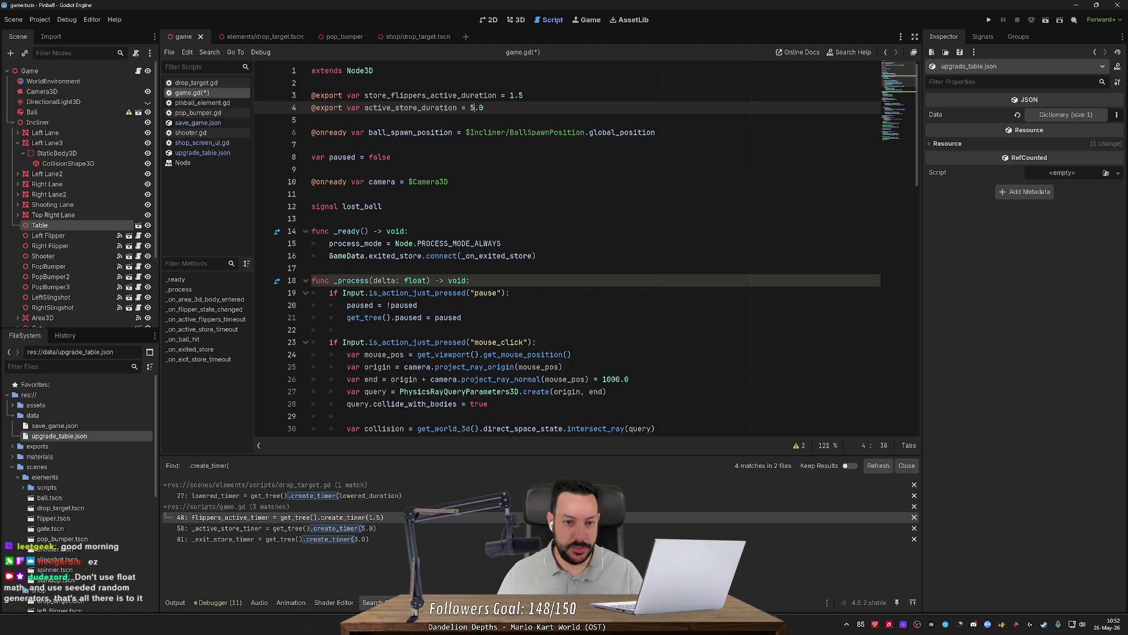
pyautogui.press('Return')
# Duplicate the active_store_duration export as exit_store_duration and save game.gd
pyautogui.write('@')
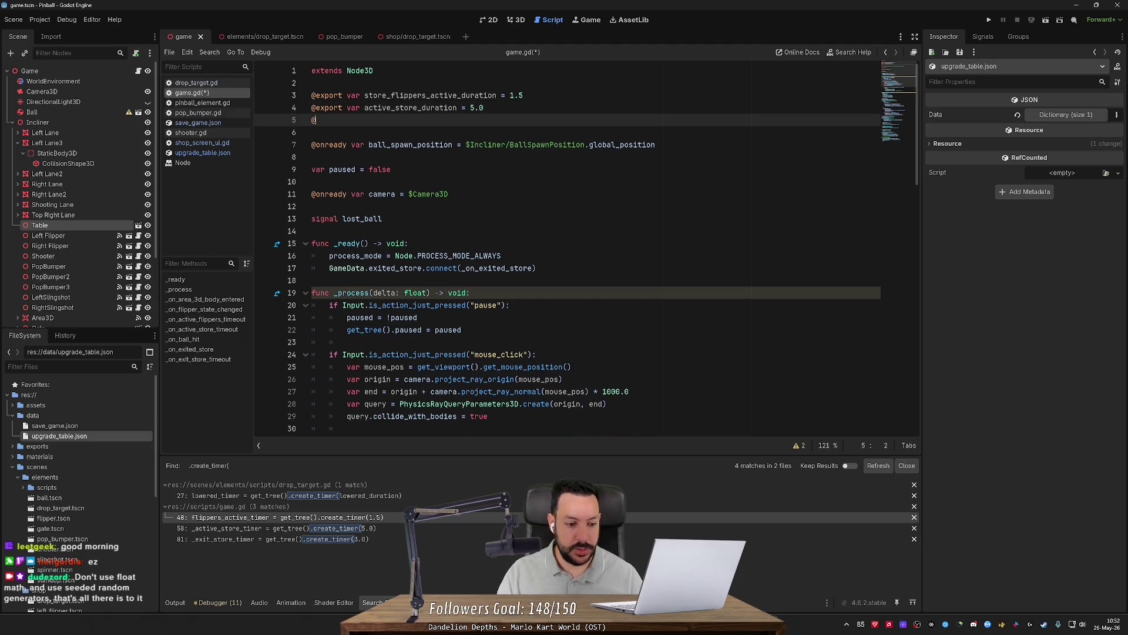
pyautogui.press('Escape')
pyautogui.press('Up')
pyautogui.press('End')
pyautogui.hotkey('ctrl', 'shift', 'd')
pyautogui.press('Down')
pyautogui.press('BackSpace')
pyautogui.press('BackSpace')
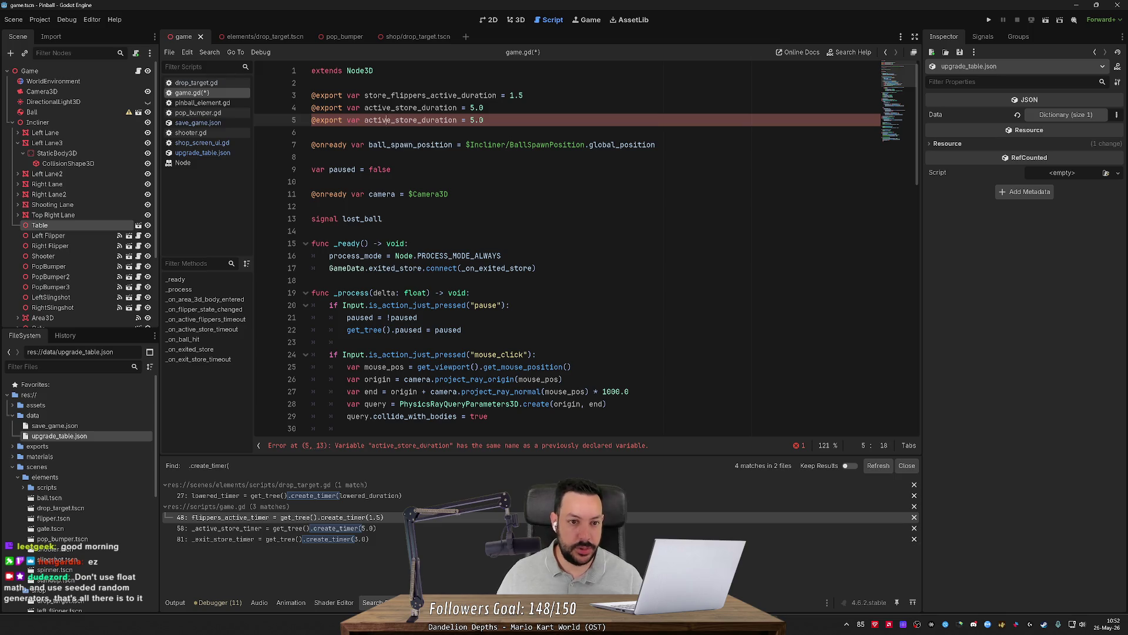
pyautogui.click(392, 120)
pyautogui.press('BackSpace')
pyautogui.press('BackSpace')
pyautogui.press('BackSpace')
pyautogui.write('exit')
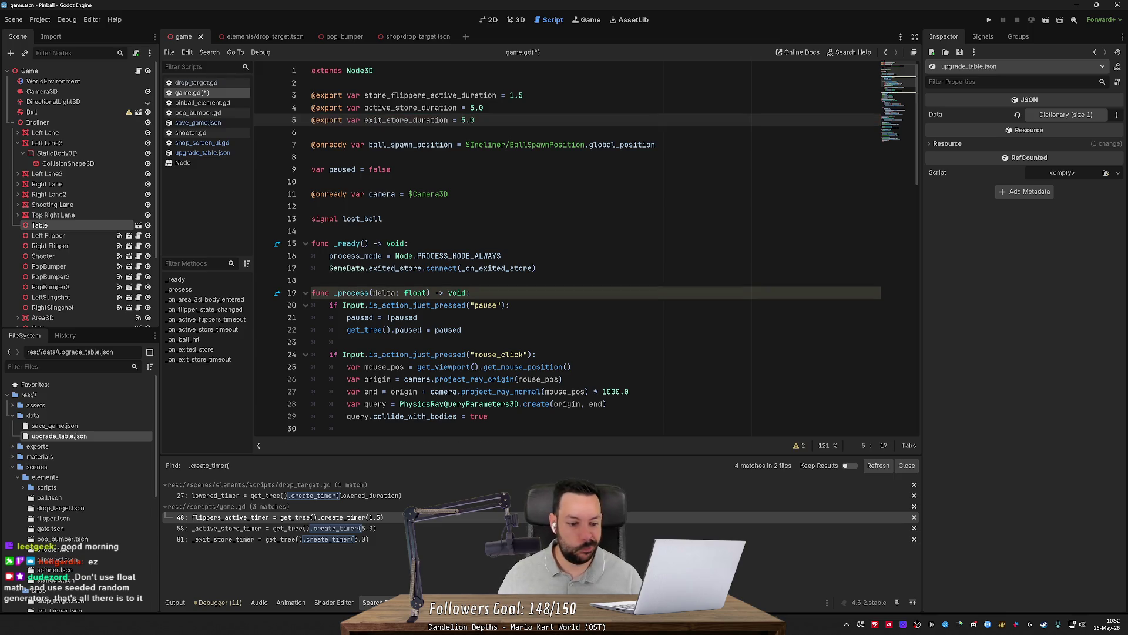
pyautogui.hotkey('ctrl', 's')
# Replace the 1.5 and 5.0 timer literals with store_flippers_active_duration and active_store_duration
pyautogui.doubleClick(429, 96)
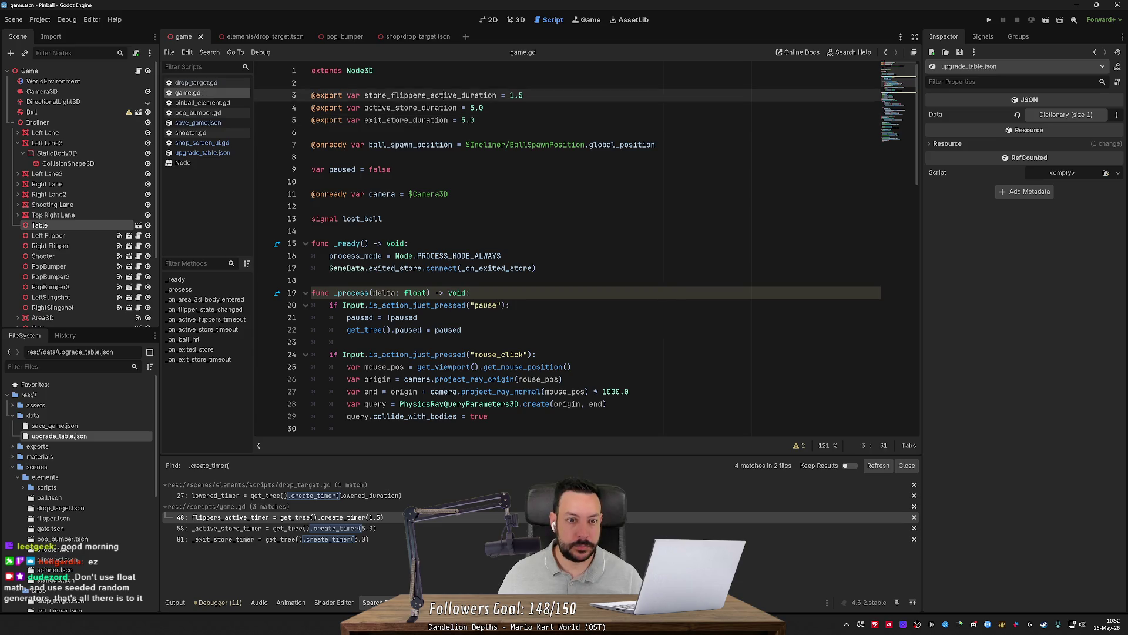
pyautogui.click(357, 517)
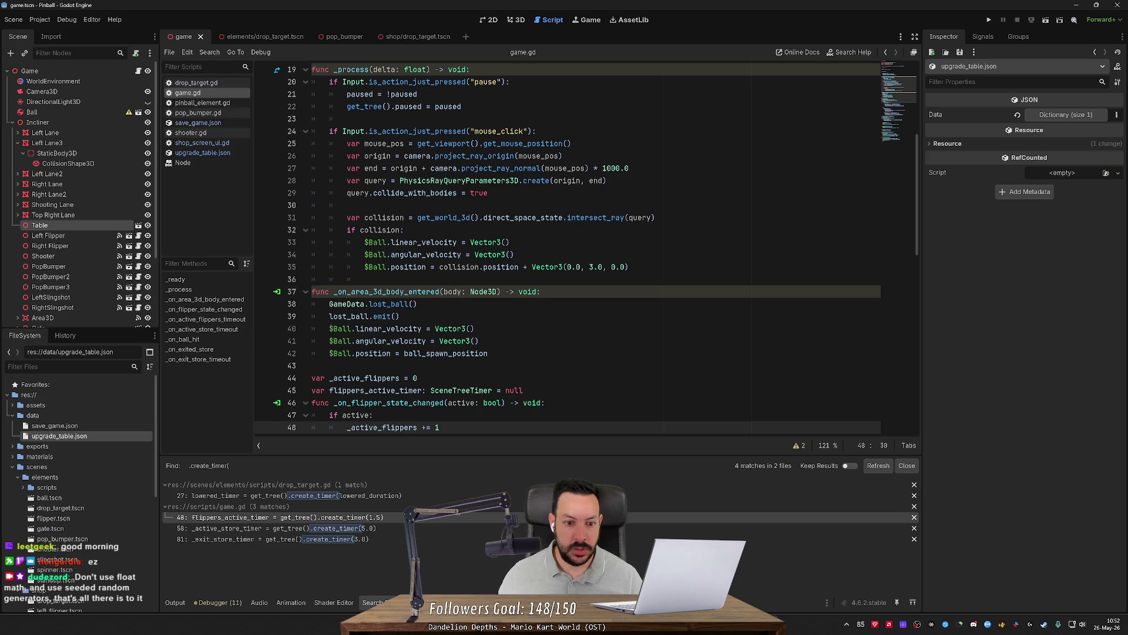
pyautogui.scroll(-2, 585, 250)
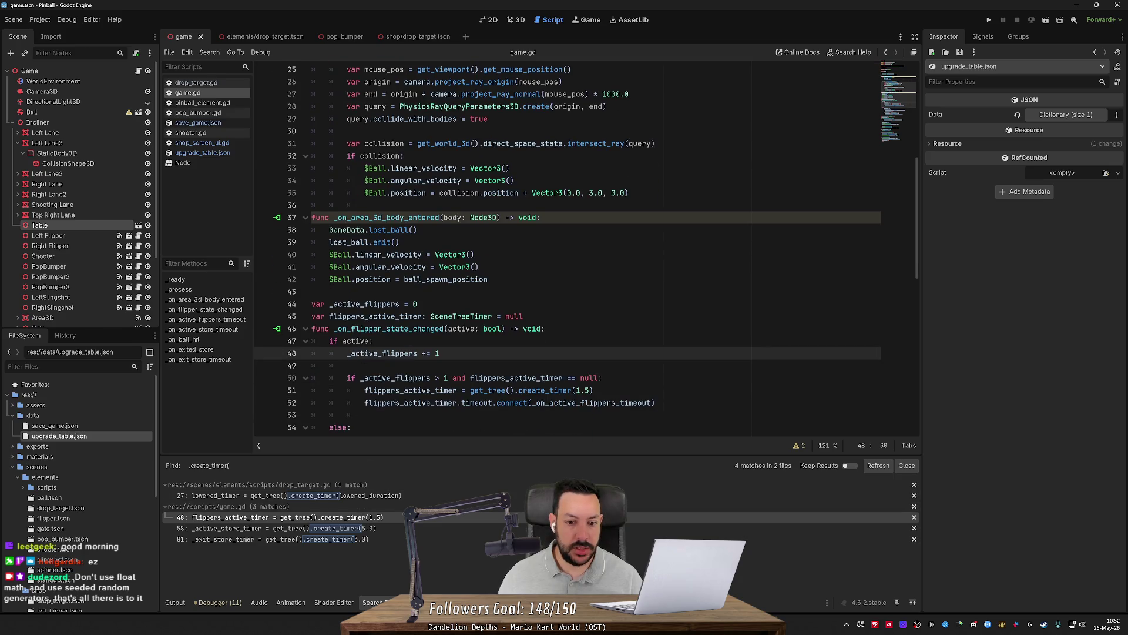
pyautogui.click(576, 390)
pyautogui.press('Delete')
pyautogui.press('Delete')
pyautogui.press('Delete')
pyautogui.write('store_flippers_active_duration')
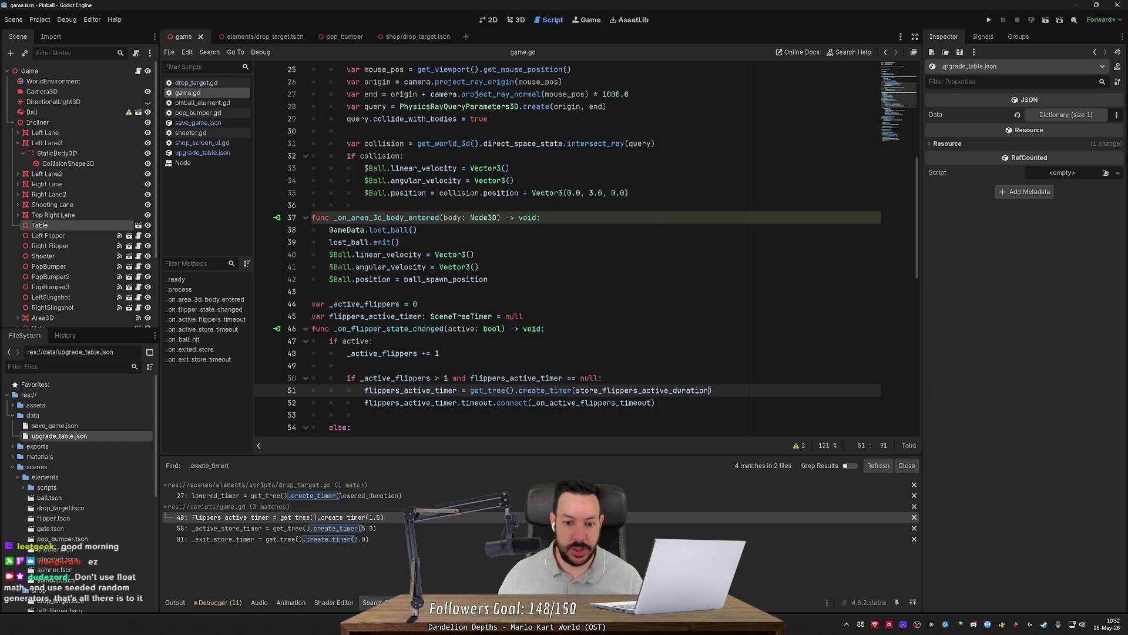
pyautogui.scroll(-3, 585, 249)
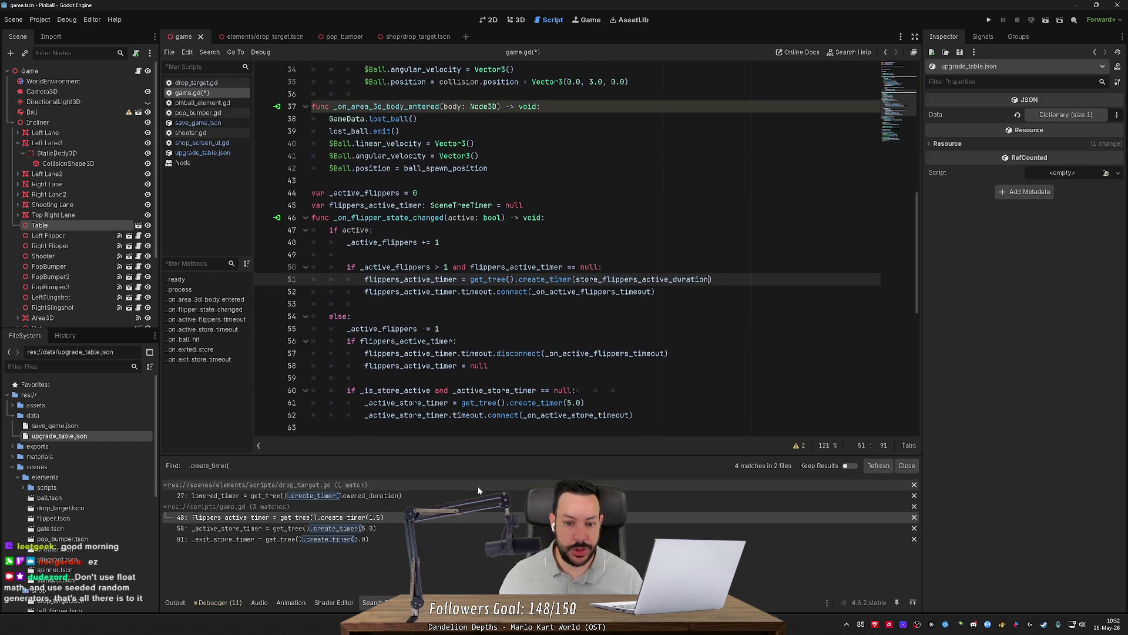
pyautogui.click(566, 403)
pyautogui.hotkey('shift', 'Right')
pyautogui.hotkey('shift', 'Right')
pyautogui.hotkey('shift', 'Right')
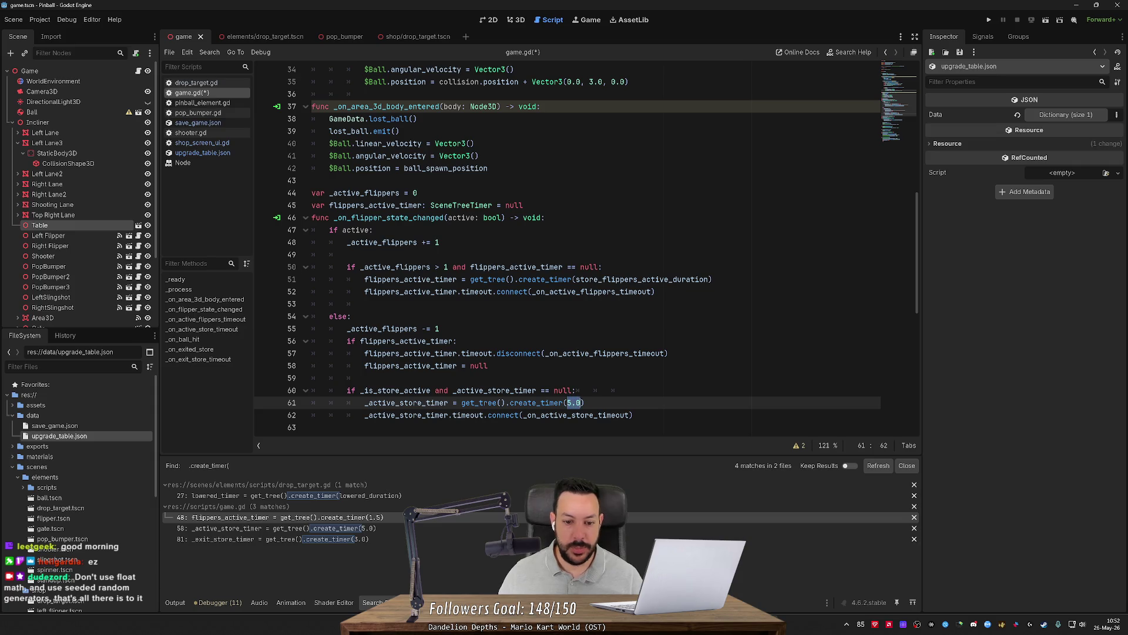
pyautogui.write('acti')
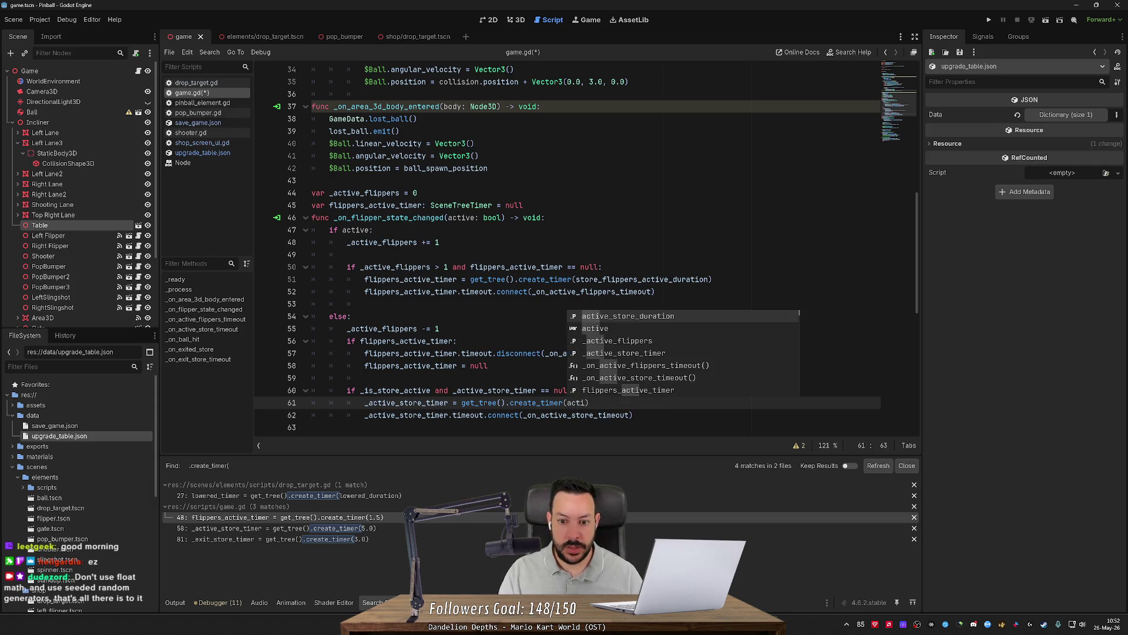
pyautogui.press('Return')
# Replace the 3.0 exit timer literal with exit_store_duration, save, and select the Game node
pyautogui.scroll(-2, 585, 249)
pyautogui.scroll(-1, 586, 250)
pyautogui.click(273, 539)
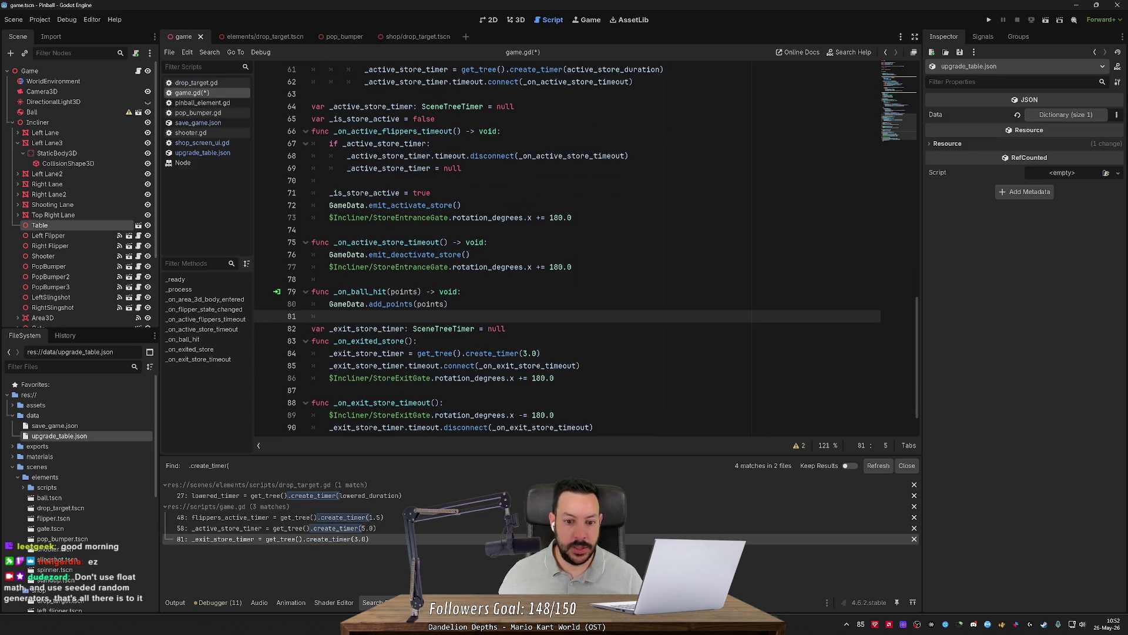
pyautogui.click(537, 353)
pyautogui.press('BackSpace')
pyautogui.press('BackSpace')
pyautogui.press('BackSpace')
pyautogui.write('exi')
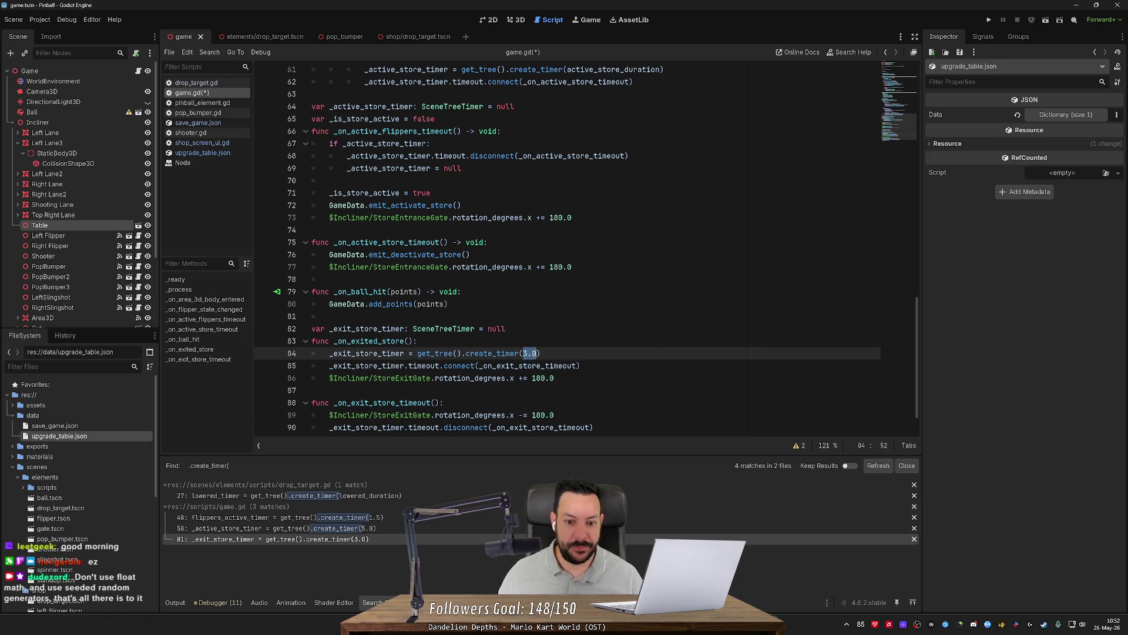
pyautogui.write('t')
pyautogui.press('Return')
pyautogui.hotkey('ctrl', 's')
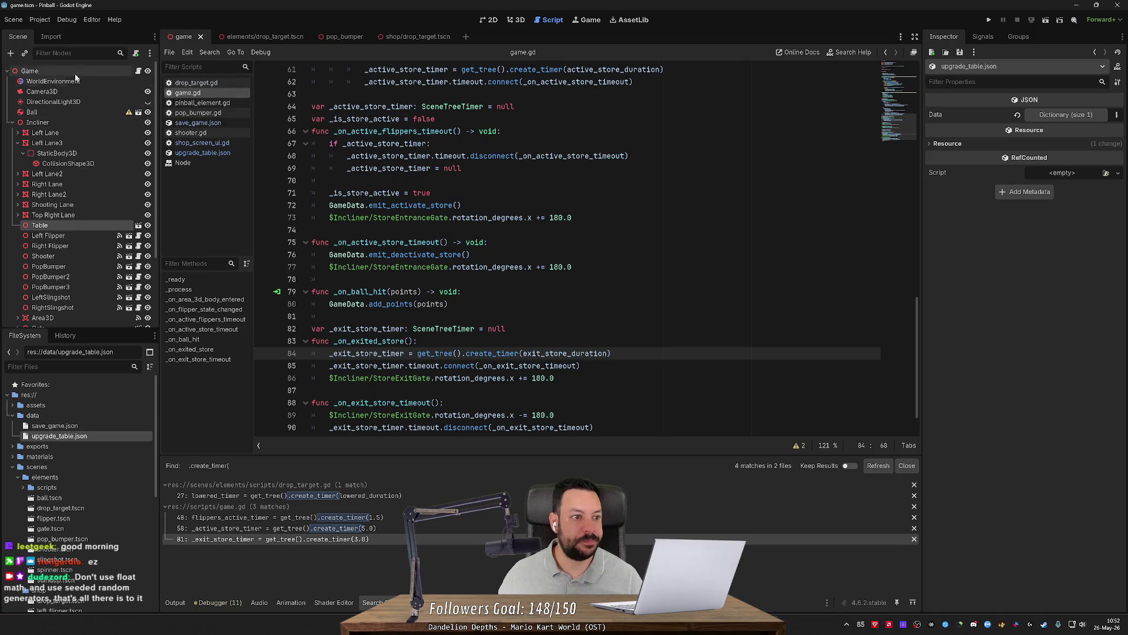
pyautogui.click(100, 72)
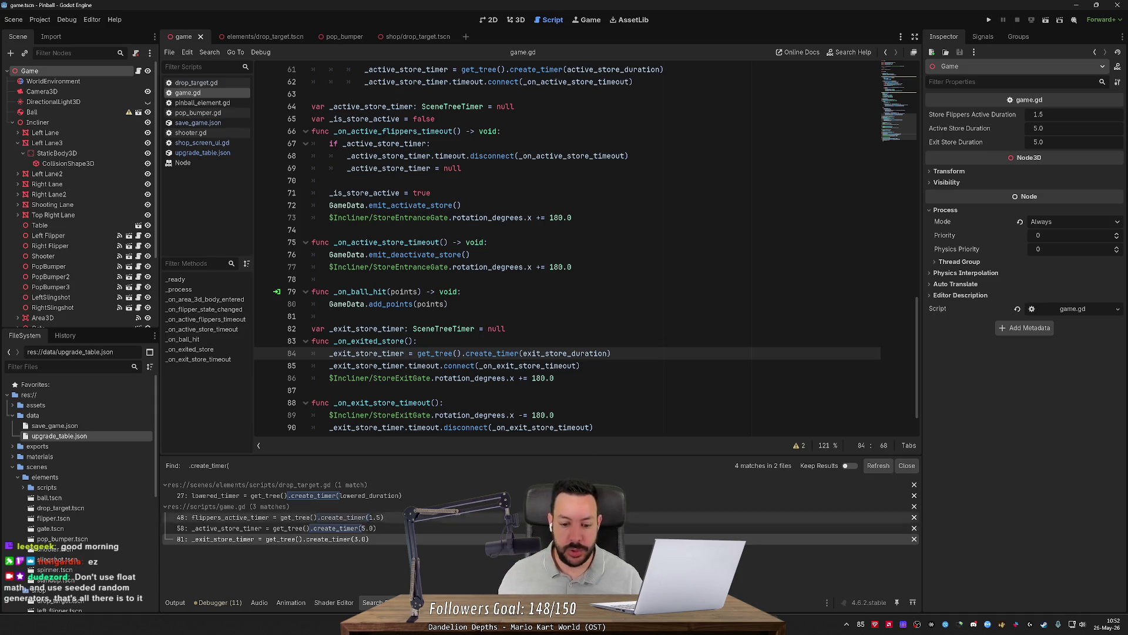
# In Fork, review and stage save_game.json and game.gd
pyautogui.hotkey('alt', 'Tab')
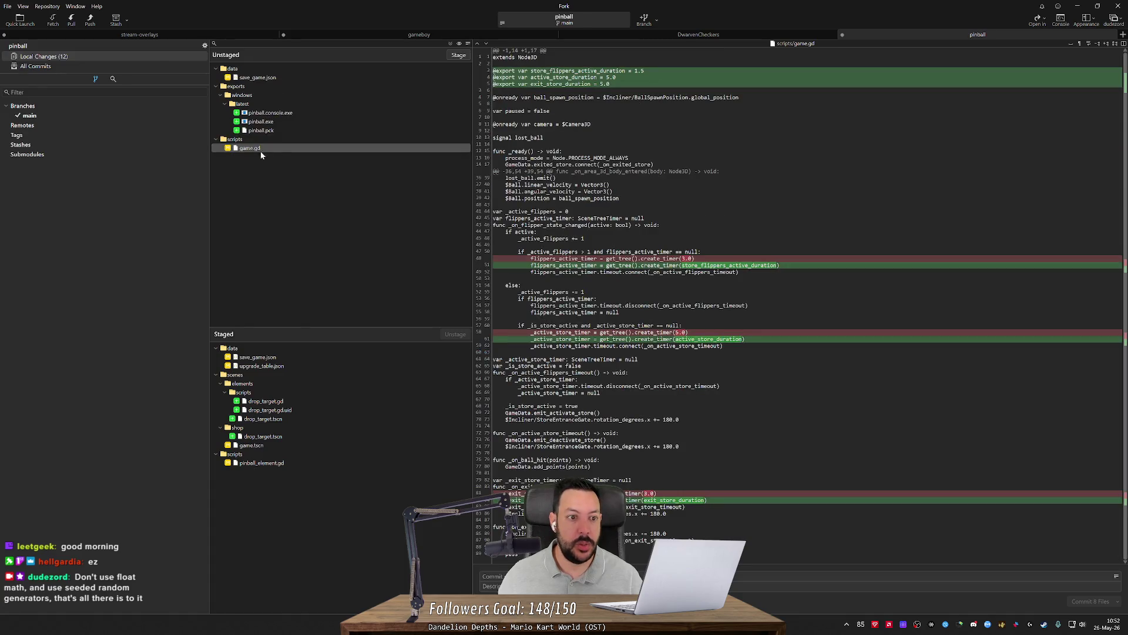
pyautogui.click(292, 147)
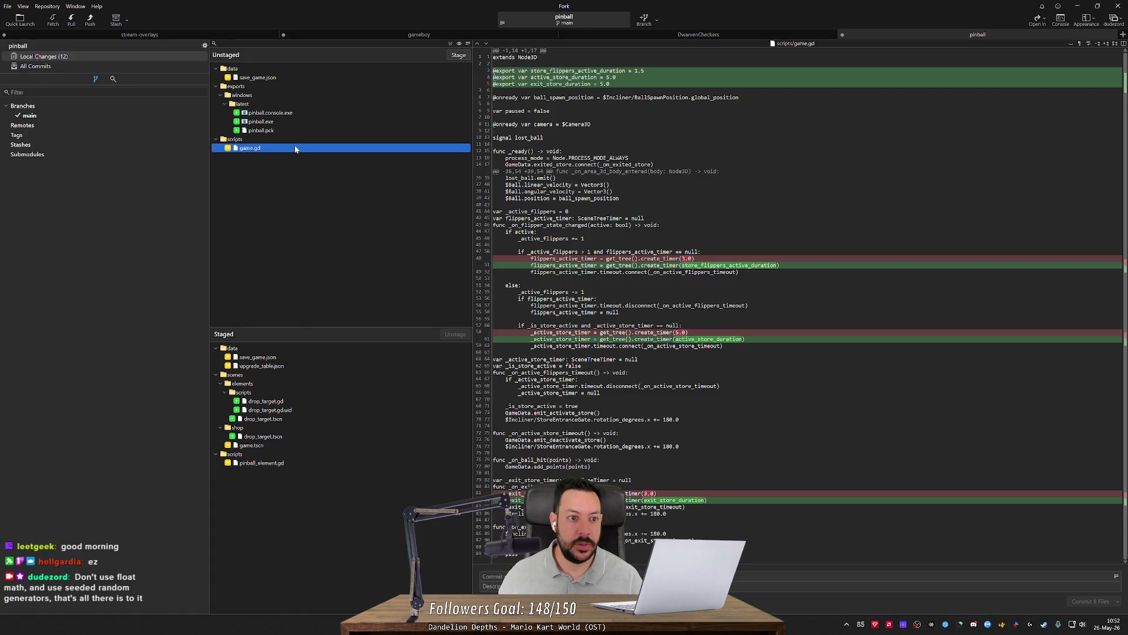
pyautogui.click(306, 77)
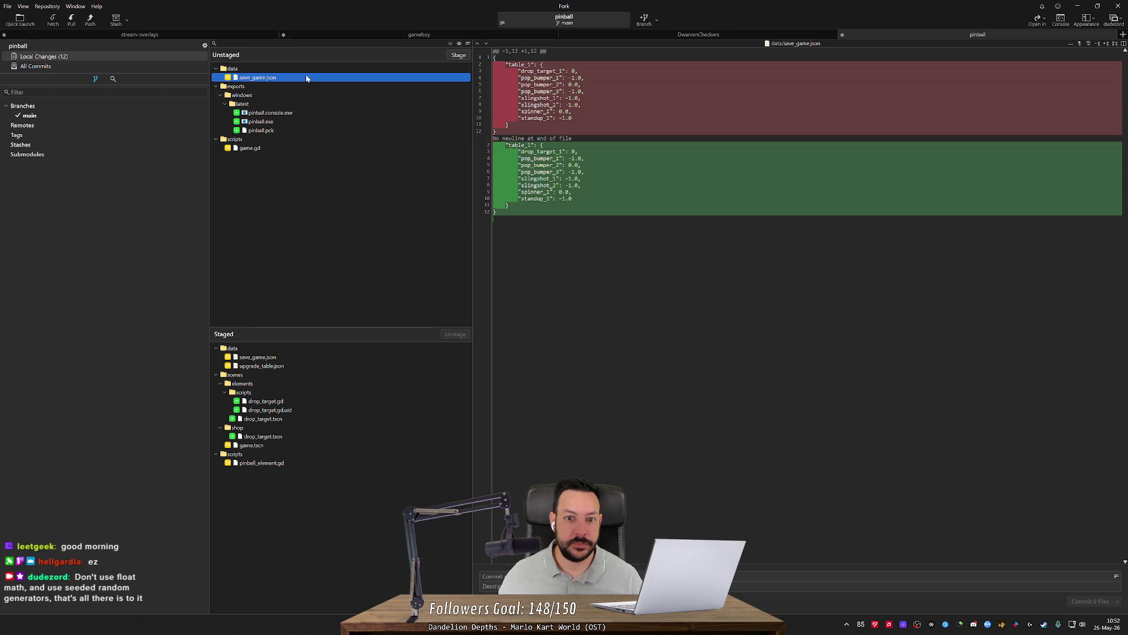
pyautogui.doubleClick(306, 78)
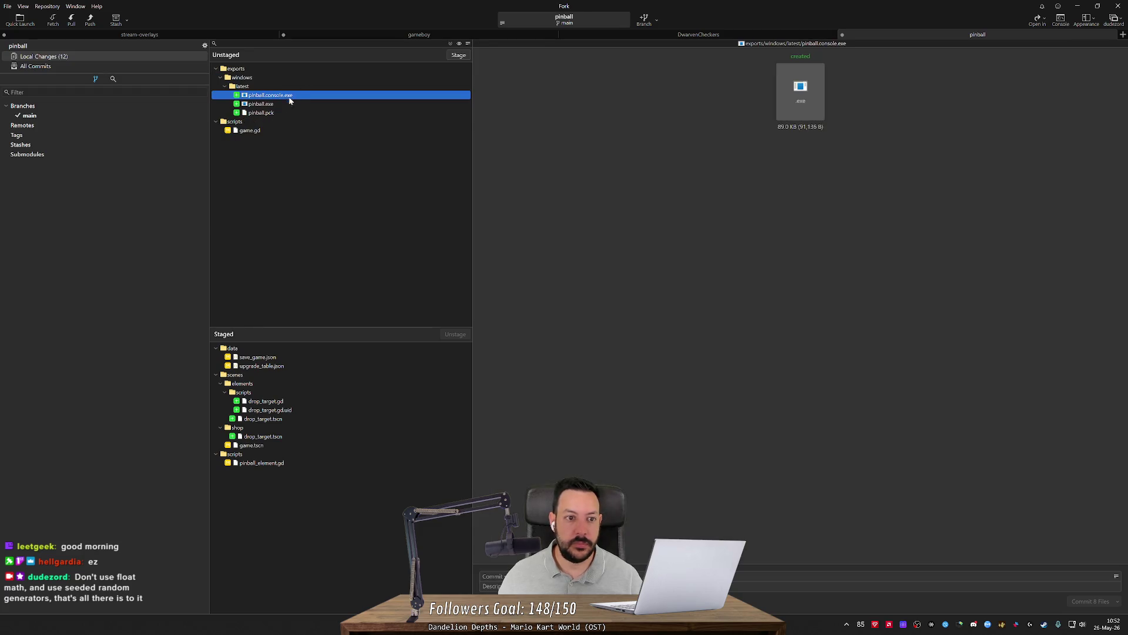
pyautogui.click(271, 133)
pyautogui.doubleClick(270, 133)
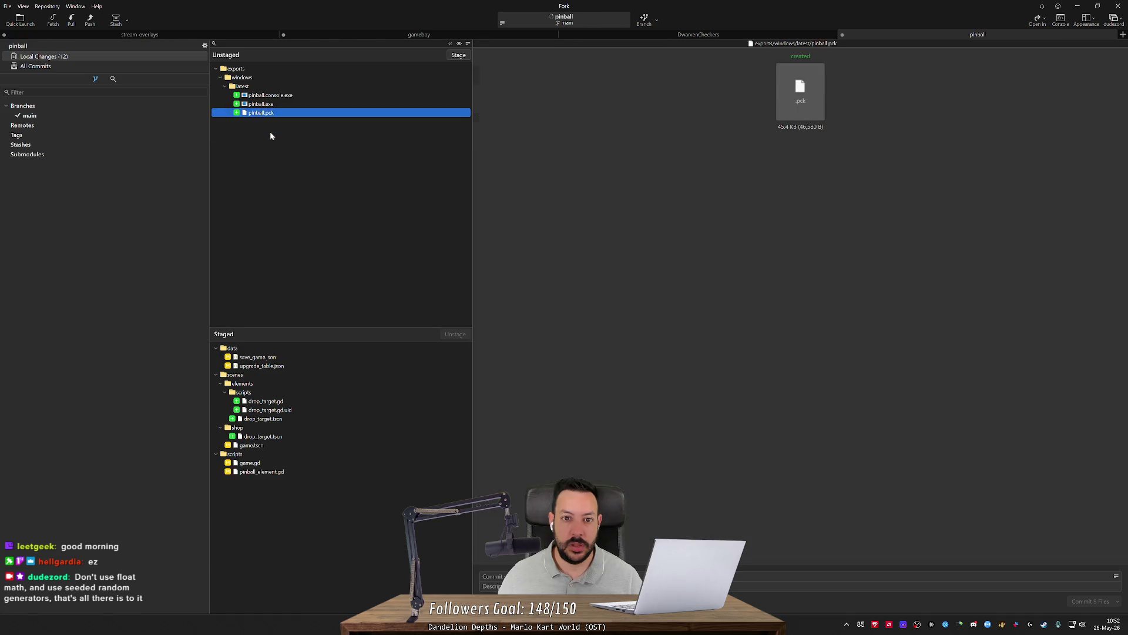
# Adjust the Game node's exported store duration values, save the scene, and check the game.tscn diff
pyautogui.hotkey('alt', 'Tab')
pyautogui.click(1083, 114)
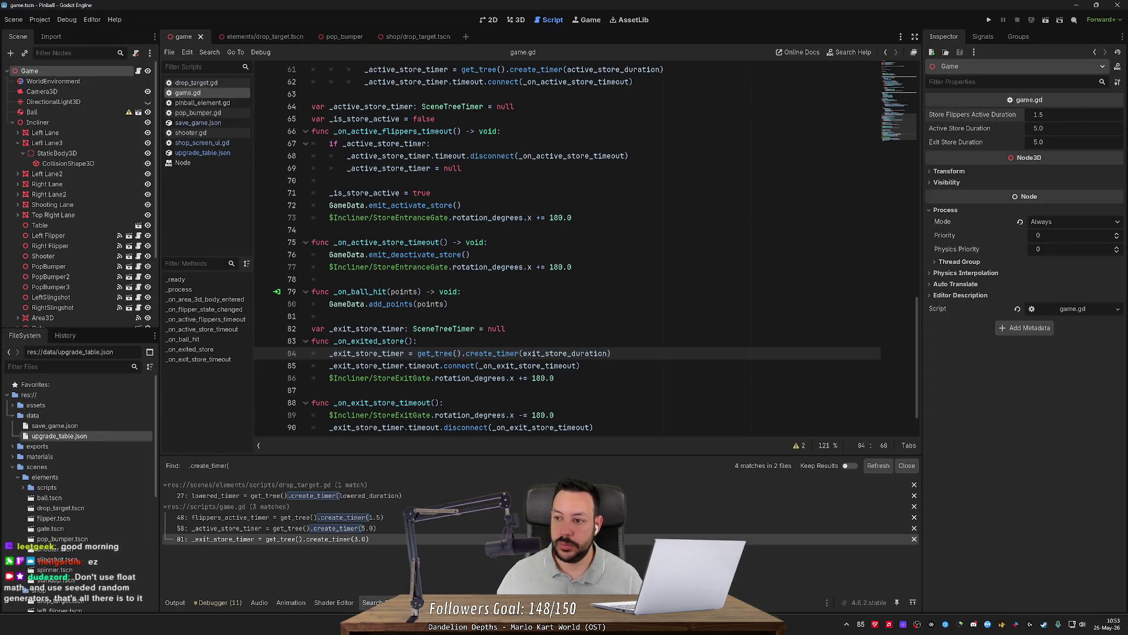
pyautogui.moveTo(1086, 131); pyautogui.dragTo(1092, 131)
pyautogui.click(1070, 142)
pyautogui.click(1076, 114)
pyautogui.press('Return')
pyautogui.hotkey('ctrl', 's')
pyautogui.hotkey('alt', 'Tab')
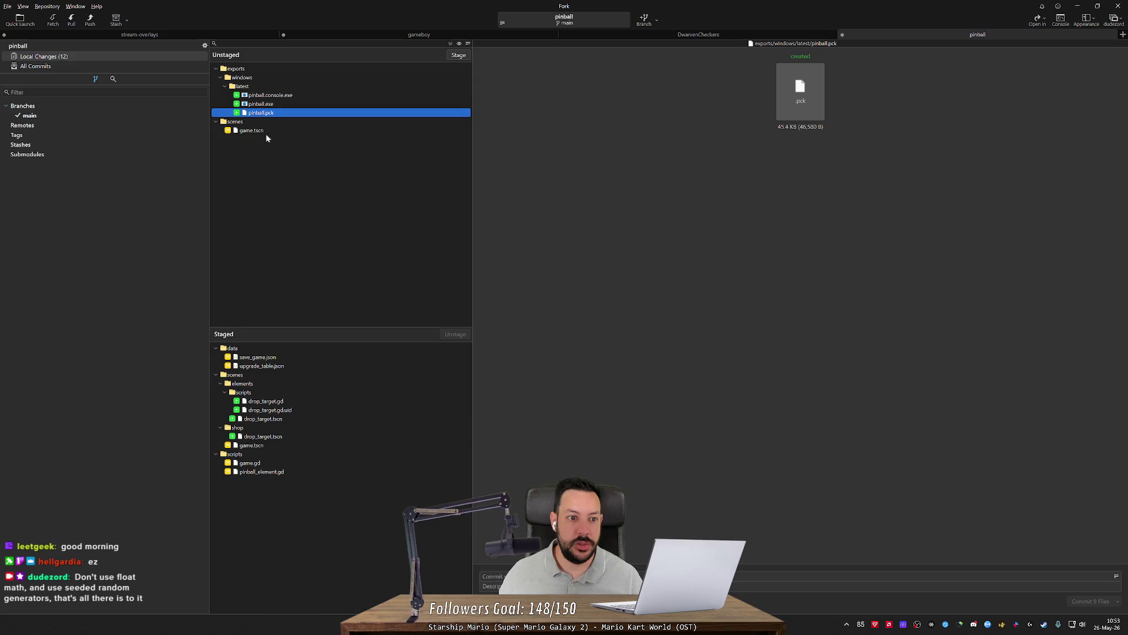
pyautogui.click(251, 130)
pyautogui.hotkey('alt', 'Tab')
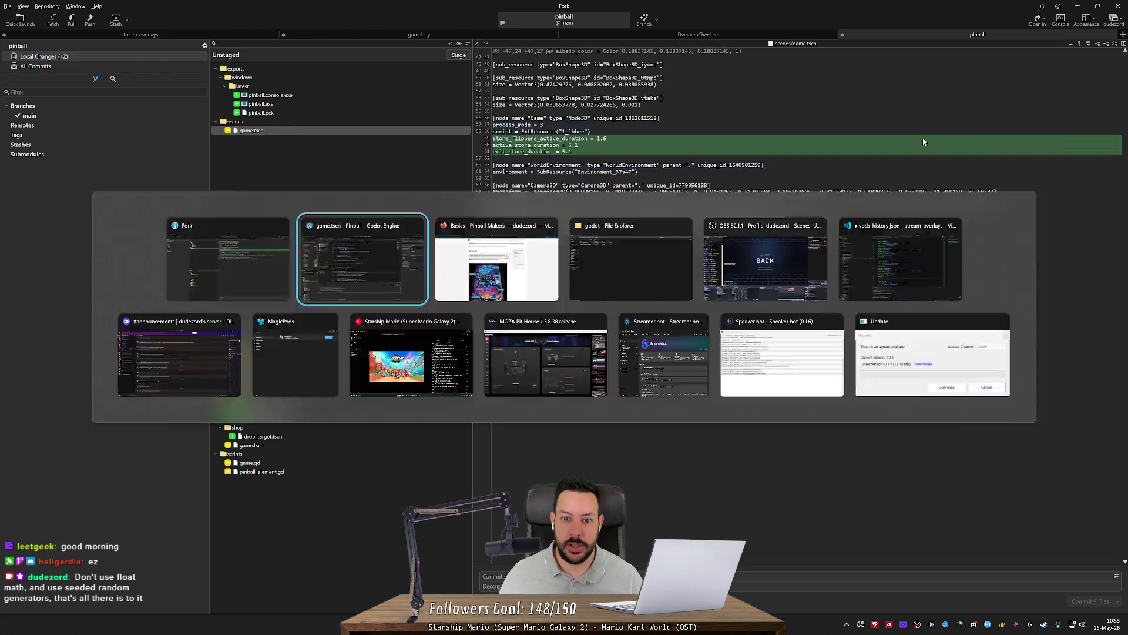
pyautogui.press('Return')
pyautogui.hotkey('ctrl', 's')
pyautogui.hotkey('alt', 'Tab')
pyautogui.hotkey('alt', 'Tab')
pyautogui.hotkey('ctrl', 's')
pyautogui.hotkey('alt', 'Tab')
pyautogui.hotkey('alt', 'Tab')
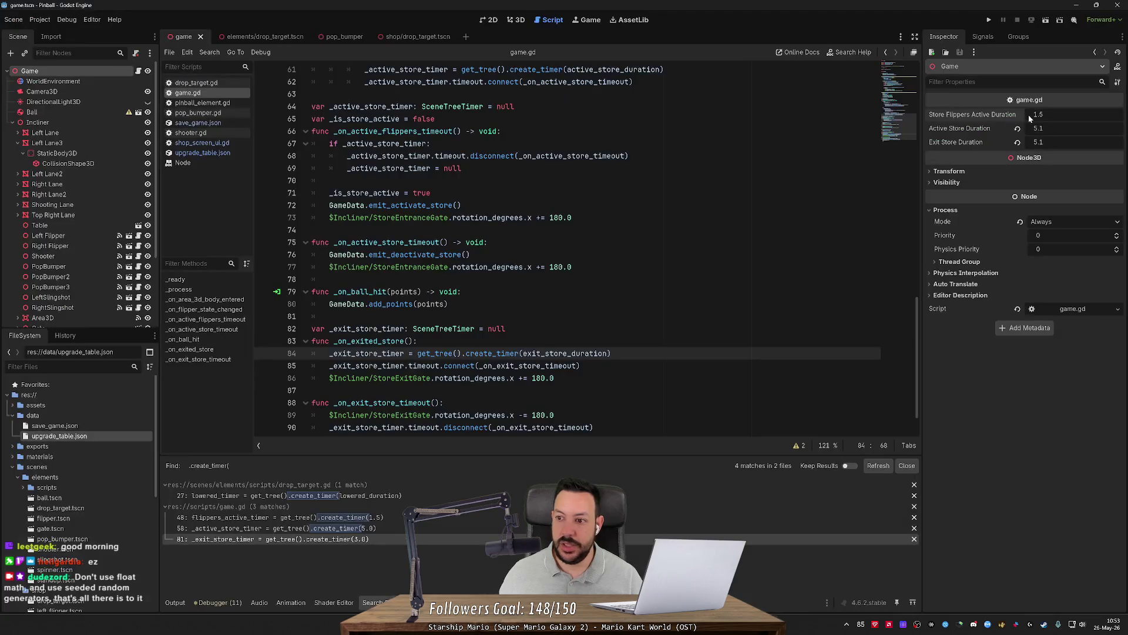
pyautogui.hotkey('alt', 'Tab')
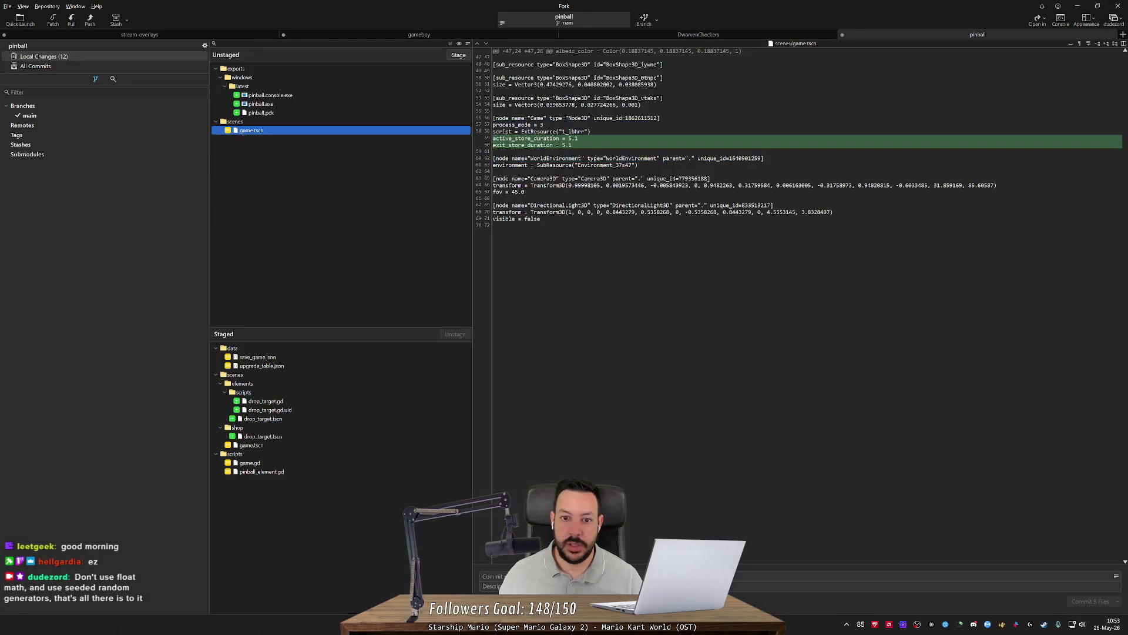
# Commit the staged files with the summary 'Drs' and minimize Fork
pyautogui.click(488, 576)
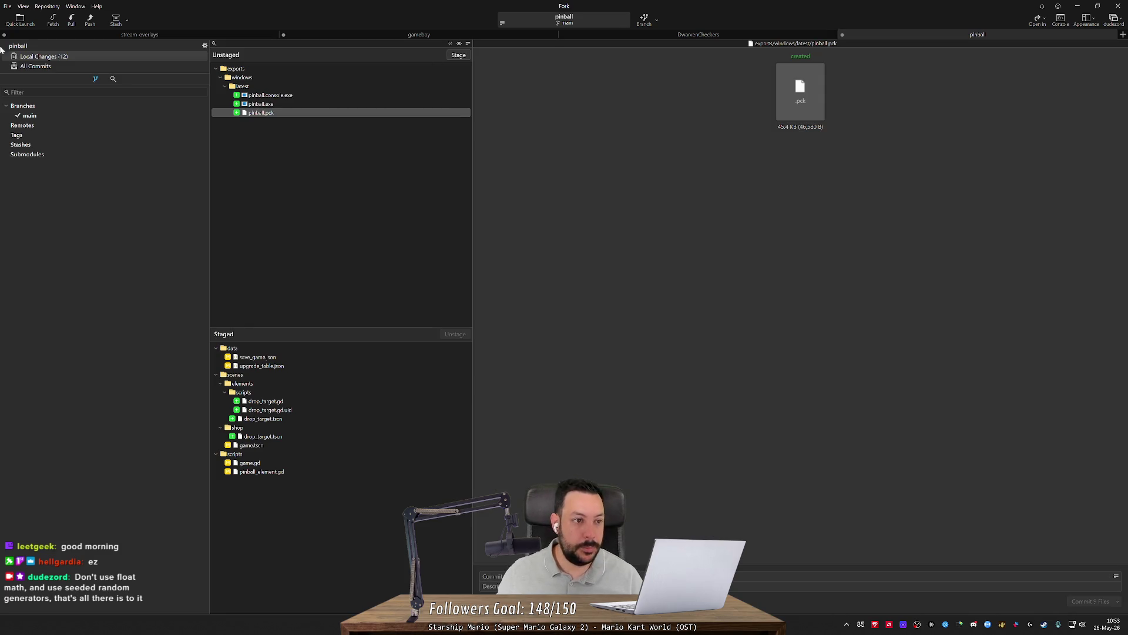
pyautogui.click(37, 65)
pyautogui.click(45, 57)
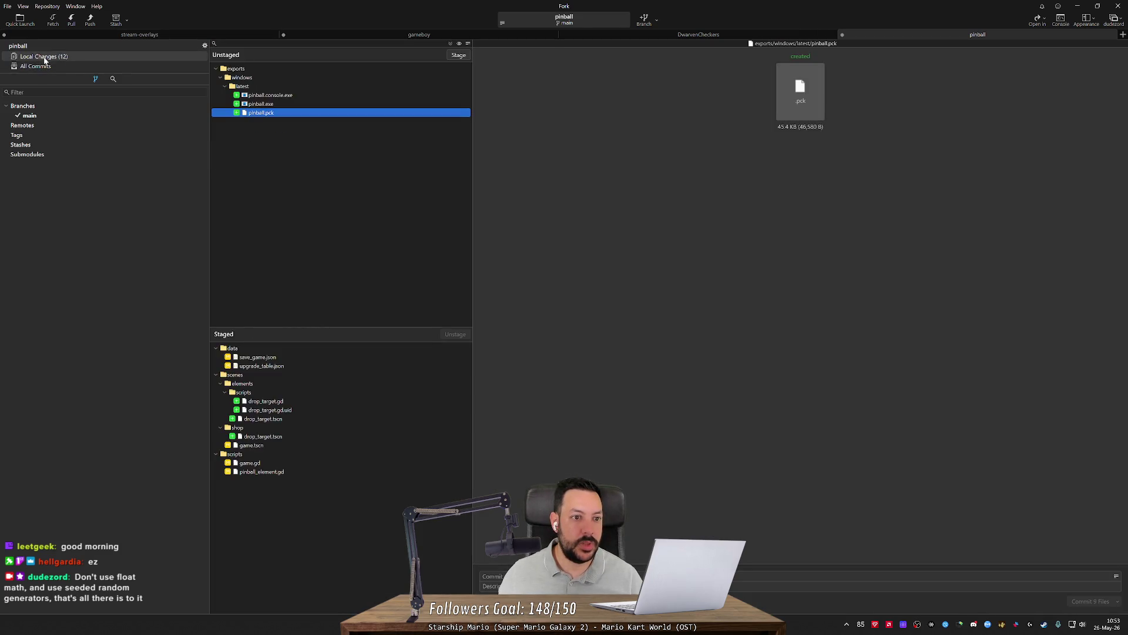
pyautogui.click(494, 576)
pyautogui.write('Drop Ta')
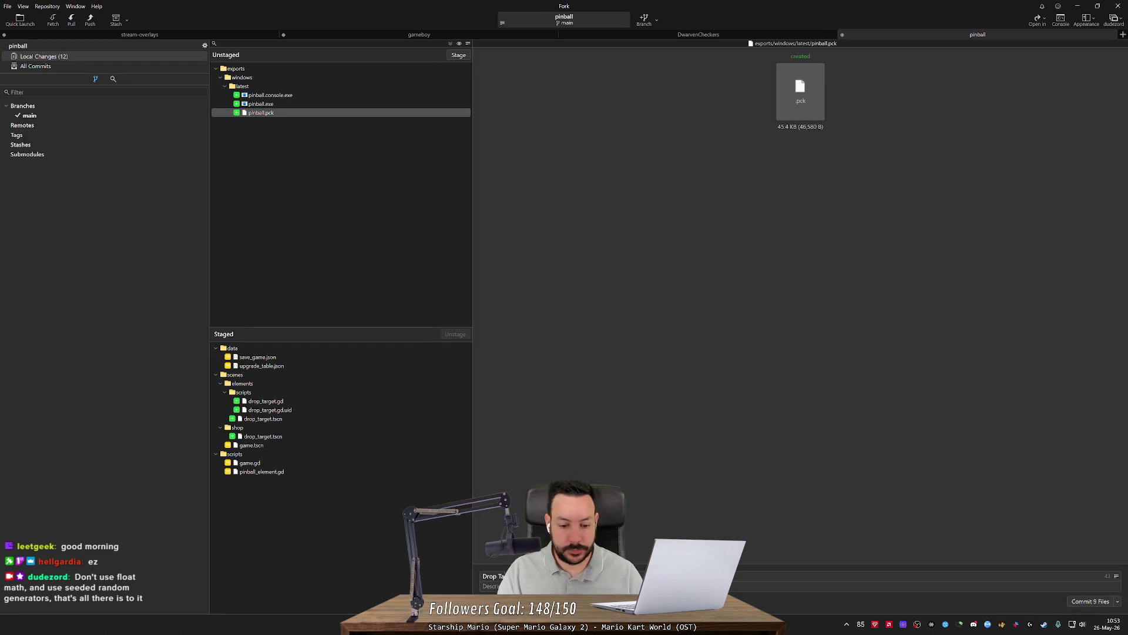
pyautogui.write('s')
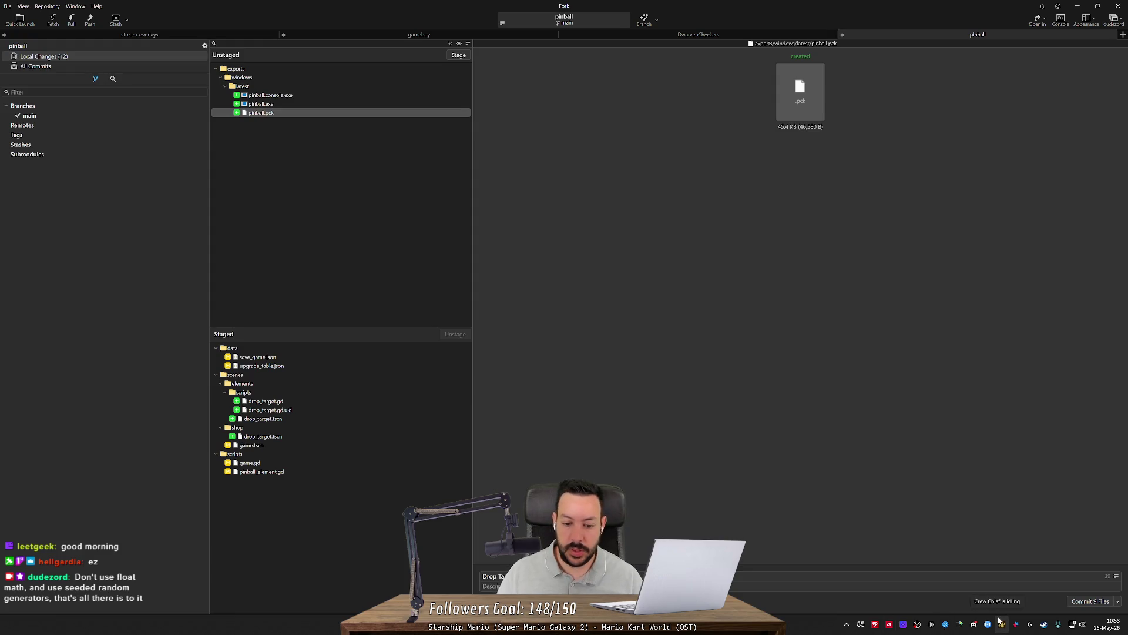
pyautogui.click(1094, 600)
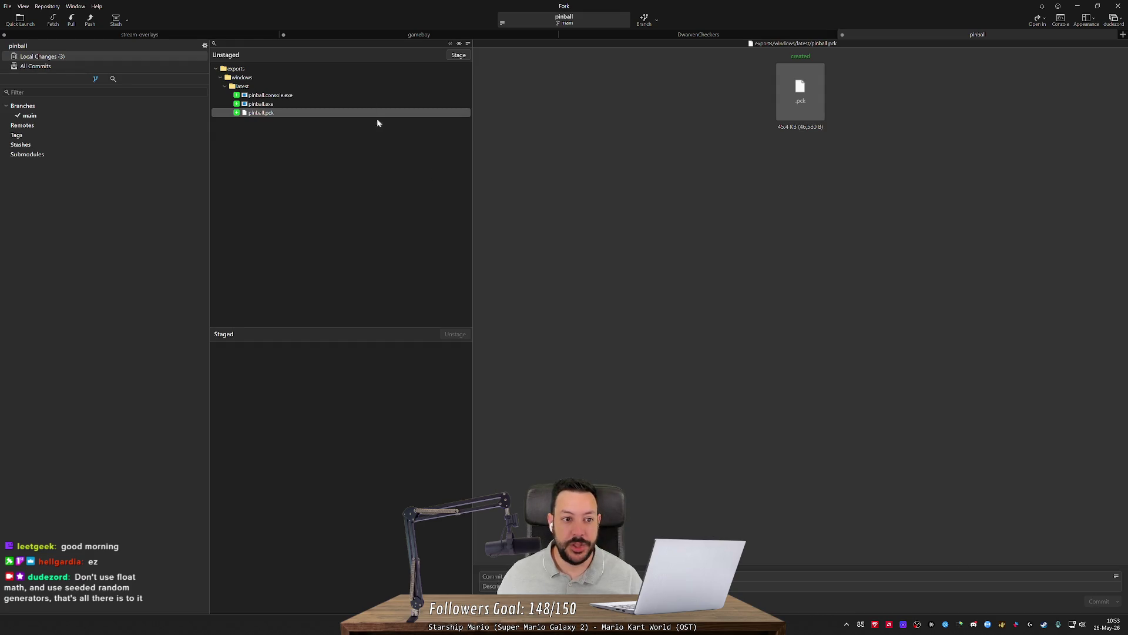
pyautogui.click(1077, 6)
# View the pinball table in Godot's 3D view, then switch to the Pinball Makers Basics page
pyautogui.click(517, 19)
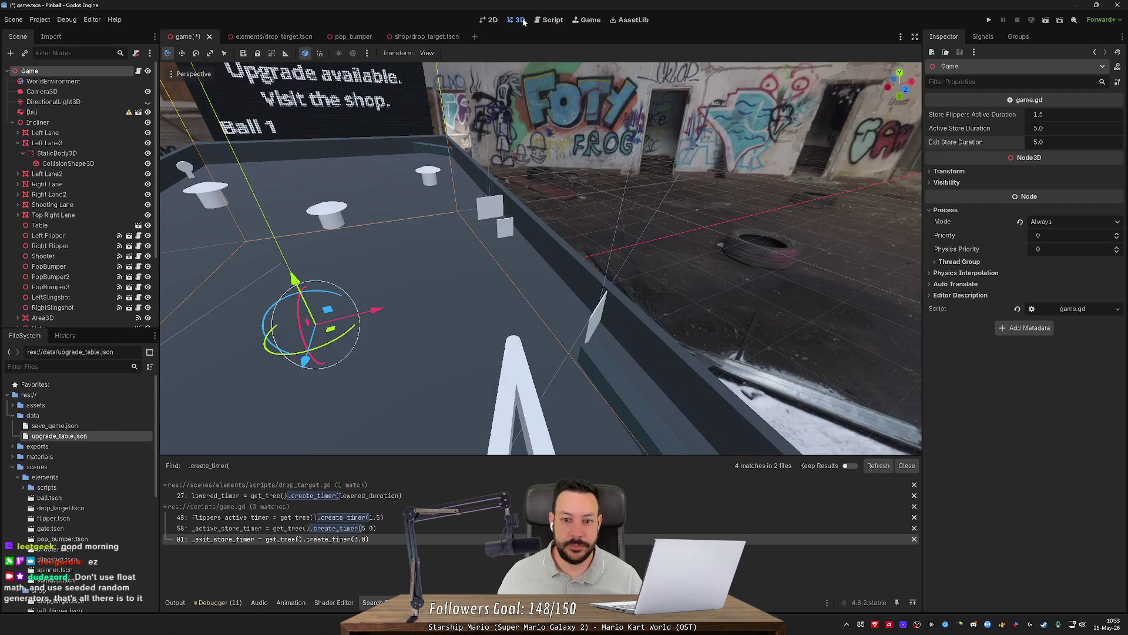
pyautogui.scroll(-5, 541, 259)
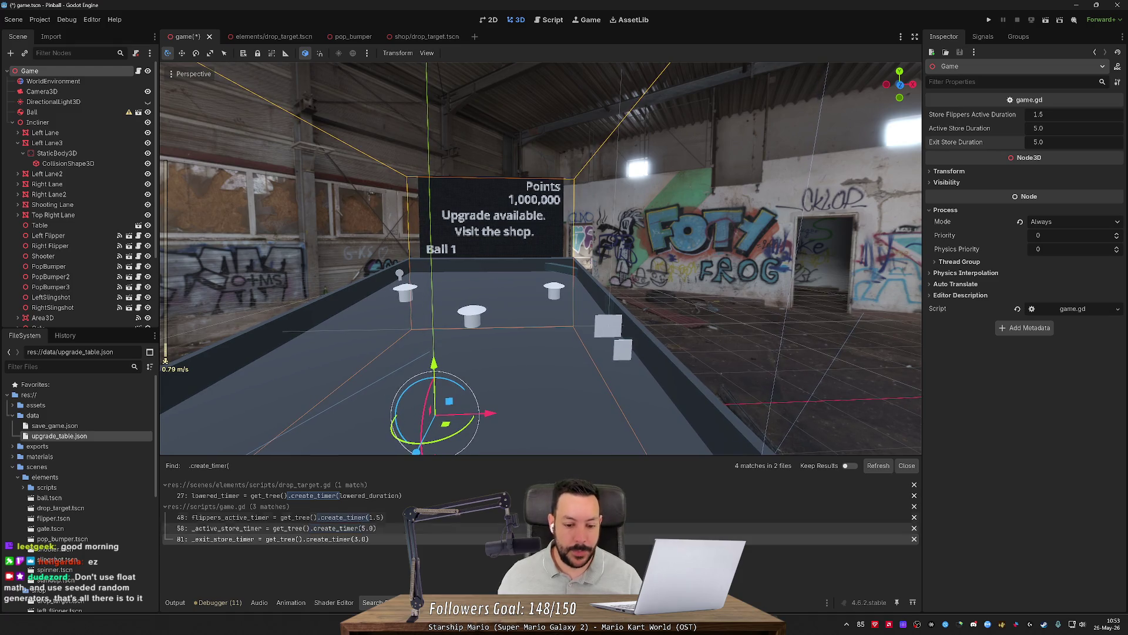
pyautogui.hotkey('alt', 'Tab')
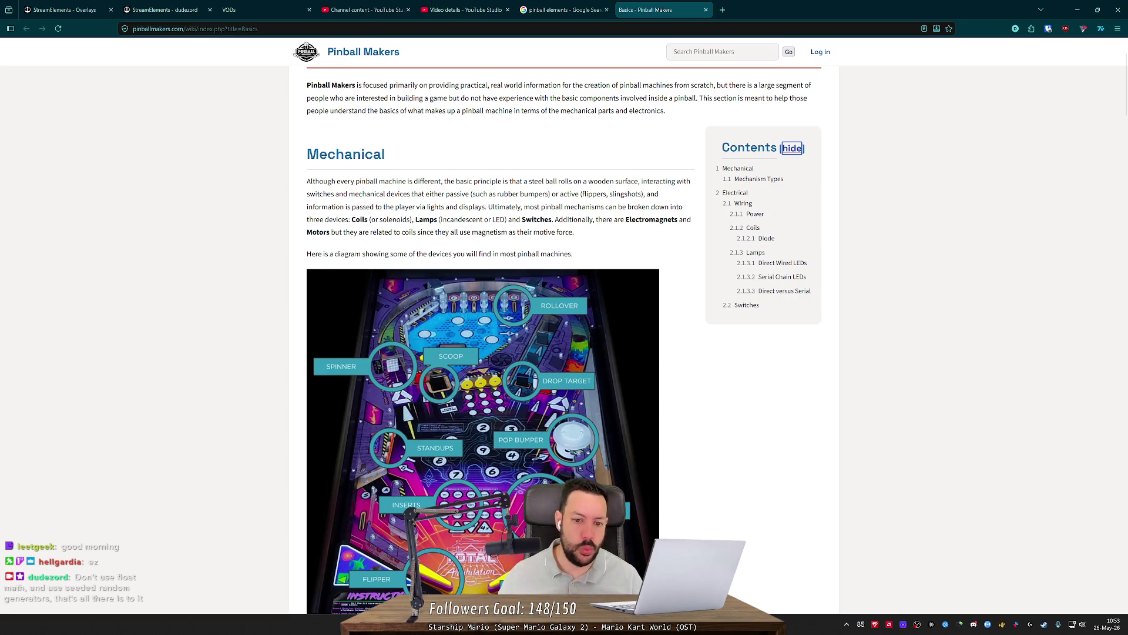
# Scroll to the Rollover entry and search its phrase 'slot switches' on Google in a new tab
pyautogui.scroll(-5, 618, 257)
pyautogui.scroll(-3, 618, 257)
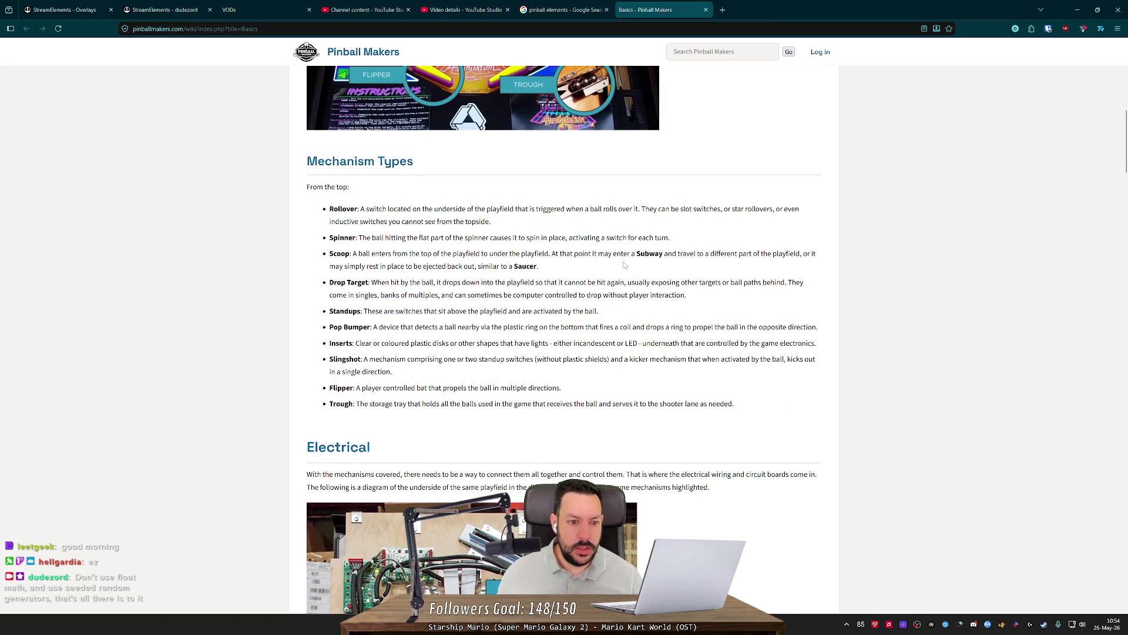
pyautogui.moveTo(368, 210); pyautogui.dragTo(468, 211)
pyautogui.click(574, 226)
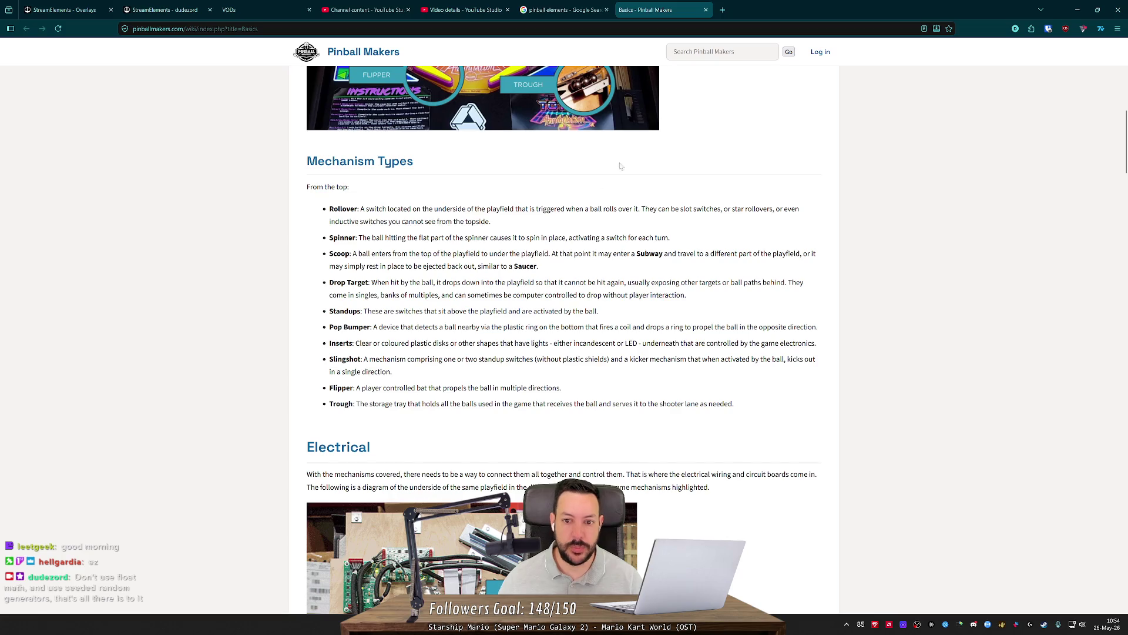
pyautogui.moveTo(680, 208)
pyautogui.mouseDown()
pyautogui.moveTo(718, 208)
pyautogui.moveTo(758, 10)
pyautogui.mouseUp()
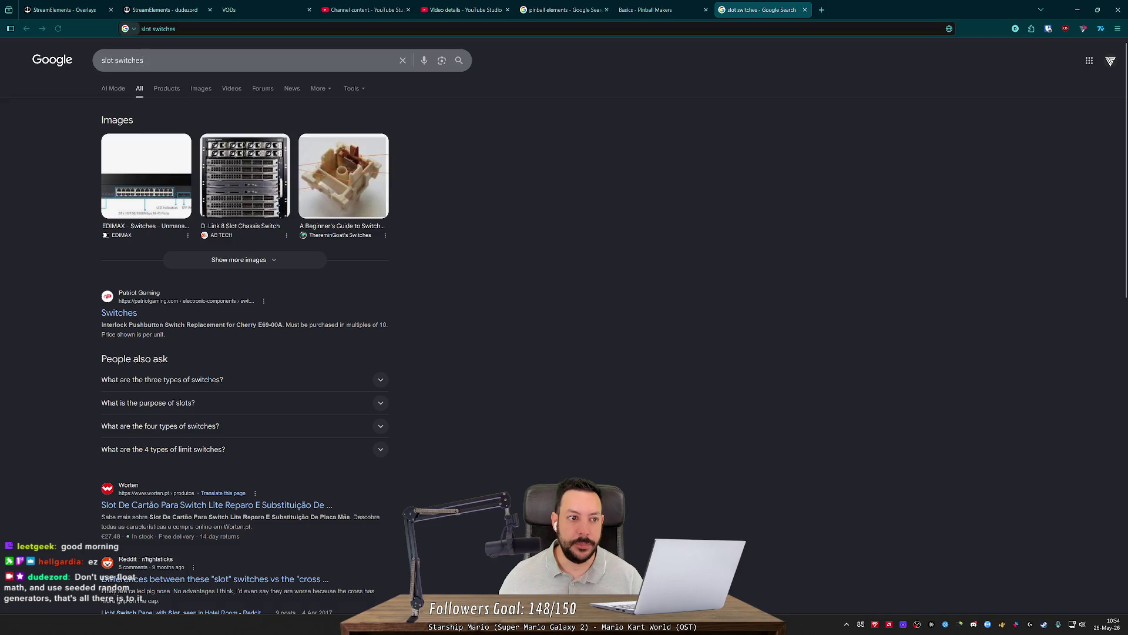
# Search images for 'slot switches pinball' and preview the Cliffy's and Printables rollover images
pyautogui.write('pinball')
pyautogui.press('Return')
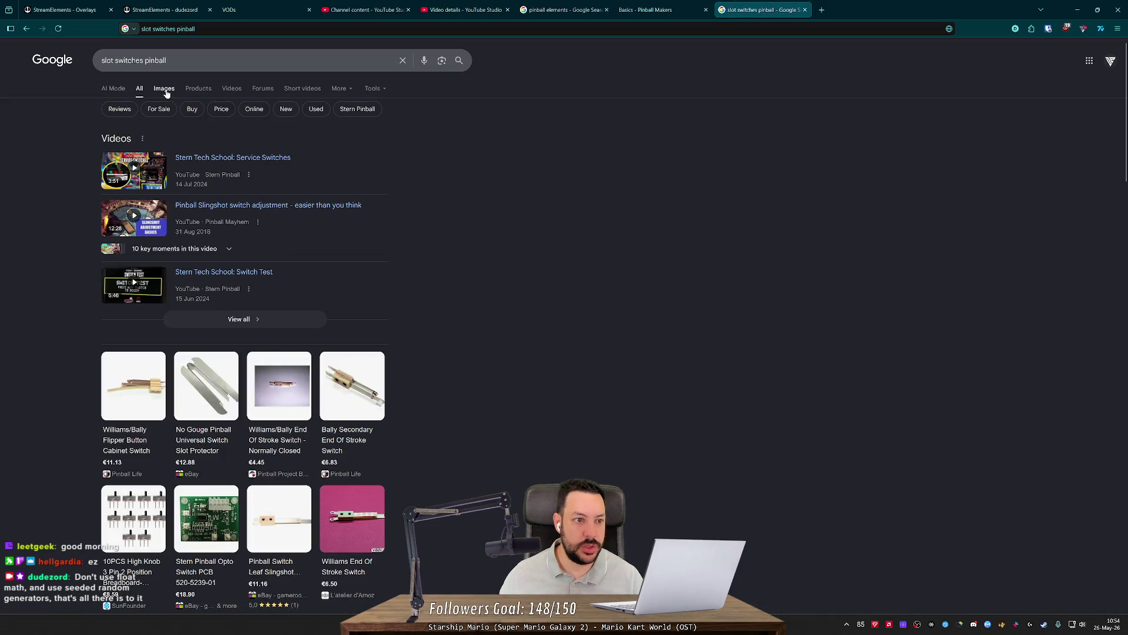
pyautogui.click(165, 89)
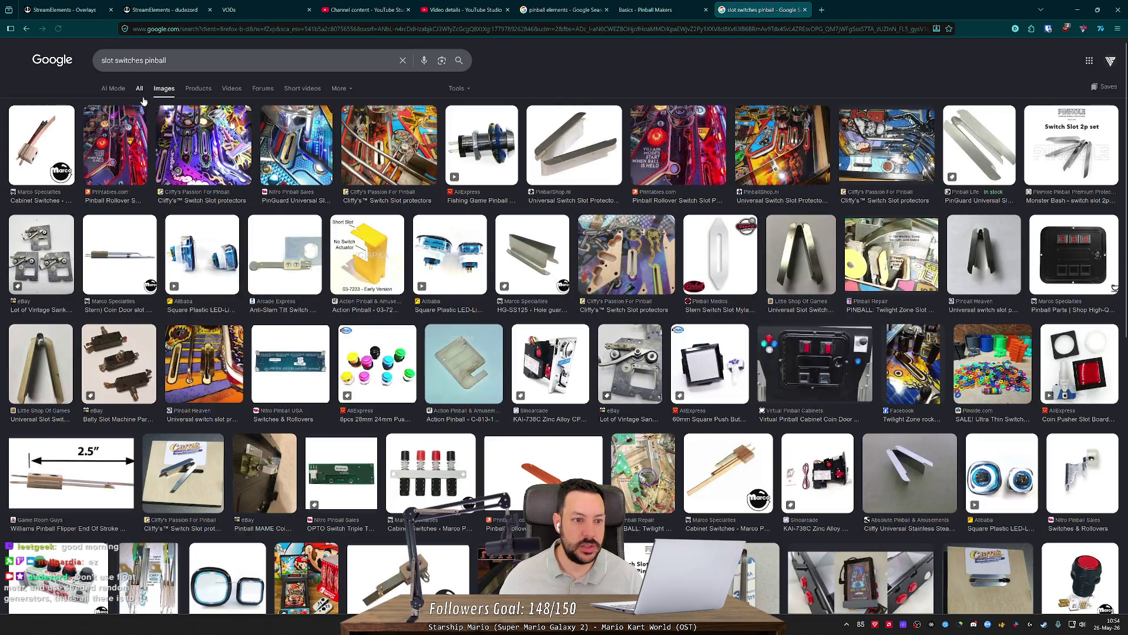
pyautogui.click(197, 152)
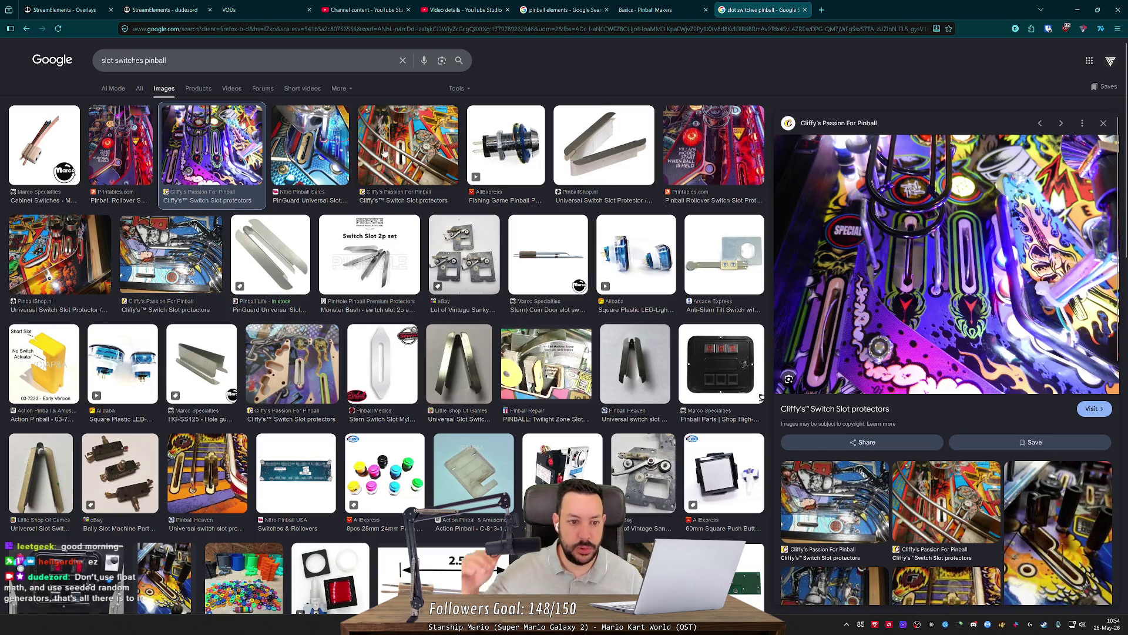
pyautogui.click(116, 155)
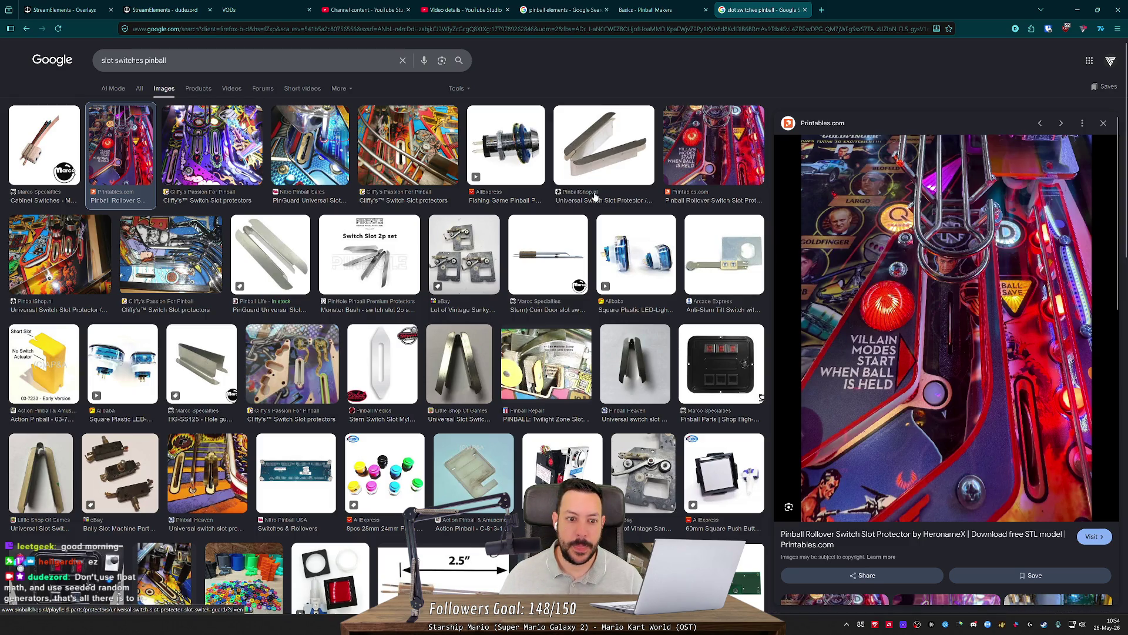
pyautogui.click(650, 8)
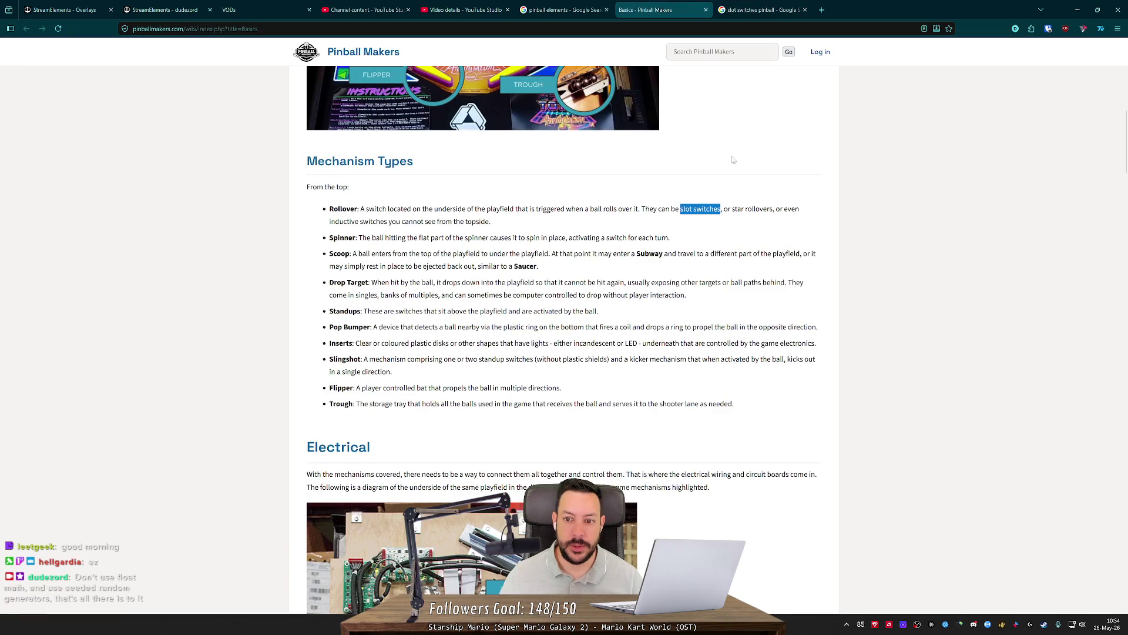
pyautogui.click(760, 9)
# Search images for 'star rollover pinball' and preview the Reddit 'Is it rollovers?' image
pyautogui.moveTo(145, 60); pyautogui.dragTo(57, 66)
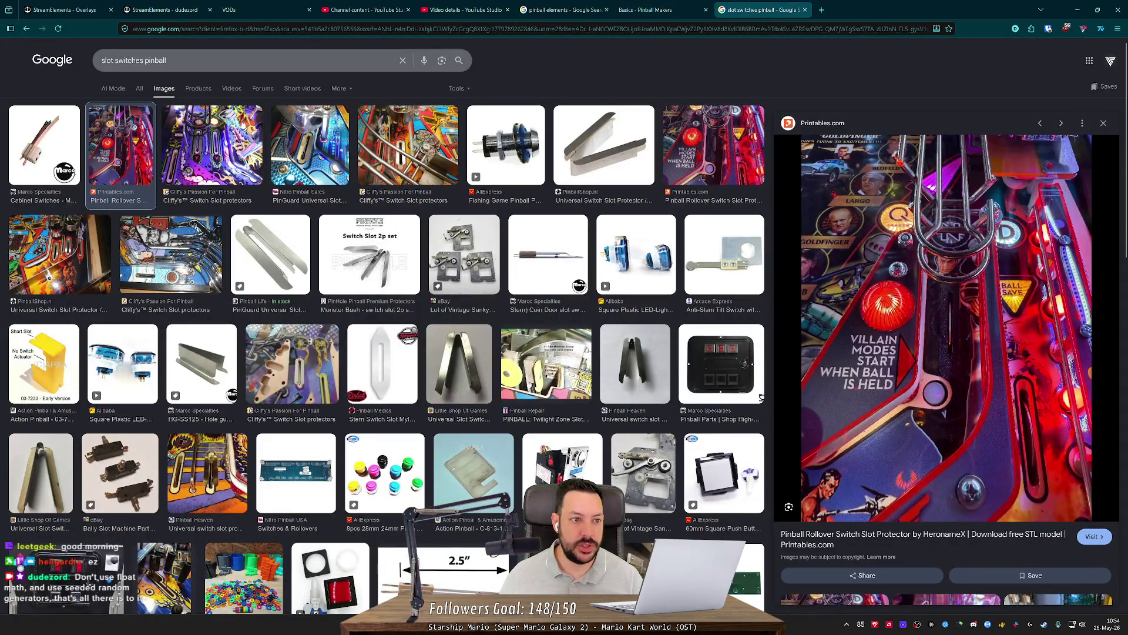
pyautogui.write('star')
pyautogui.write(' rollover')
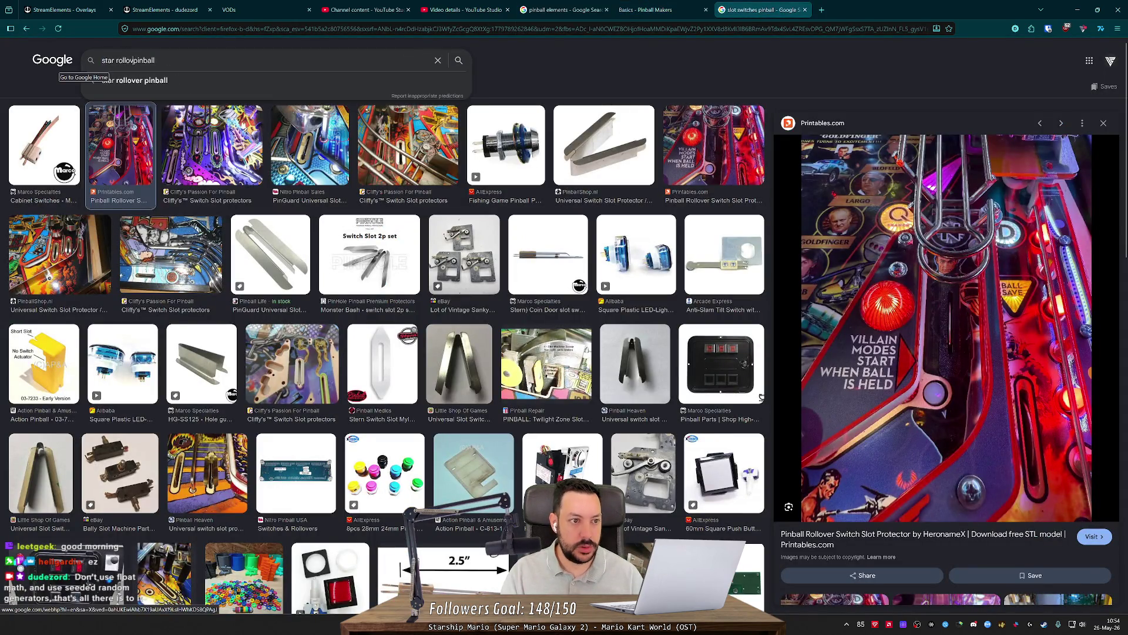
pyautogui.press('Return')
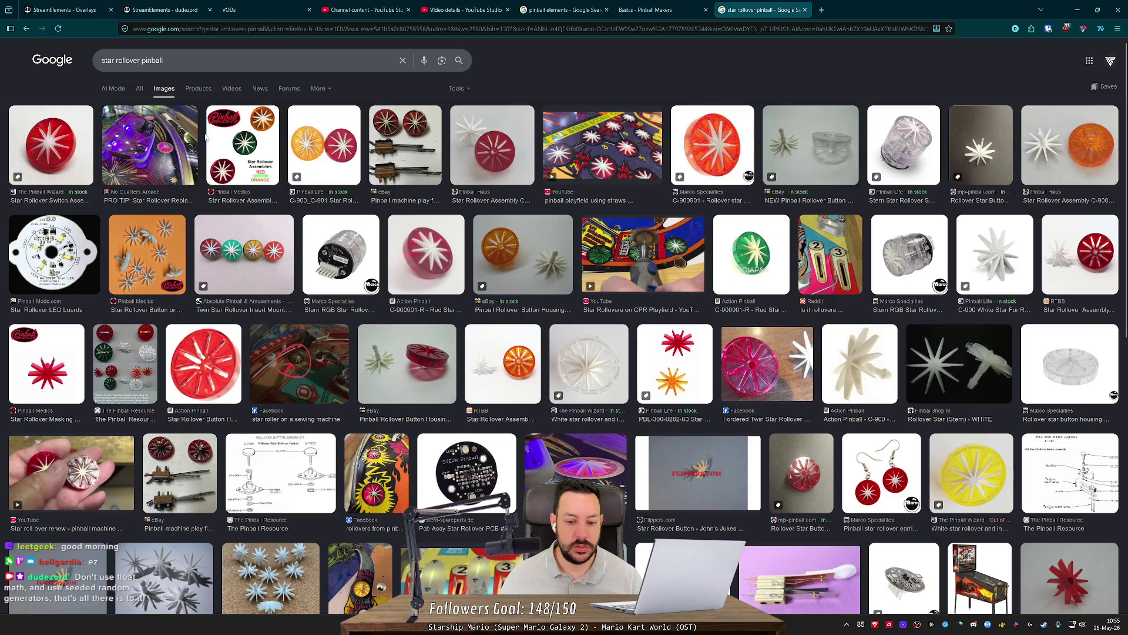
pyautogui.scroll(-4, 304, 238)
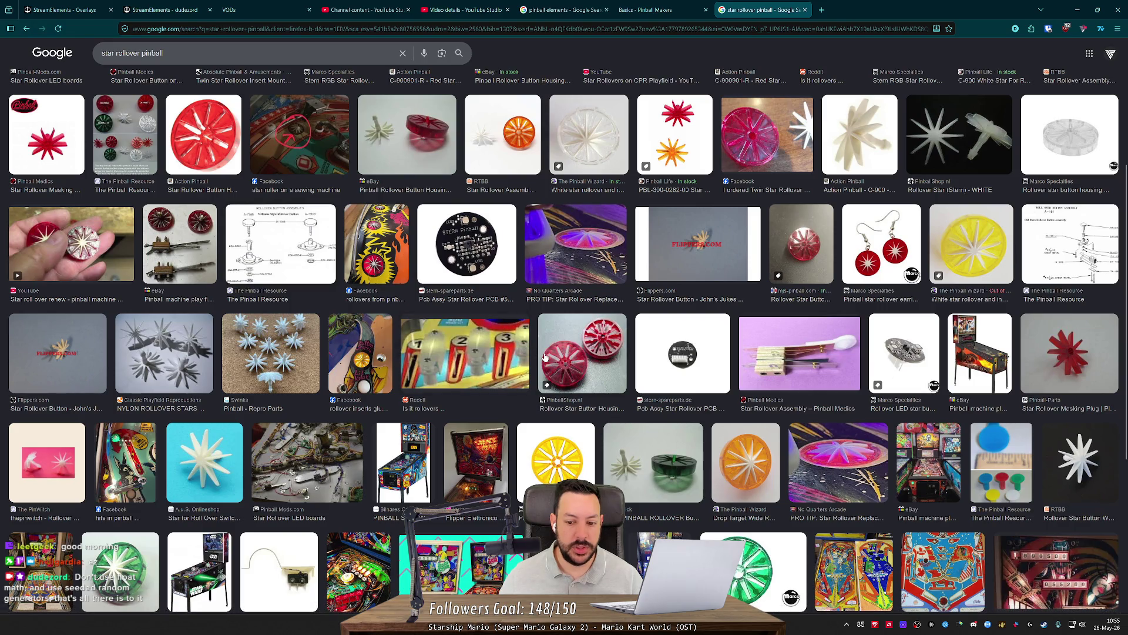
pyautogui.click(490, 344)
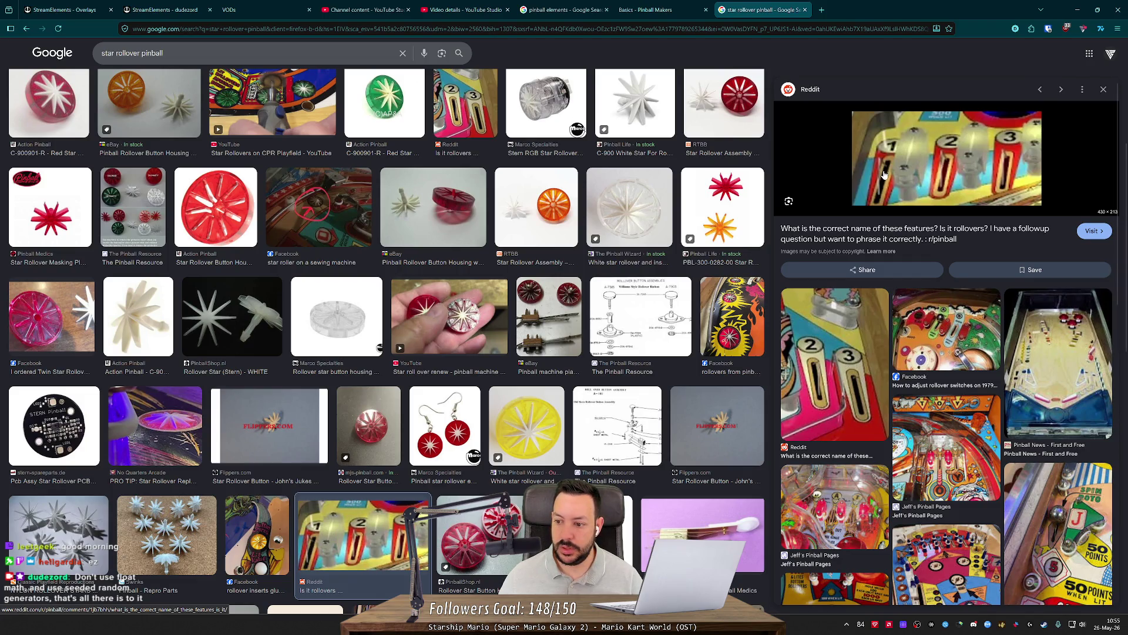
# Open the r/pinball Reddit post, read its comments, and select the '(star) button rollover' phrase
pyautogui.click(868, 227)
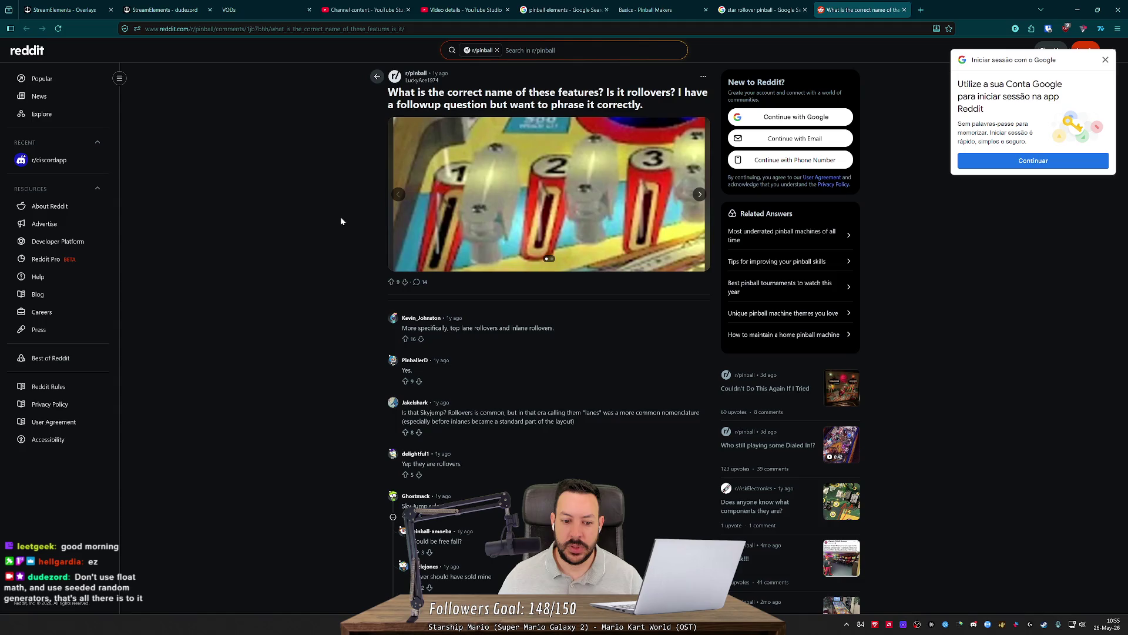
pyautogui.scroll(-5, 341, 221)
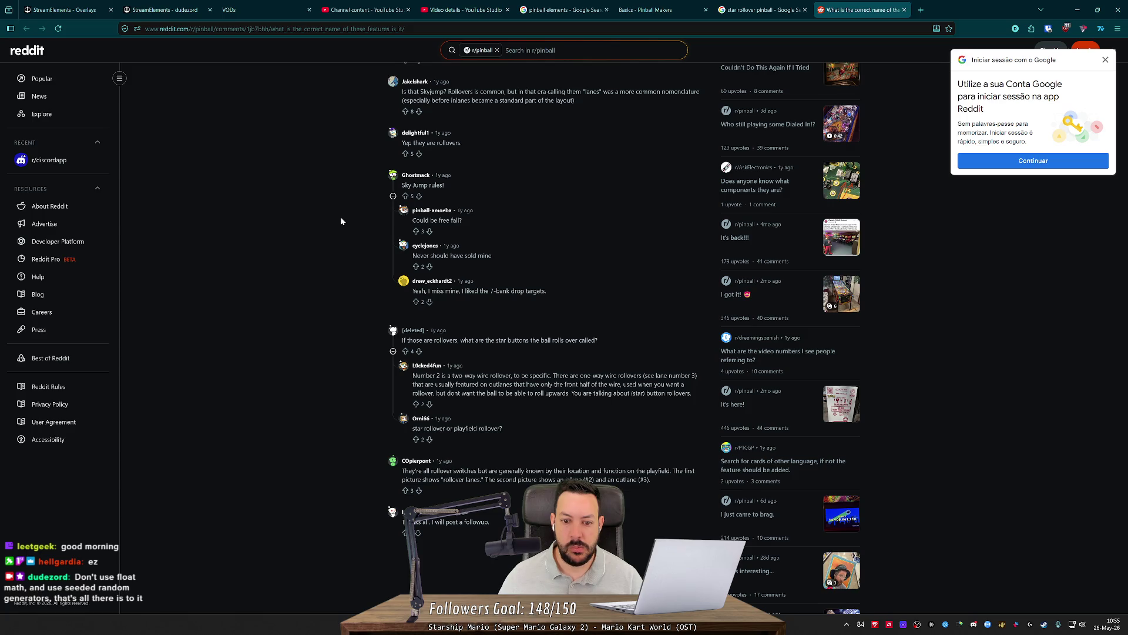
pyautogui.middleClick(333, 223)
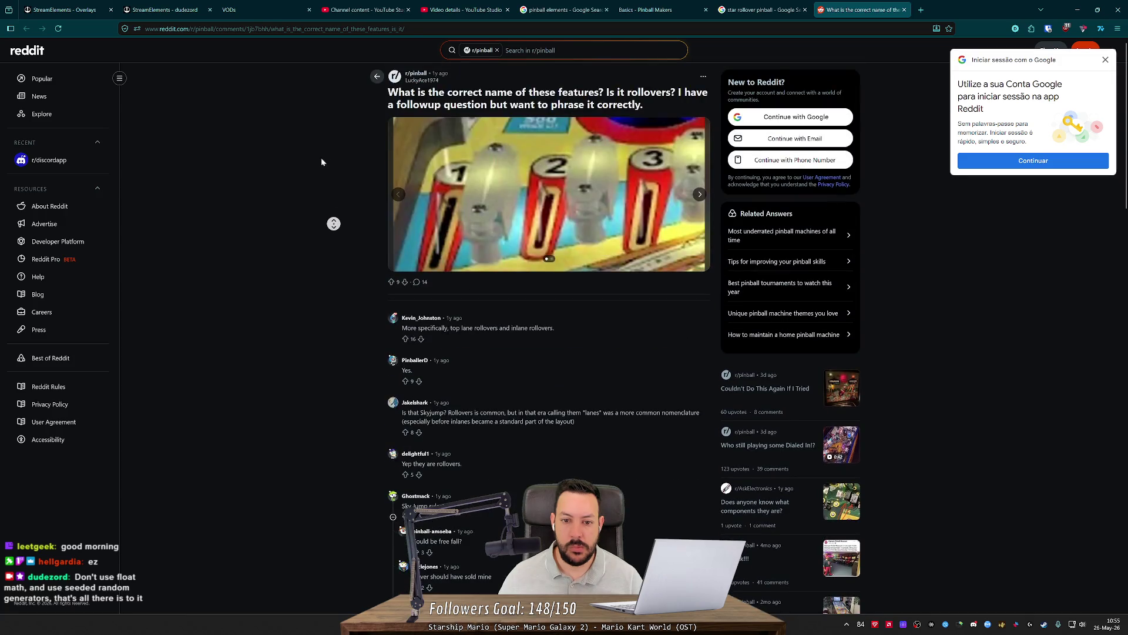
pyautogui.scroll(-3, 312, 247)
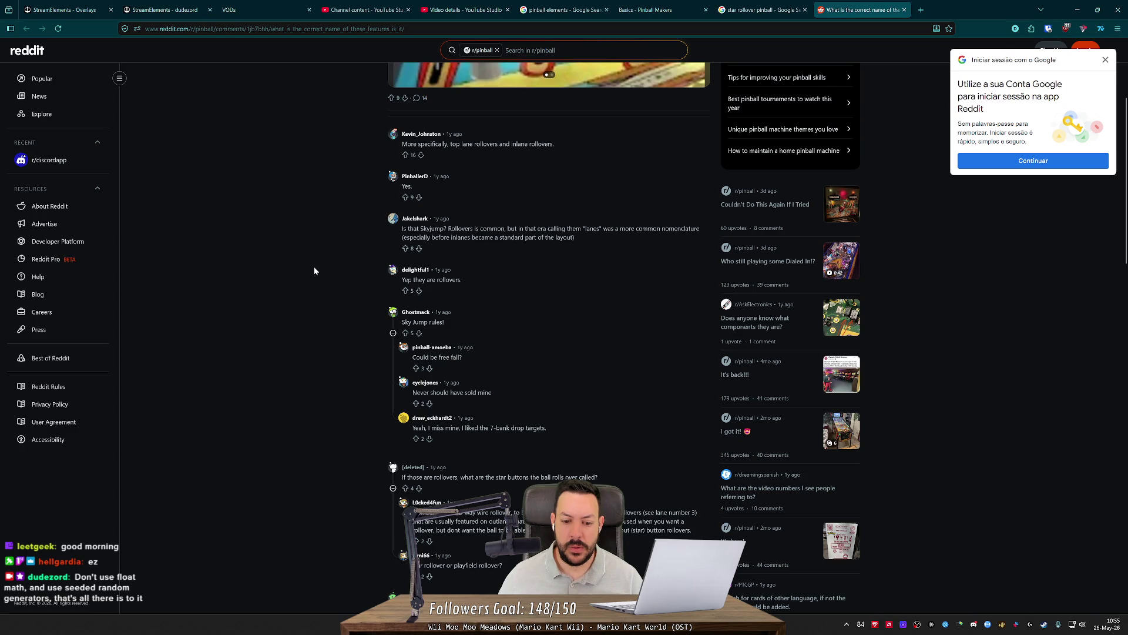
pyautogui.scroll(-2, 315, 269)
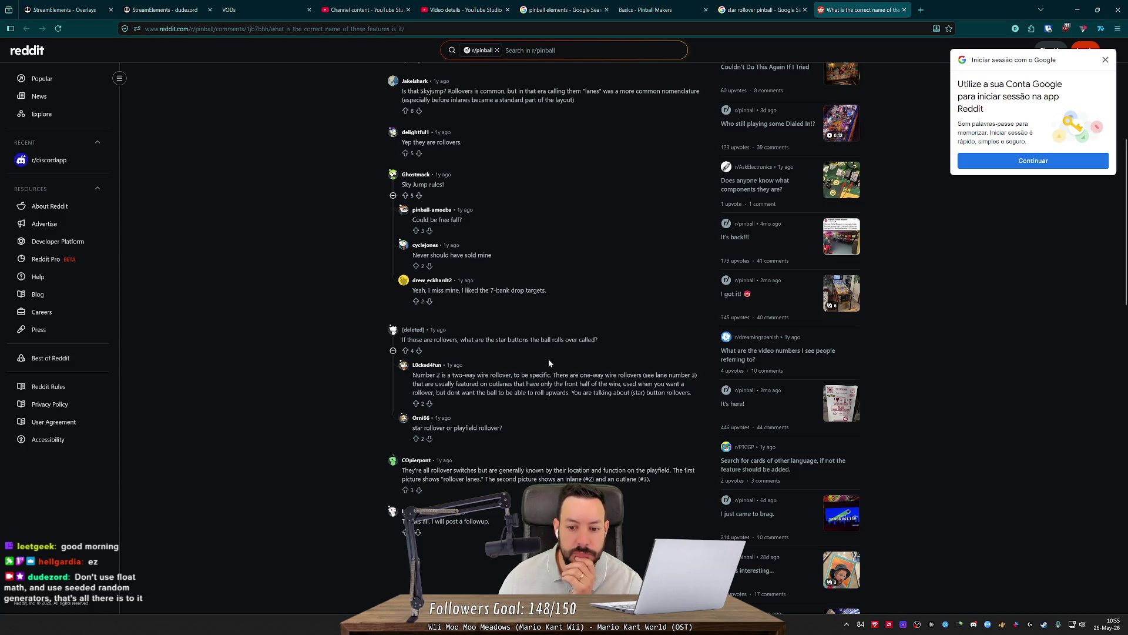
pyautogui.scroll(5, 541, 368)
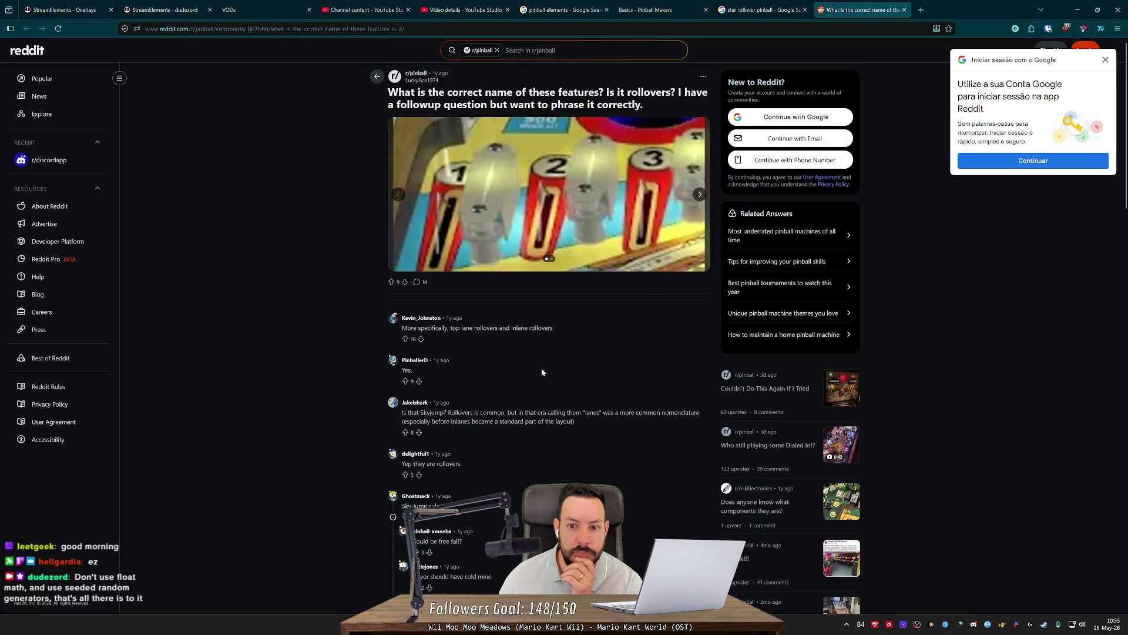
pyautogui.scroll(-5, 541, 371)
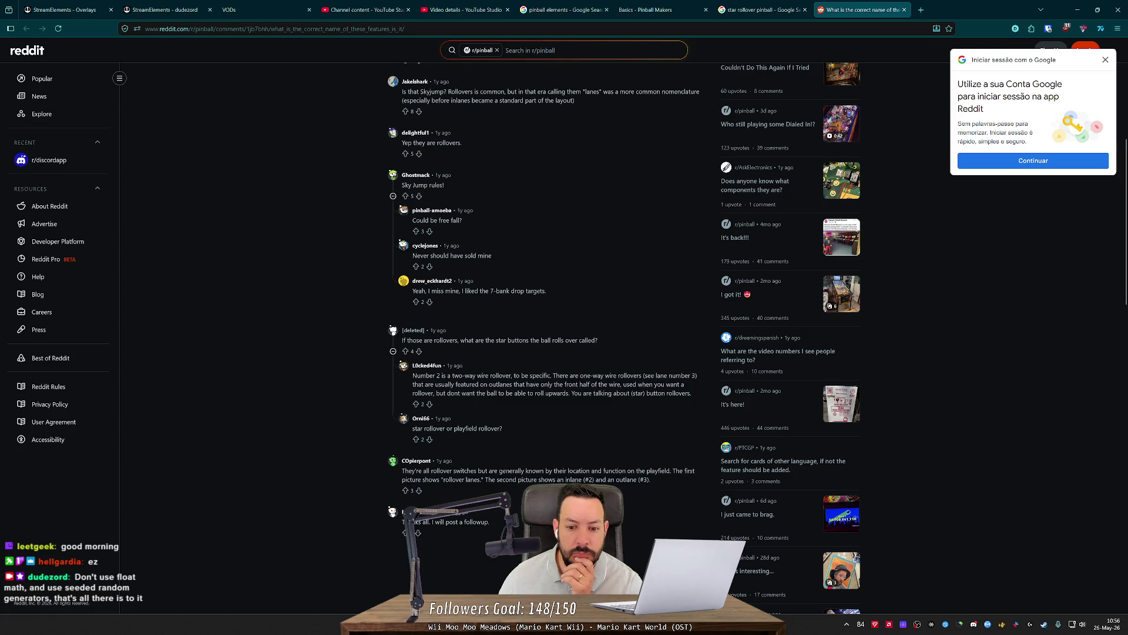
pyautogui.moveTo(631, 393)
pyautogui.mouseDown()
pyautogui.moveTo(697, 403)
pyautogui.moveTo(782, 232)
pyautogui.moveTo(999, 7)
pyautogui.mouseUp()
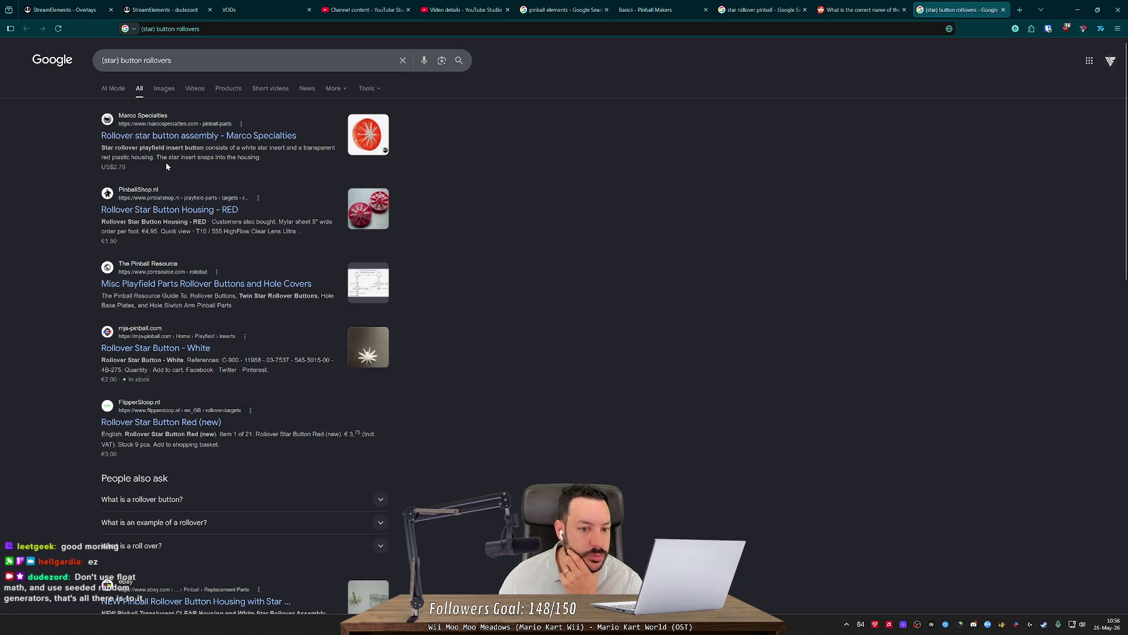
# Refine the image search to 'star button rollovers pinball', dropping the parentheses
pyautogui.click(164, 88)
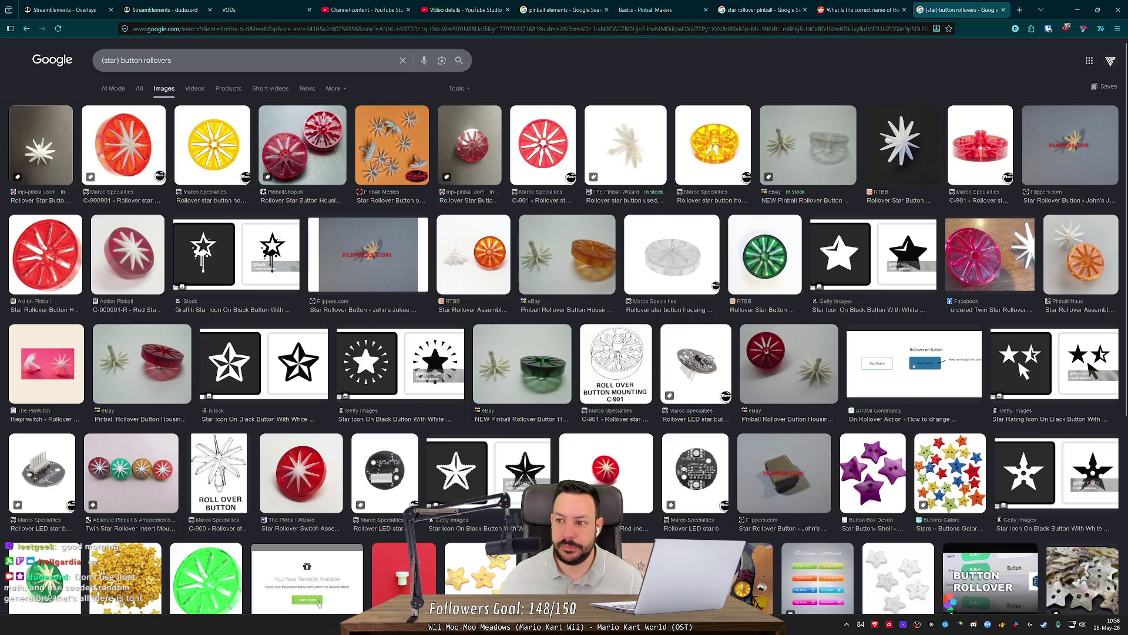
pyautogui.click(173, 59)
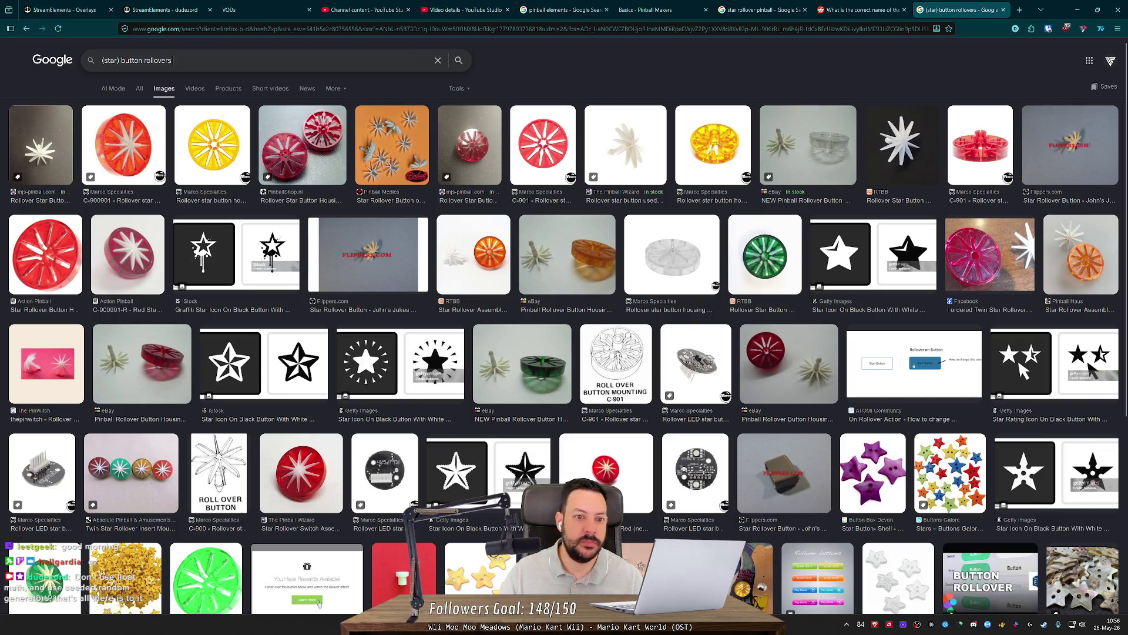
pyautogui.write('pinball')
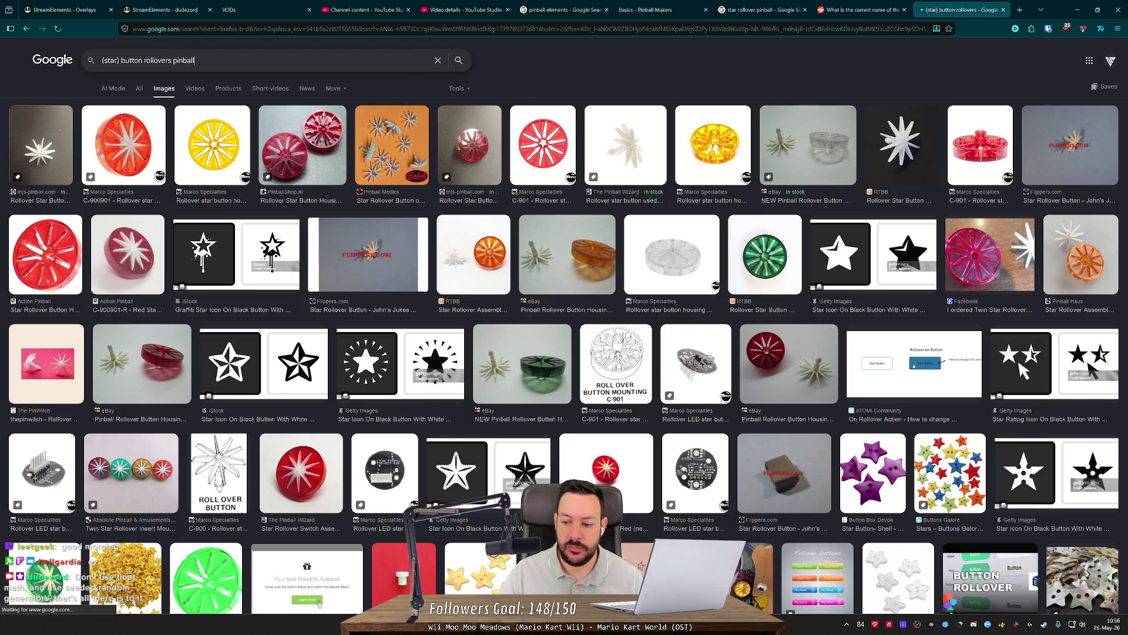
pyautogui.press('Return')
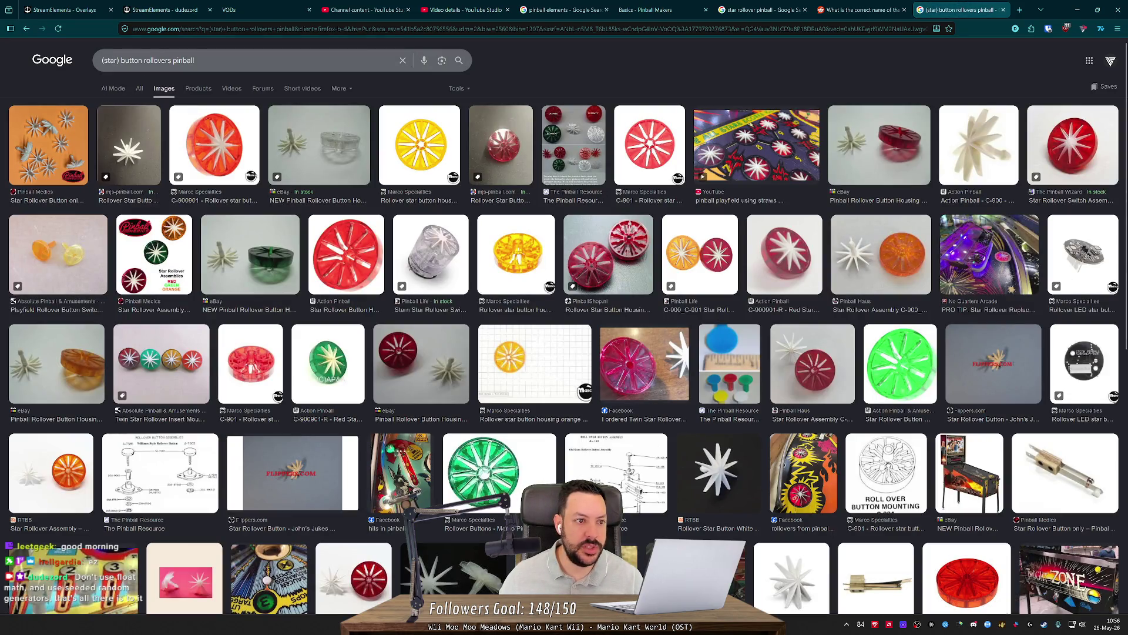
pyautogui.click(116, 60)
pyautogui.press('BackSpace')
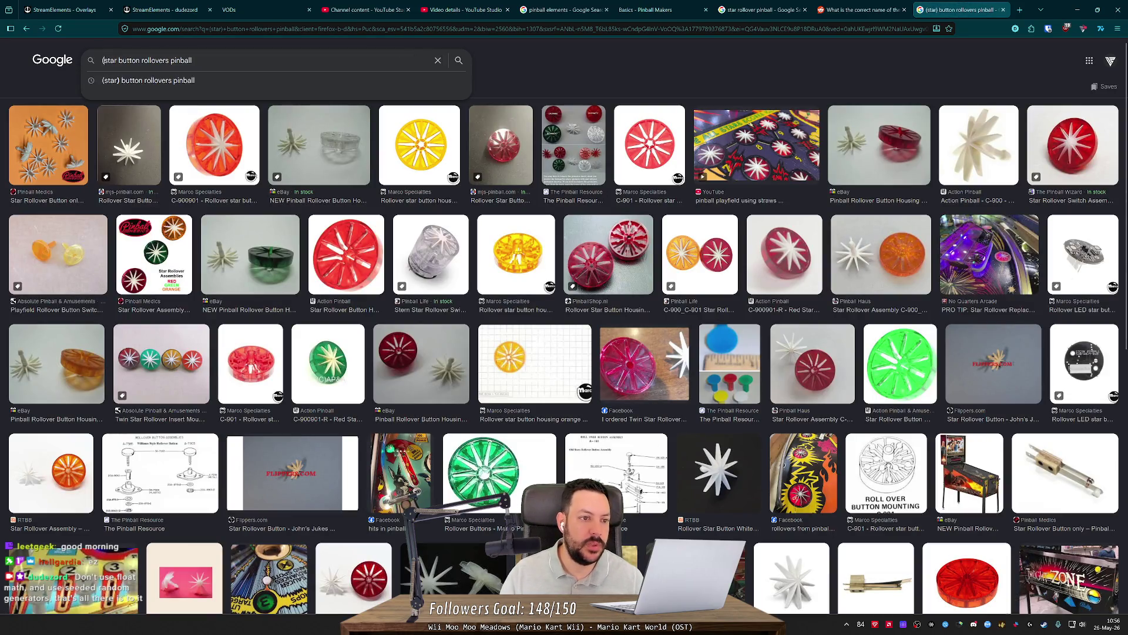
pyautogui.press('BackSpace')
pyautogui.press('Return')
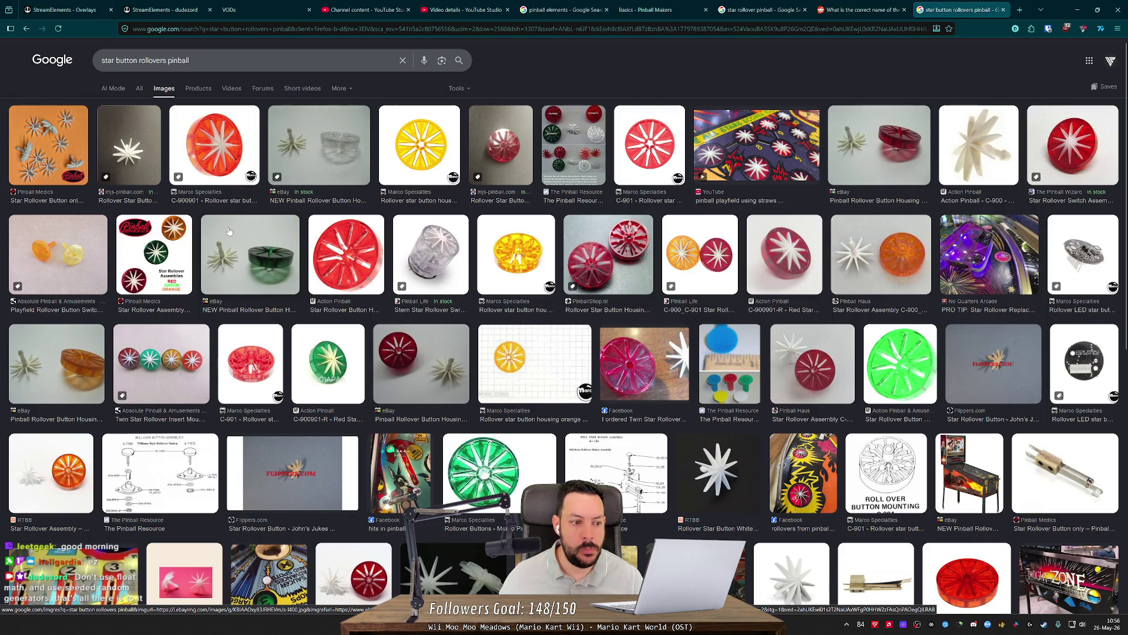
pyautogui.scroll(-2, 229, 231)
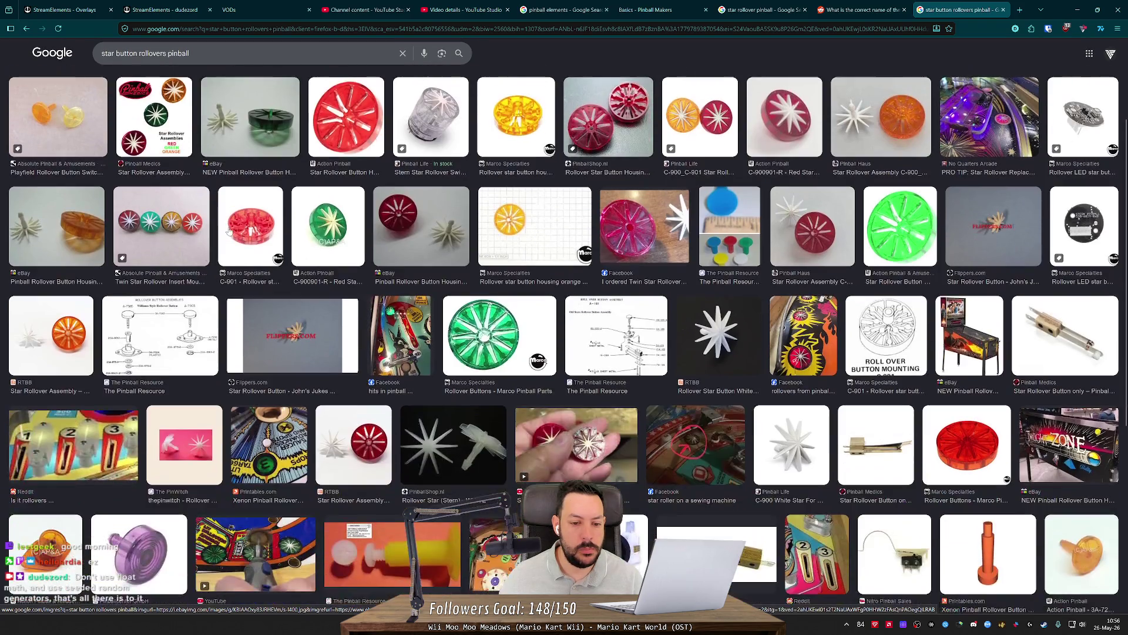
# Preview the Facebook, eBay, Pinball Resource, No Quarters Arcade and Reddit star rollover images
pyautogui.click(403, 347)
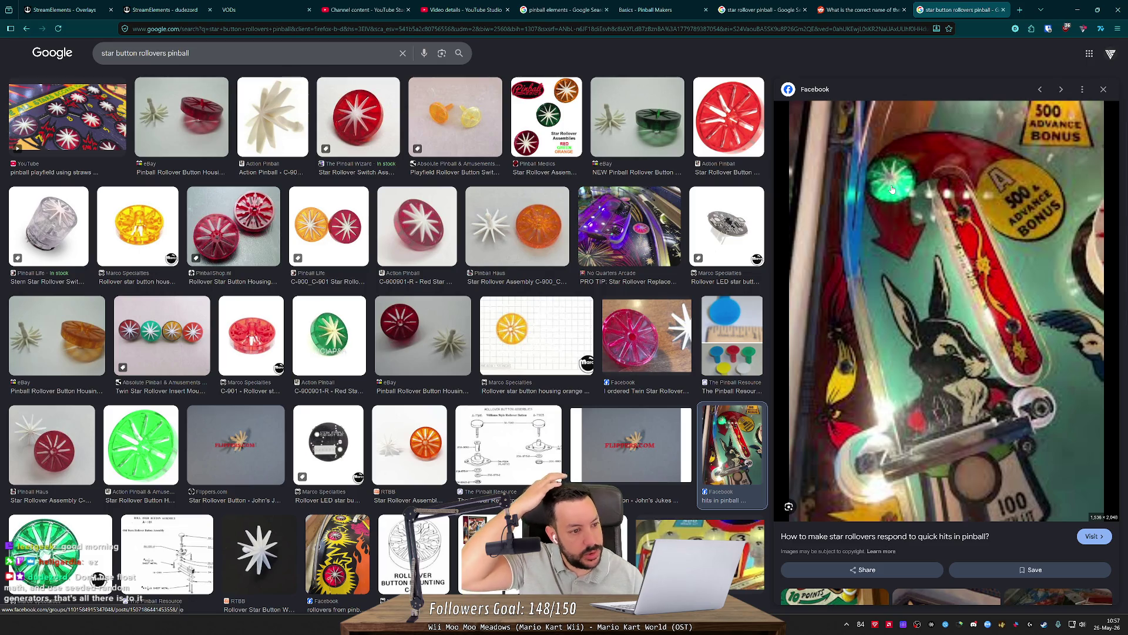
pyautogui.click(27, 338)
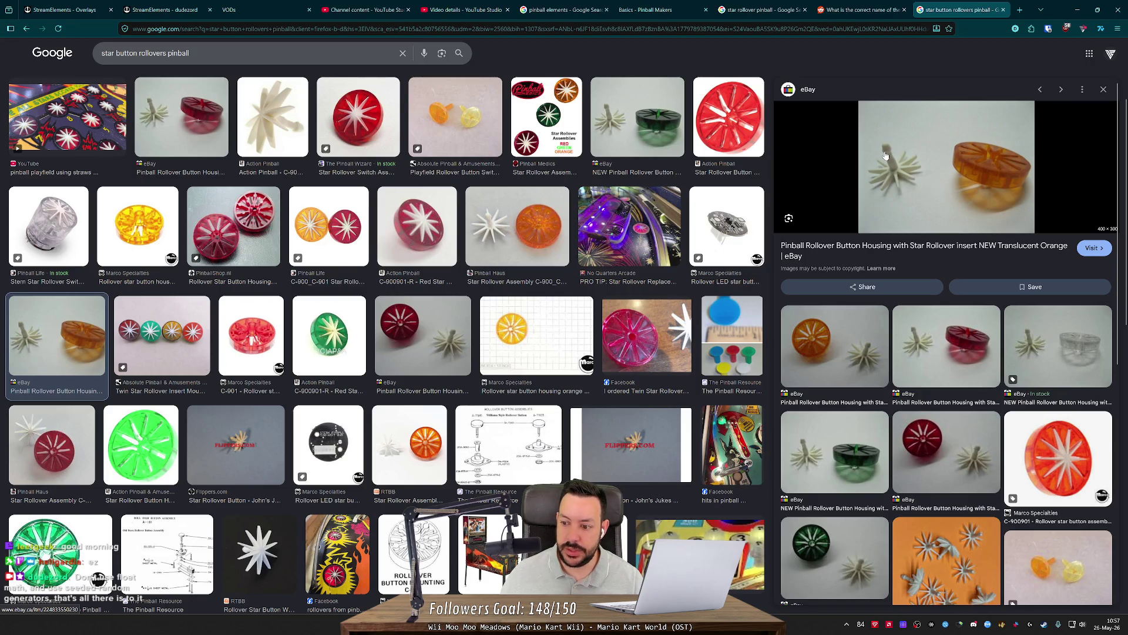
pyautogui.scroll(-5, 1040, 394)
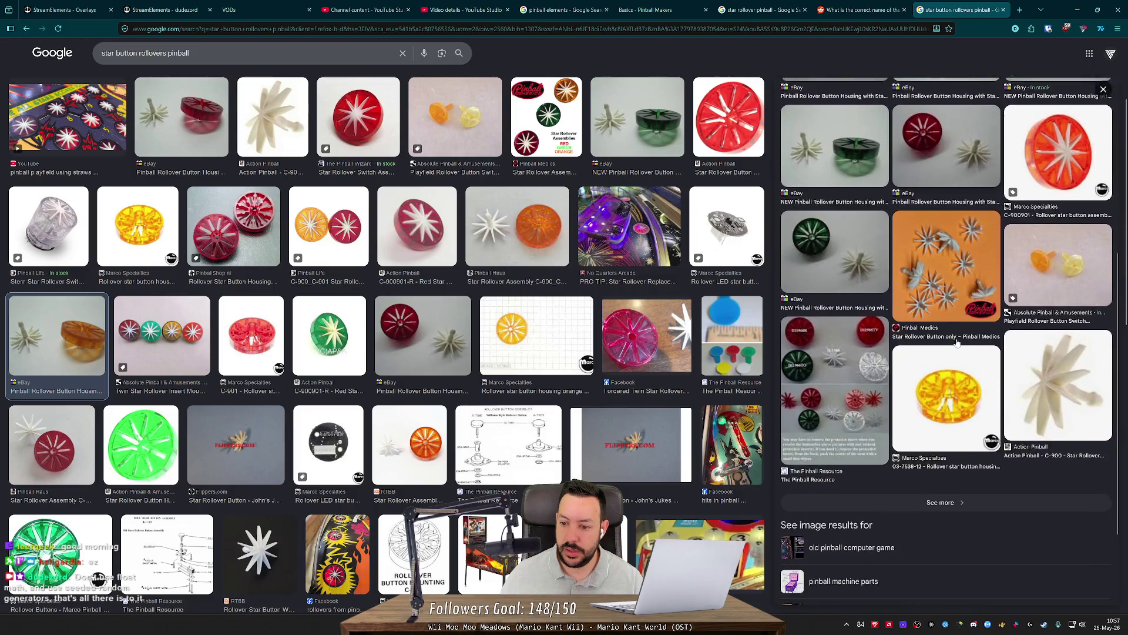
pyautogui.click(835, 349)
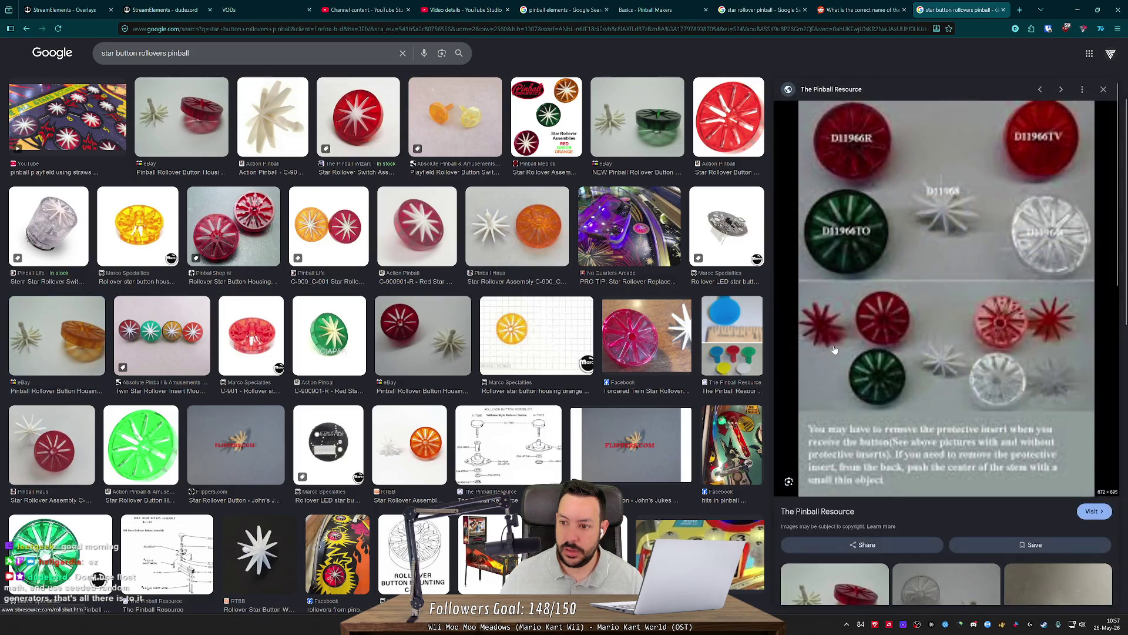
pyautogui.click(627, 248)
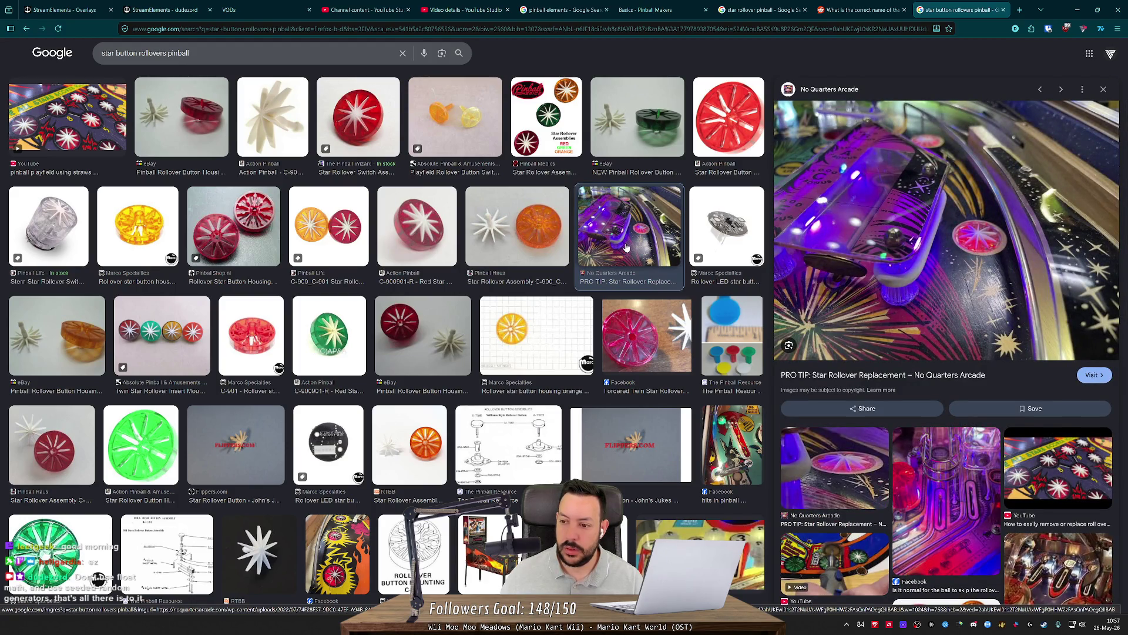
pyautogui.scroll(-3, 391, 294)
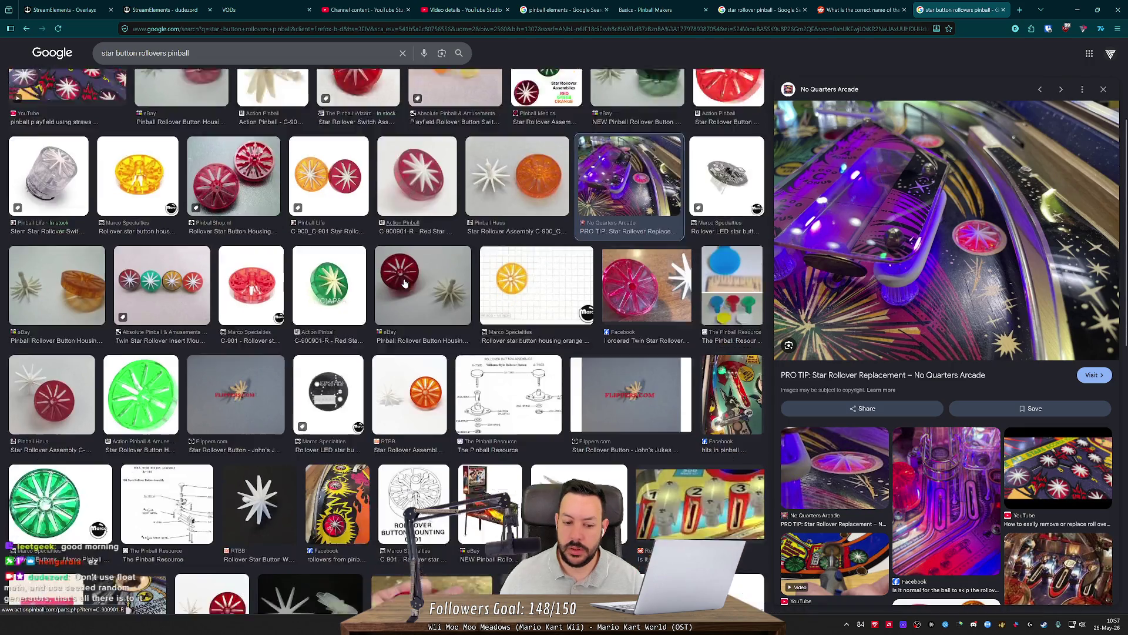
pyautogui.click(337, 382)
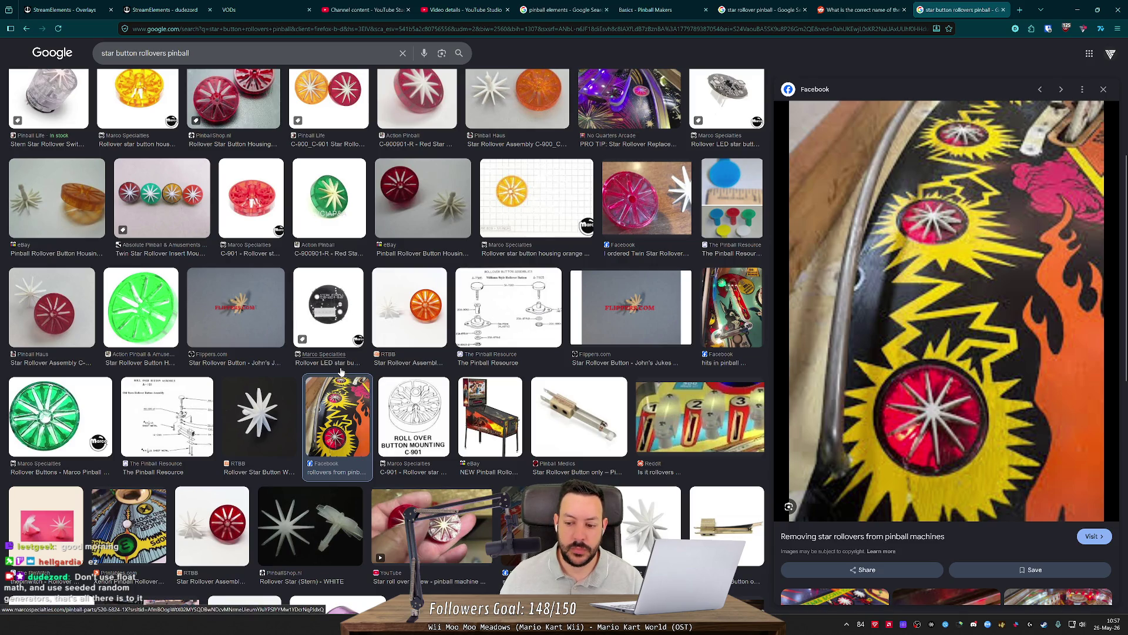
pyautogui.scroll(-3, 341, 371)
pyautogui.scroll(-5, 855, 391)
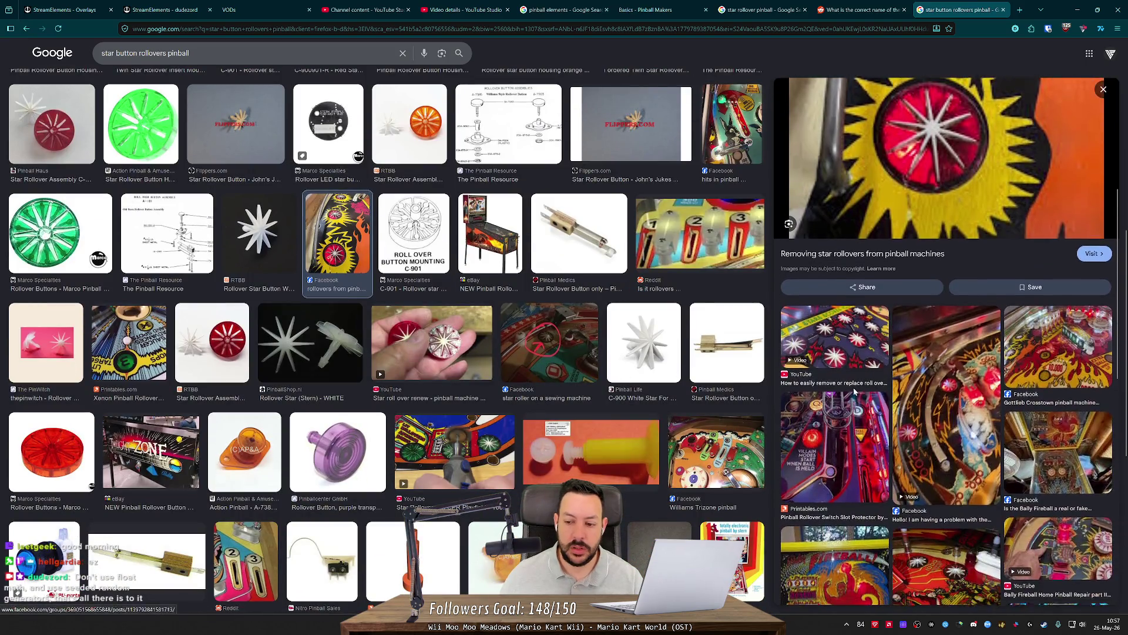
pyautogui.scroll(1, 855, 382)
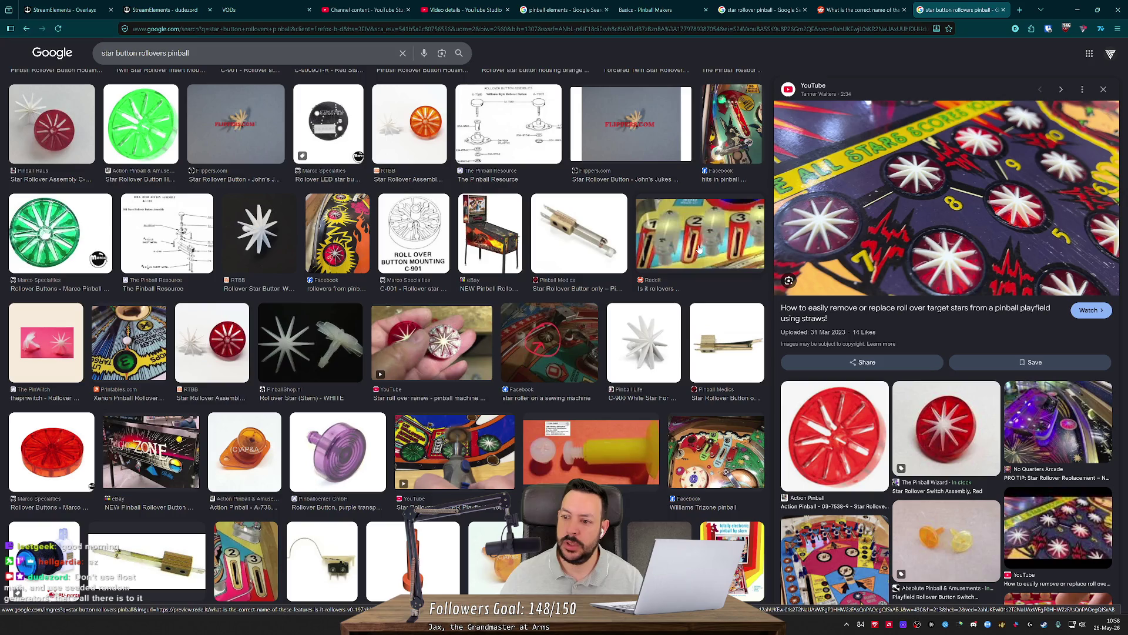
pyautogui.click(700, 249)
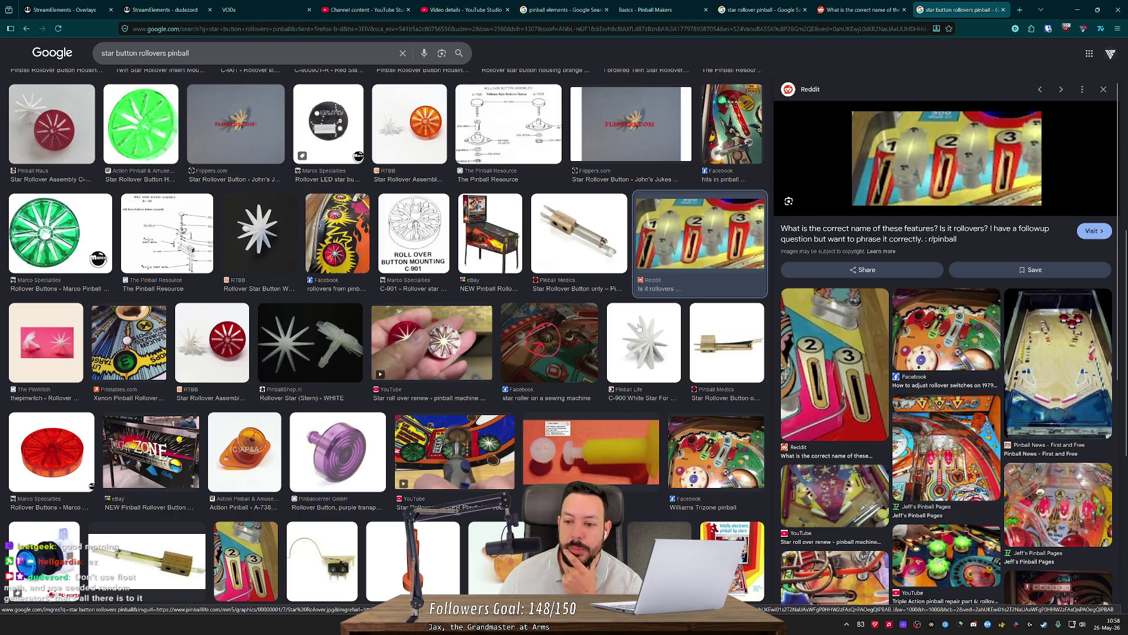
# Preview the No Quarters Arcade star rollover replacement photo and the Facebook rollover switch photo
pyautogui.scroll(7, 446, 274)
pyautogui.scroll(1, 446, 275)
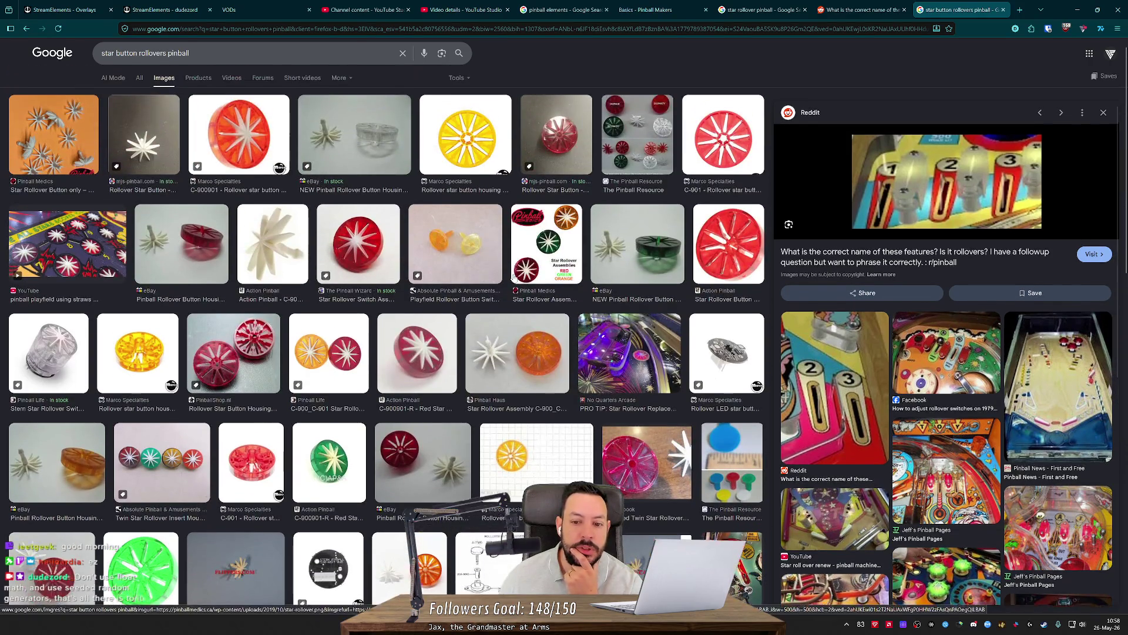
pyautogui.click(629, 363)
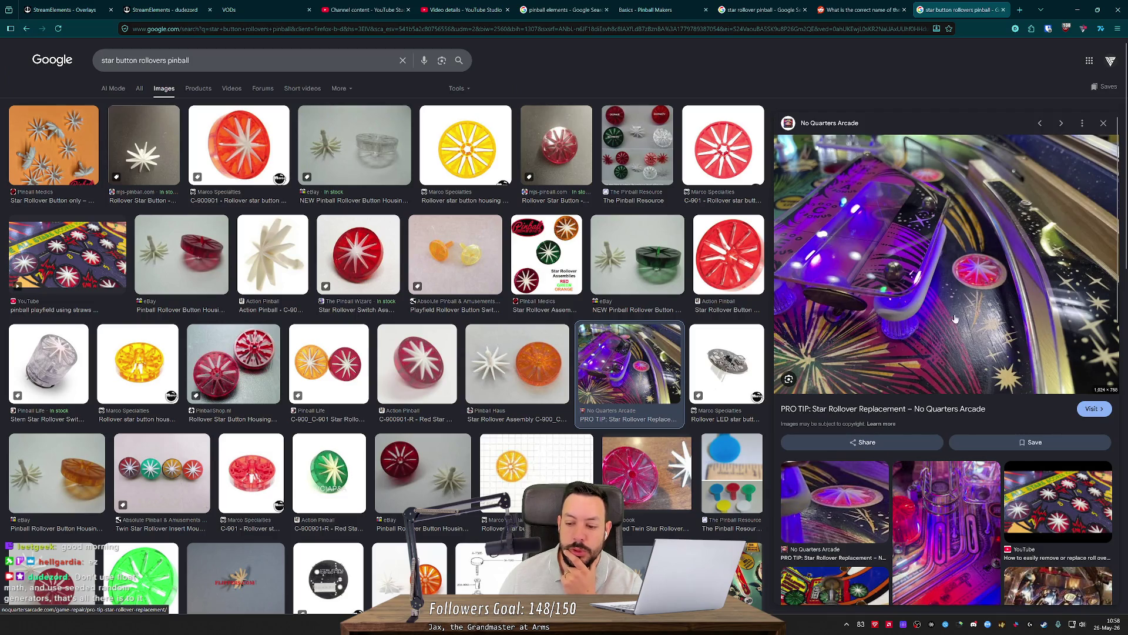
pyautogui.scroll(-2, 955, 319)
pyautogui.click(943, 441)
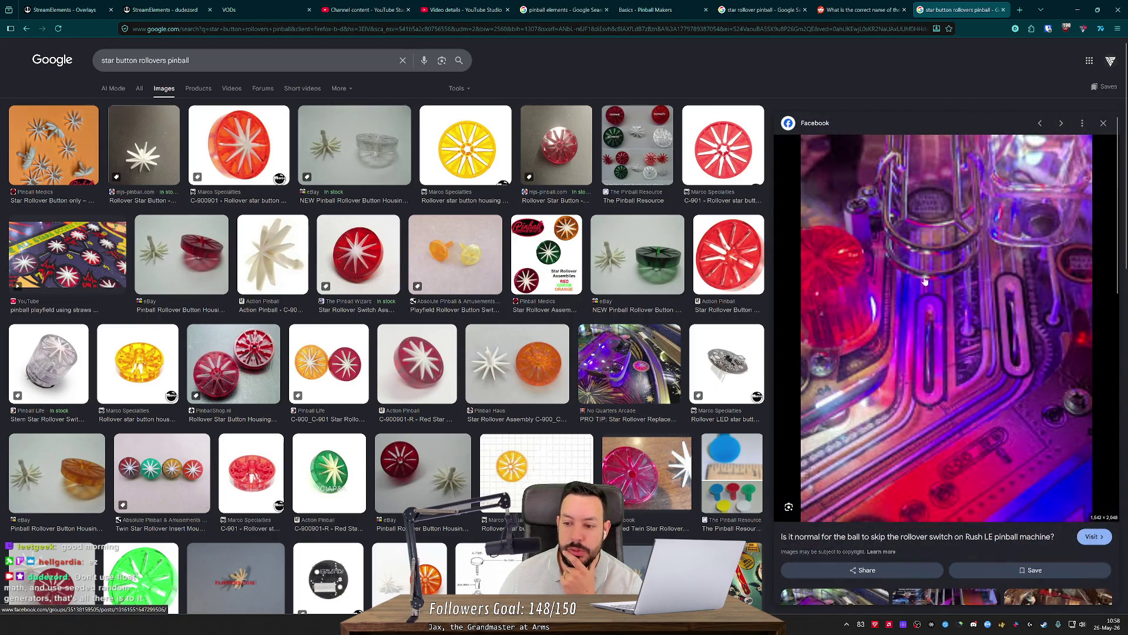
pyautogui.scroll(-1, 931, 369)
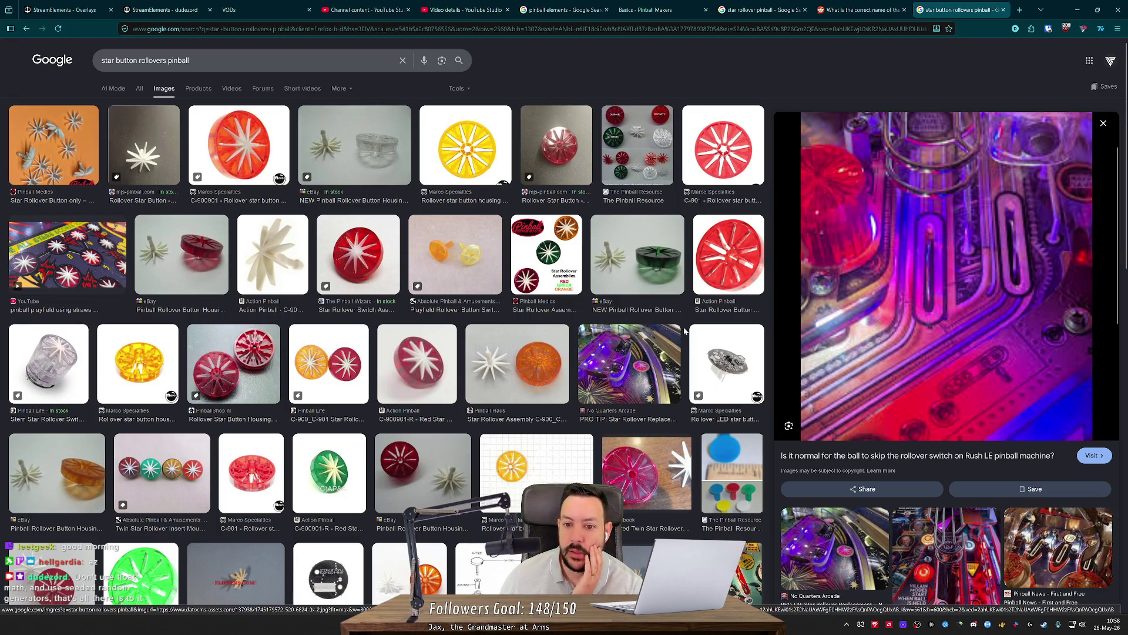
pyautogui.scroll(-1, 909, 381)
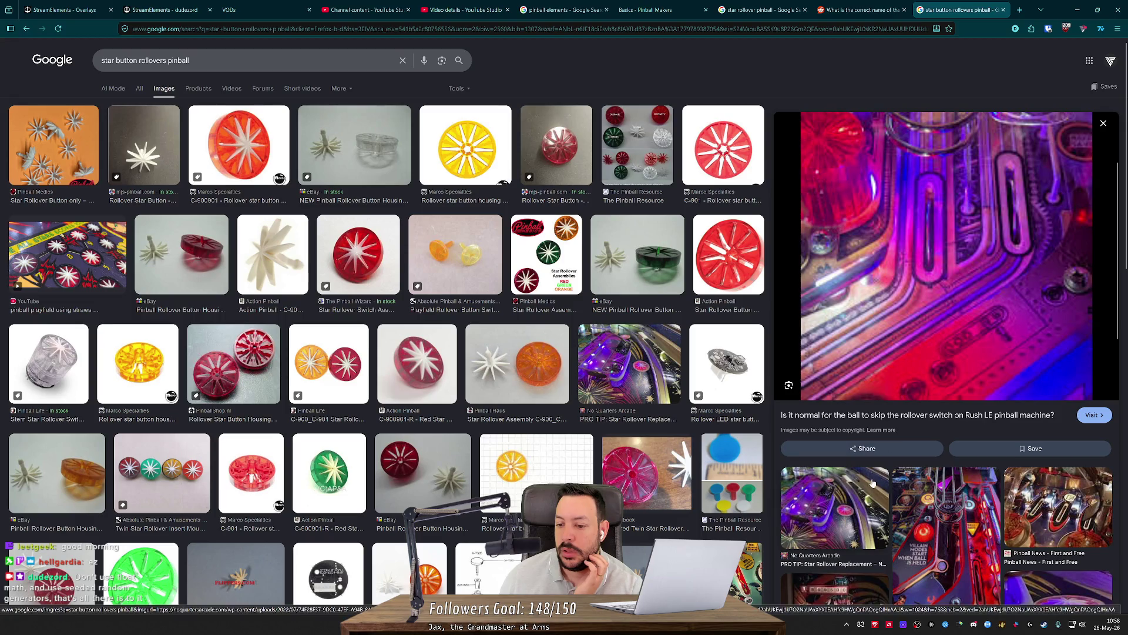
pyautogui.hotkey('alt', 'Left')
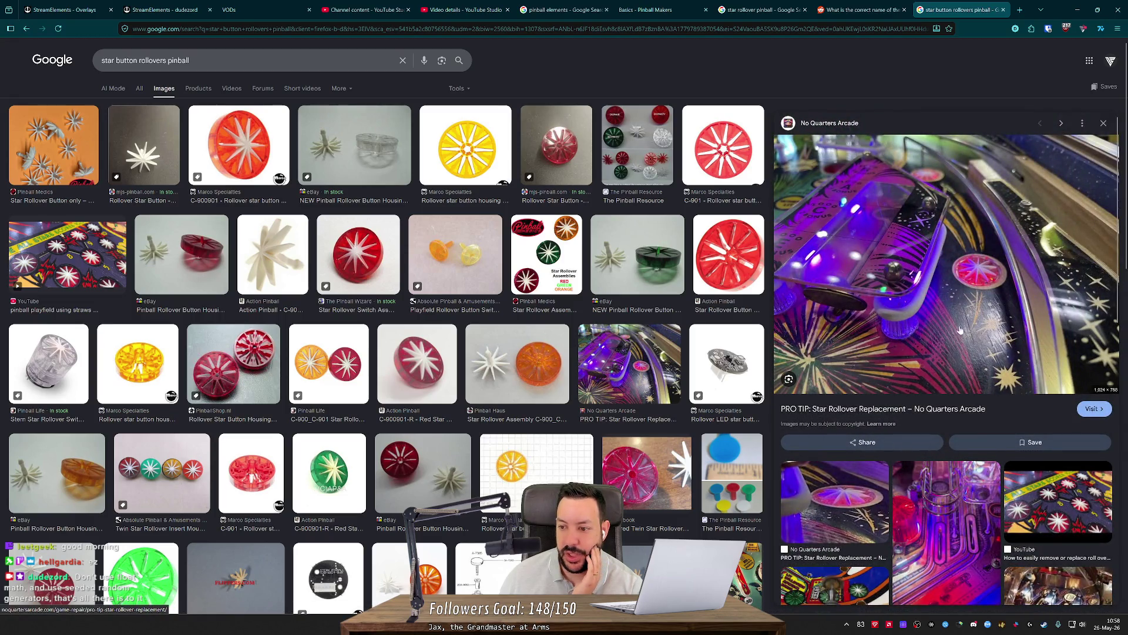
pyautogui.scroll(-5, 933, 262)
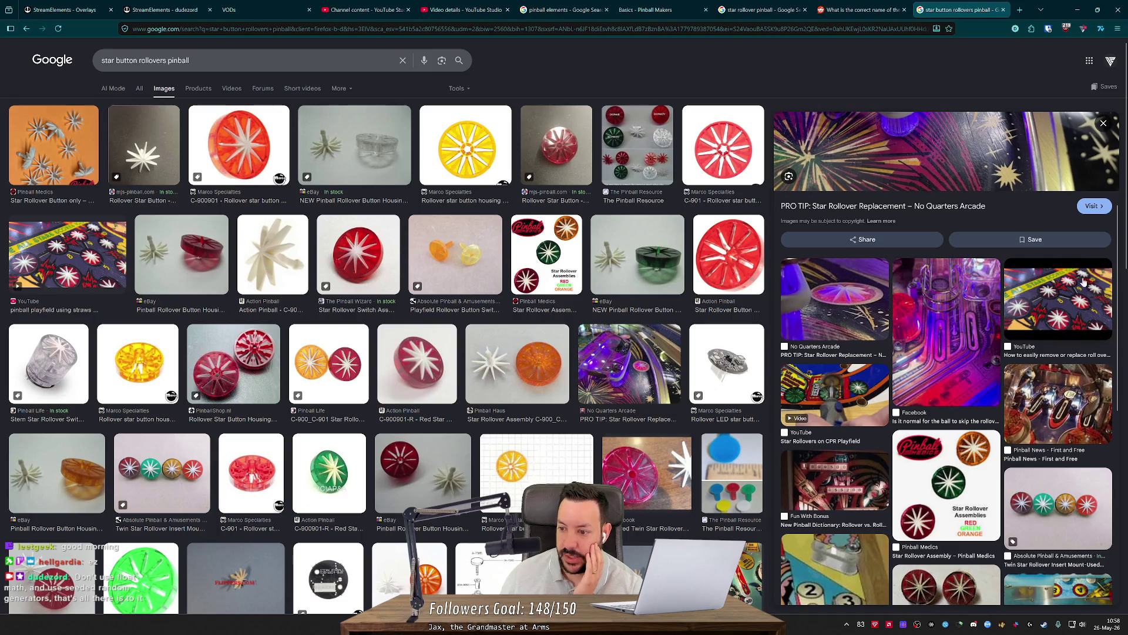
# Open the YouTube video on replacing roll over stars with straws in a new tab
pyautogui.click(1073, 311)
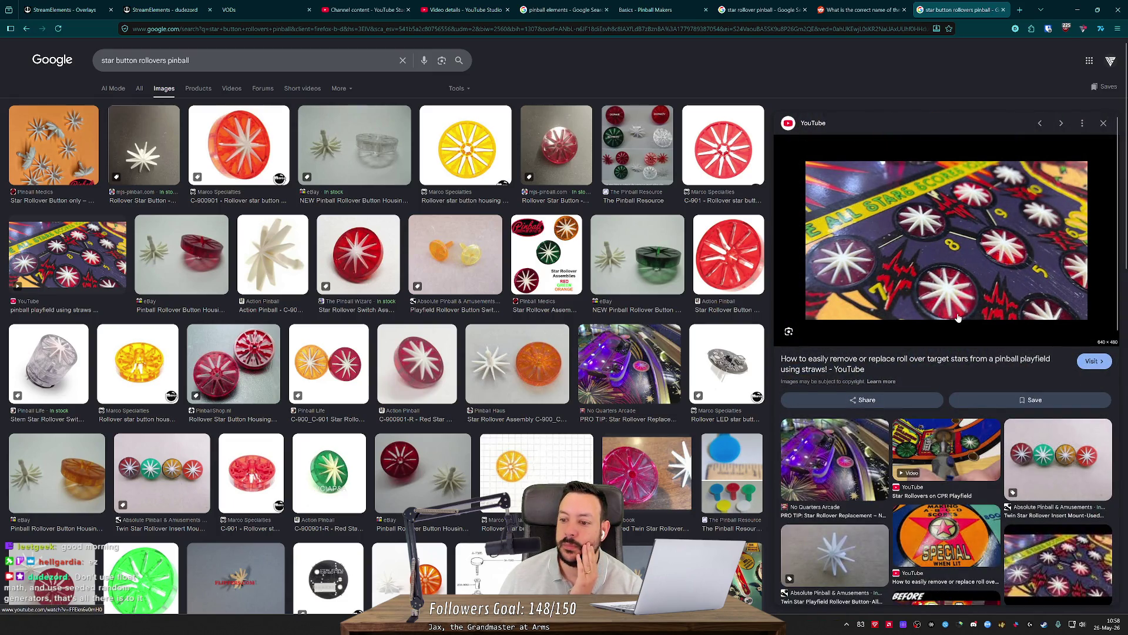
pyautogui.middleClick(961, 364)
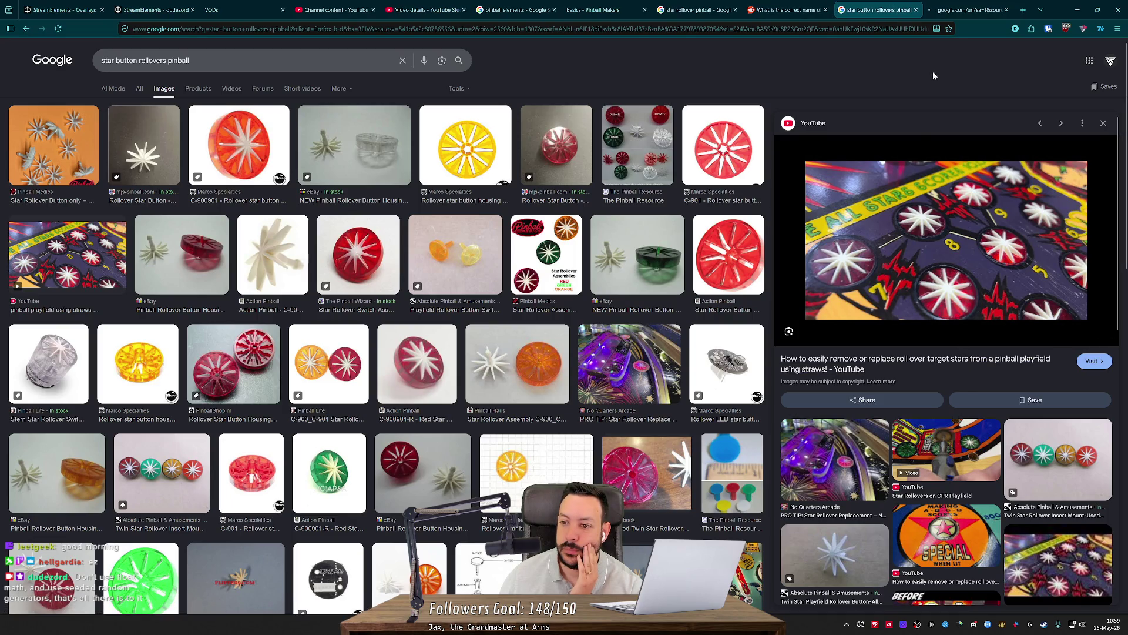
pyautogui.click(970, 12)
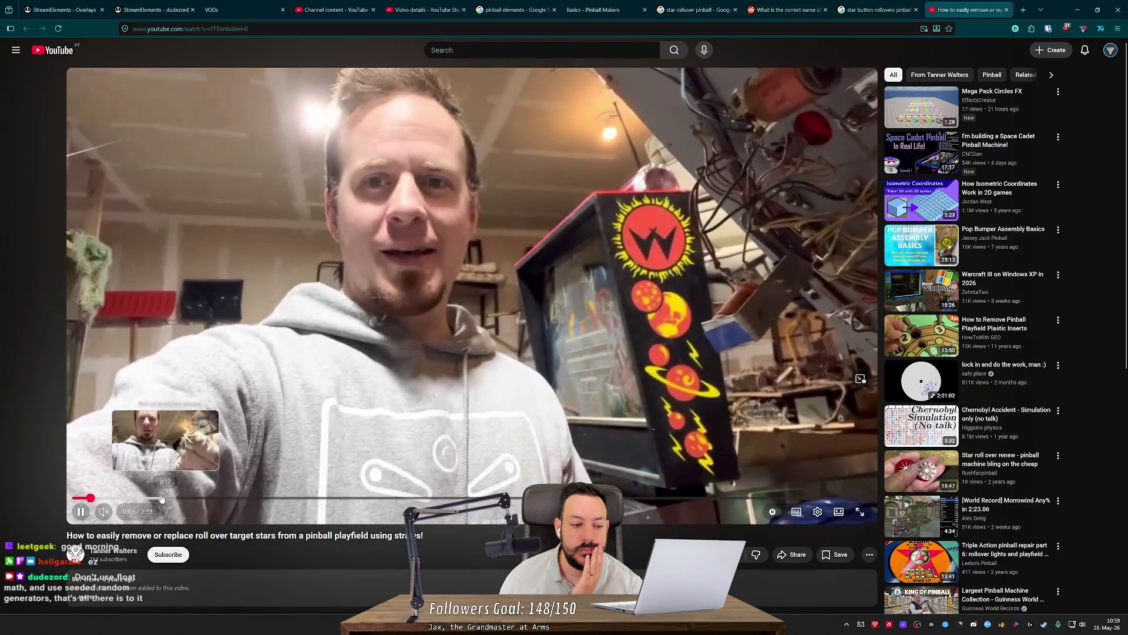
# Skim the straw-method star rollover video from 0:20 to near its end, then close its tab
pyautogui.click(178, 497)
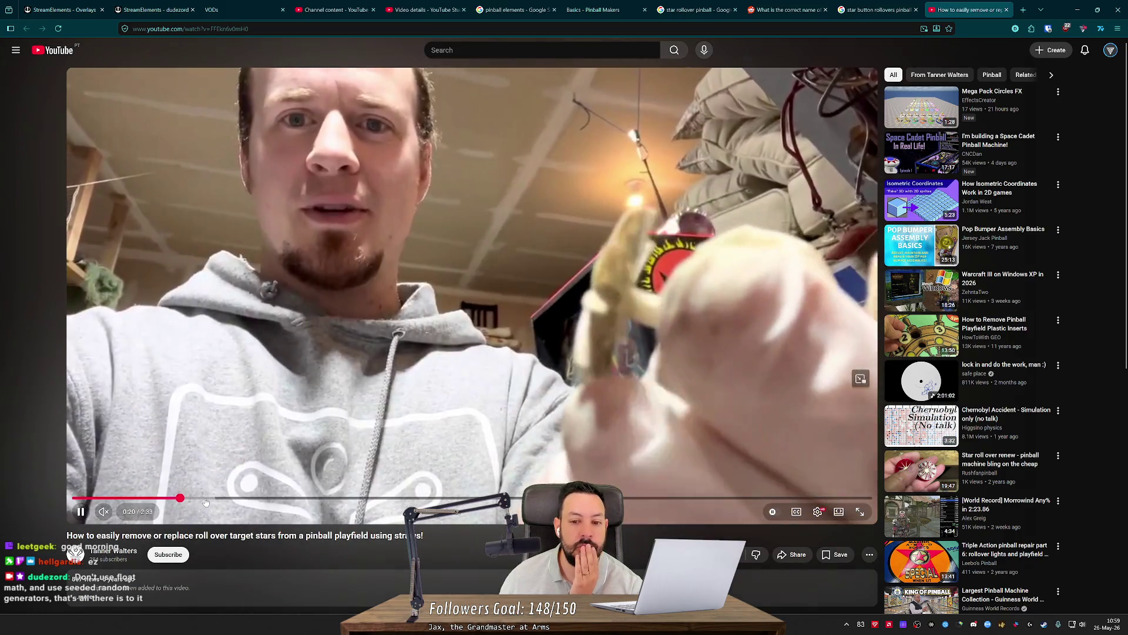
pyautogui.click(206, 498)
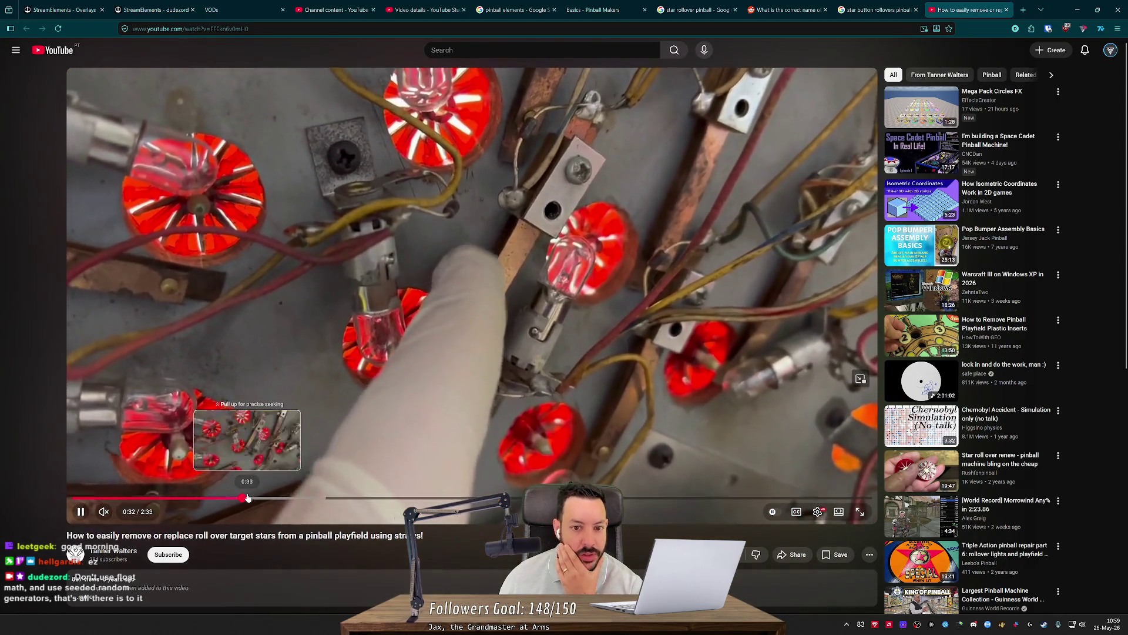
pyautogui.click(267, 499)
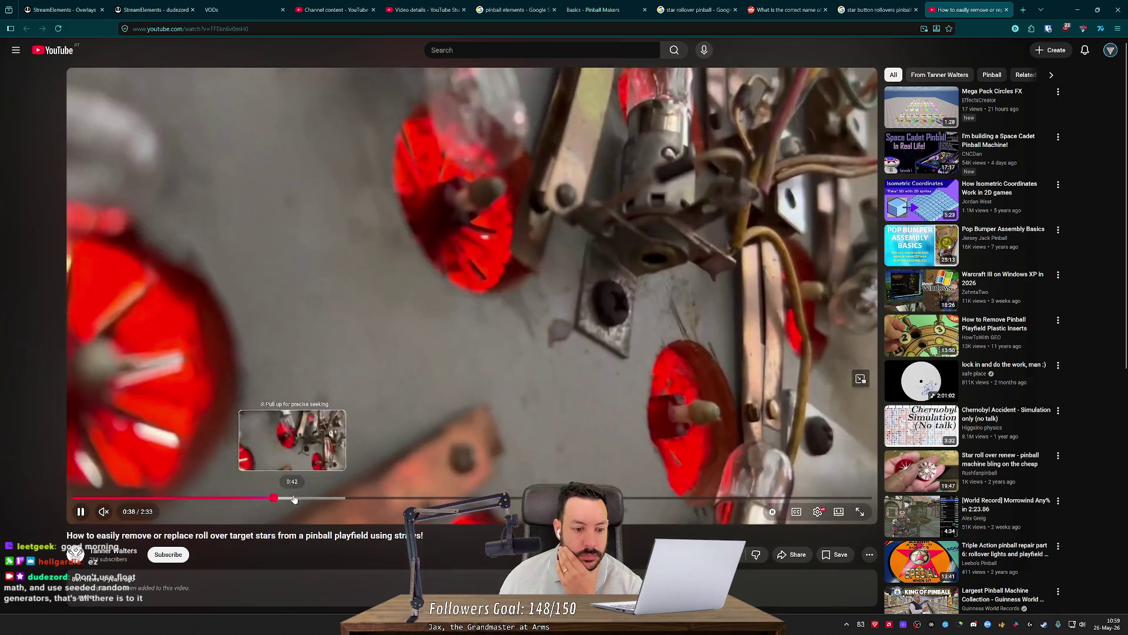
pyautogui.click(314, 499)
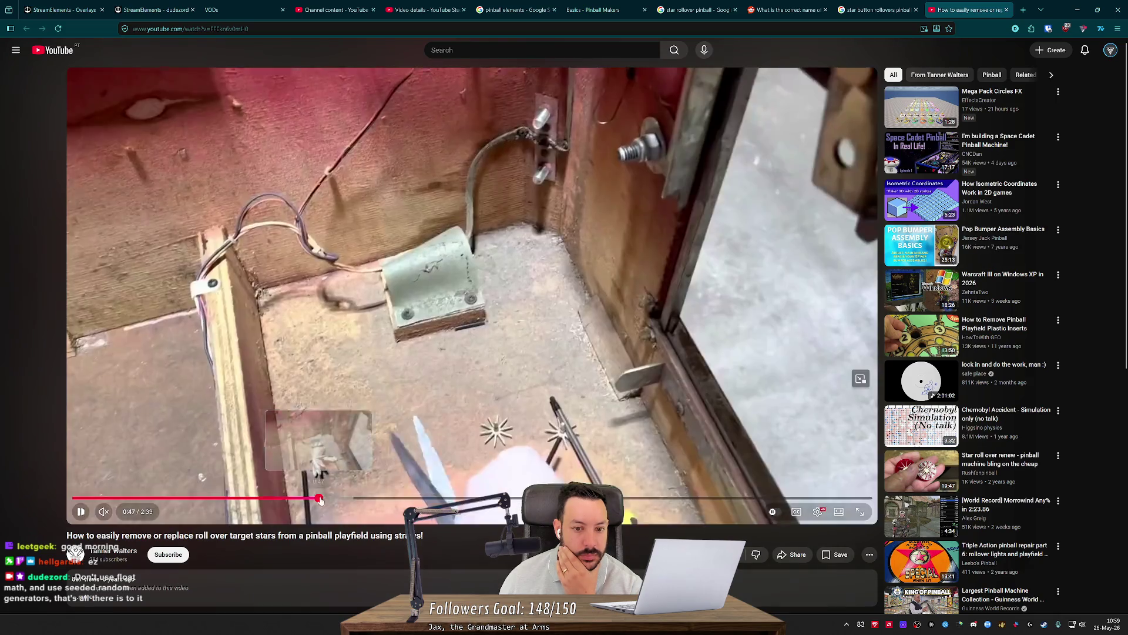
pyautogui.click(388, 499)
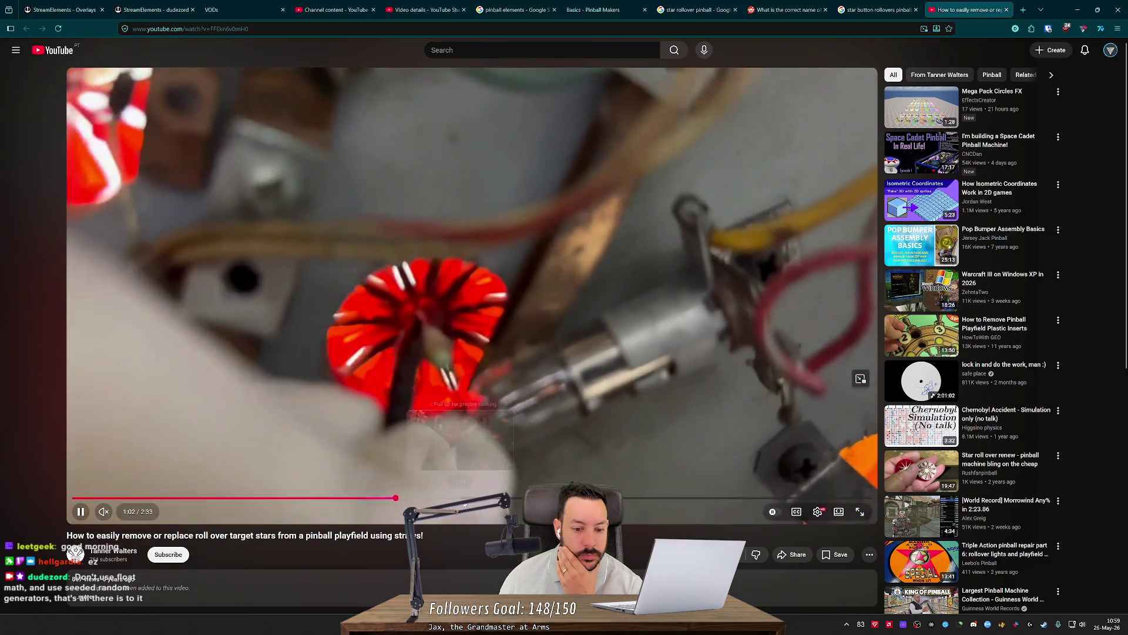
pyautogui.click(474, 499)
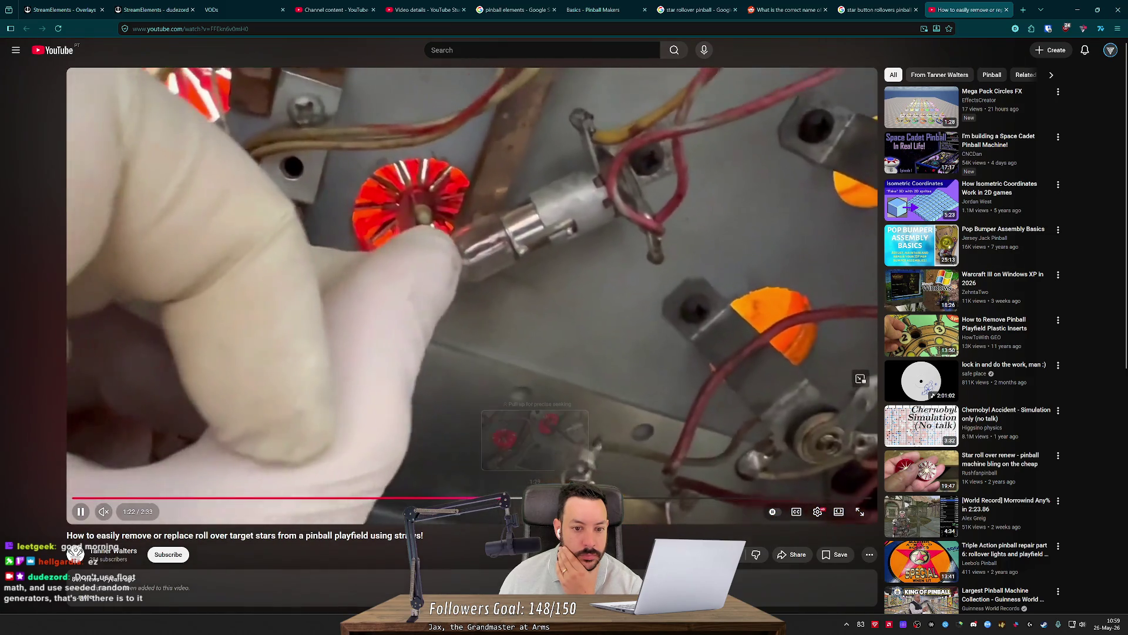
pyautogui.click(543, 499)
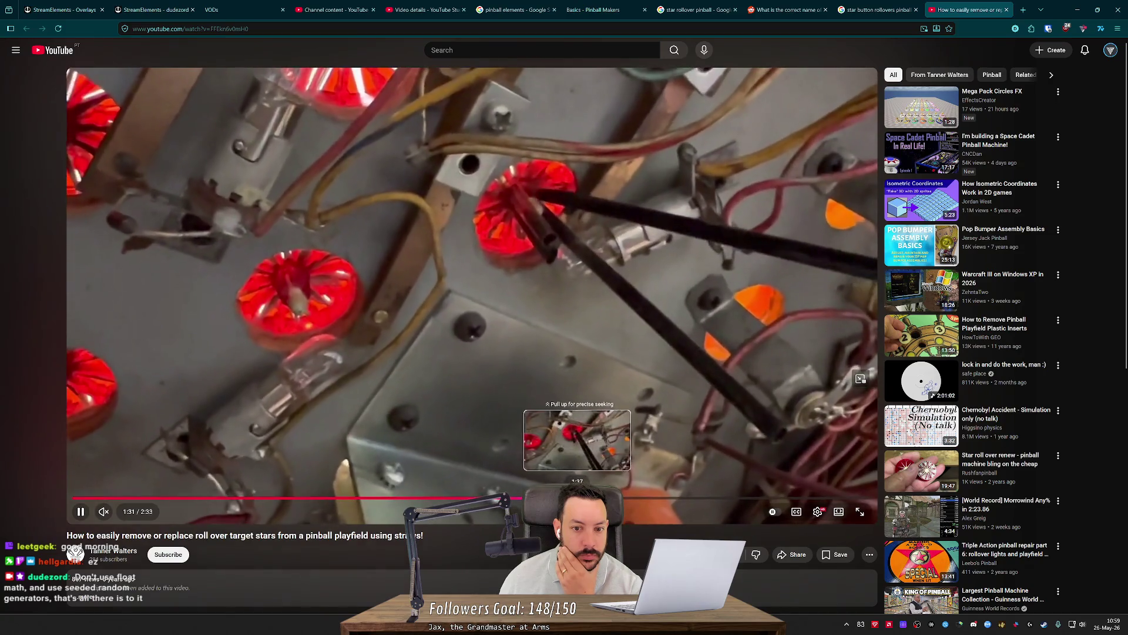
pyautogui.click(626, 498)
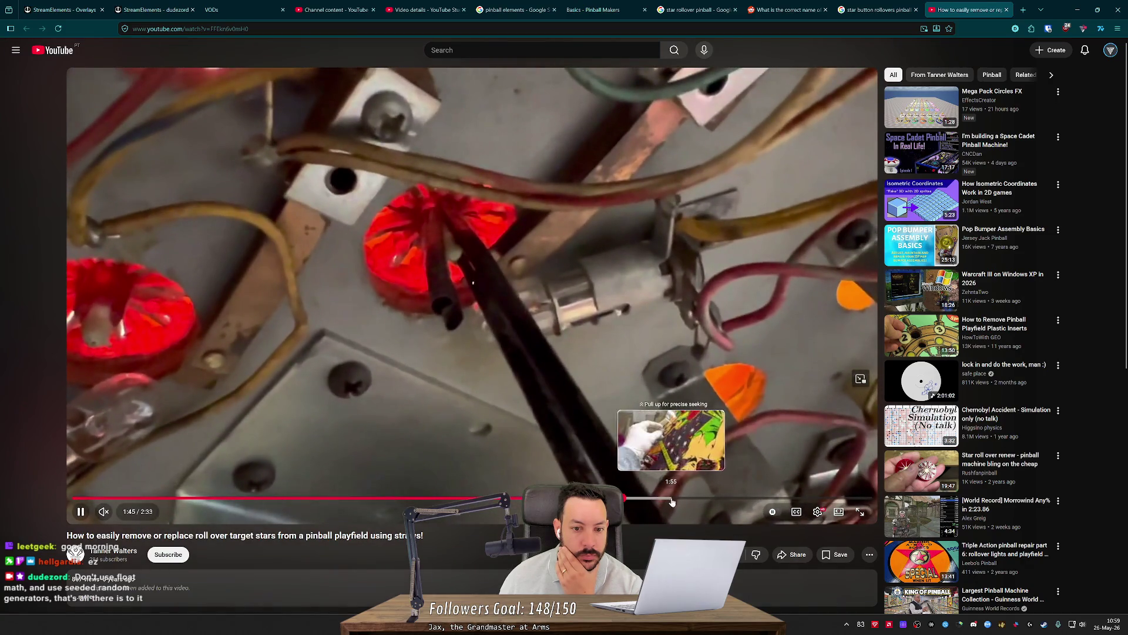
pyautogui.click(677, 499)
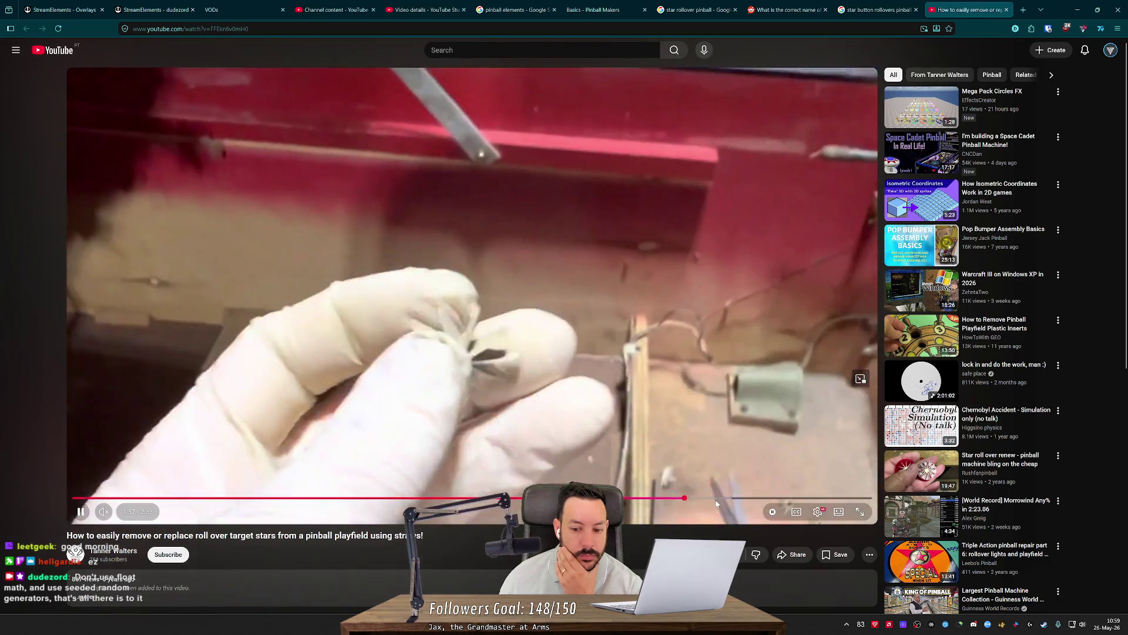
pyautogui.click(752, 498)
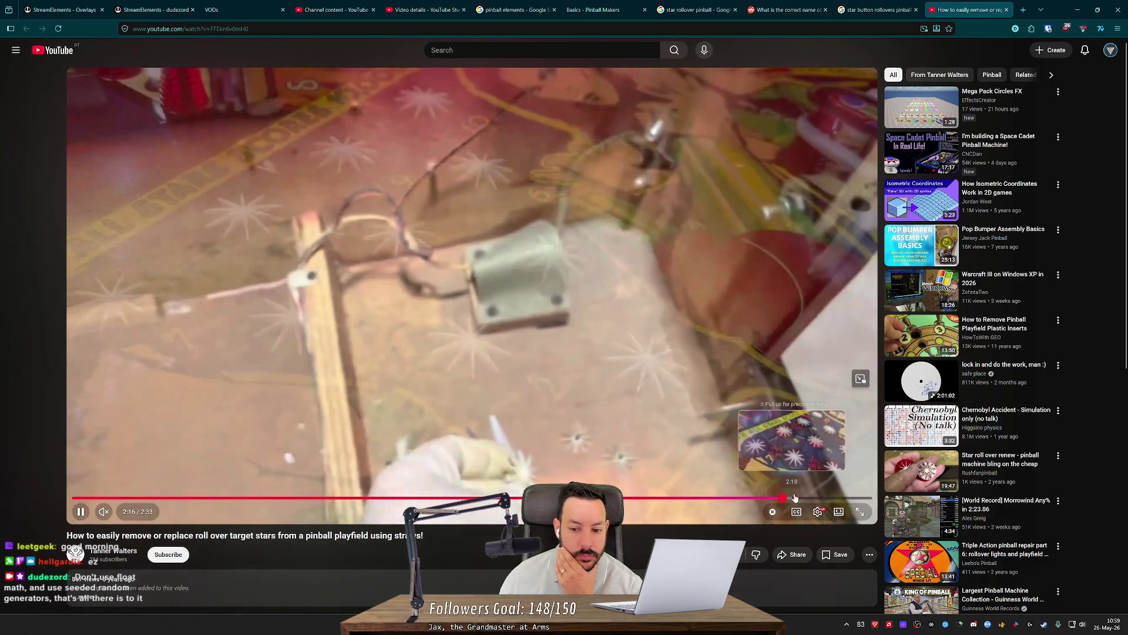
pyautogui.click(783, 499)
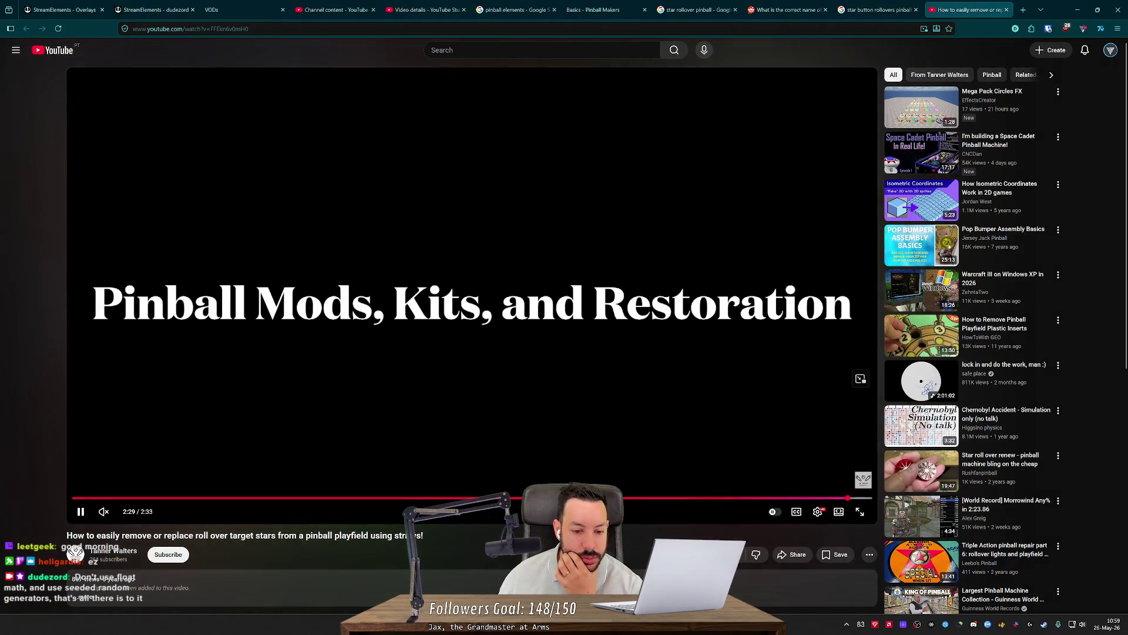
pyautogui.moveTo(635, 498); pyautogui.dragTo(790, 500)
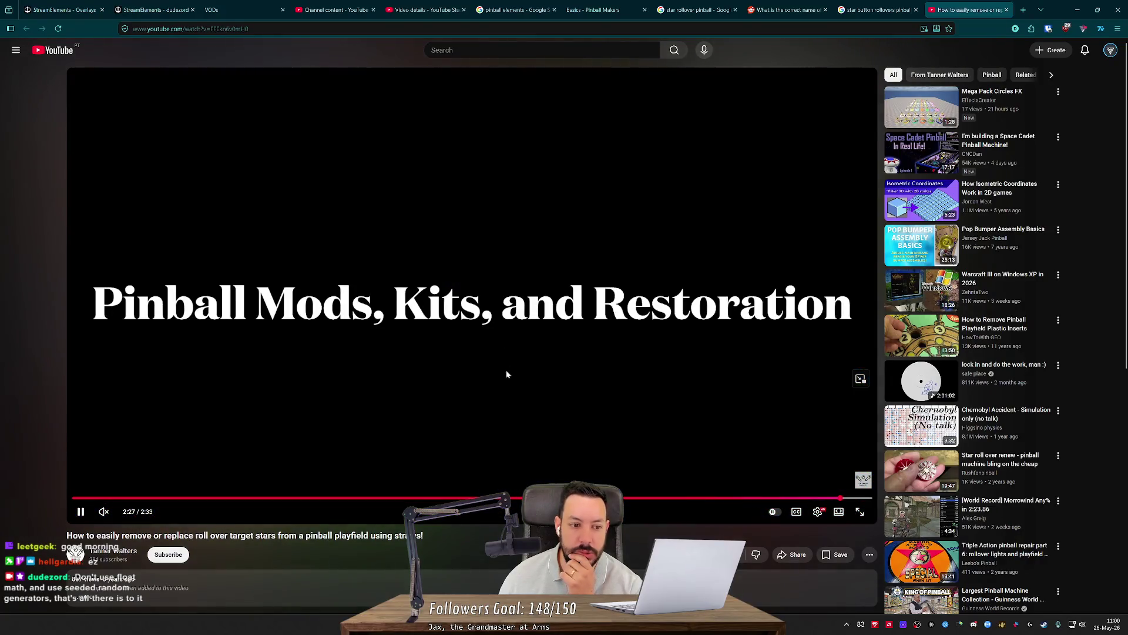
pyautogui.scroll(-2, 489, 424)
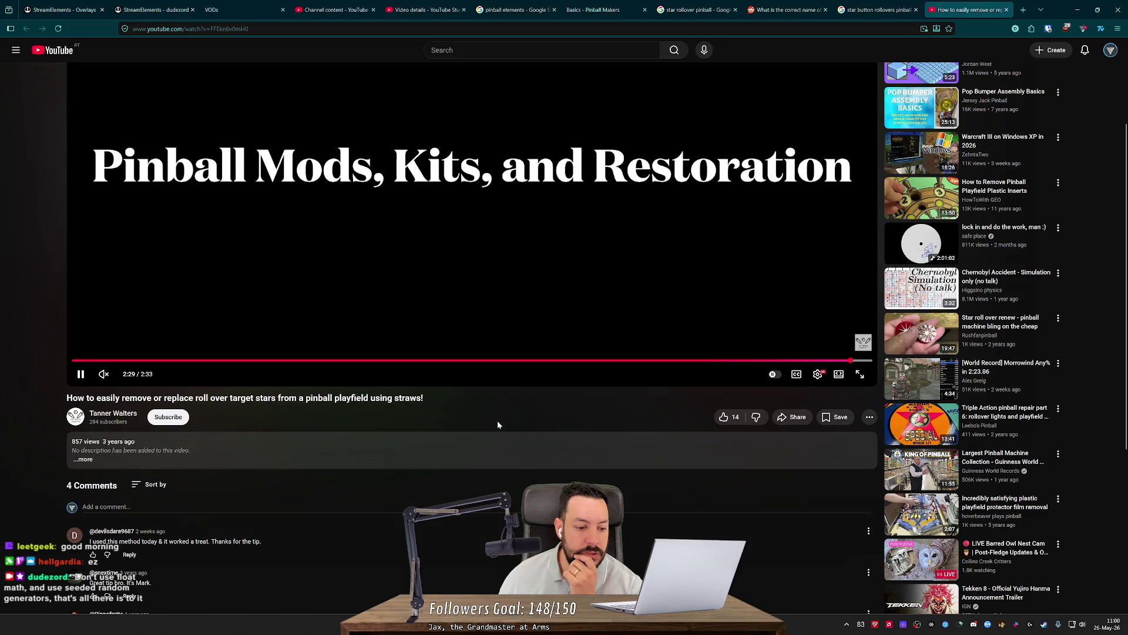
pyautogui.hotkey('ctrl', 'w')
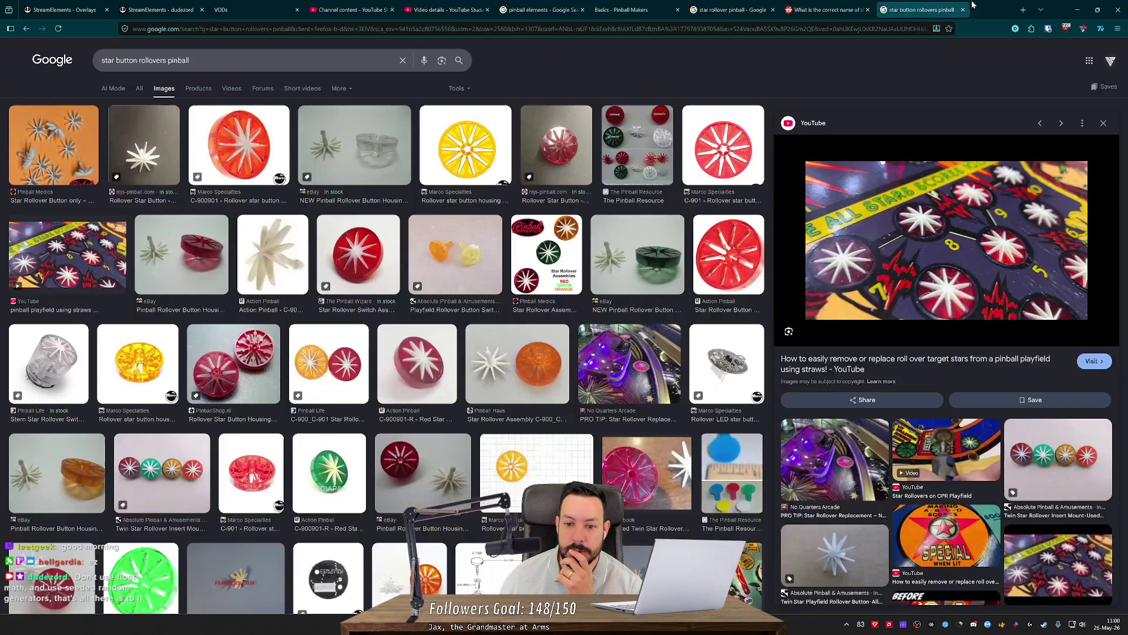
# Show video results and open 'Star roll over renew - pinball machine bling on the cheap' in a new tab
pyautogui.scroll(-4, 781, 176)
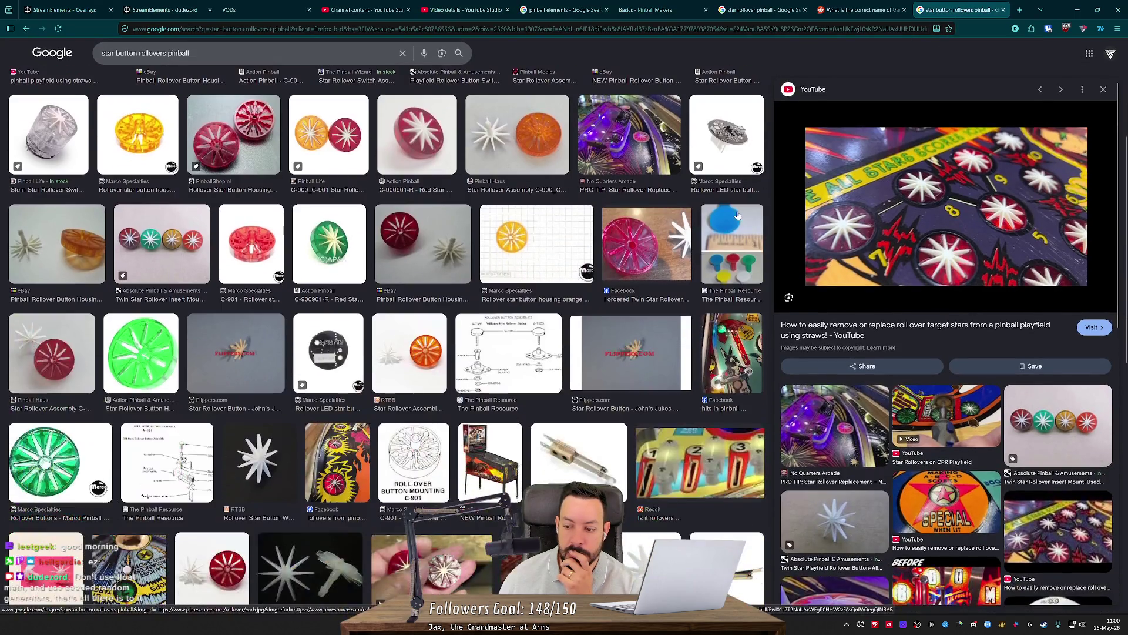
pyautogui.scroll(-4, 943, 322)
pyautogui.scroll(4, 225, 86)
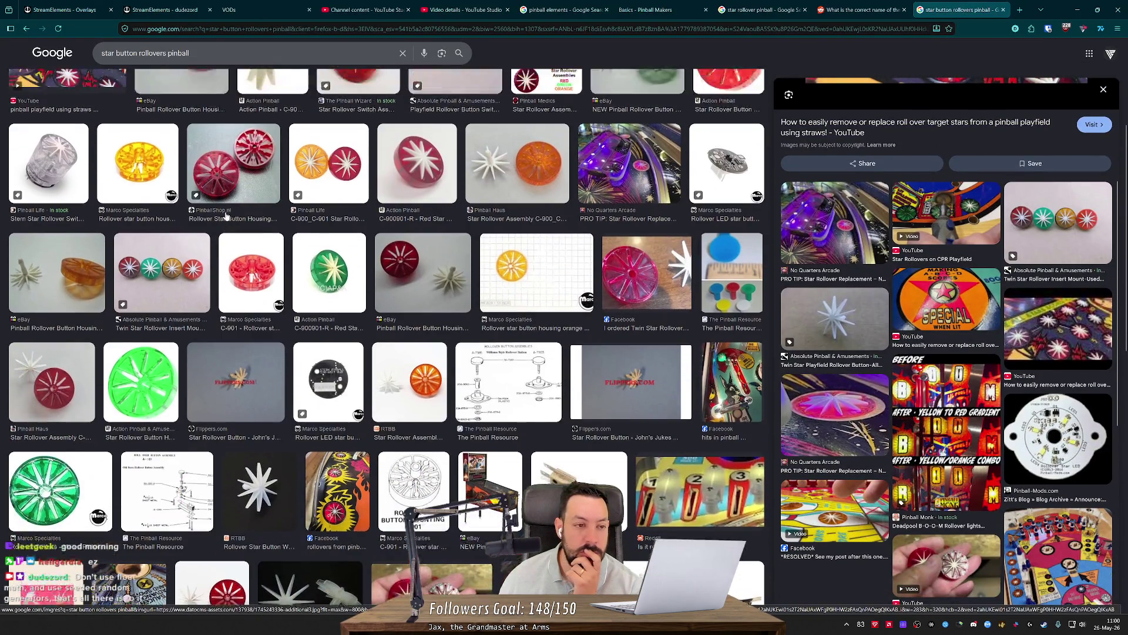
pyautogui.click(229, 88)
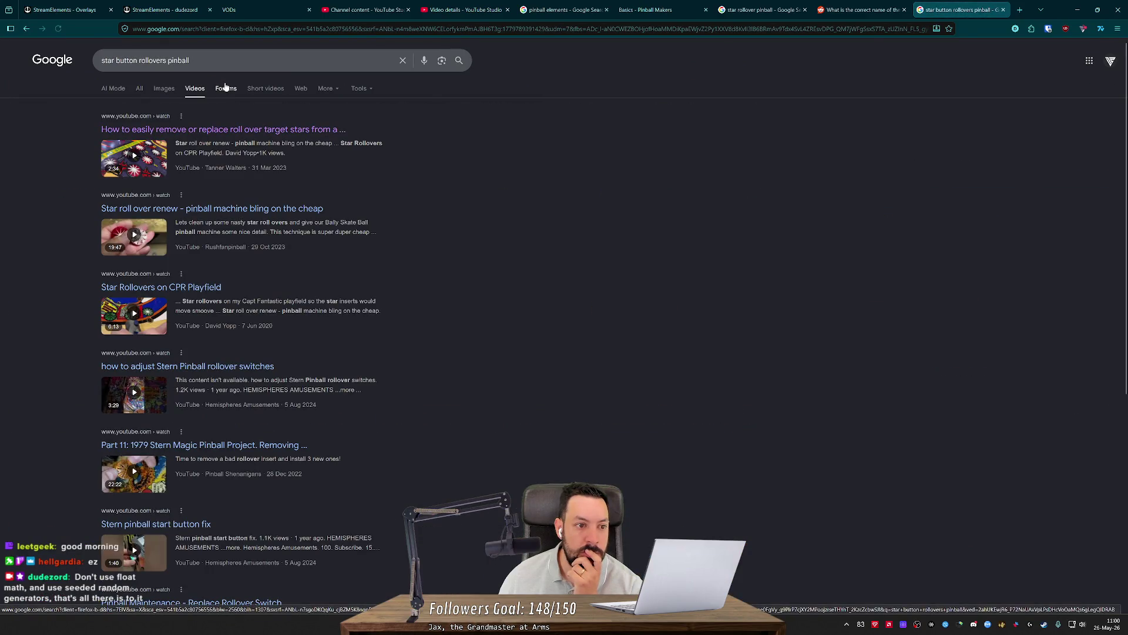
pyautogui.middleClick(188, 209)
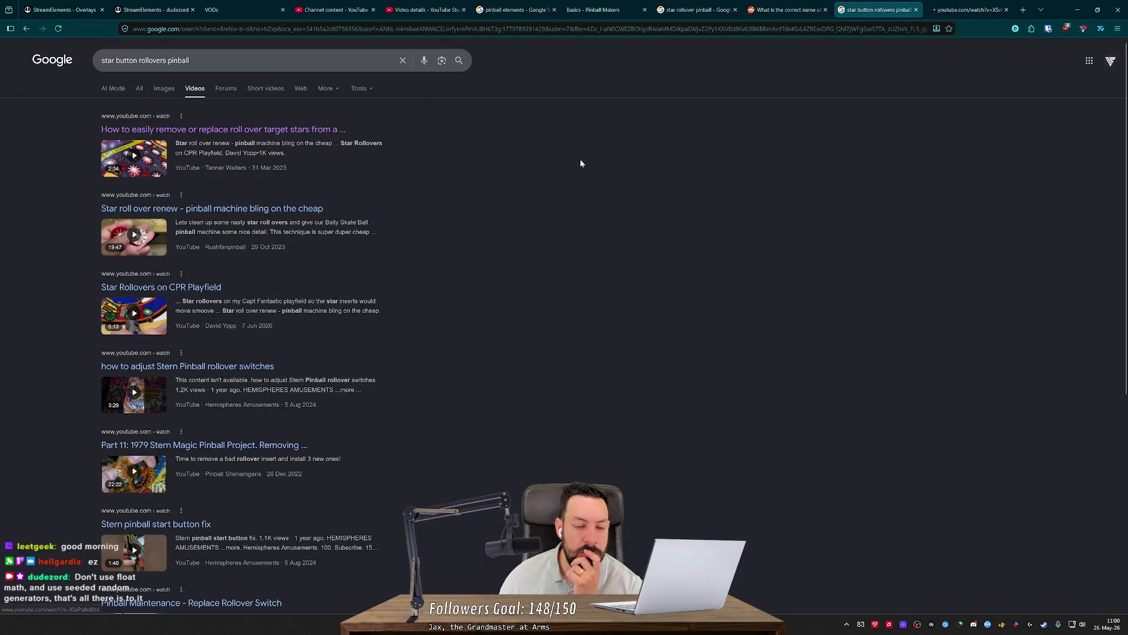
pyautogui.click(947, 5)
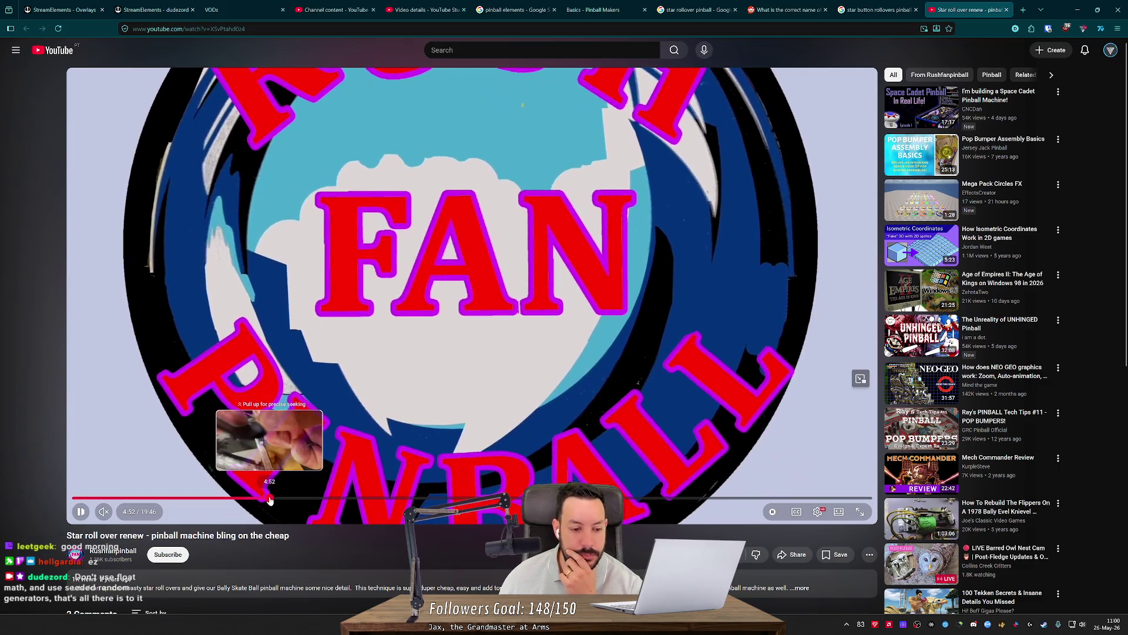
# Skip through the Star roll over renew video to near its end, then close the tab
pyautogui.click(269, 500)
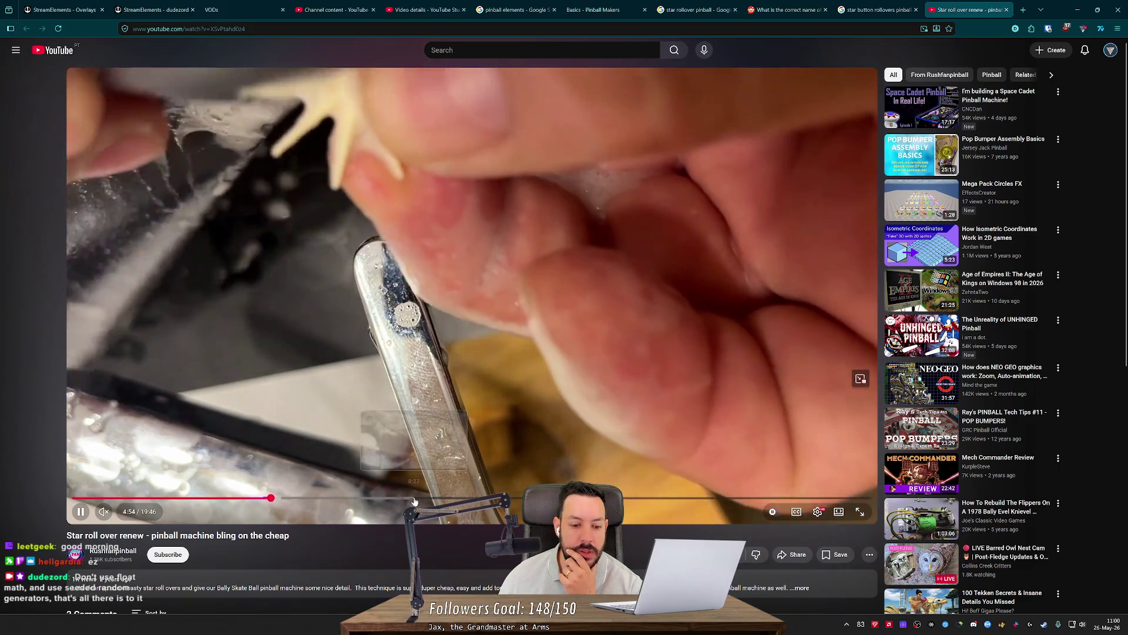
pyautogui.click(414, 499)
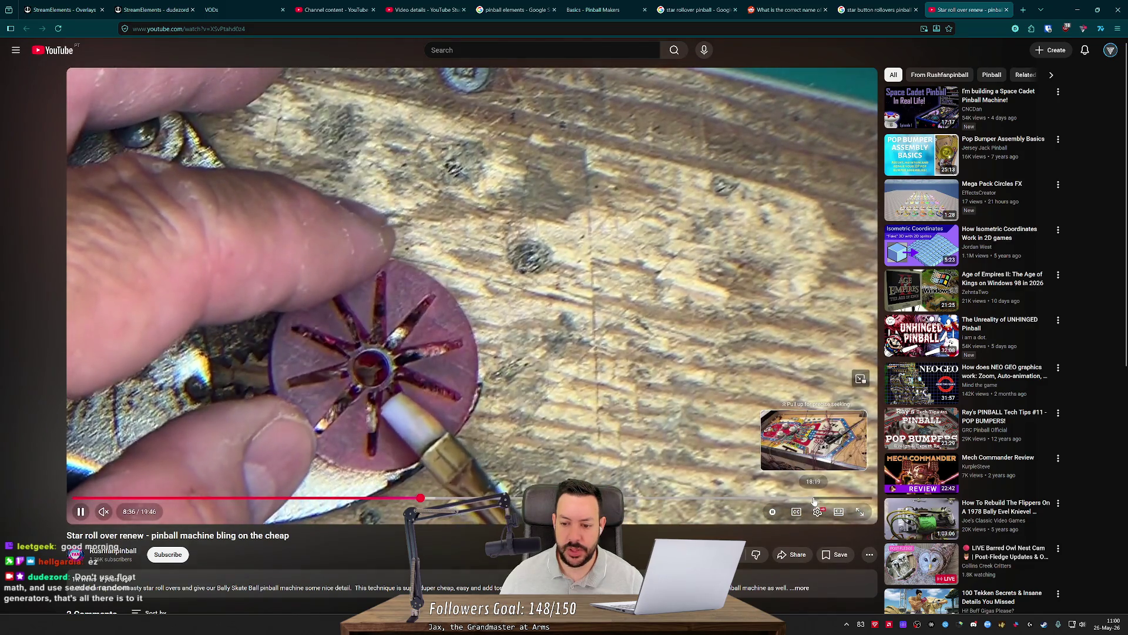
pyautogui.click(814, 499)
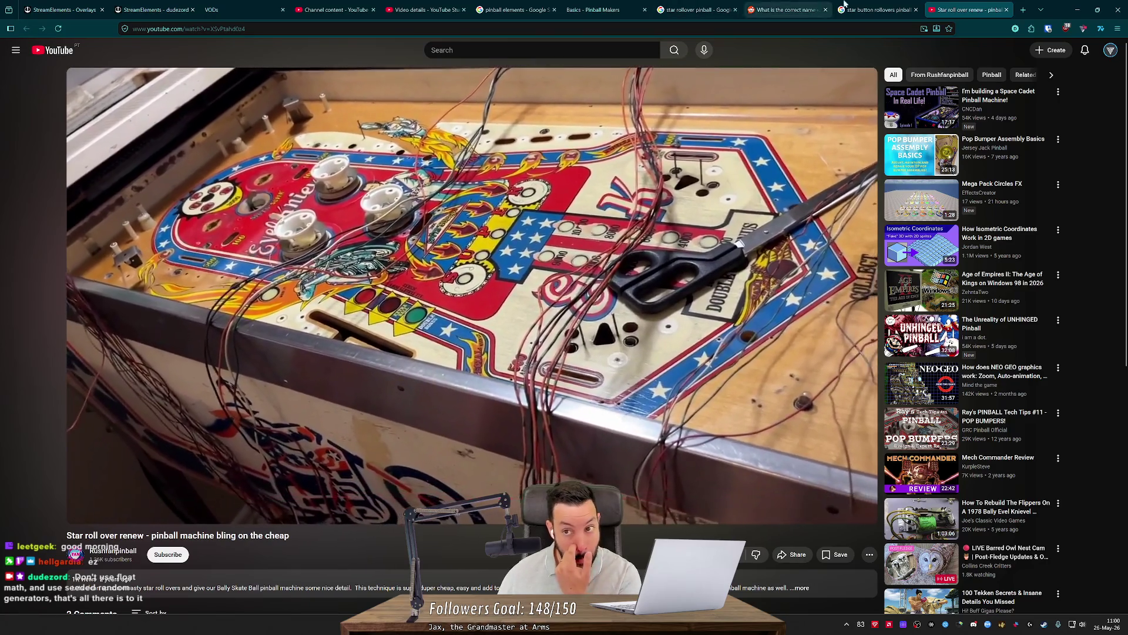
pyautogui.hotkey('ctrl', 'w')
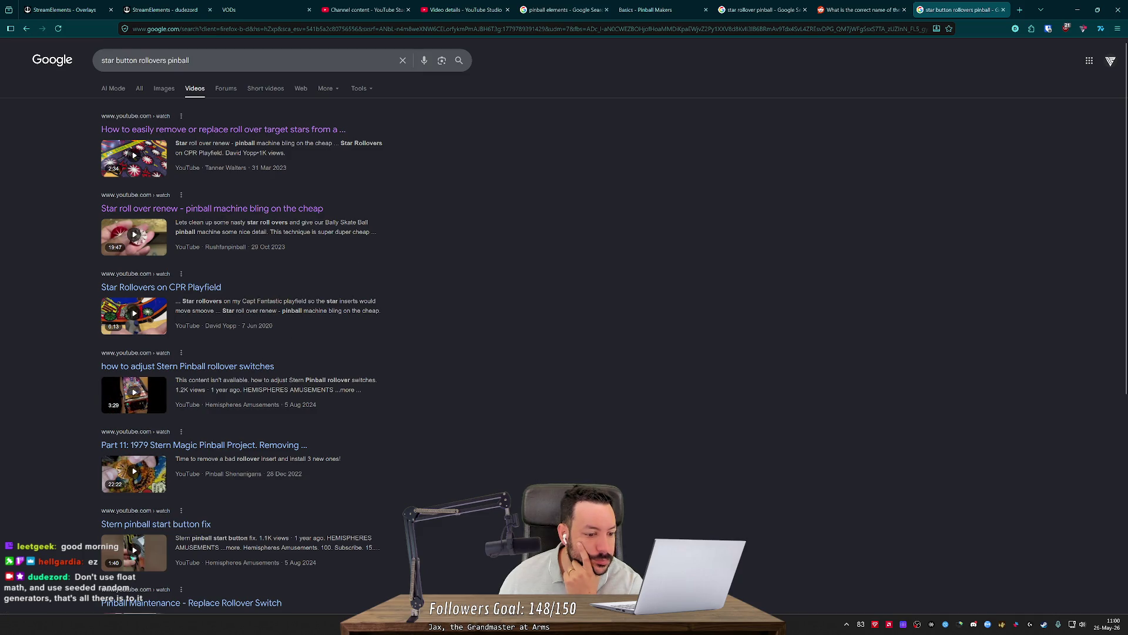
# Open the Stern rollover switch adjustment video, skim it to about 2:04, then go back
pyautogui.click(254, 366)
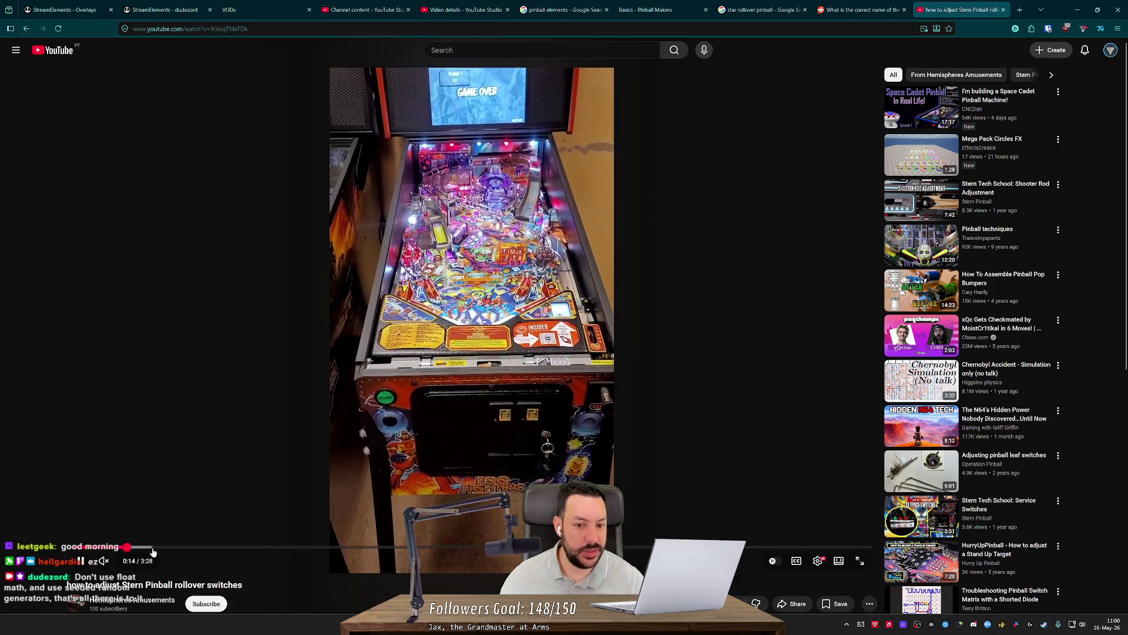
pyautogui.click(153, 548)
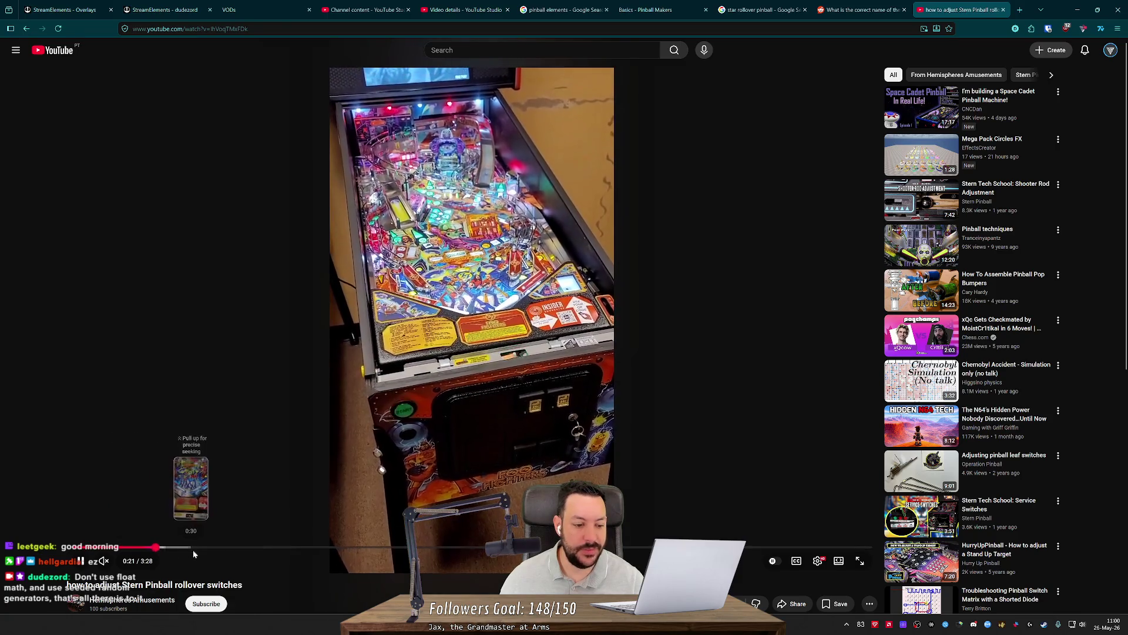
pyautogui.click(201, 547)
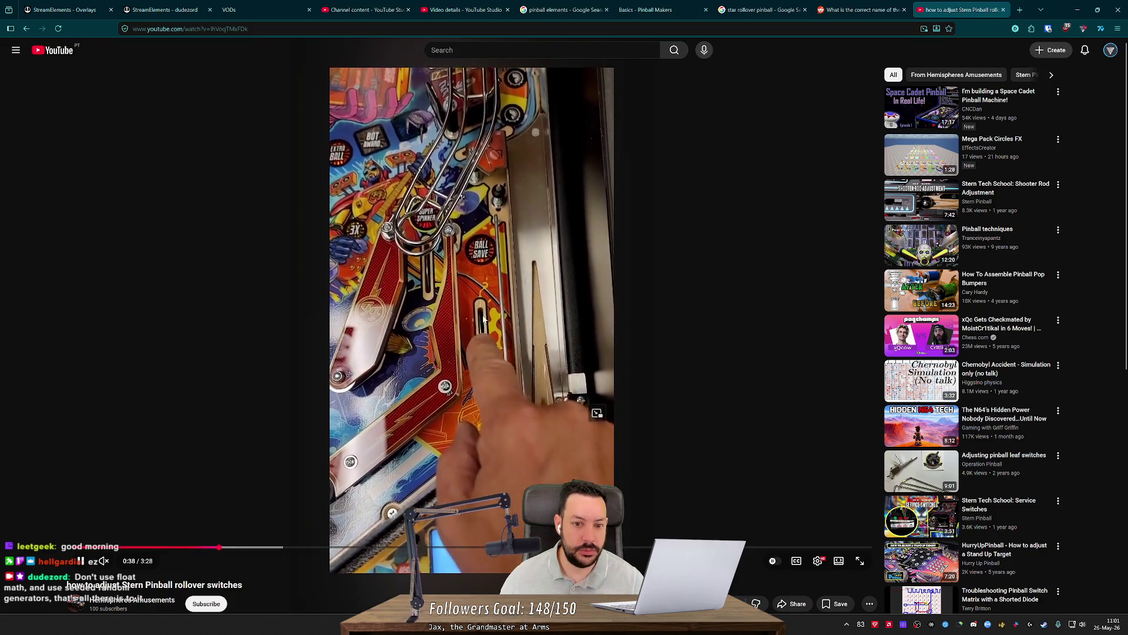
pyautogui.moveTo(306, 546)
pyautogui.mouseDown()
pyautogui.moveTo(290, 546)
pyautogui.moveTo(424, 547)
pyautogui.mouseUp()
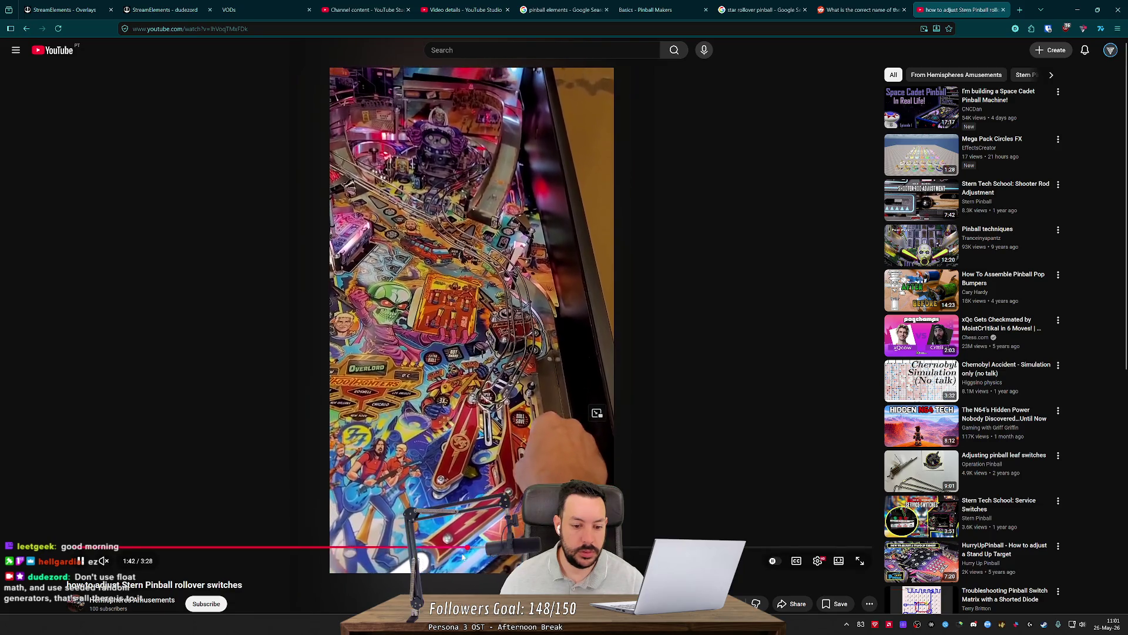
pyautogui.moveTo(531, 546); pyautogui.dragTo(563, 547)
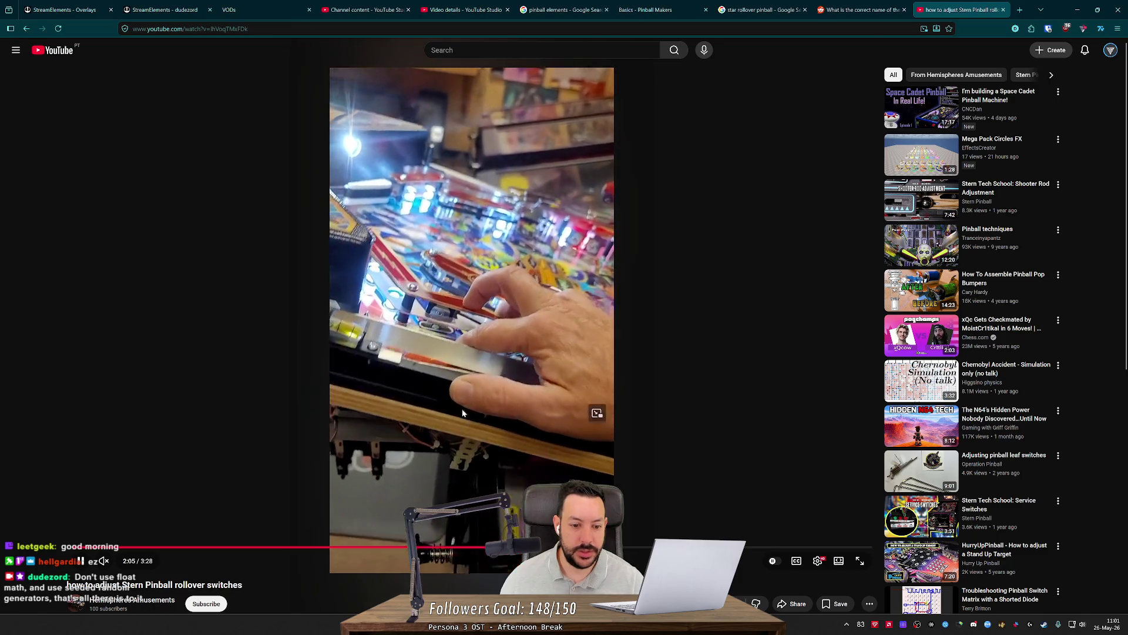
pyautogui.hotkey('alt', 'Left')
# Scroll the rollover video results, opening two in background tabs, then show All results
pyautogui.scroll(-5, 441, 392)
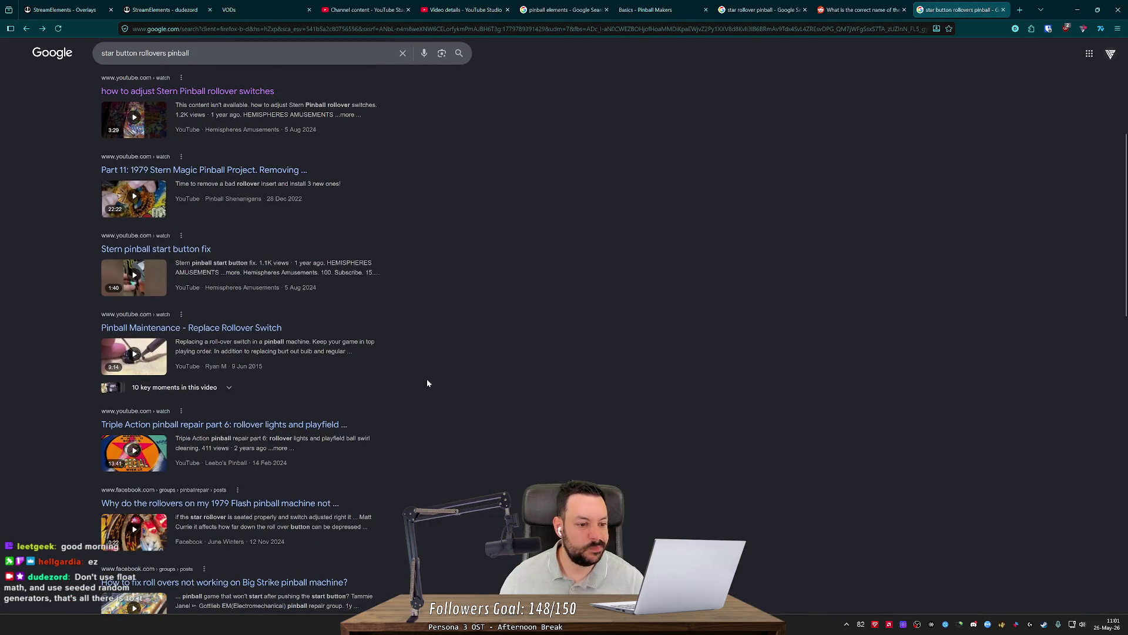
pyautogui.scroll(-2, 416, 388)
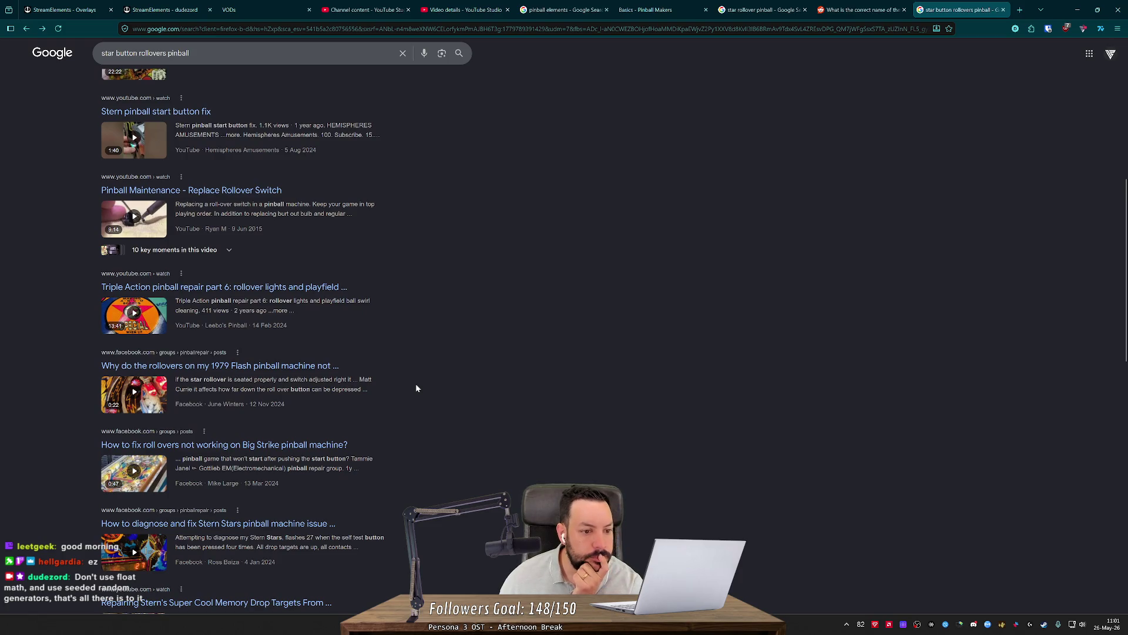
pyautogui.scroll(-4, 416, 387)
pyautogui.middleClick(478, 429)
pyautogui.scroll(-4, 474, 467)
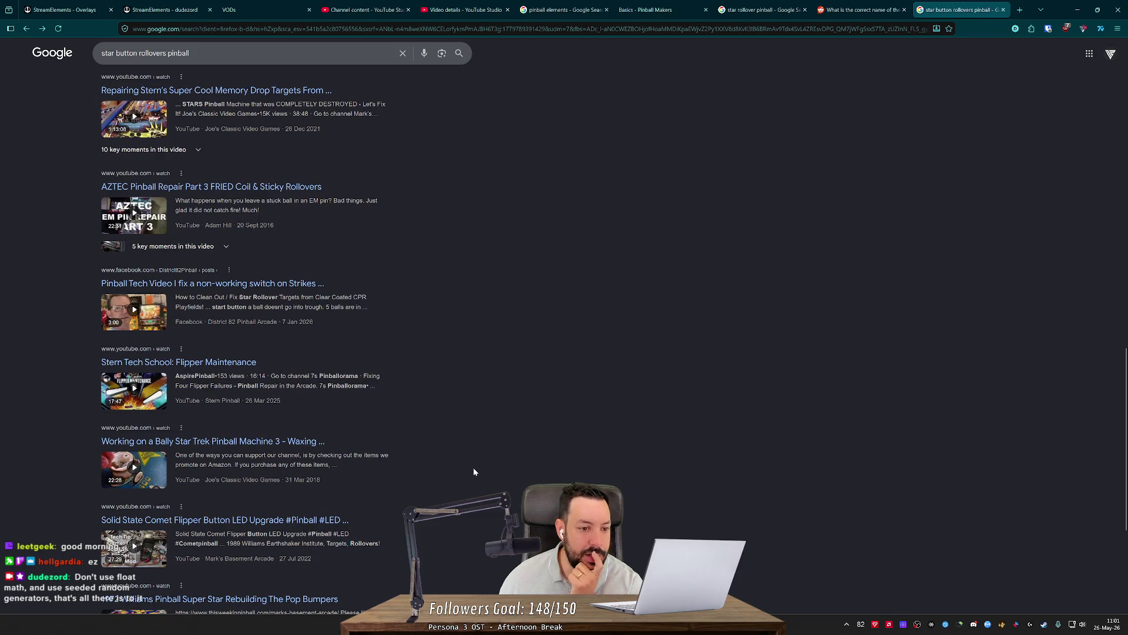
pyautogui.scroll(-2, 470, 479)
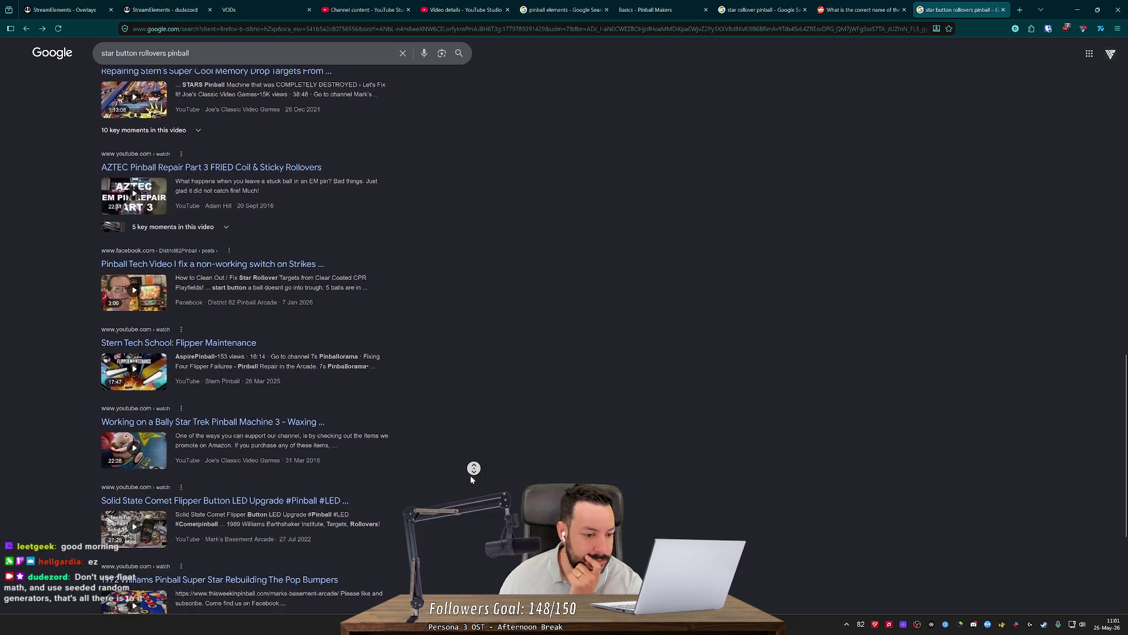
pyautogui.scroll(-1, 470, 478)
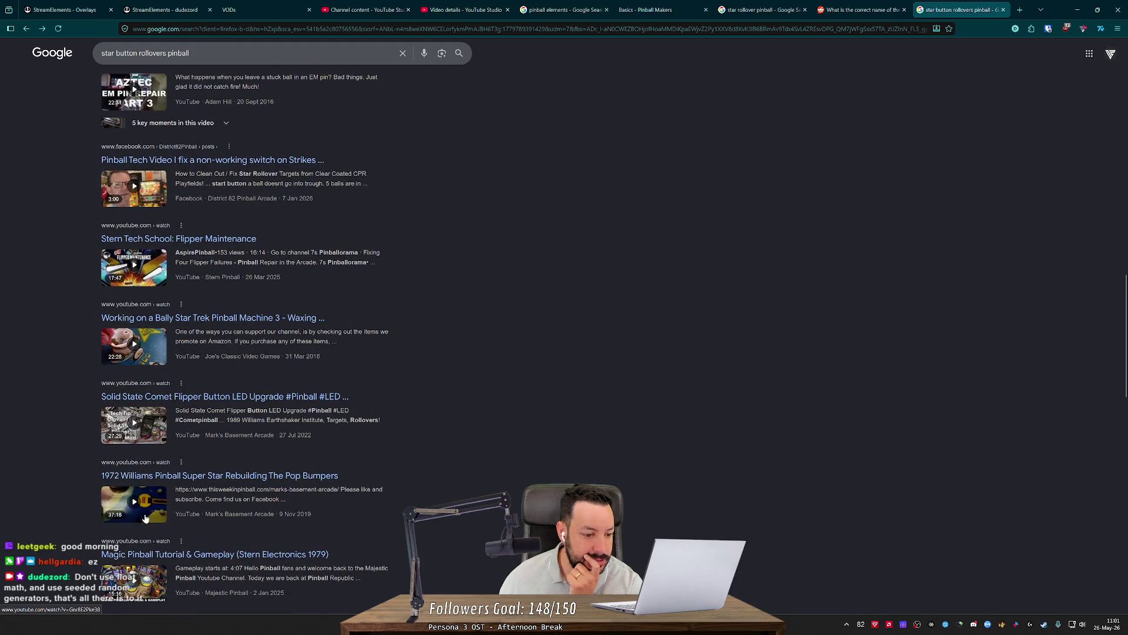
pyautogui.scroll(-1, 369, 537)
pyautogui.scroll(-3, 369, 537)
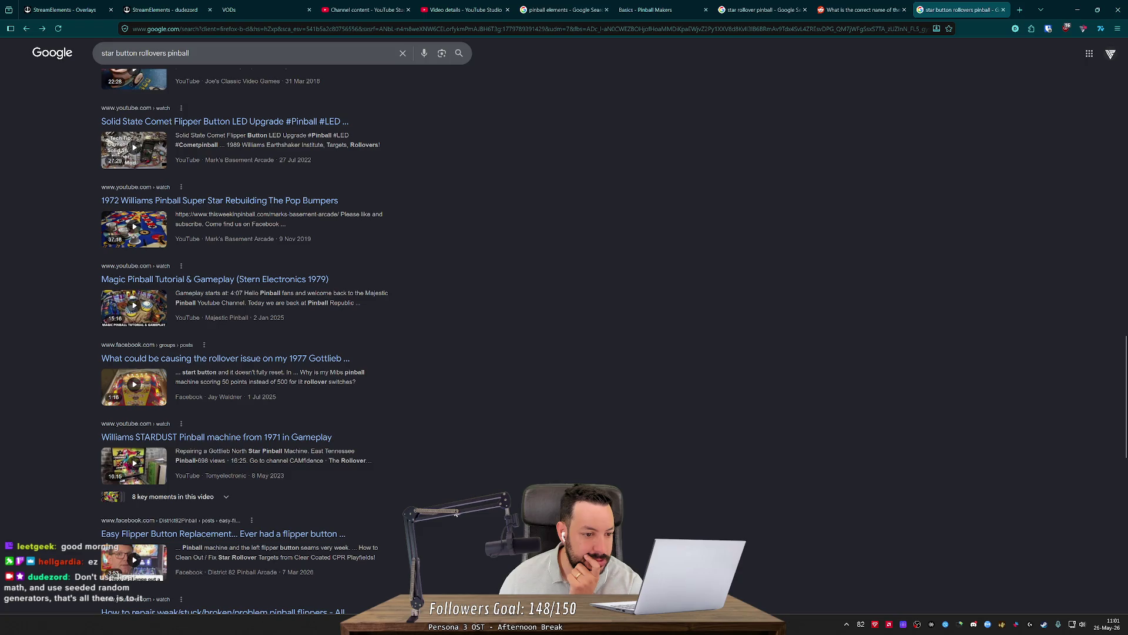
pyautogui.middleClick(470, 488)
pyautogui.click(139, 88)
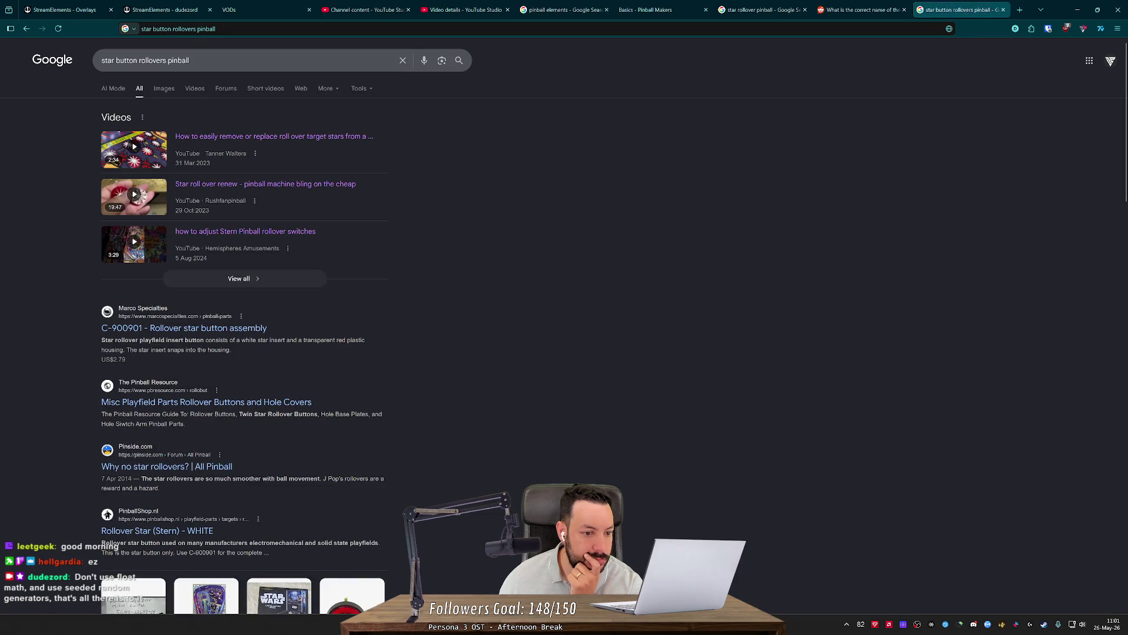
pyautogui.click(247, 328)
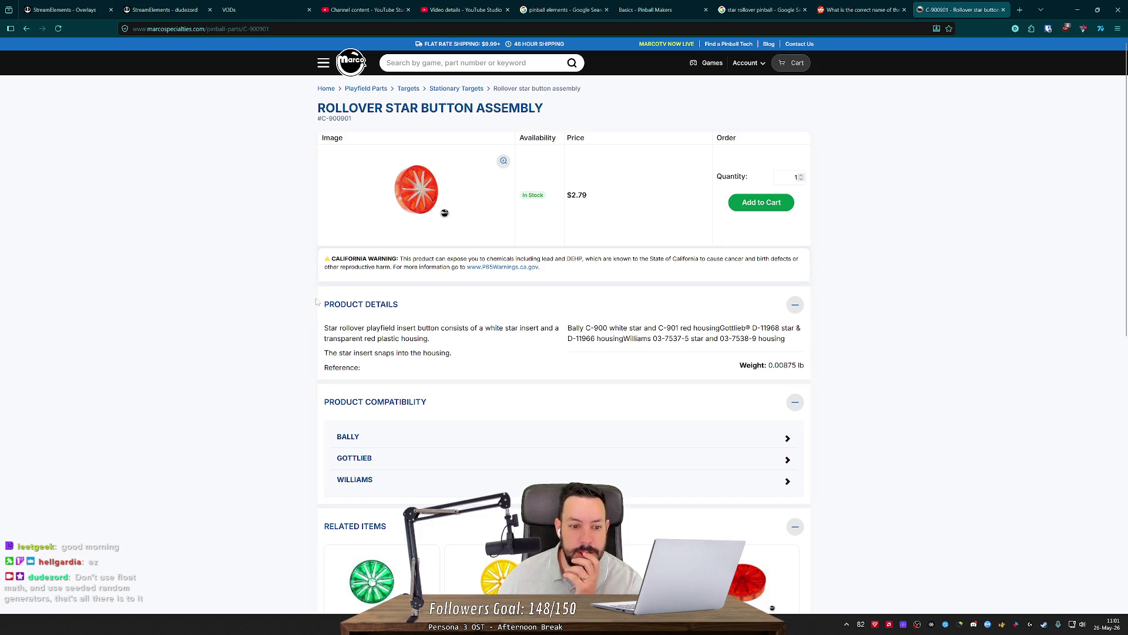
pyautogui.scroll(-3, 316, 302)
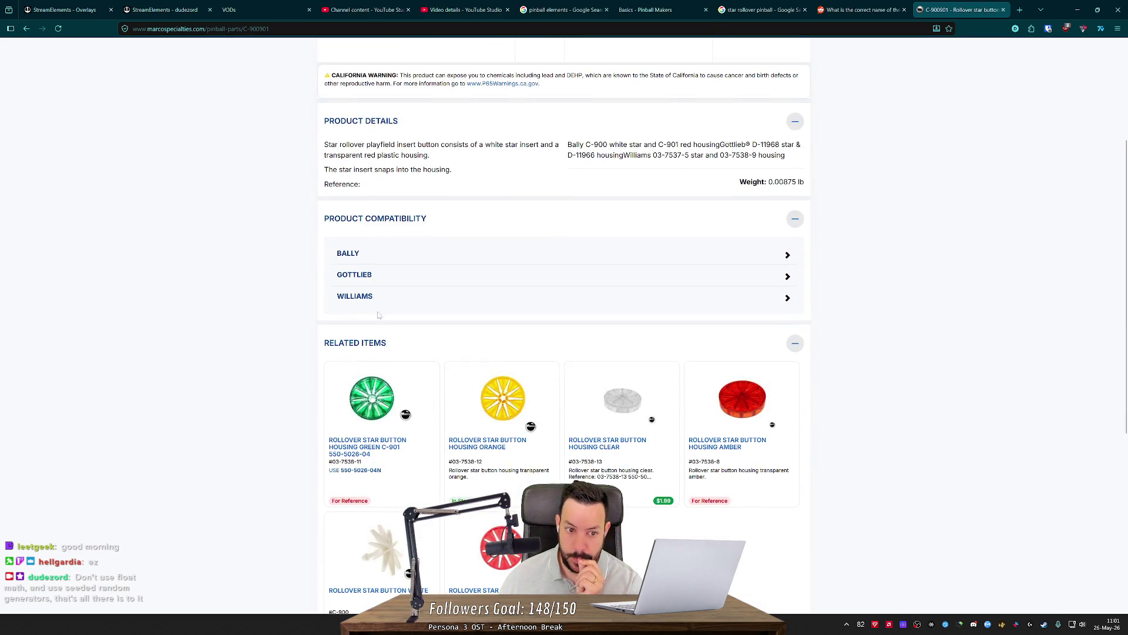
pyautogui.hotkey('alt', 'Left')
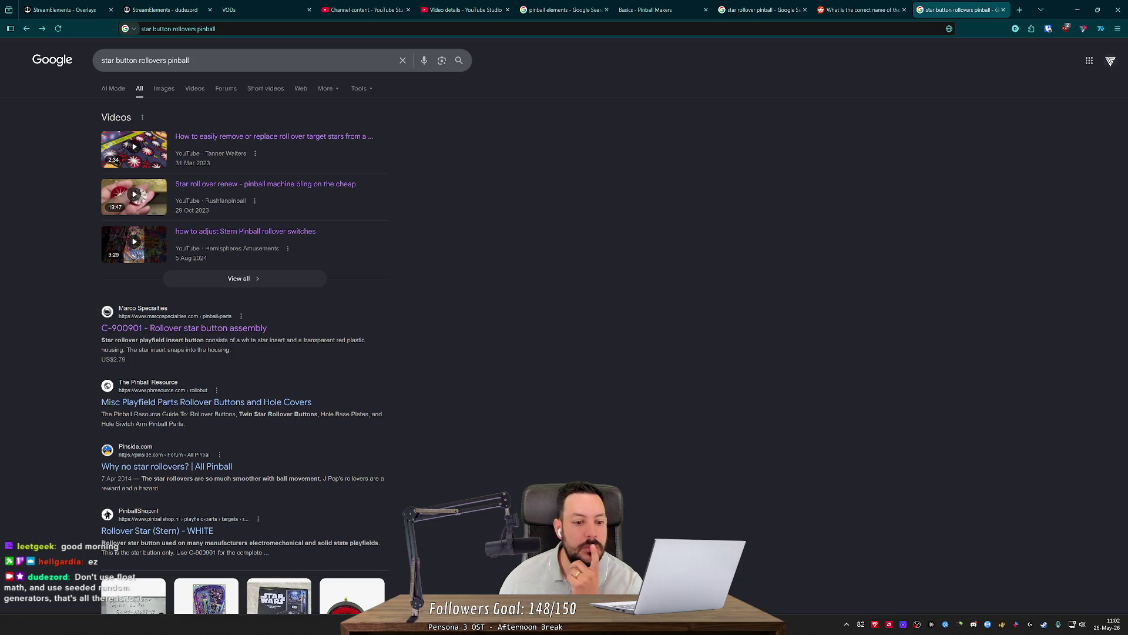
pyautogui.click(134, 405)
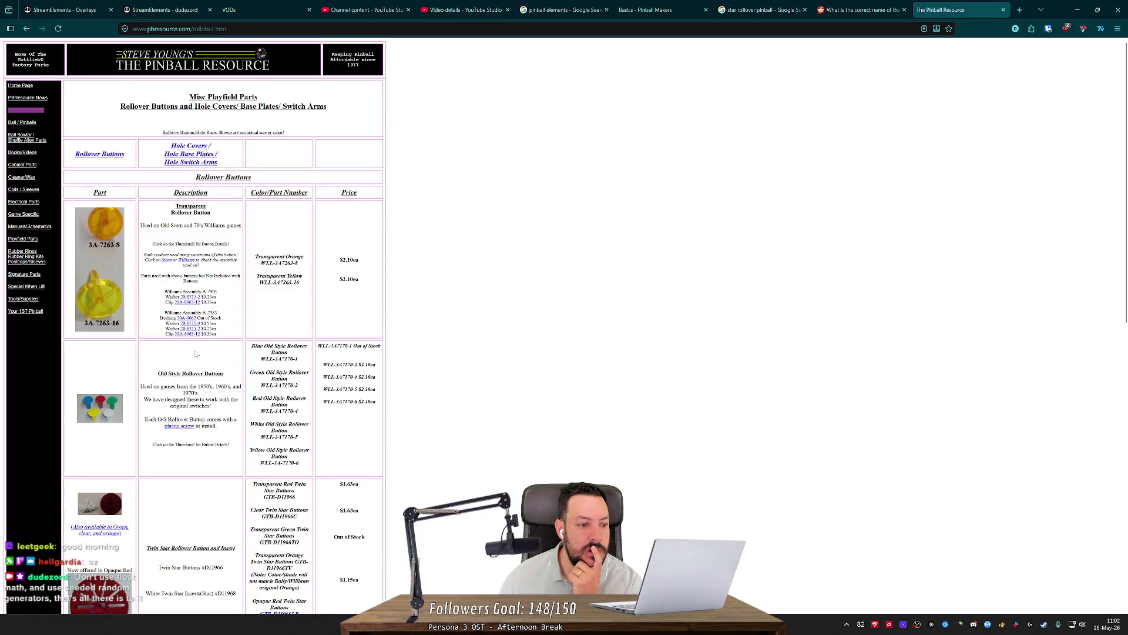
# Scroll The Pinball Resource rollover buttons list, then browse the star button rollover image results
pyautogui.scroll(-3, 196, 353)
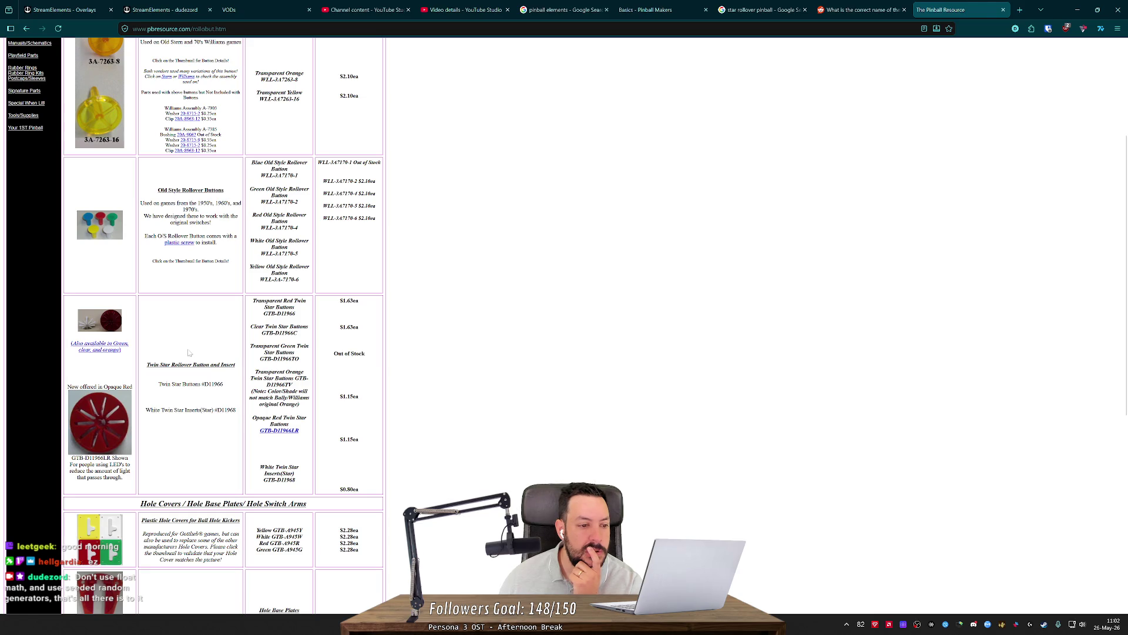
pyautogui.hotkey('alt', 'Left')
pyautogui.click(164, 88)
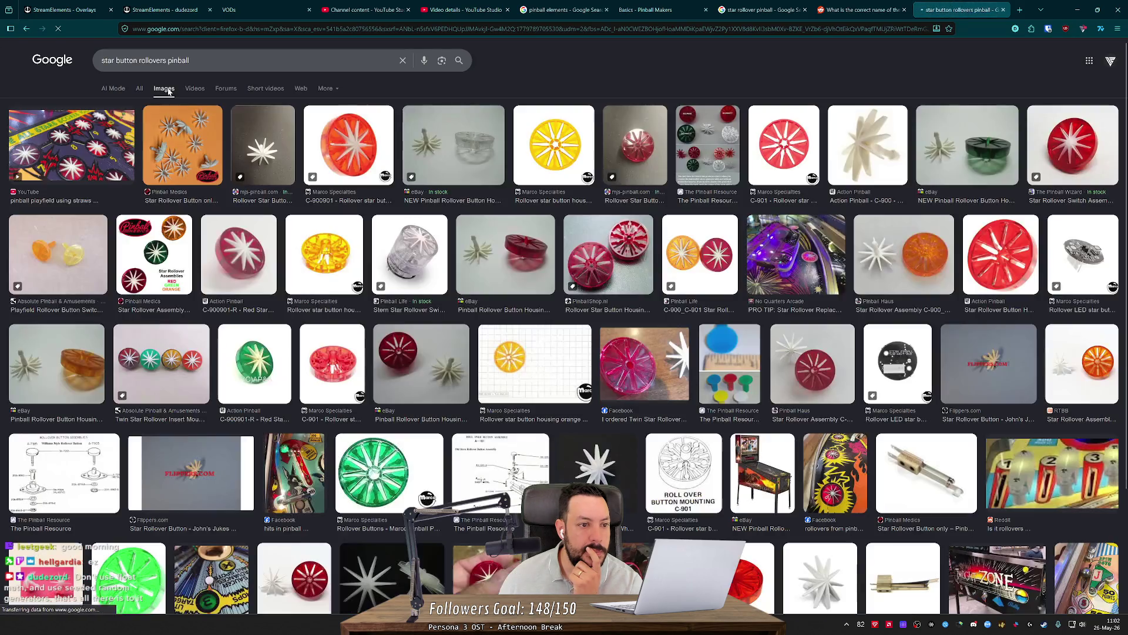
pyautogui.scroll(-3, 357, 376)
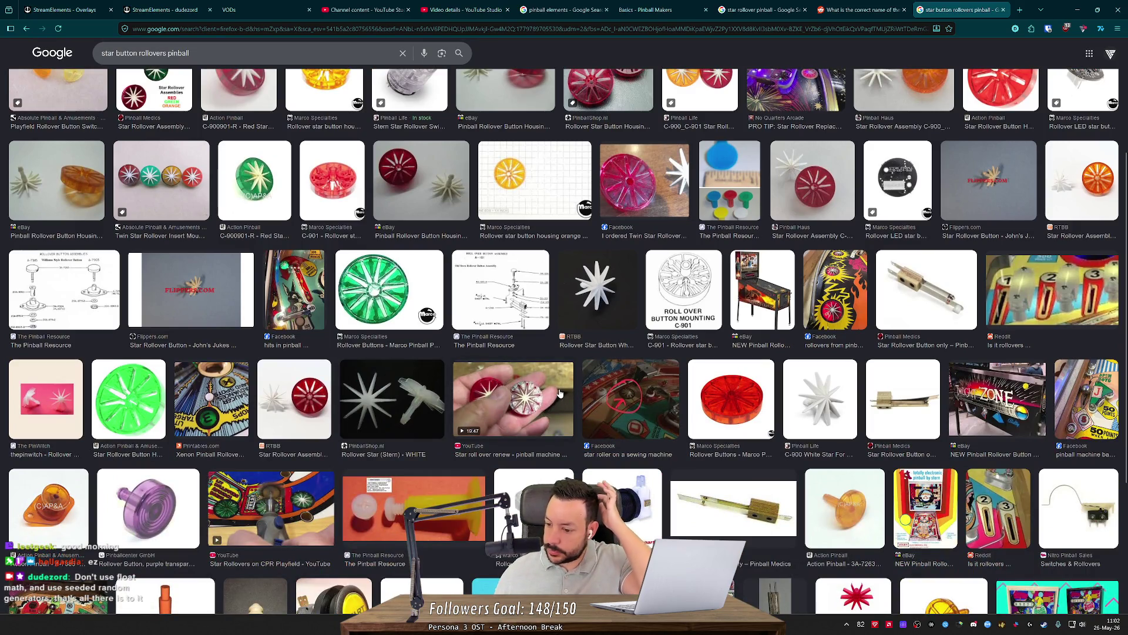
pyautogui.scroll(-2, 559, 392)
pyautogui.scroll(-1, 559, 391)
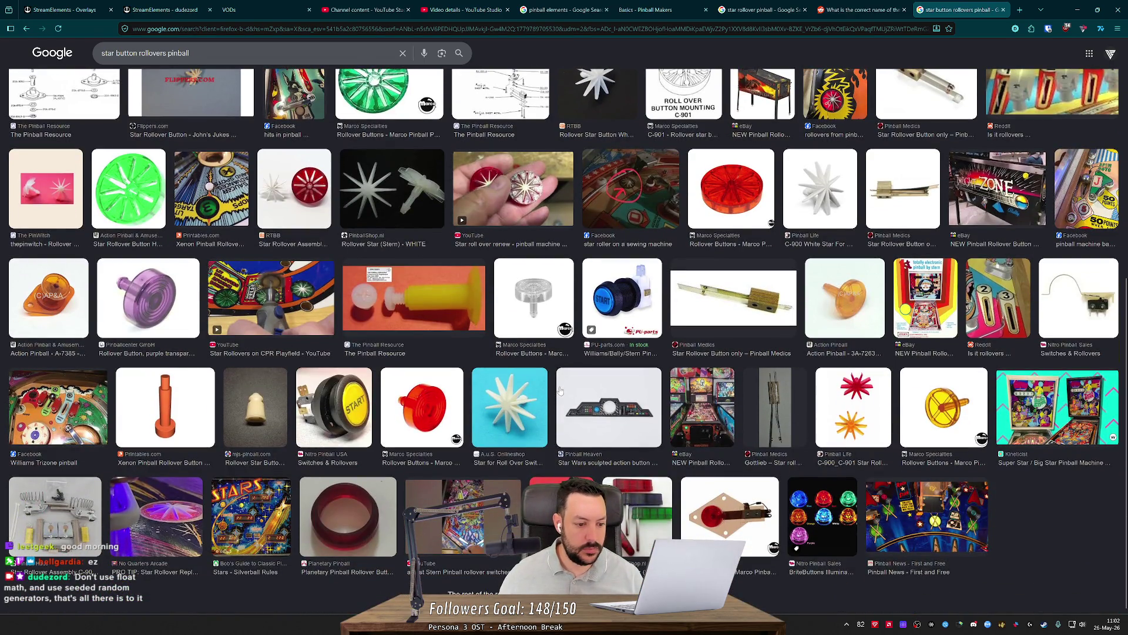
pyautogui.press('super')
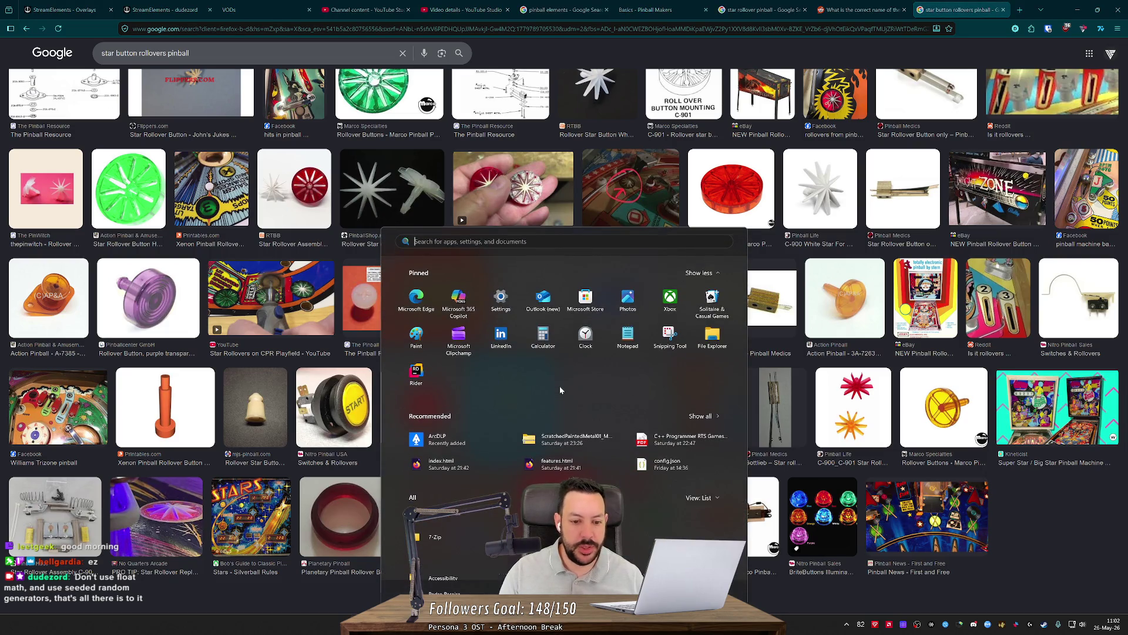
# Launch Visual Pinball, open JP's Space Cadet v601.vpx, then add a credit and start a game
pyautogui.write('pinvisual')
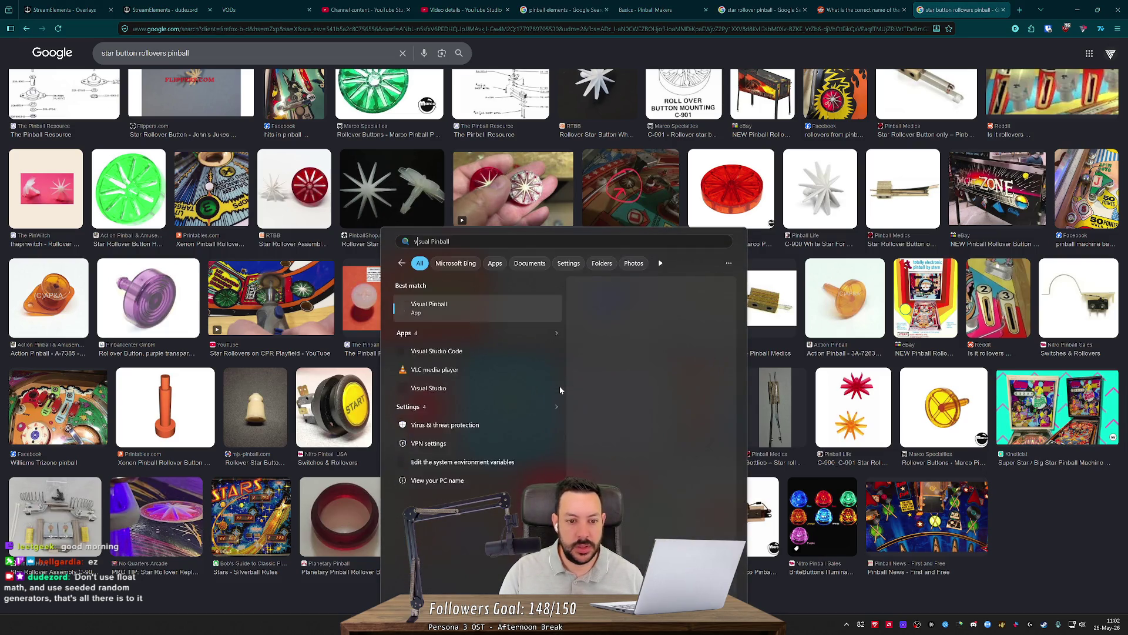
pyautogui.press('Escape')
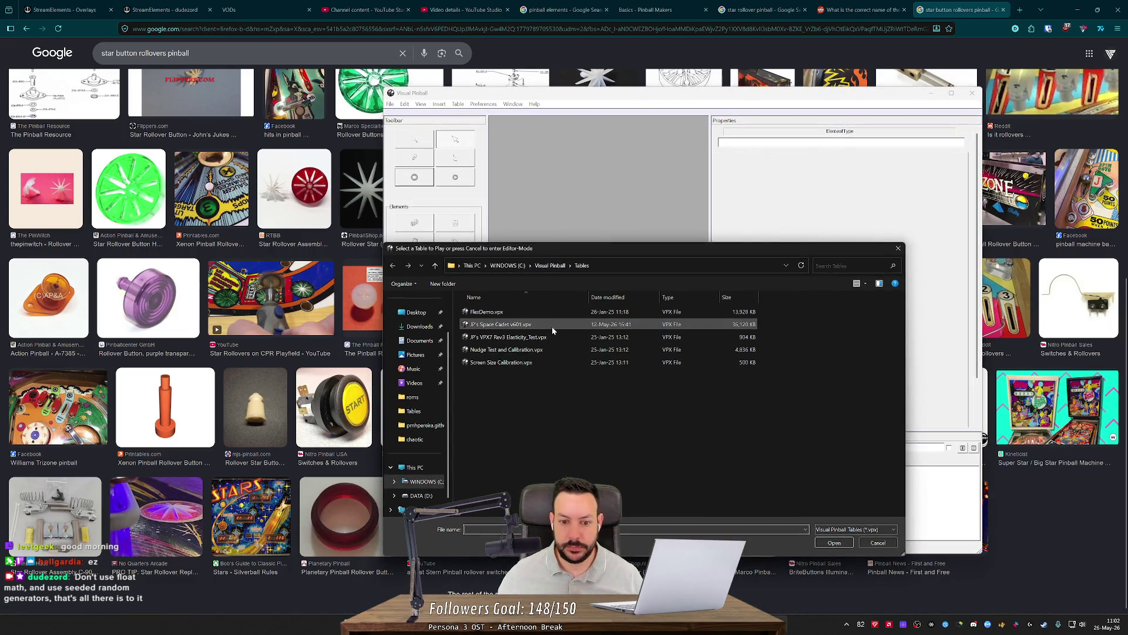
pyautogui.doubleClick(556, 324)
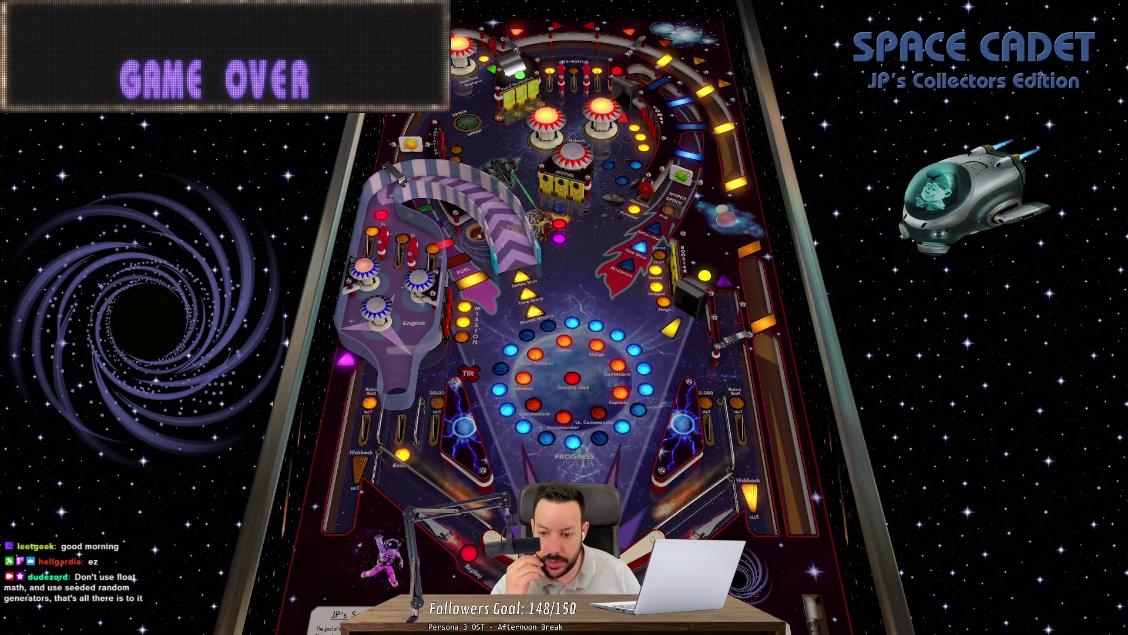
pyautogui.press('5')
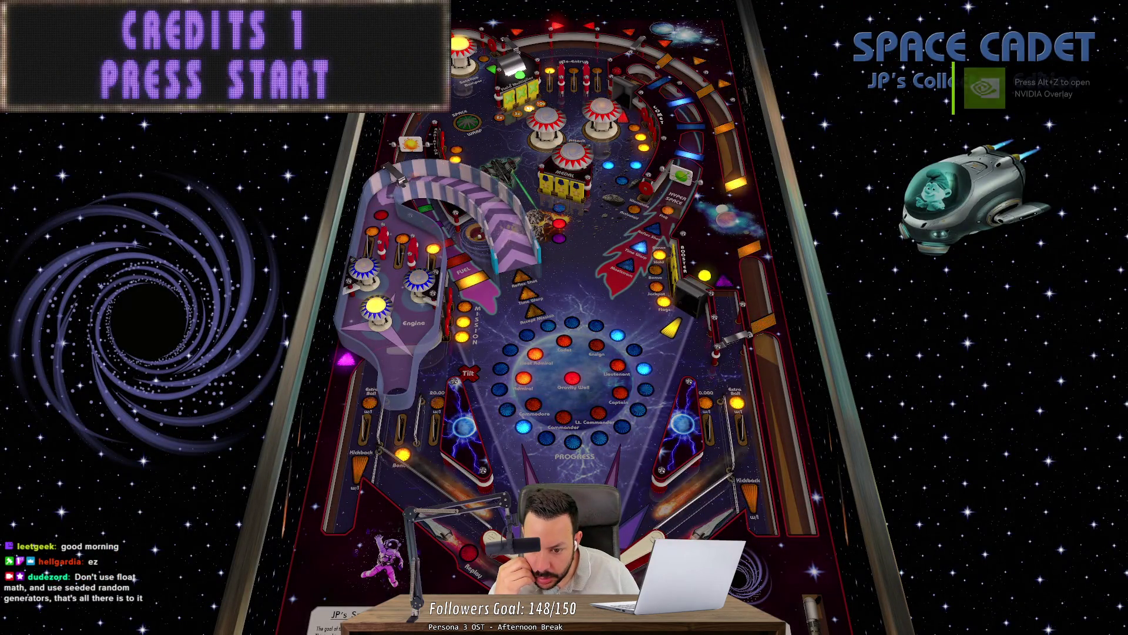
pyautogui.press('1')
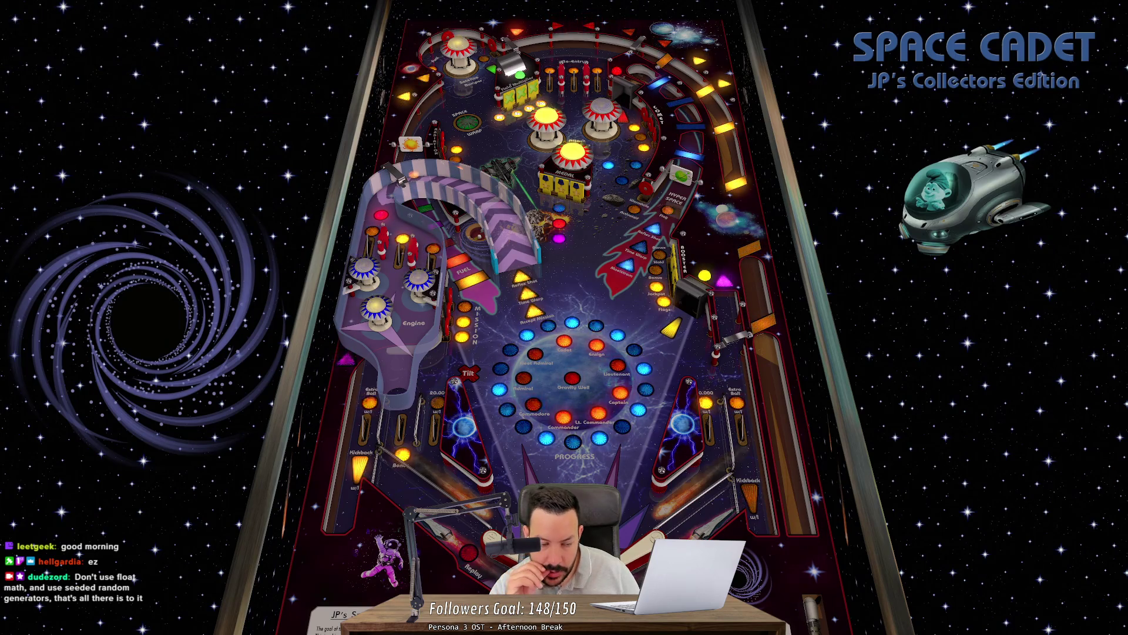
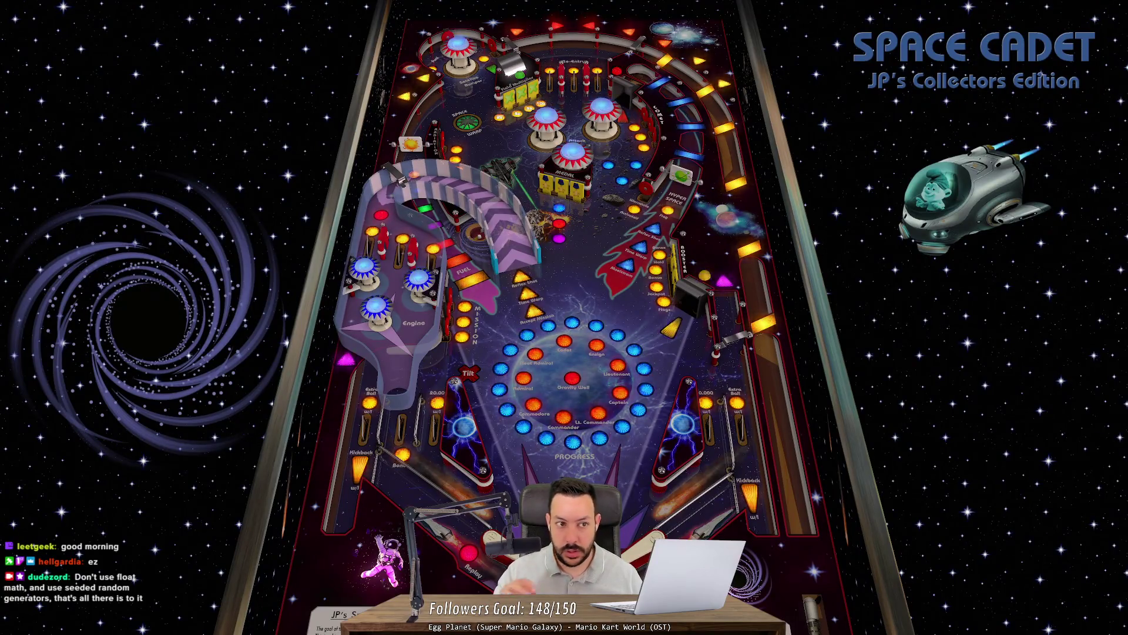
# Start a Space Cadet game, launch the ball, and flip to keep it in play
pyautogui.press('F2')
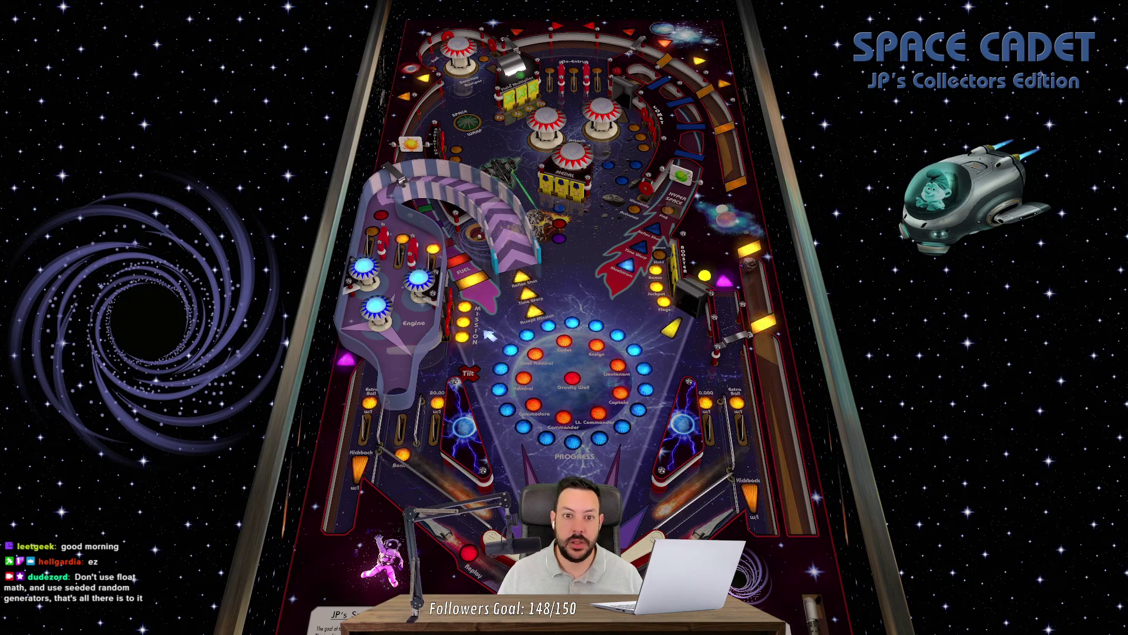
pyautogui.press('space')
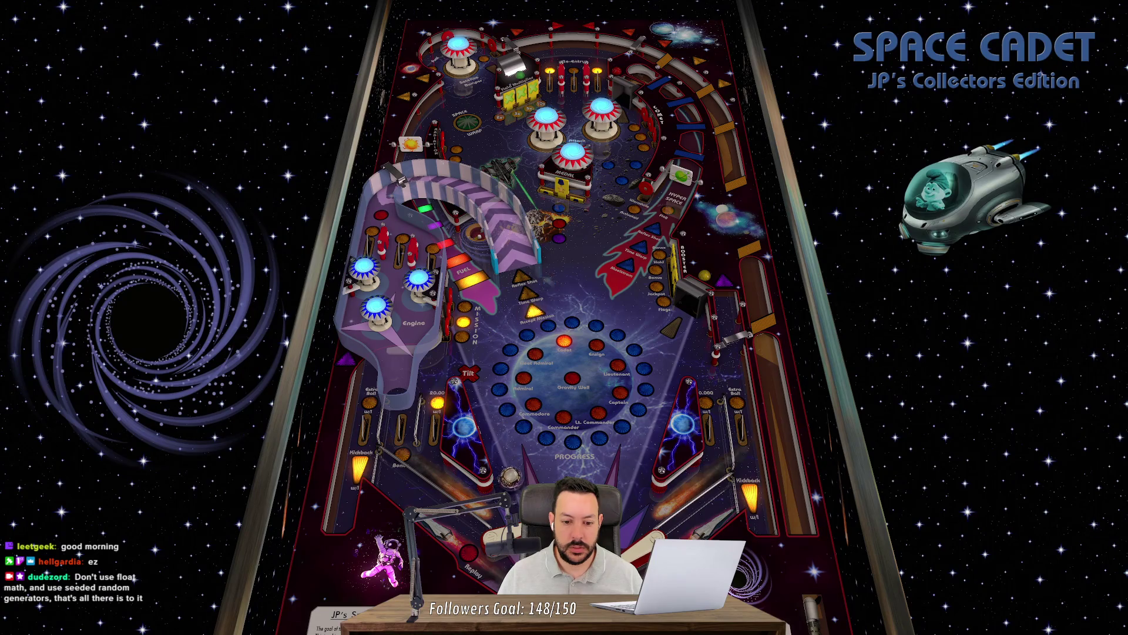
pyautogui.press('space')
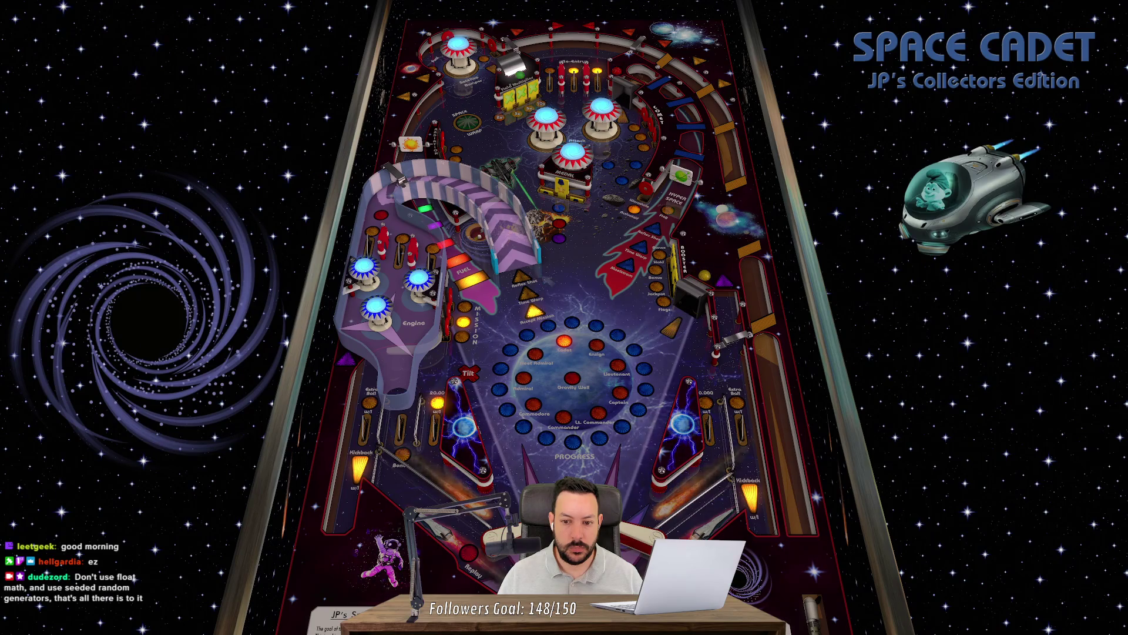
pyautogui.press('space')
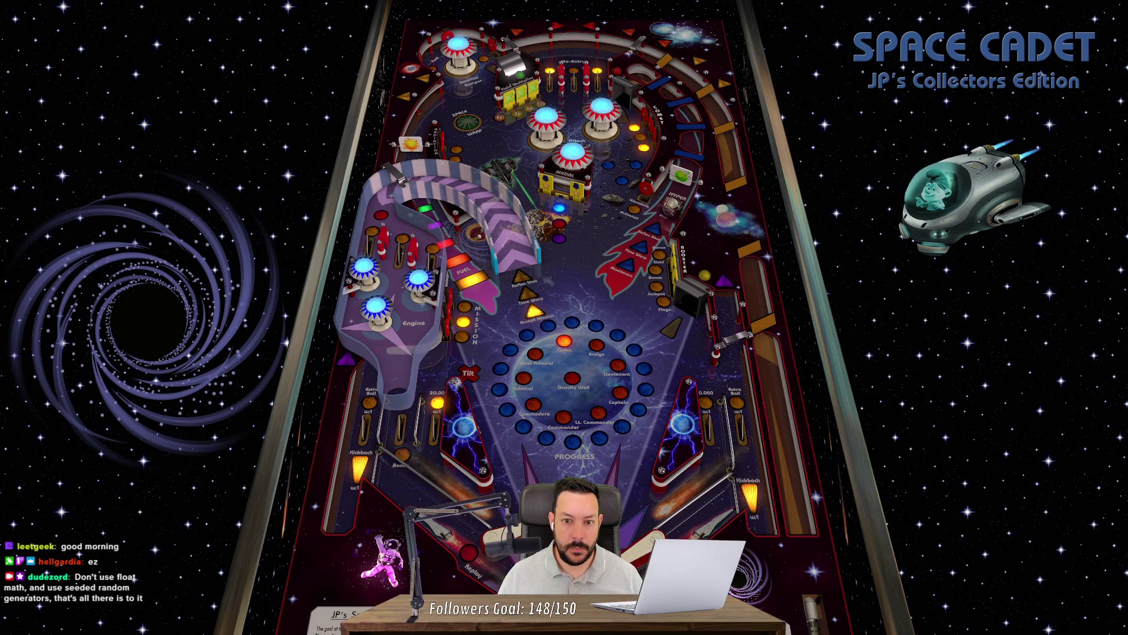
pyautogui.press('/')
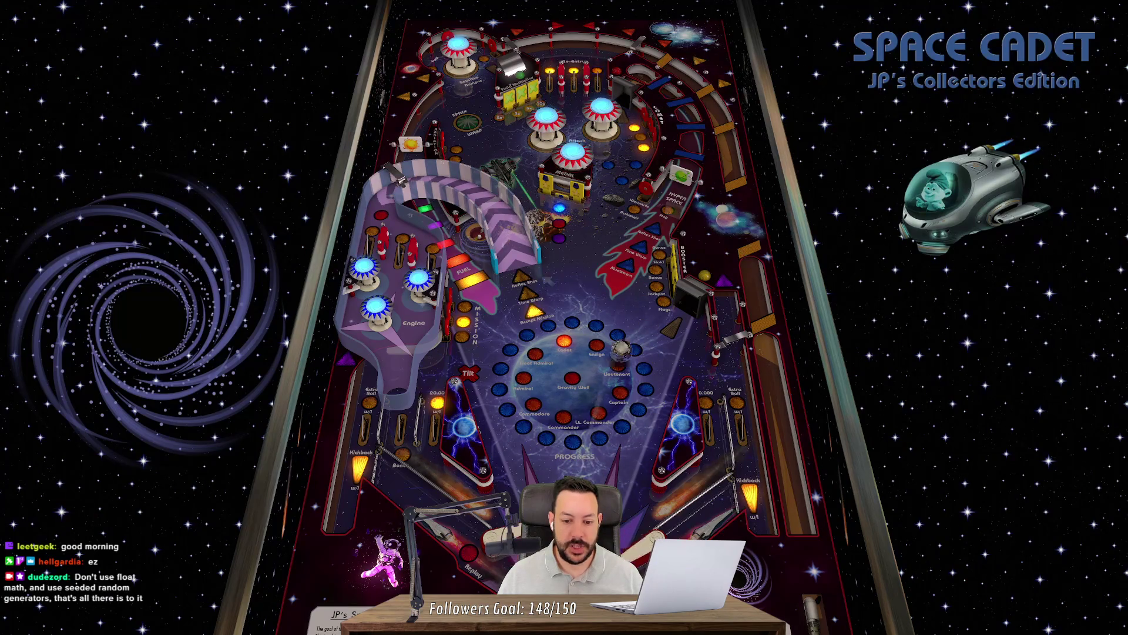
pyautogui.press('z')
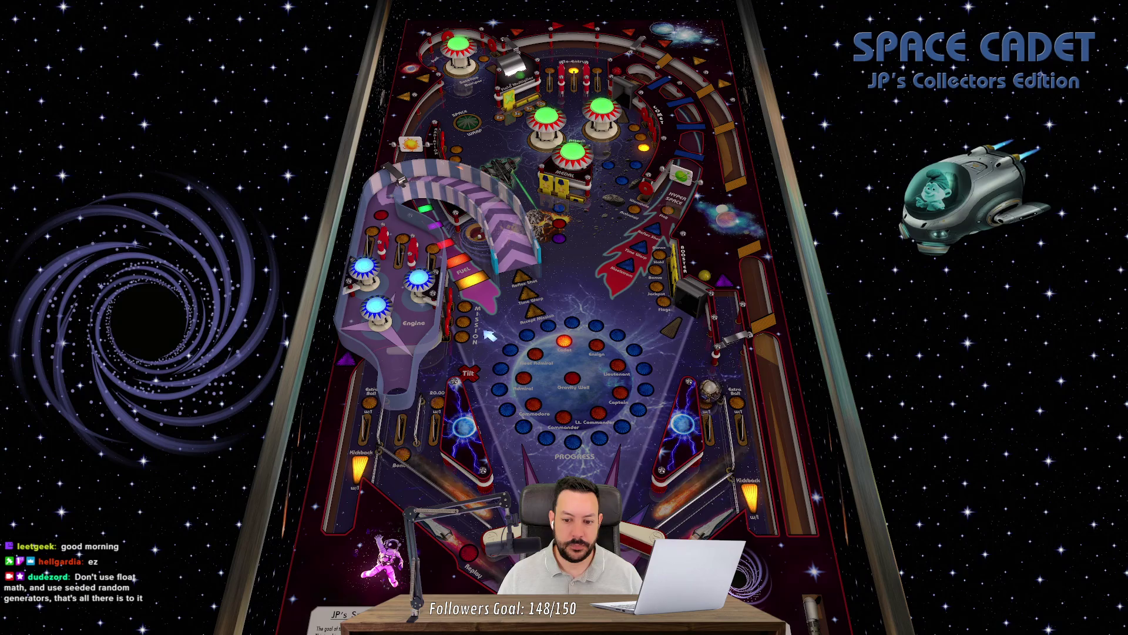
pyautogui.press('/')
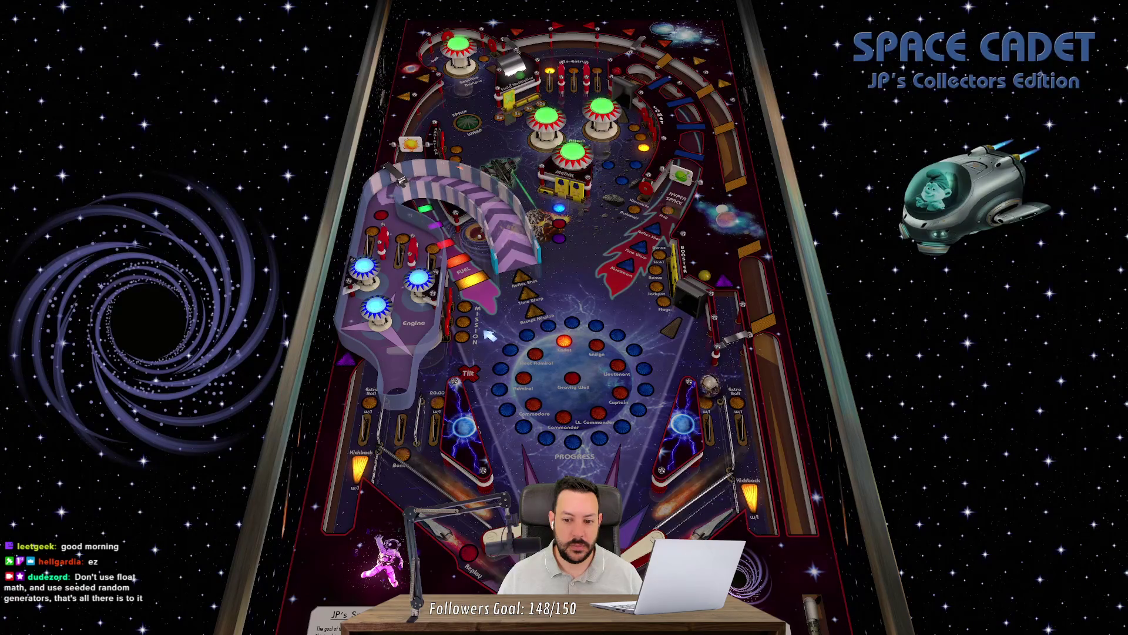
# Keep flipping the ball toward the bumpers and Hyper Space lane, then quit the table with Alt+F4
pyautogui.press('/')
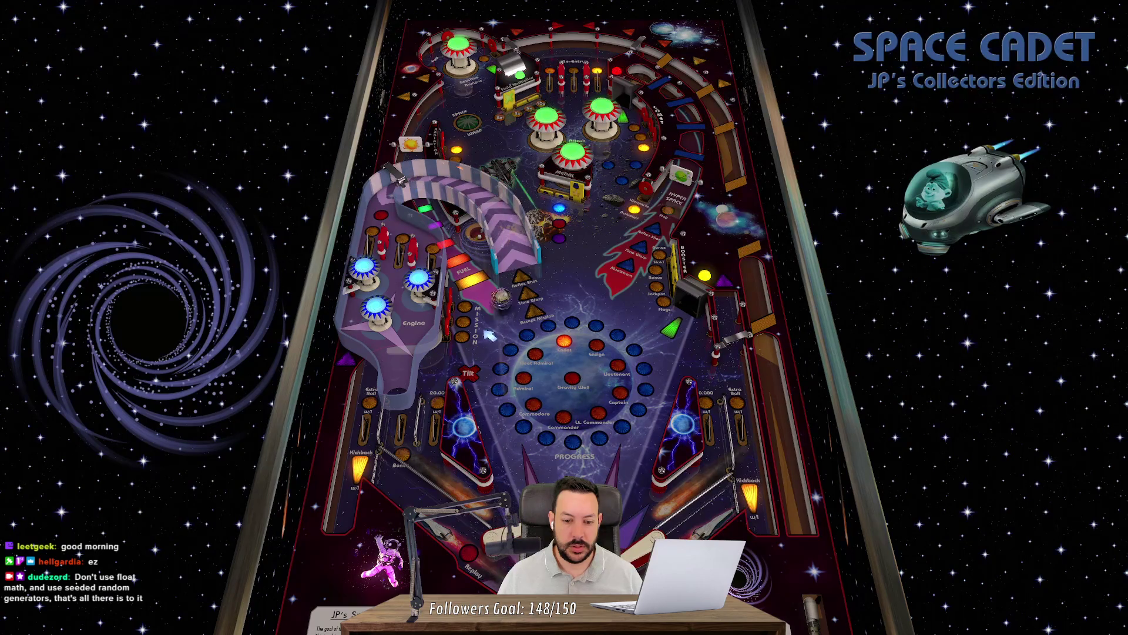
pyautogui.press('/')
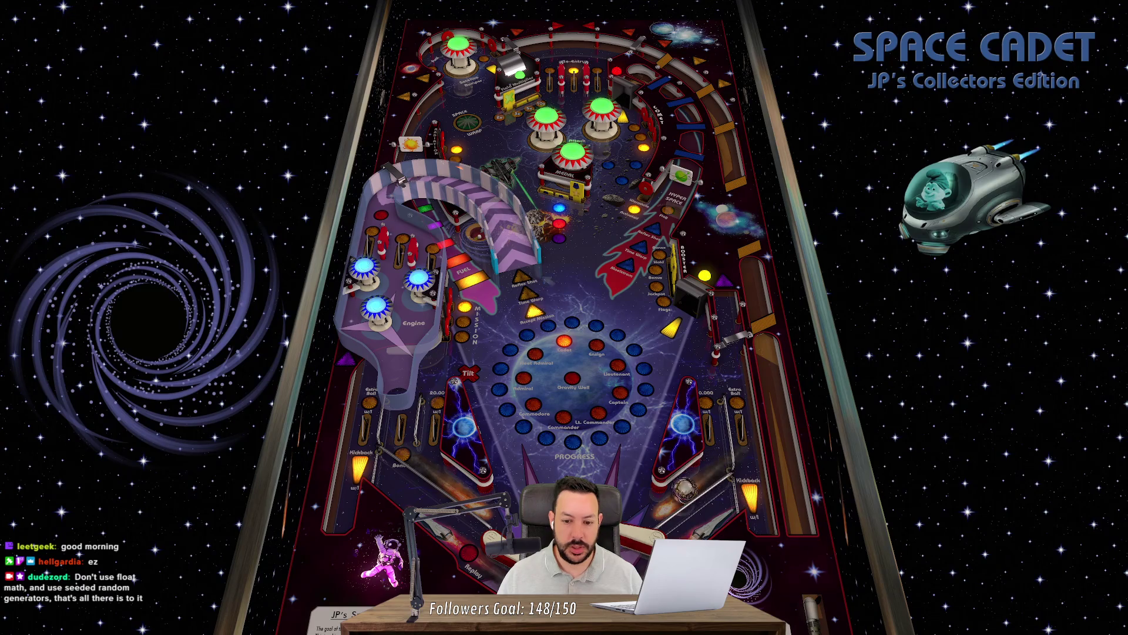
pyautogui.press('z')
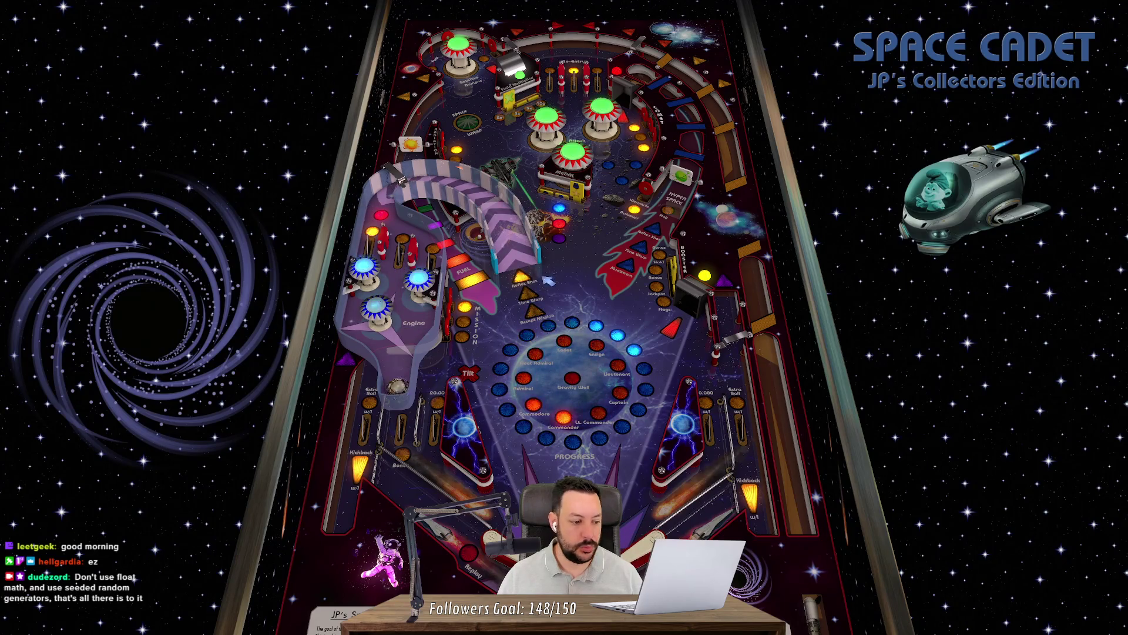
pyautogui.press('z')
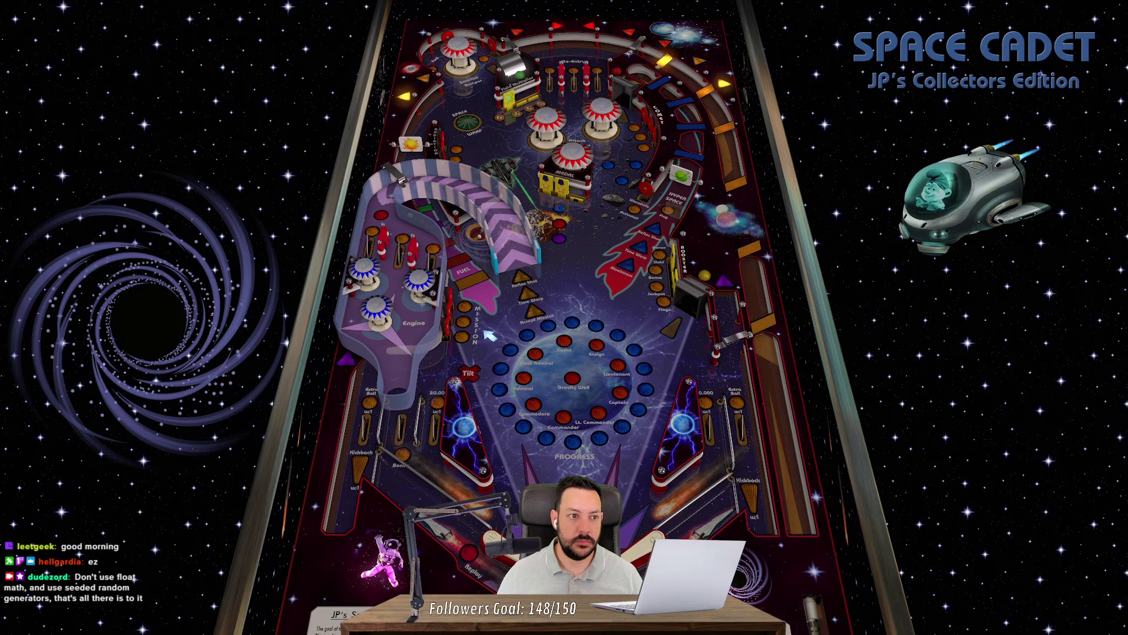
pyautogui.hotkey('alt', 'F4')
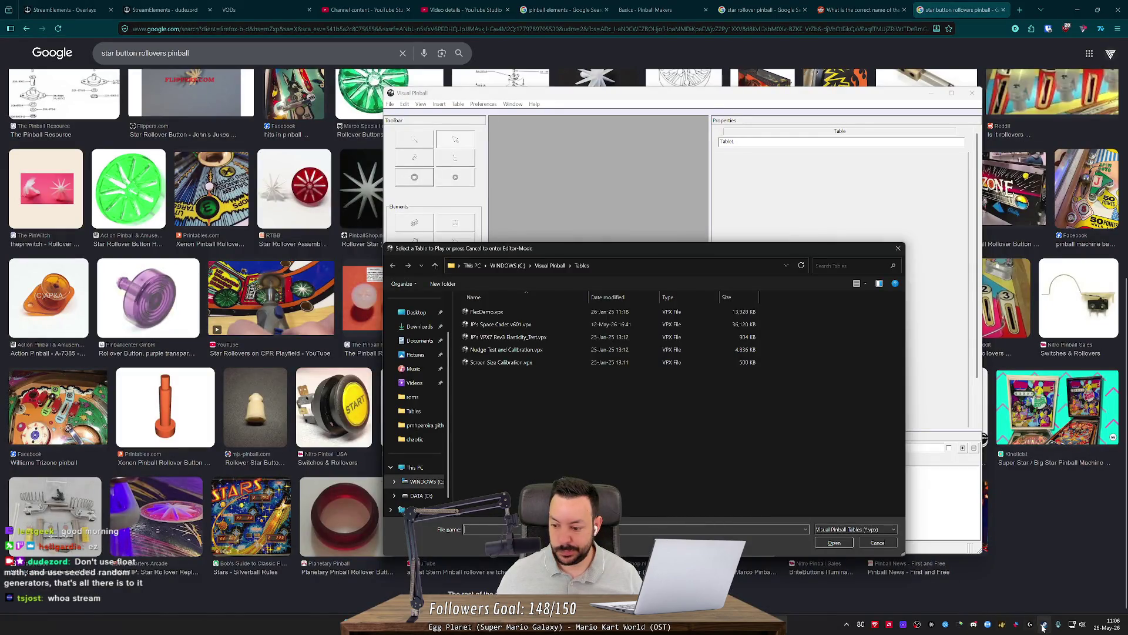
# Close the Steam friends window and the Visual Pinball table picker
pyautogui.click(1043, 624)
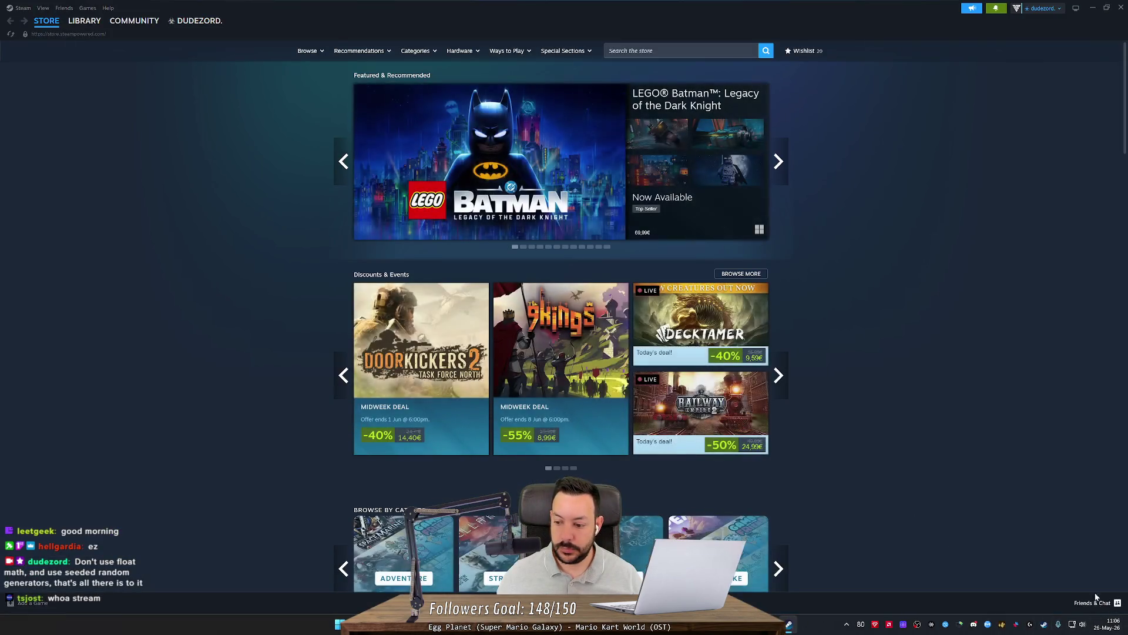
pyautogui.click(1092, 602)
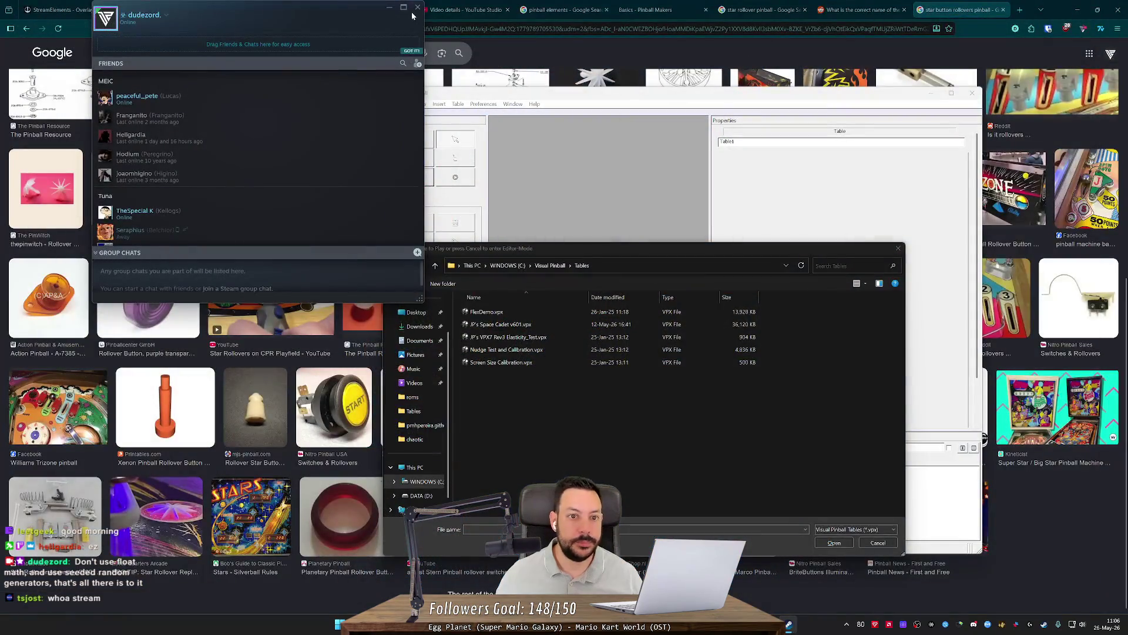
pyautogui.click(413, 15)
pyautogui.click(898, 248)
# Close the star rollover image search and Reddit tabs, then minimize Chrome to reveal Godot
pyautogui.click(940, 11)
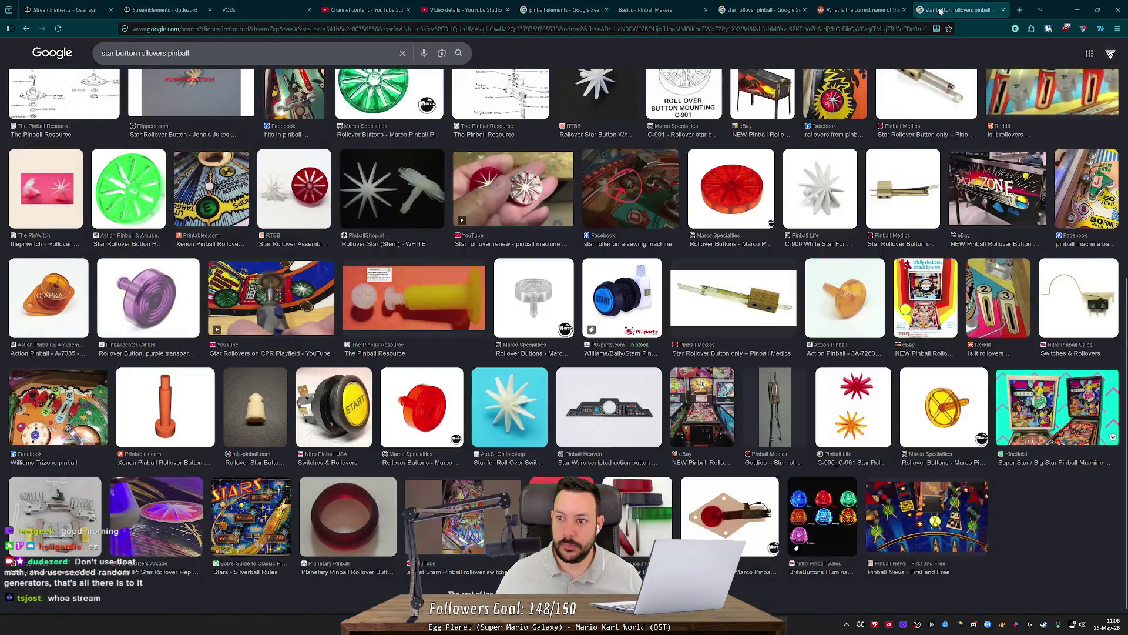
pyautogui.middleClick(940, 11)
pyautogui.middleClick(881, 13)
pyautogui.click(1075, 10)
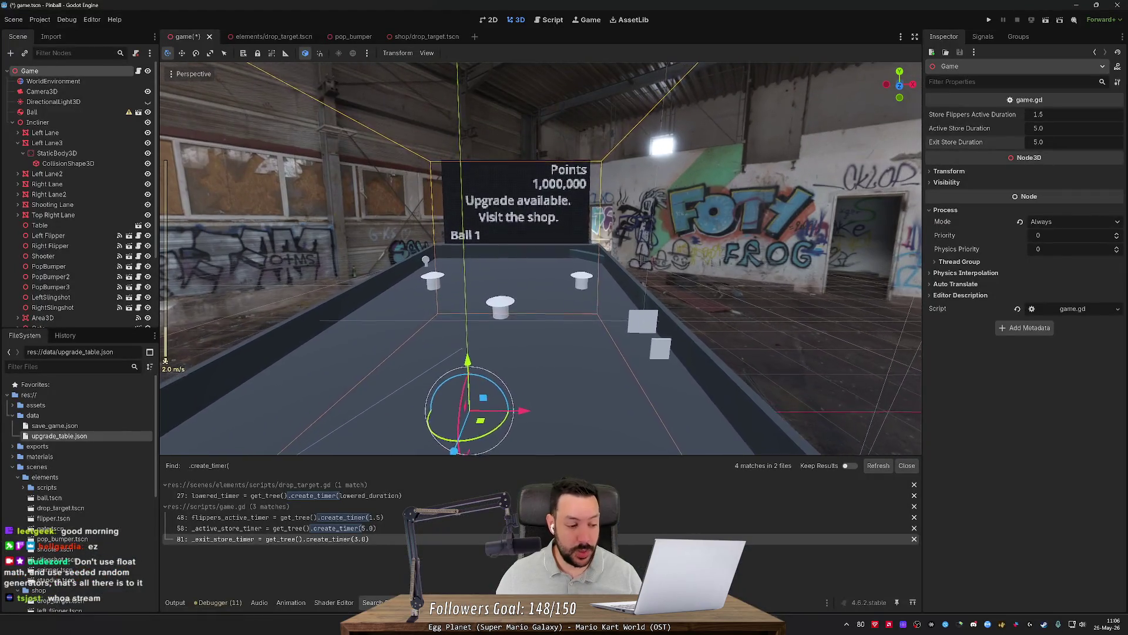
pyautogui.scroll(5, 541, 258)
pyautogui.press('w')
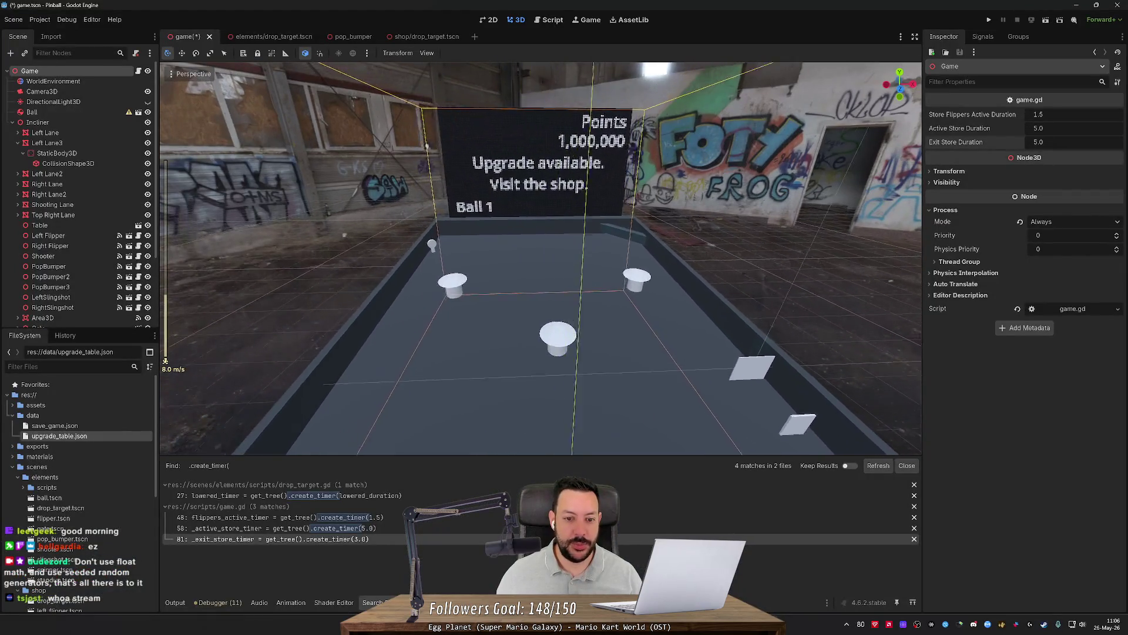
pyautogui.scroll(6, 541, 259)
pyautogui.press('w')
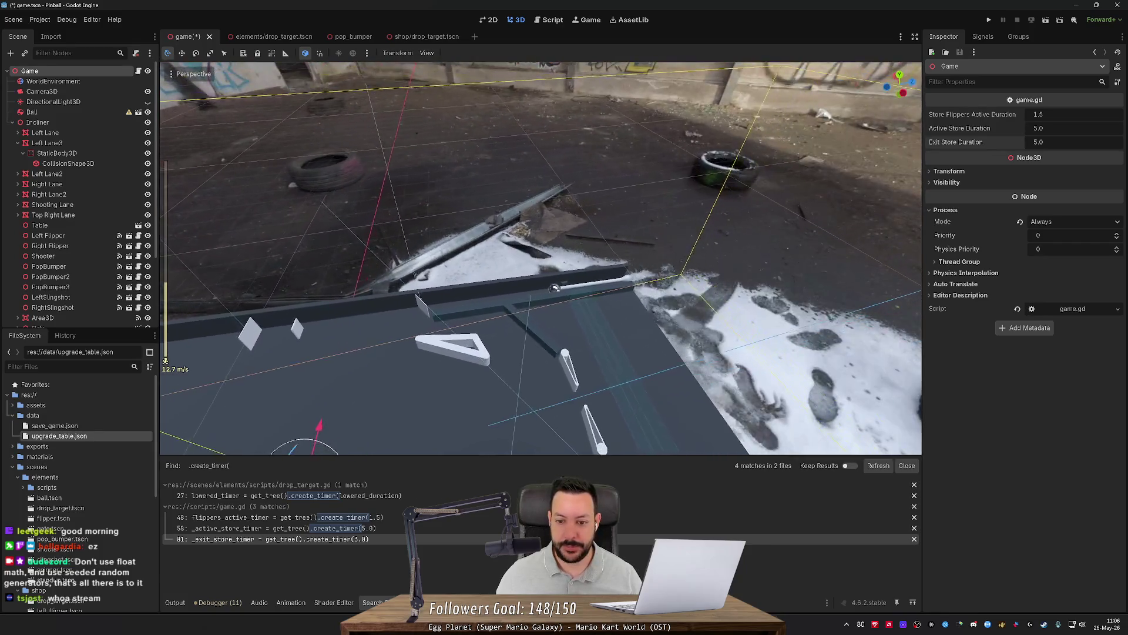
pyautogui.press('w')
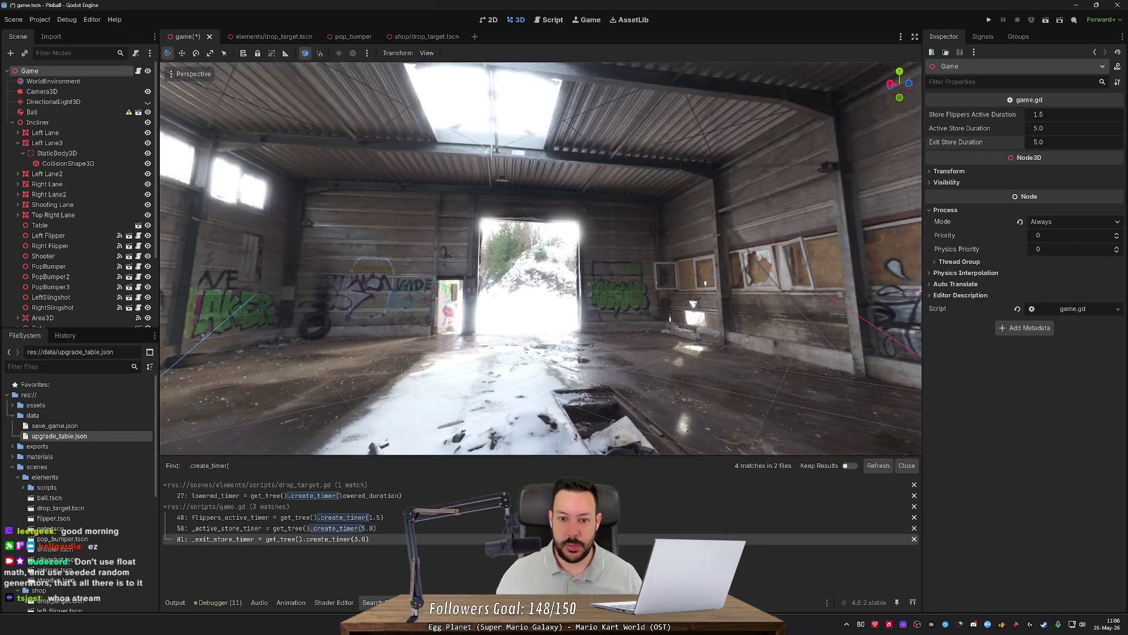
pyautogui.press('w')
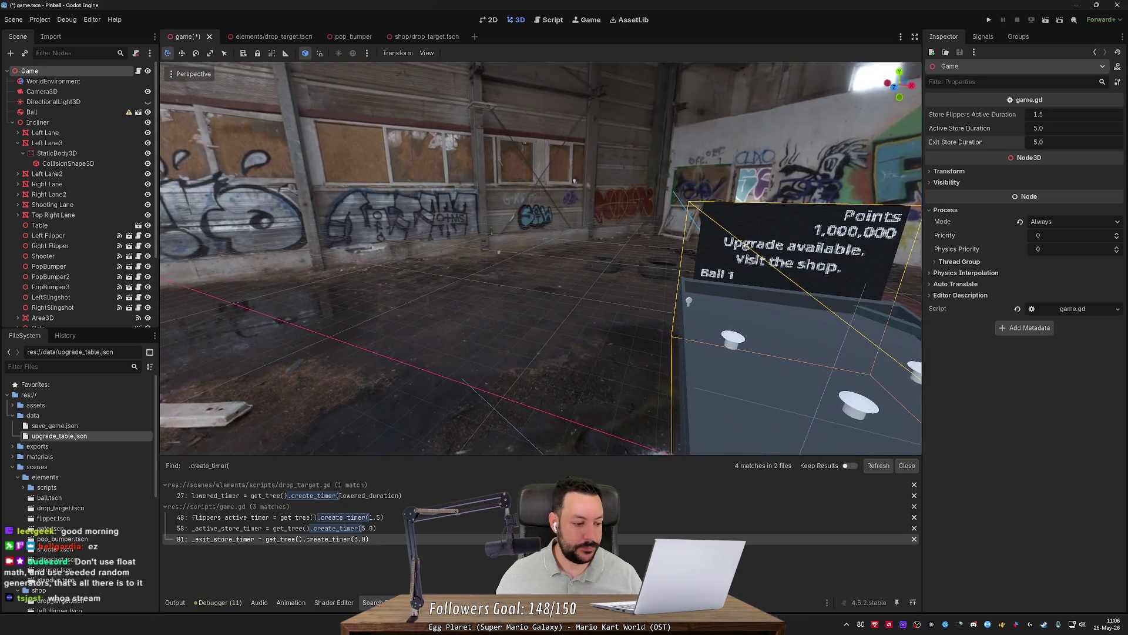
pyautogui.press('w')
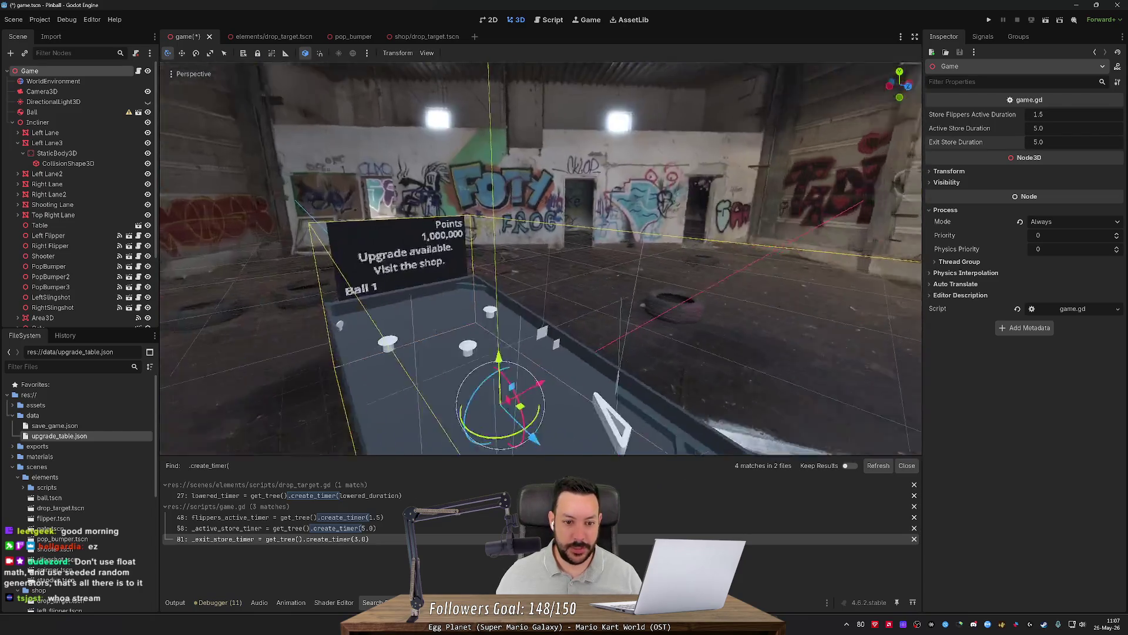
pyautogui.press('w')
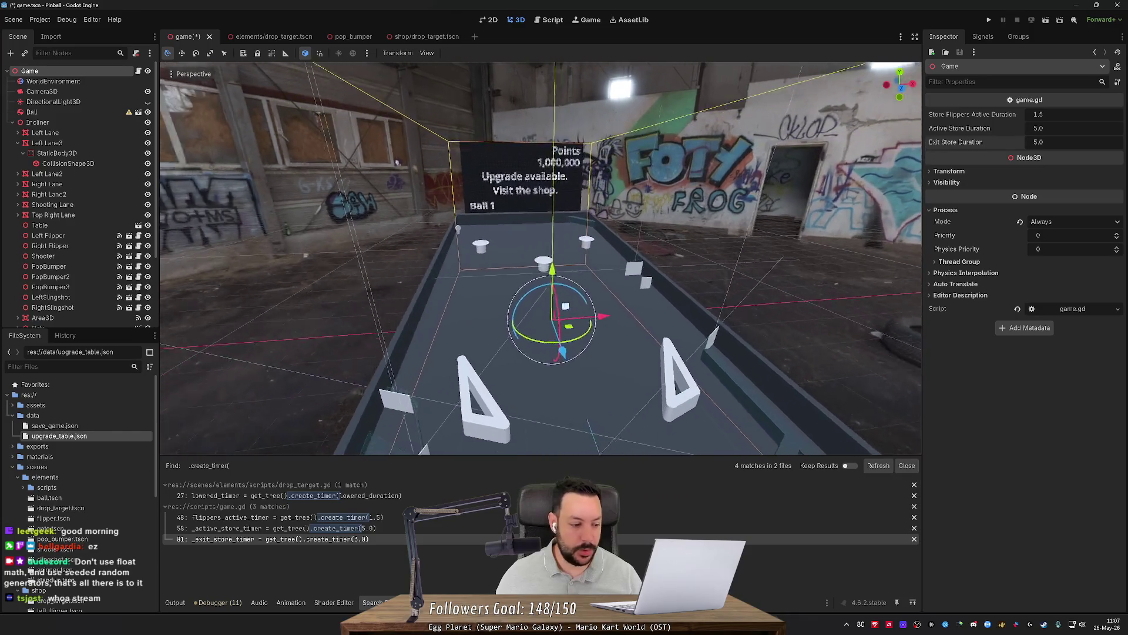
pyautogui.press('w')
pyautogui.scroll(1, 165, 361)
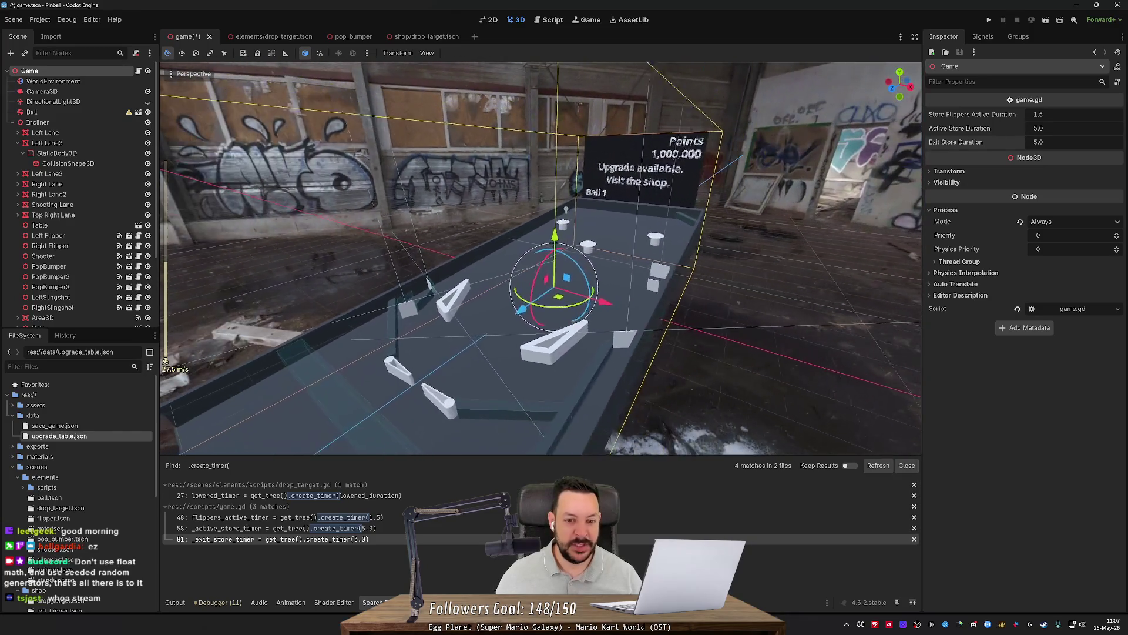
pyautogui.press('w')
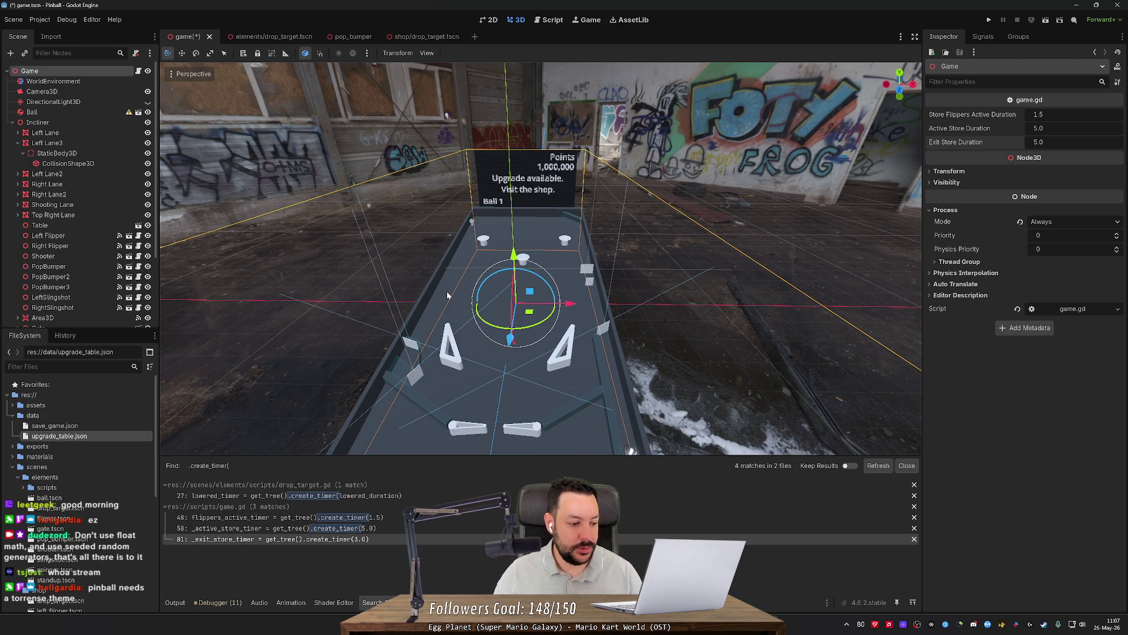
pyautogui.moveTo(501, 220)
pyautogui.mouseDown()
pyautogui.moveTo(502, 194)
pyautogui.moveTo(501, 229)
pyautogui.moveTo(501, 205)
pyautogui.moveTo(591, 221)
pyautogui.mouseUp()
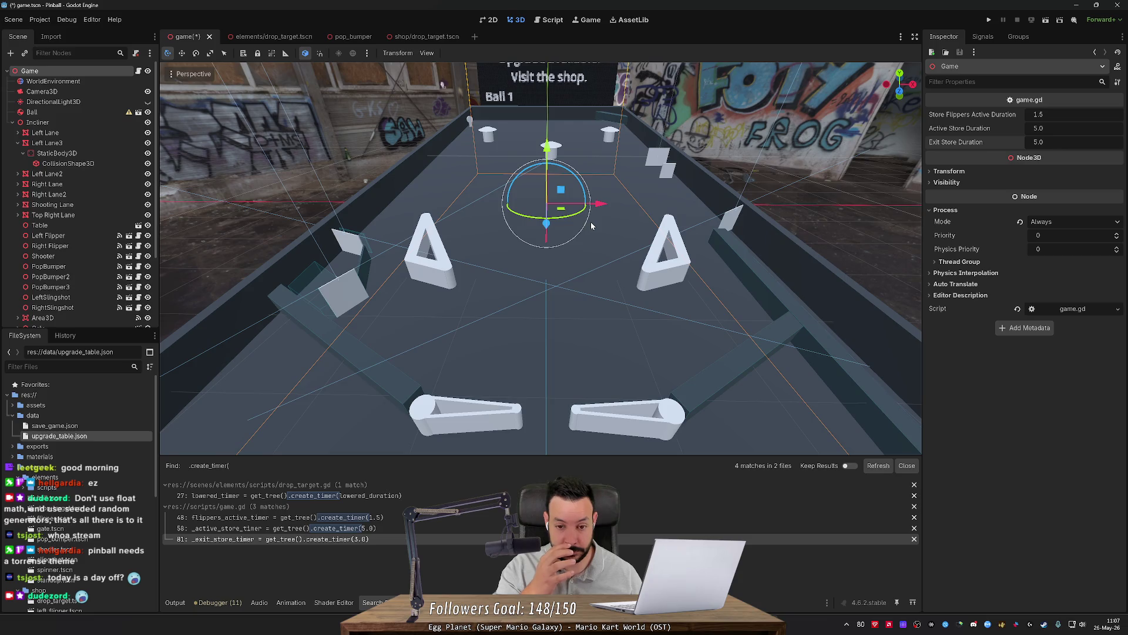
pyautogui.moveTo(590, 221)
pyautogui.mouseDown()
pyautogui.moveTo(591, 211)
pyautogui.moveTo(896, 367)
pyautogui.moveTo(641, 329)
pyautogui.mouseUp()
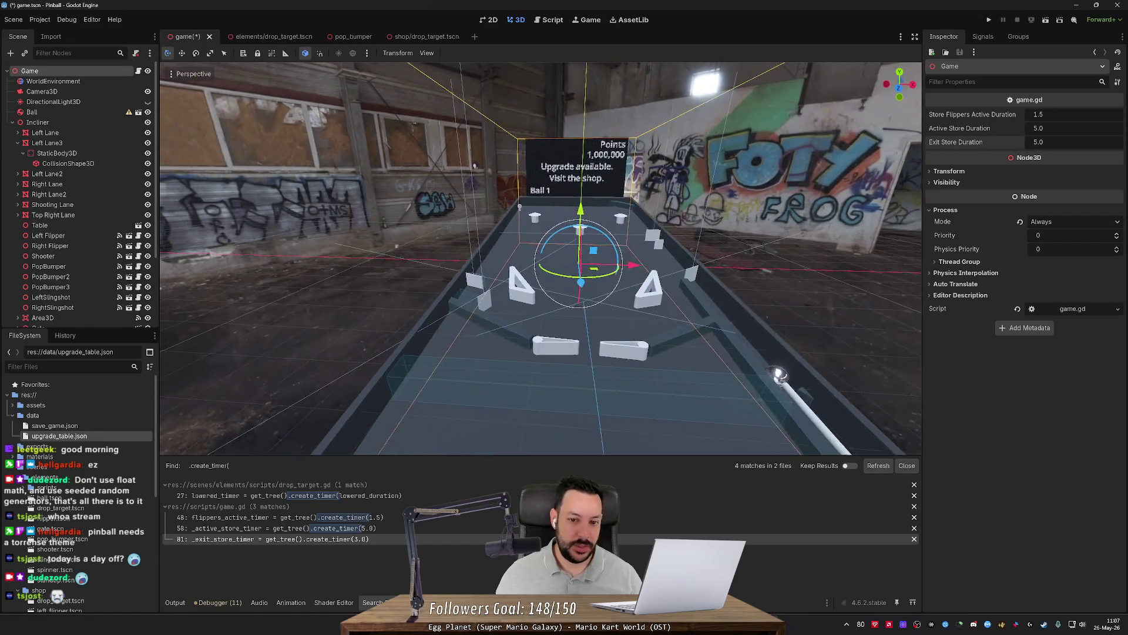
pyautogui.press('s')
pyautogui.press('w')
pyautogui.scroll(2, 601, 223)
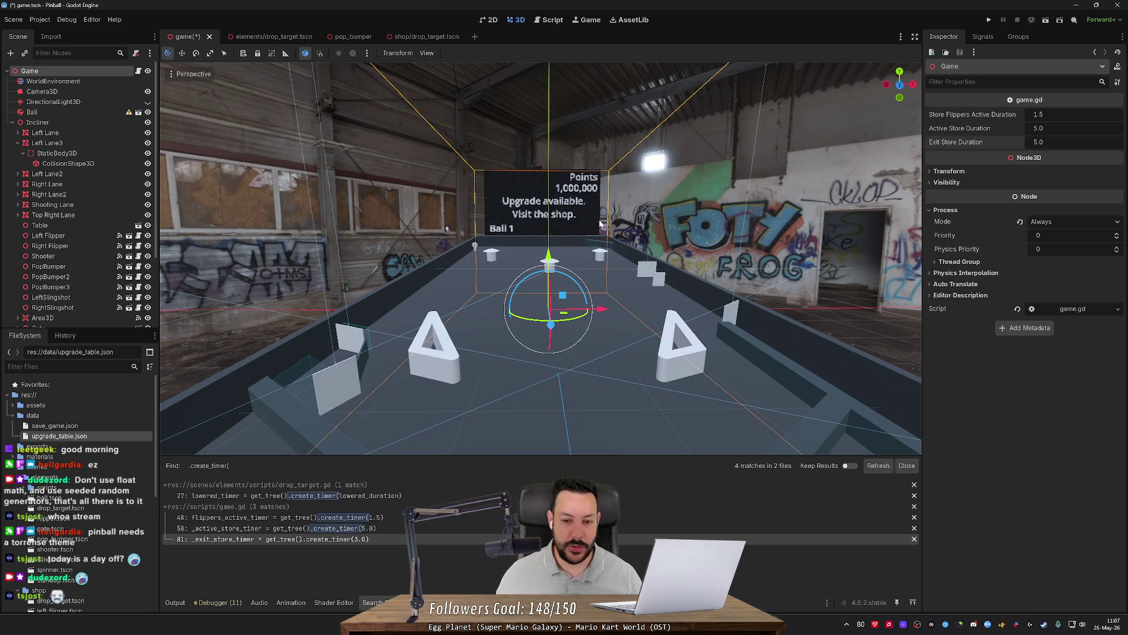
pyautogui.scroll(-4, 601, 223)
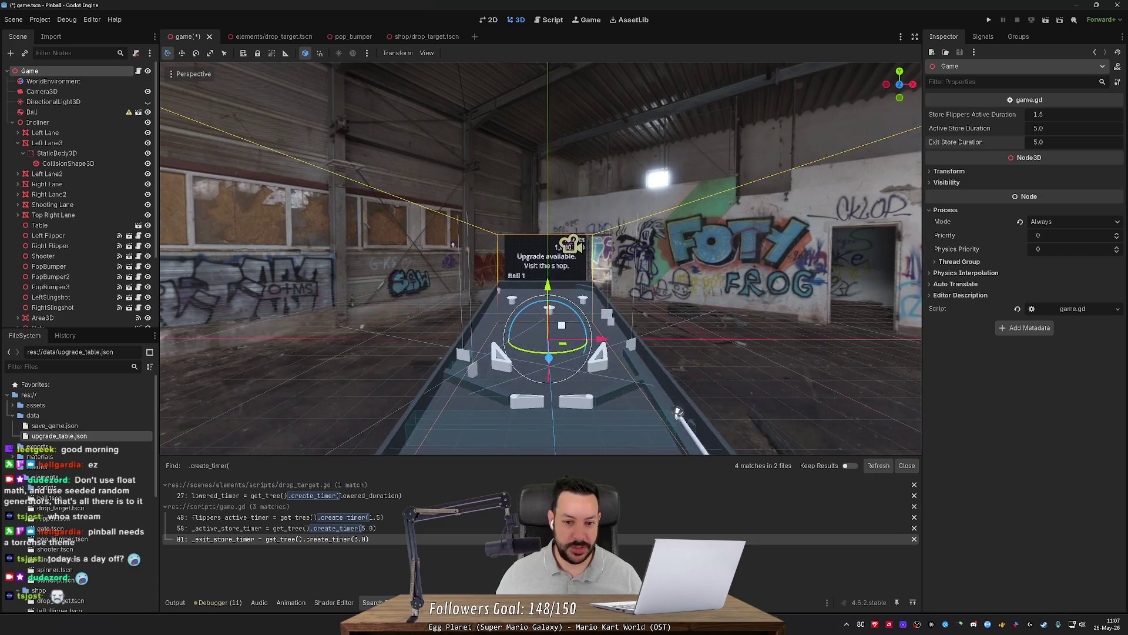
pyautogui.scroll(3, 453, 245)
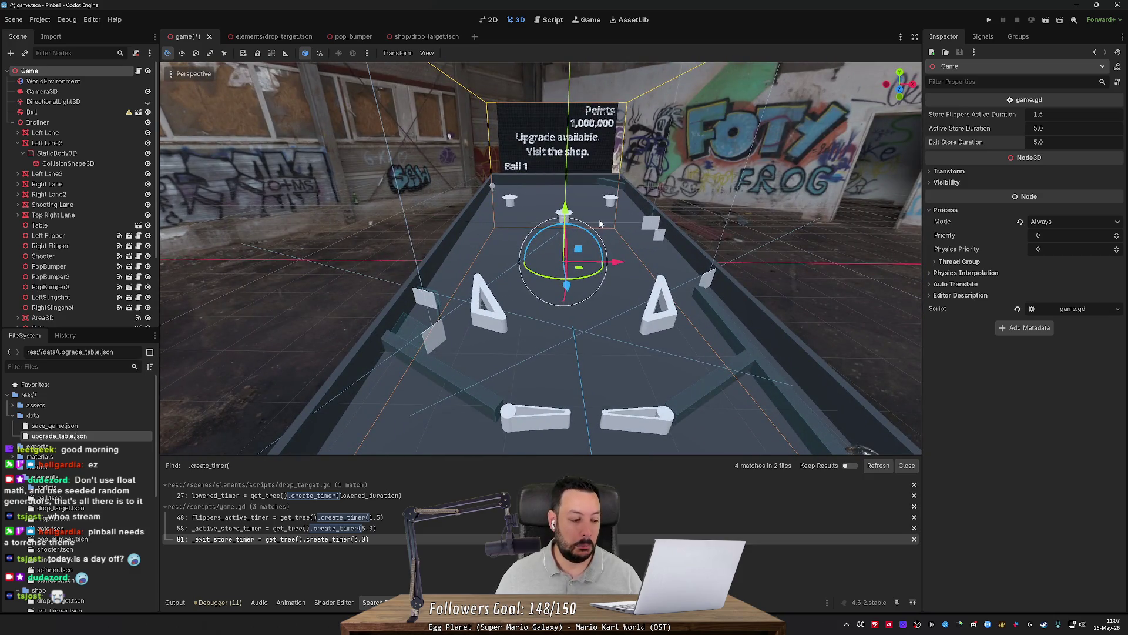
pyautogui.moveTo(449, 136)
pyautogui.mouseDown()
pyautogui.moveTo(382, 136)
pyautogui.moveTo(482, 136)
pyautogui.moveTo(435, 136)
pyautogui.moveTo(449, 136)
pyautogui.mouseUp()
pyautogui.scroll(2, 449, 136)
pyautogui.press('w')
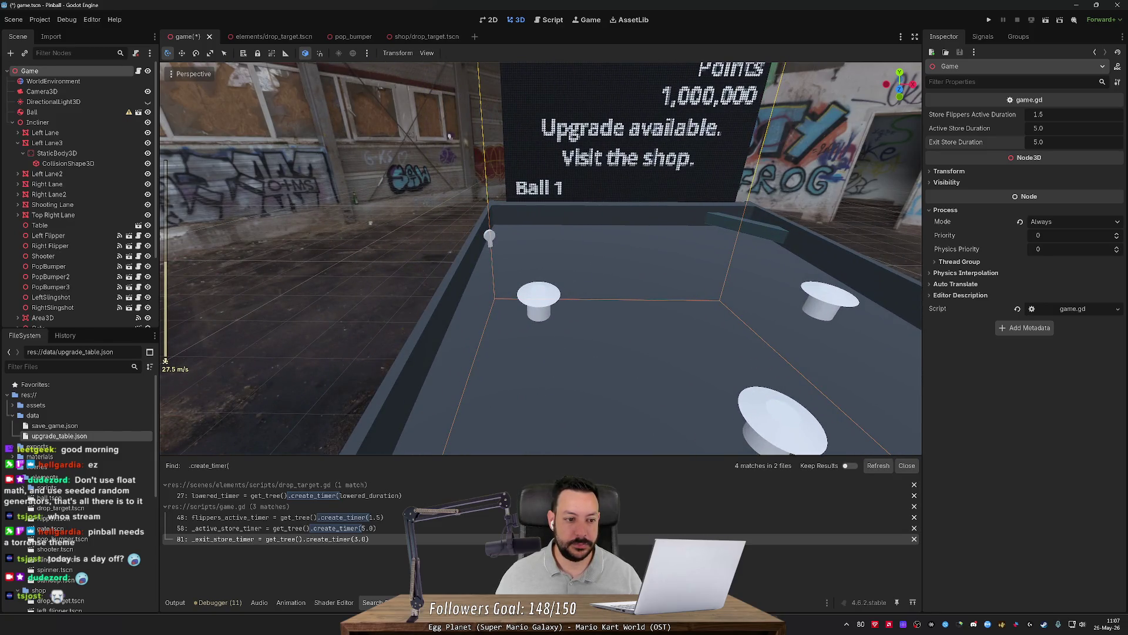
pyautogui.press('s')
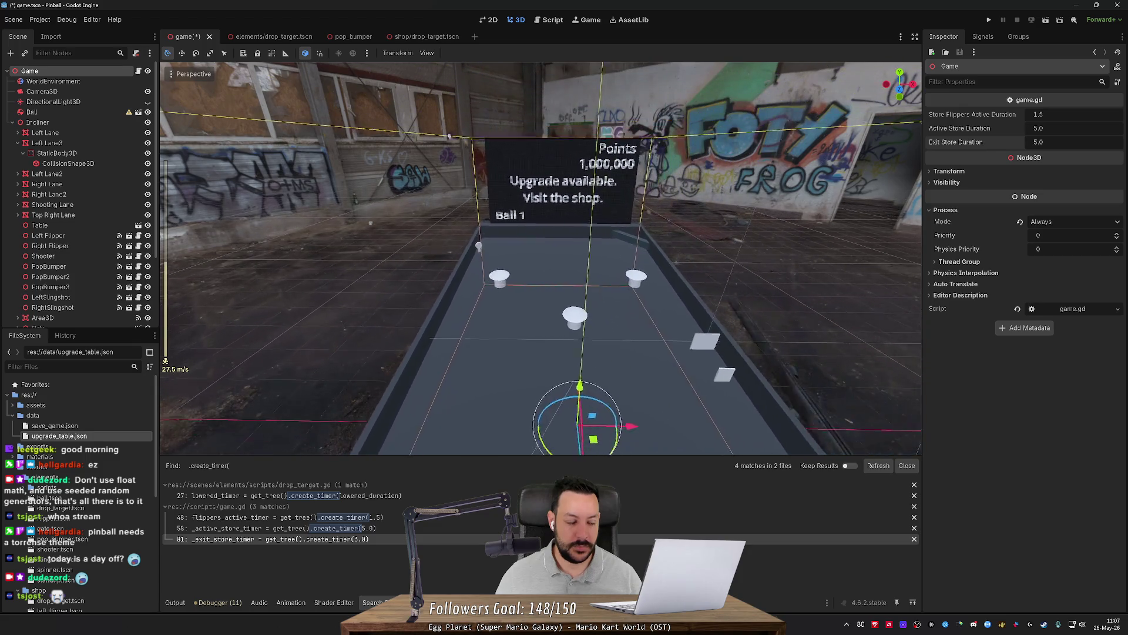
pyautogui.press('w')
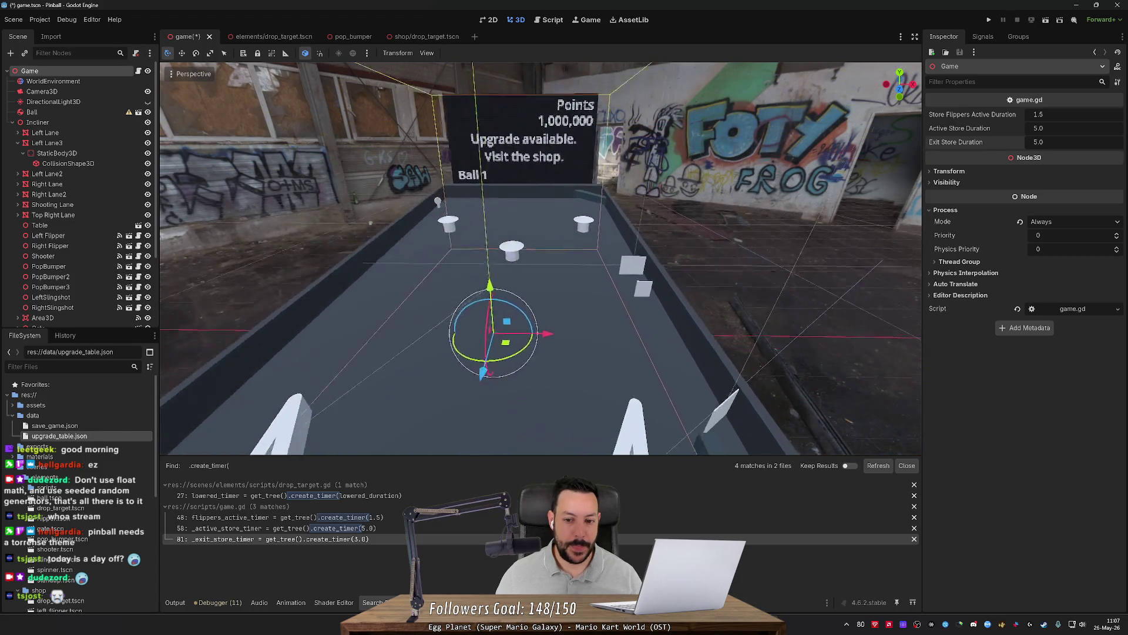
pyautogui.press('a')
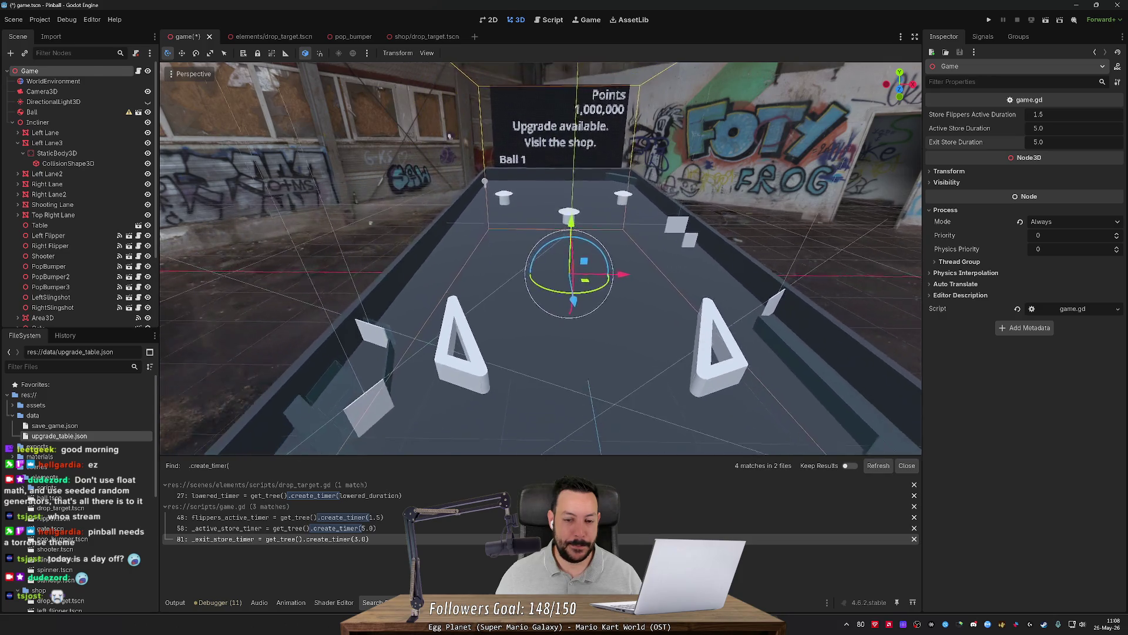
pyautogui.press('w')
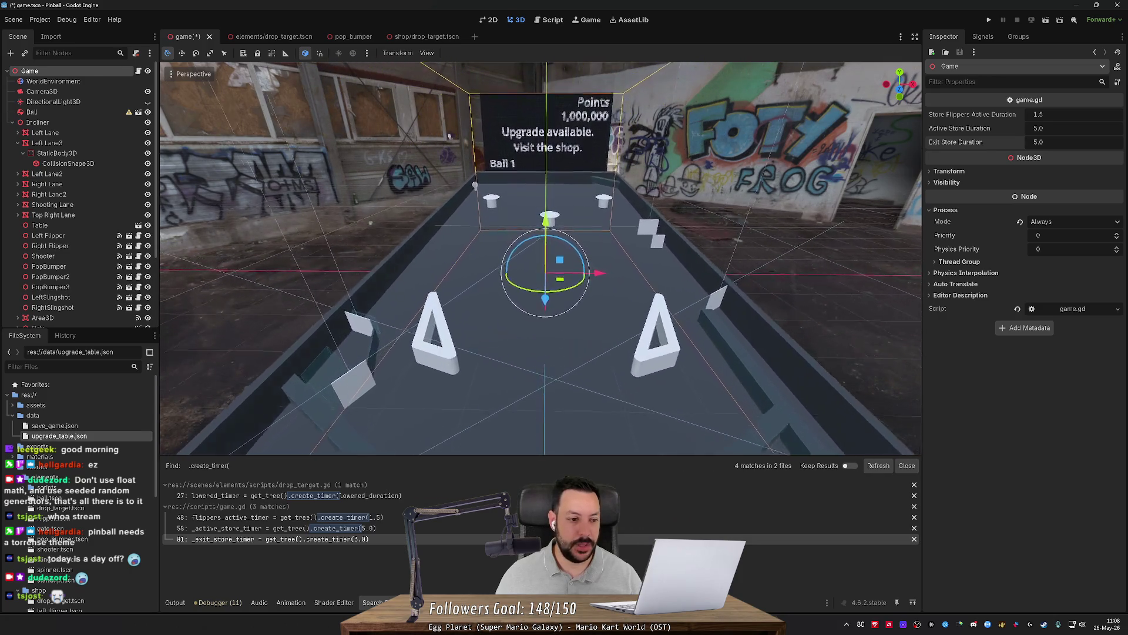
pyautogui.hotkey('alt', 'Tab')
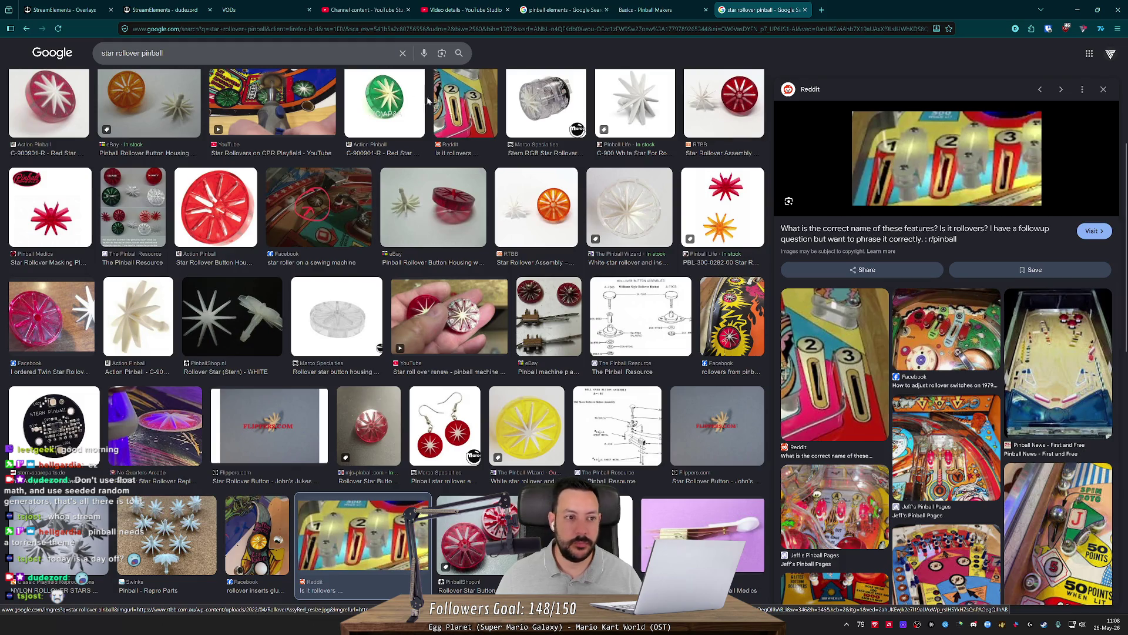
pyautogui.click(59, 54)
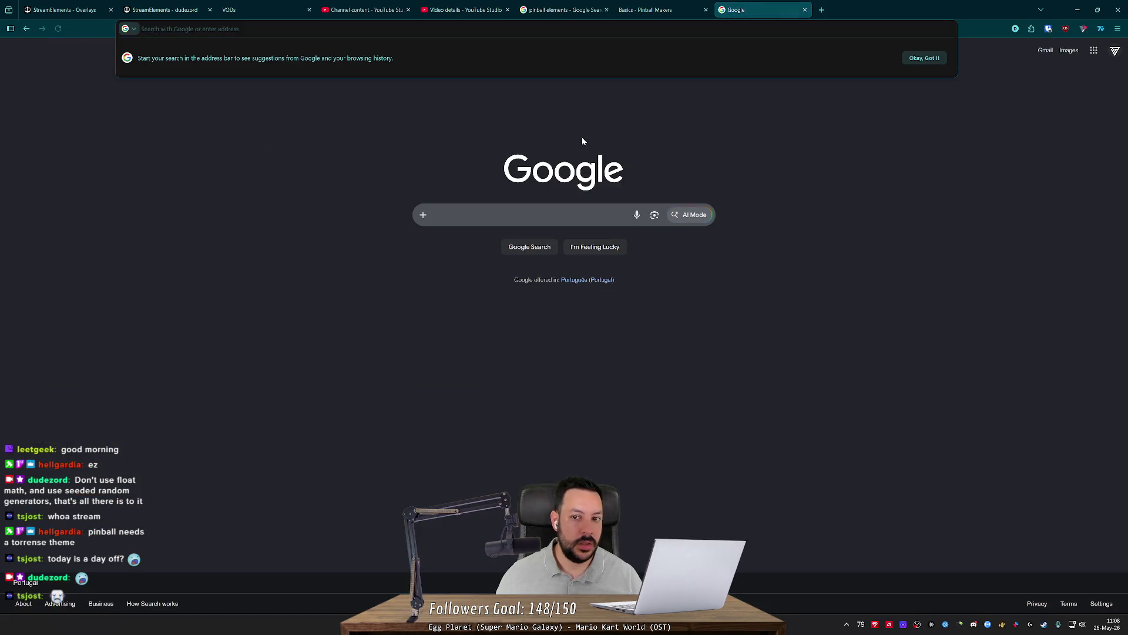
pyautogui.click(1077, 12)
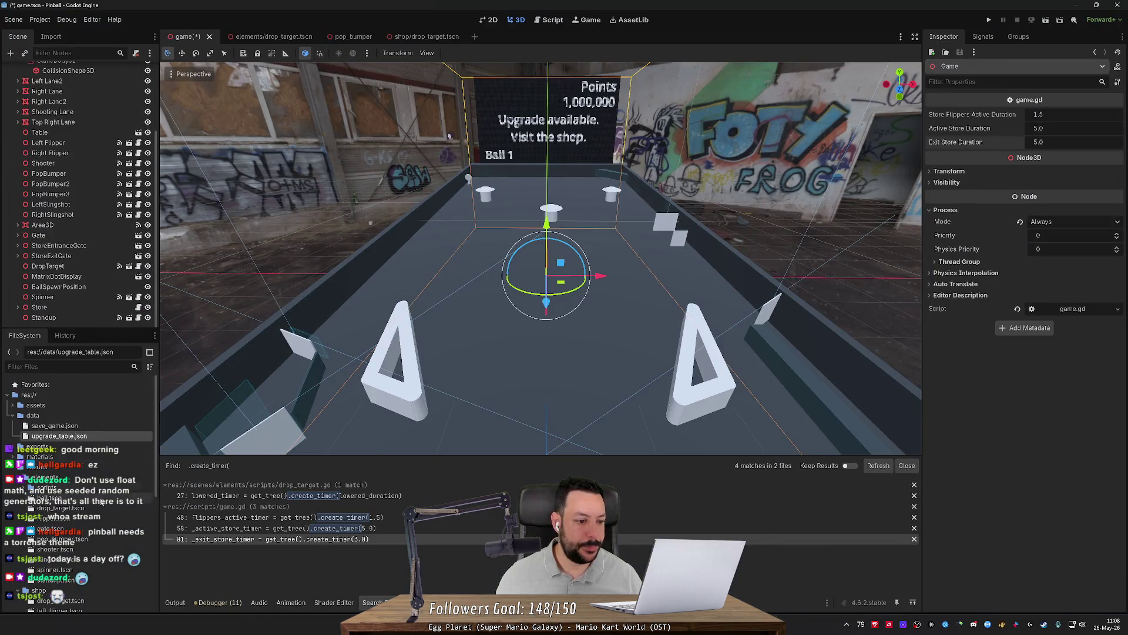
# Orbit toward the top of the table and select the Standup target node
pyautogui.scroll(-3, 101, 500)
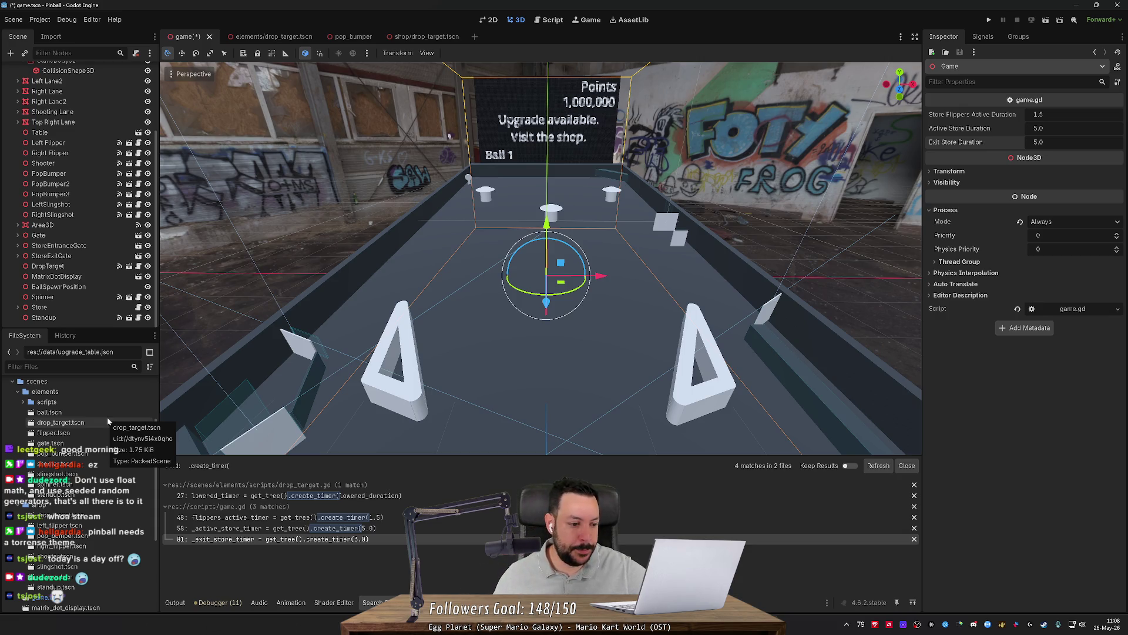
pyautogui.scroll(-3, 108, 421)
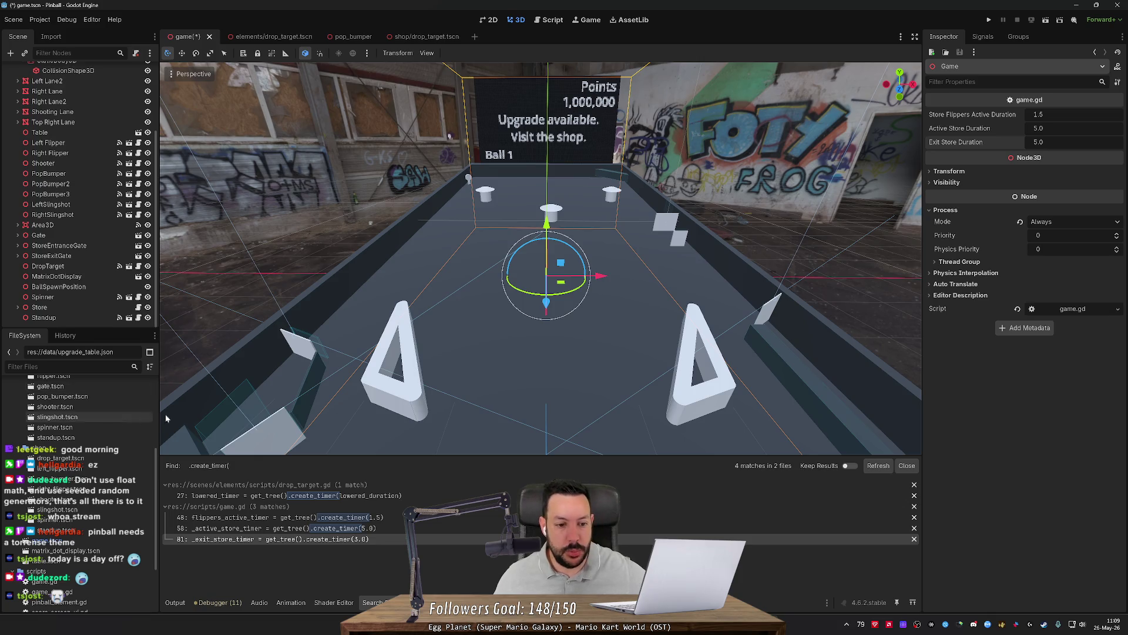
pyautogui.moveTo(165, 414)
pyautogui.mouseDown()
pyautogui.moveTo(170, 347)
pyautogui.moveTo(194, 323)
pyautogui.moveTo(264, 320)
pyautogui.moveTo(476, 363)
pyautogui.mouseUp()
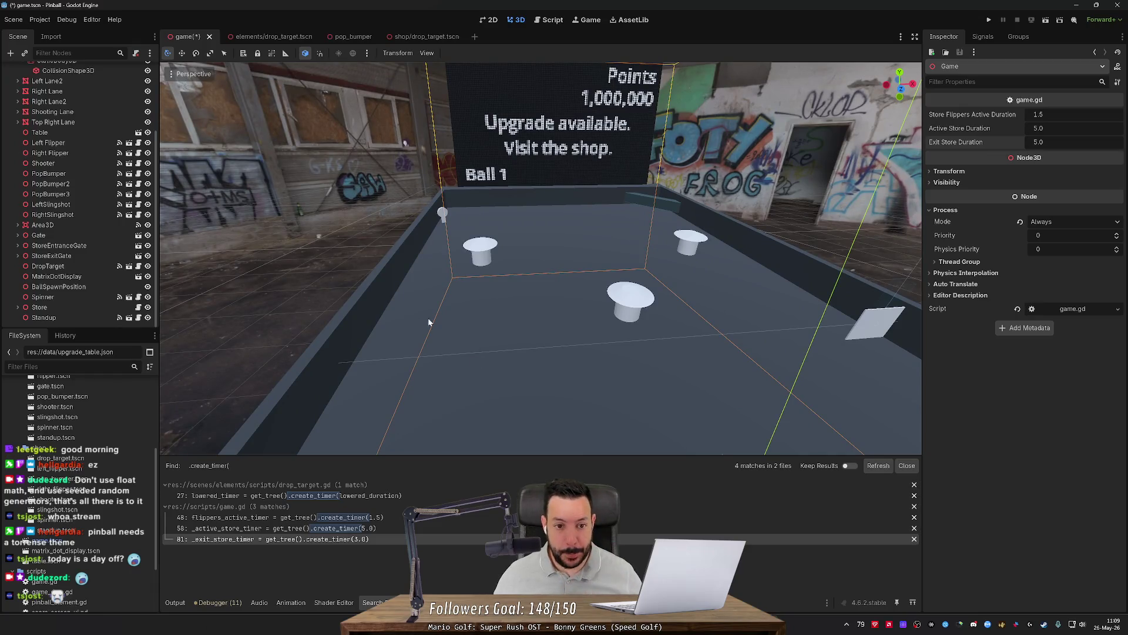
pyautogui.click(444, 215)
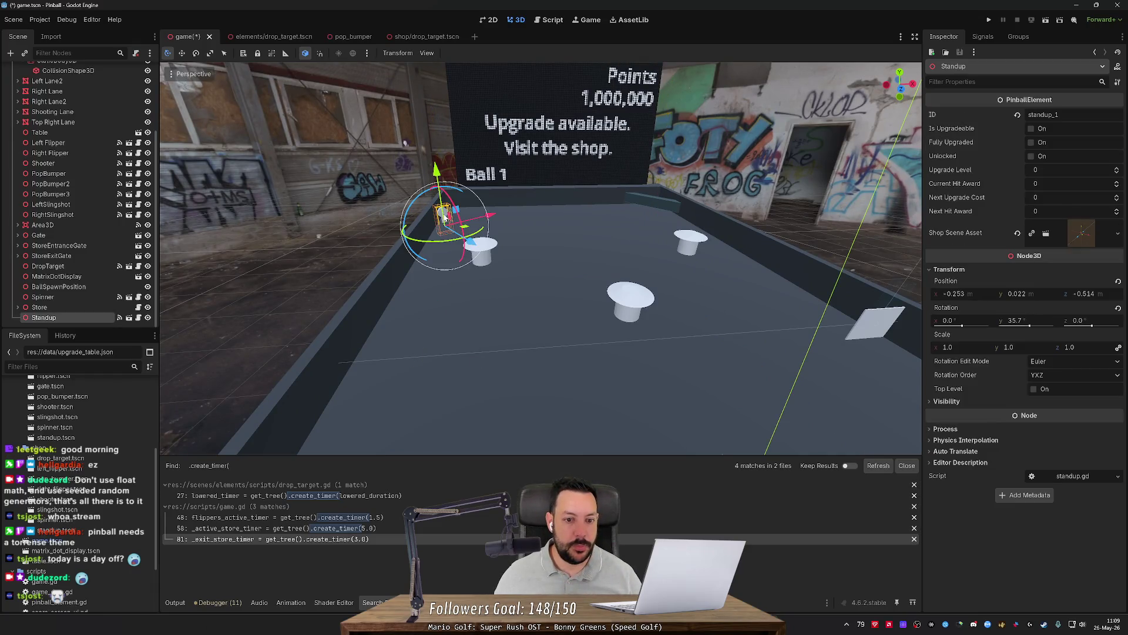
# Duplicate standup.tscn from the FileSystem dock, naming the copy star_rollover
pyautogui.scroll(6, 449, 256)
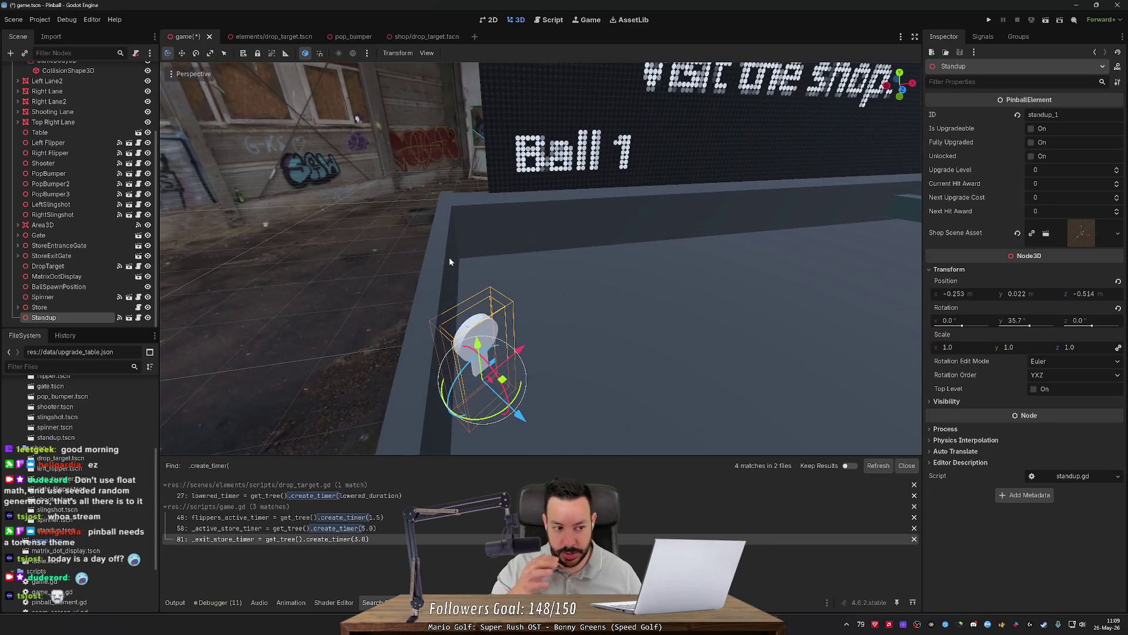
pyautogui.scroll(2, 76, 470)
pyautogui.click(141, 465)
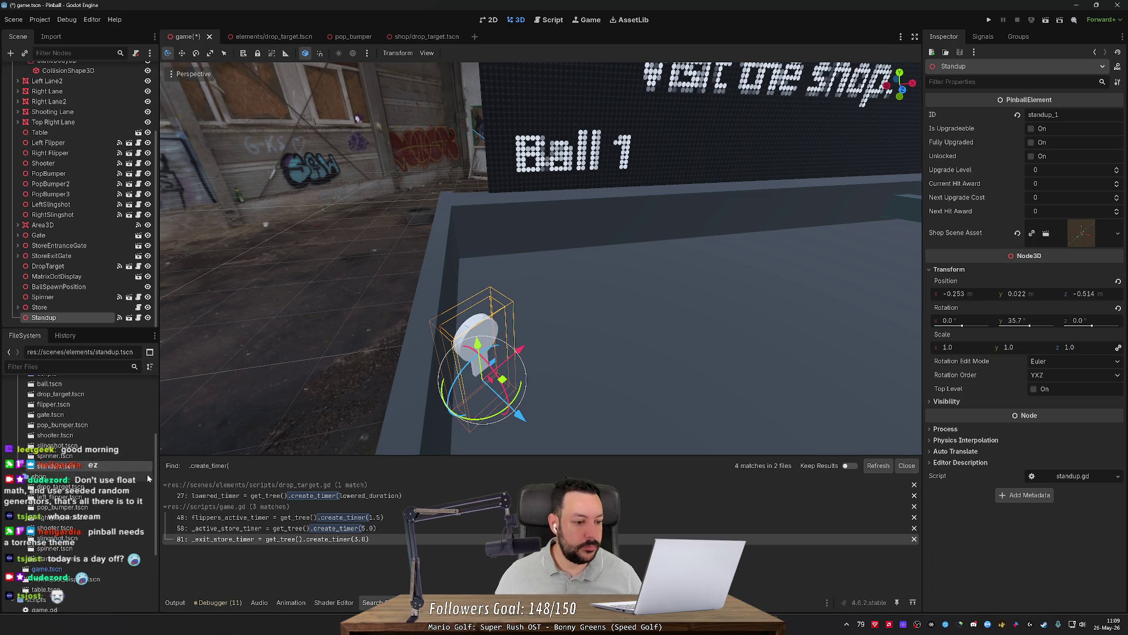
pyautogui.hotkey('ctrl', 'd')
pyautogui.write('star')
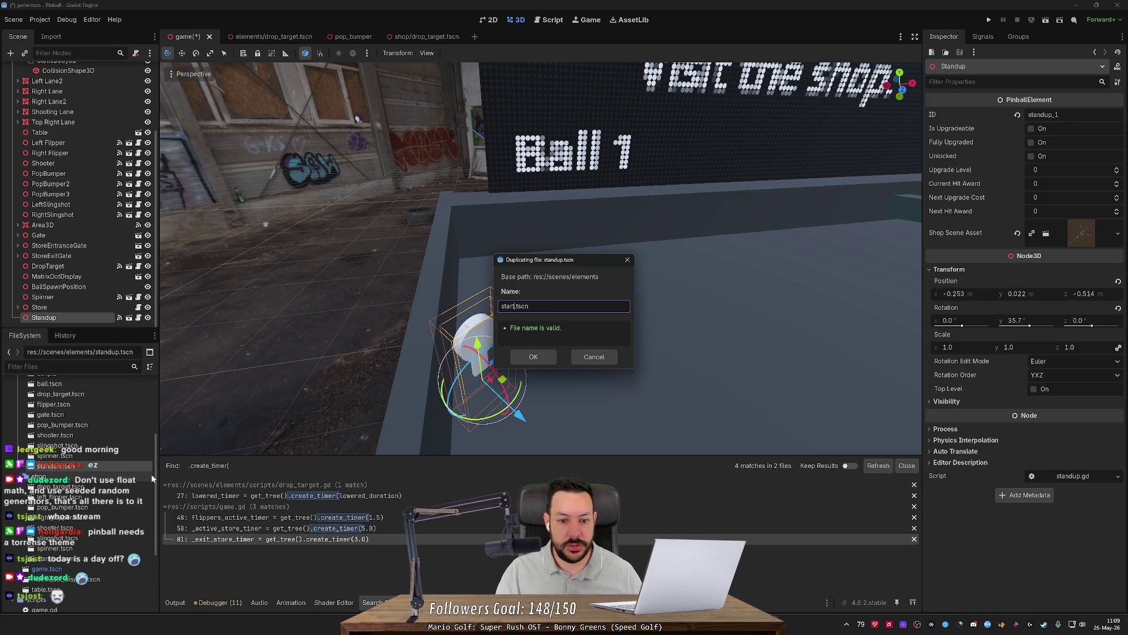
pyautogui.write('_rollover')
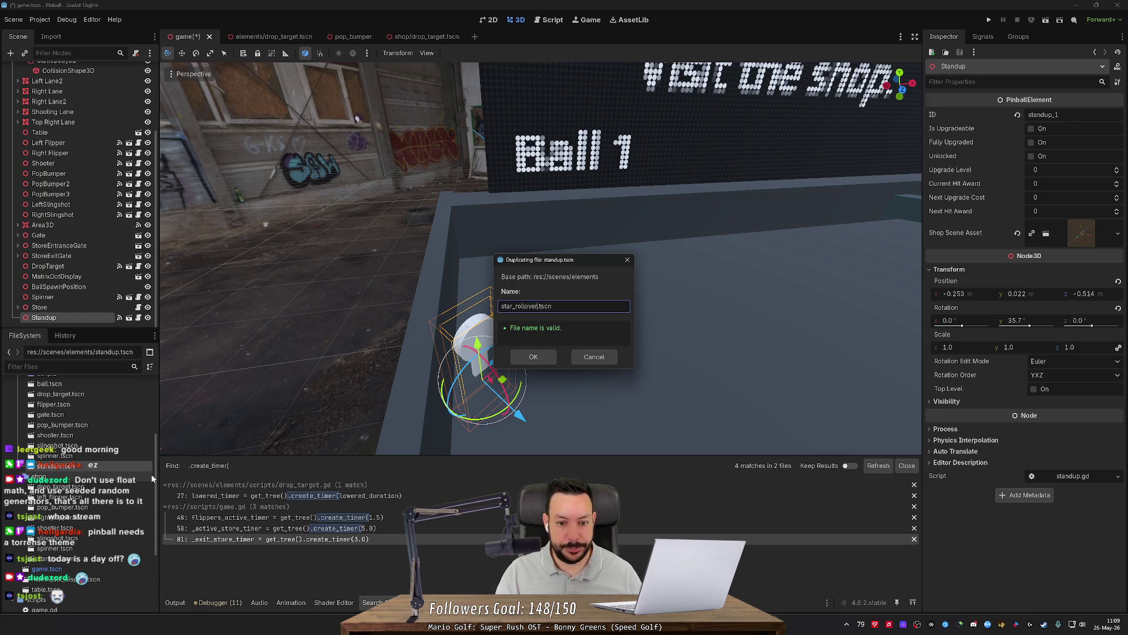
# Confirm the star_rollover.tscn copy, open it, and inspect its nodes
pyautogui.press('Return')
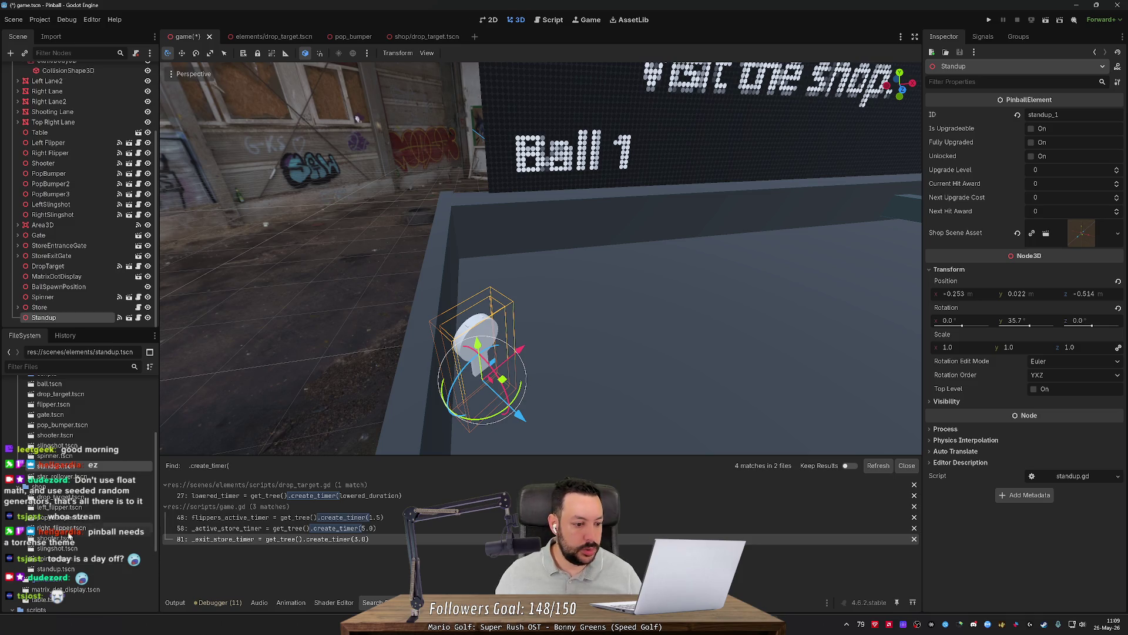
pyautogui.doubleClick(82, 475)
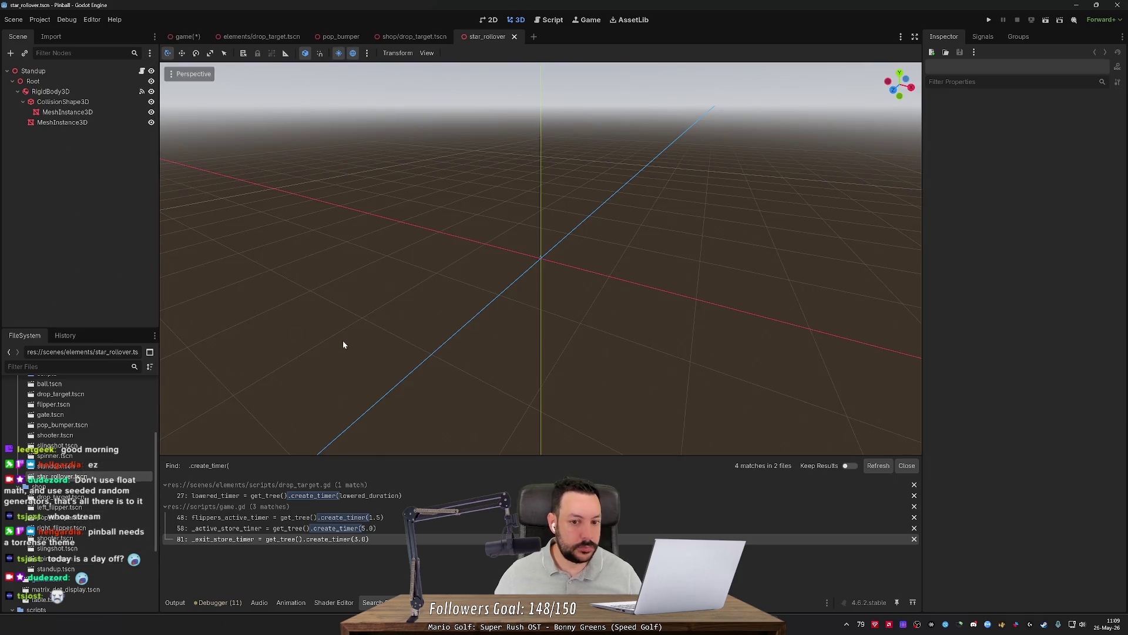
pyautogui.click(65, 102)
pyautogui.click(52, 92)
pyautogui.click(67, 112)
pyautogui.click(80, 123)
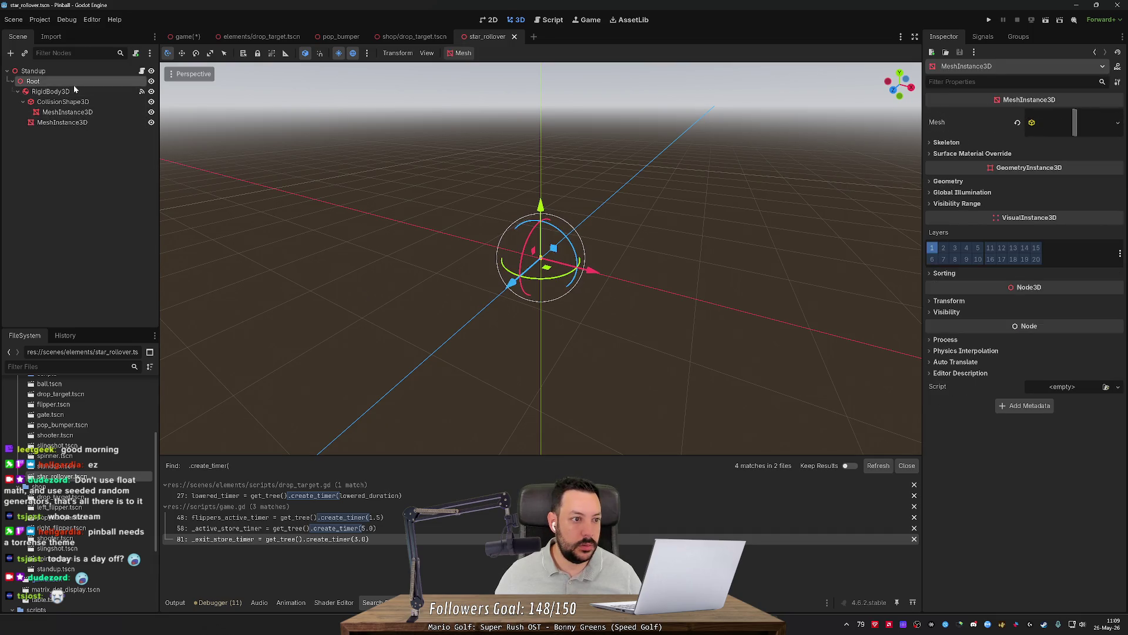
pyautogui.click(73, 83)
# Select the top-level MeshInstance3D and frame the viewport on it
pyautogui.click(67, 112)
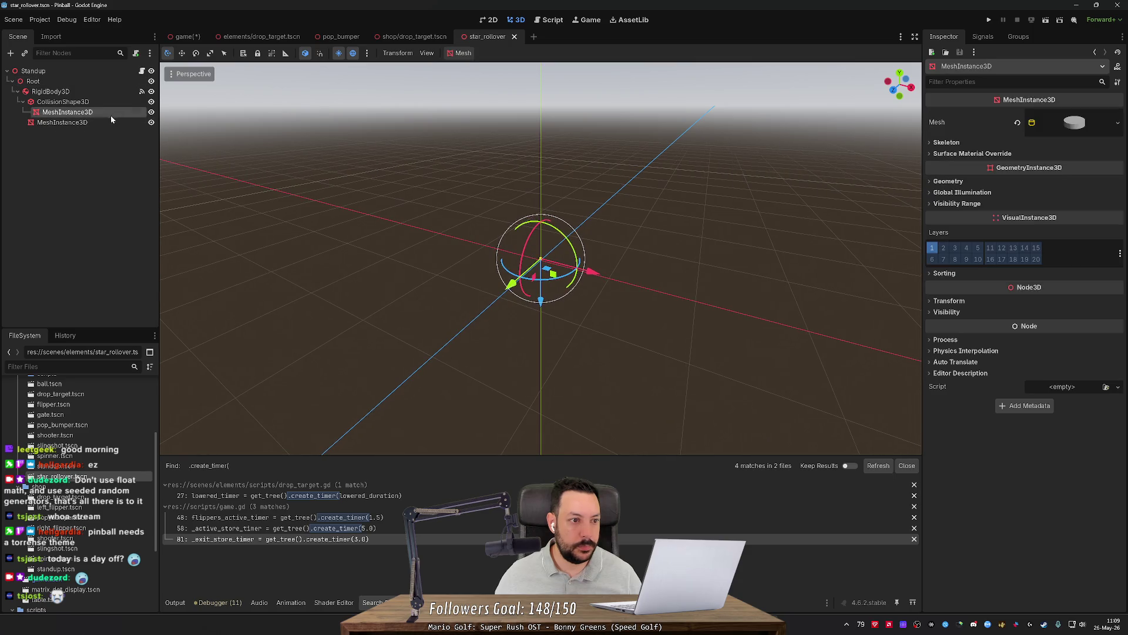
pyautogui.click(82, 122)
pyautogui.press('w')
pyautogui.press('f')
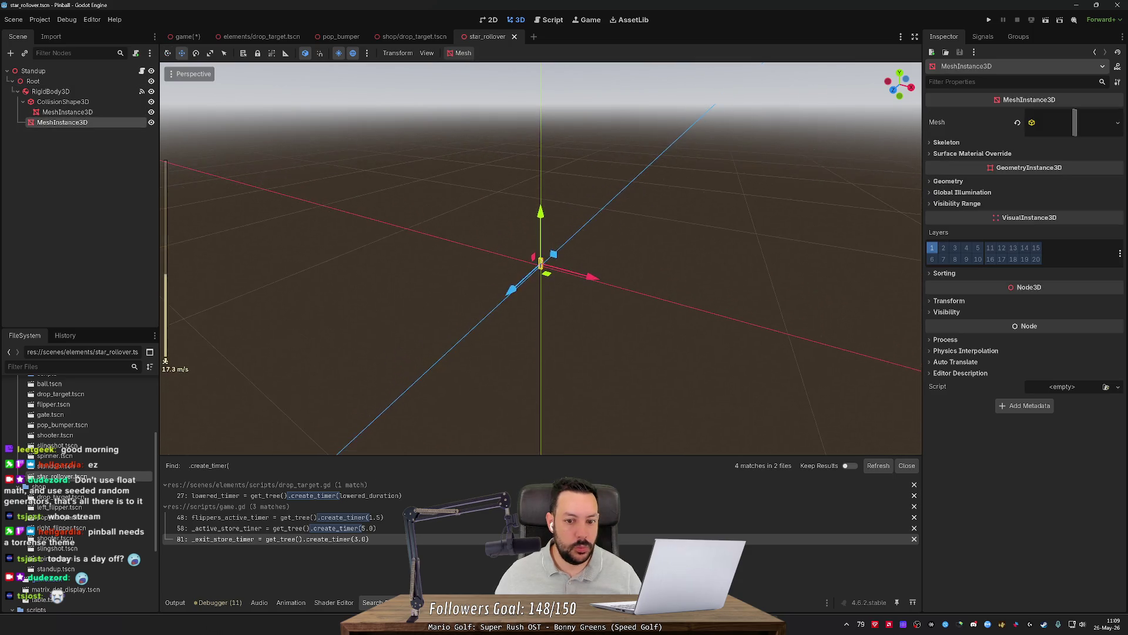
pyautogui.press('w')
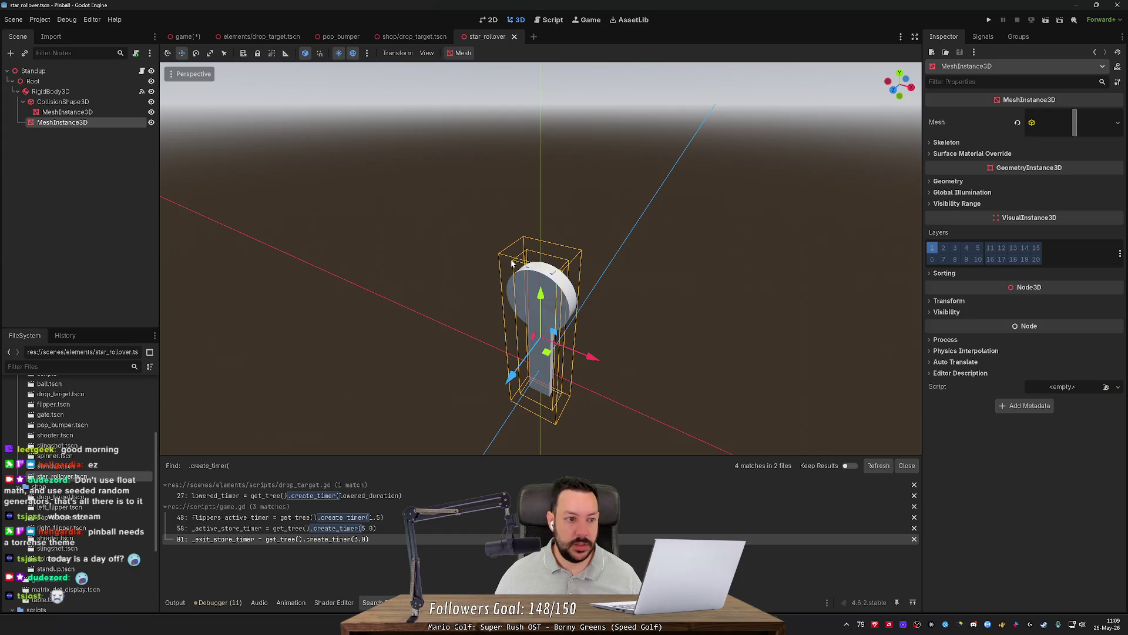
pyautogui.hotkey('alt', 'Tab')
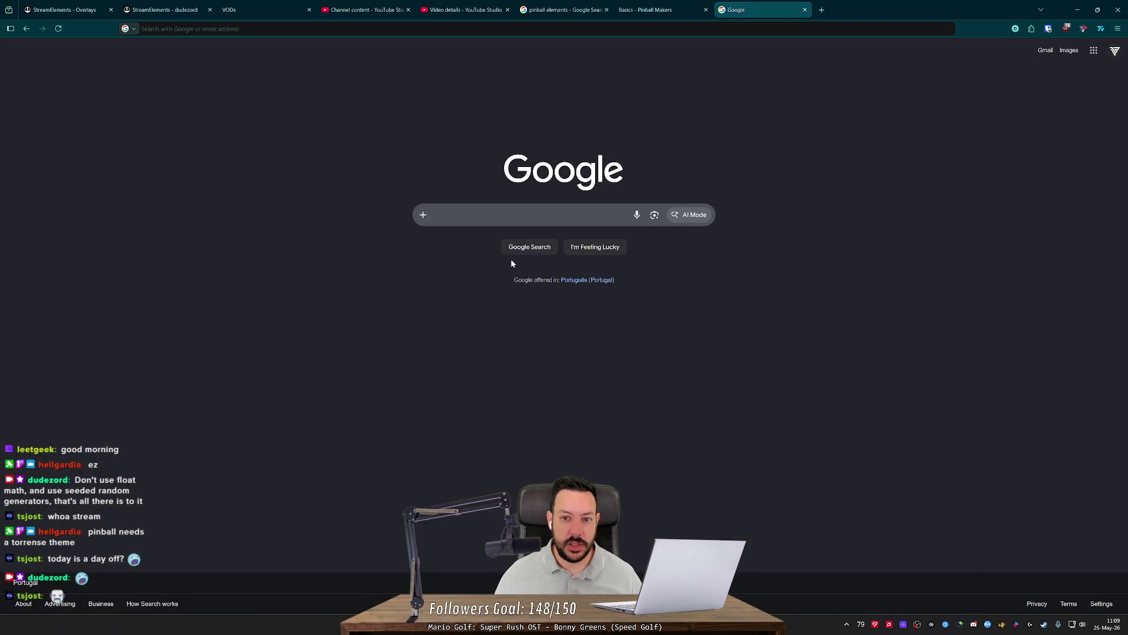
# Search Google Images for 'star rollover', then return to Godot
pyautogui.hotkey('alt', 'Tab')
pyautogui.hotkey('alt', 'Tab')
pyautogui.hotkey('ctrl', 'l')
pyautogui.write('star rollover')
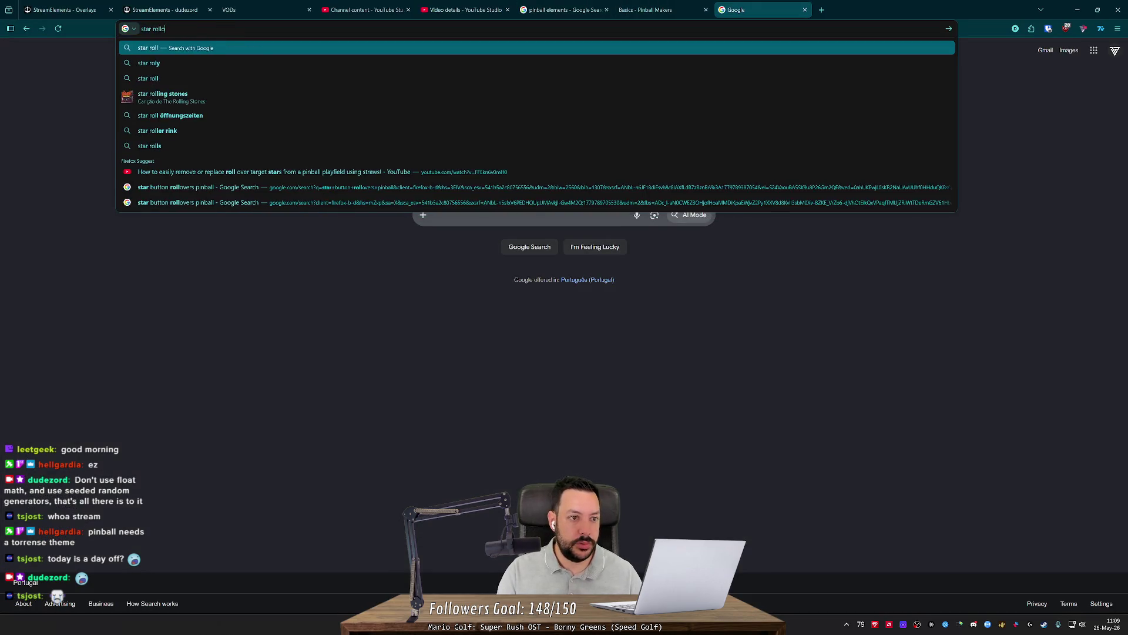
pyautogui.press('Return')
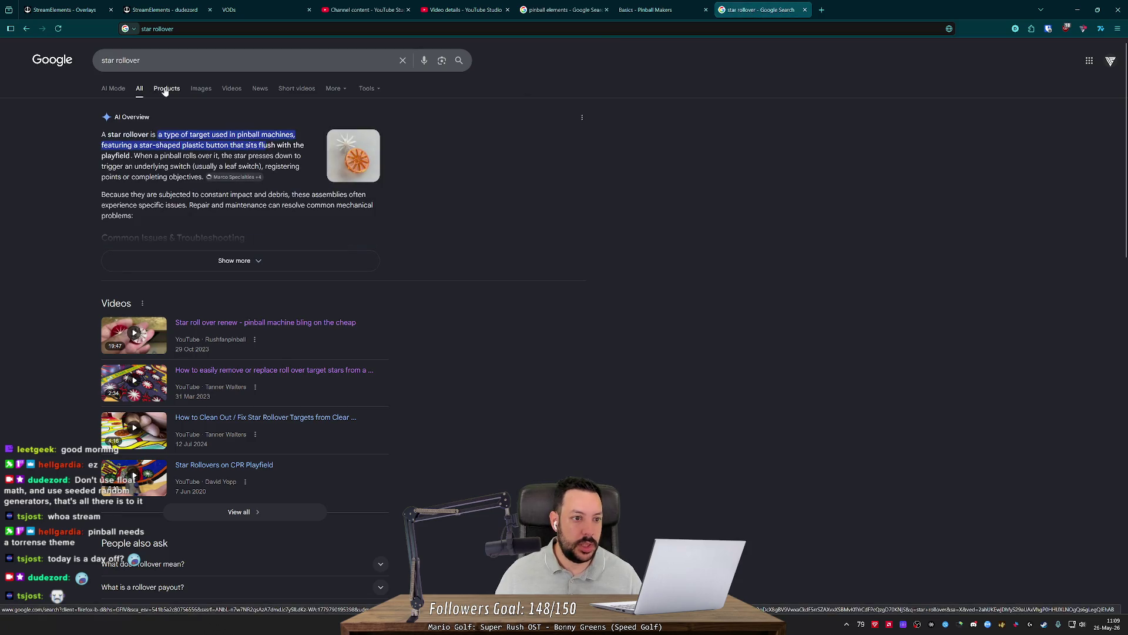
pyautogui.click(201, 89)
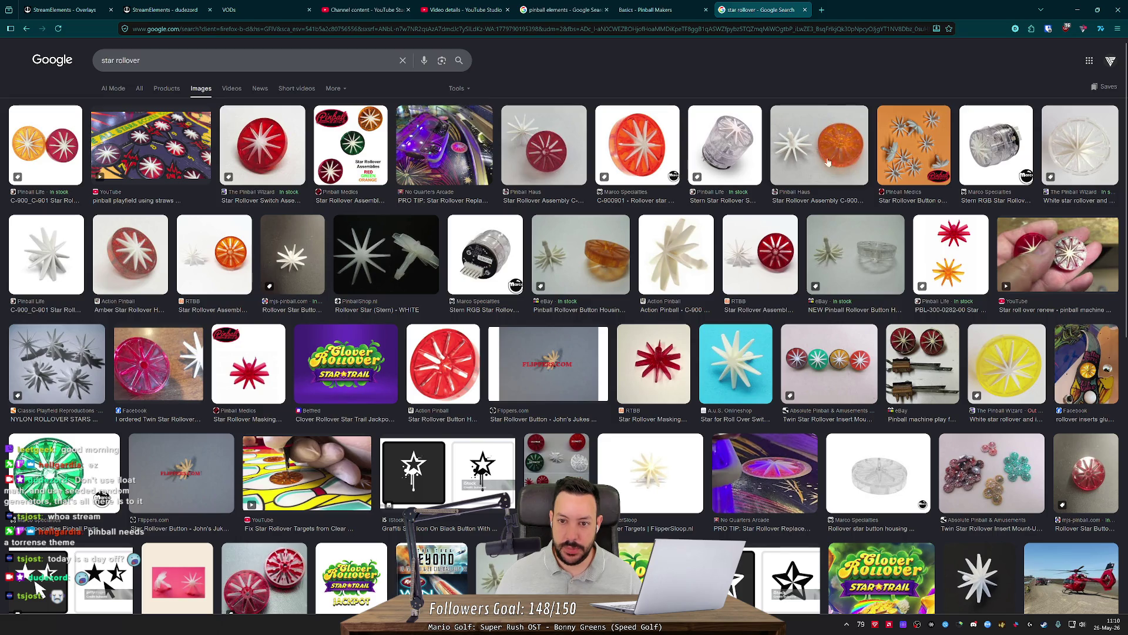
pyautogui.hotkey('alt', 'Tab')
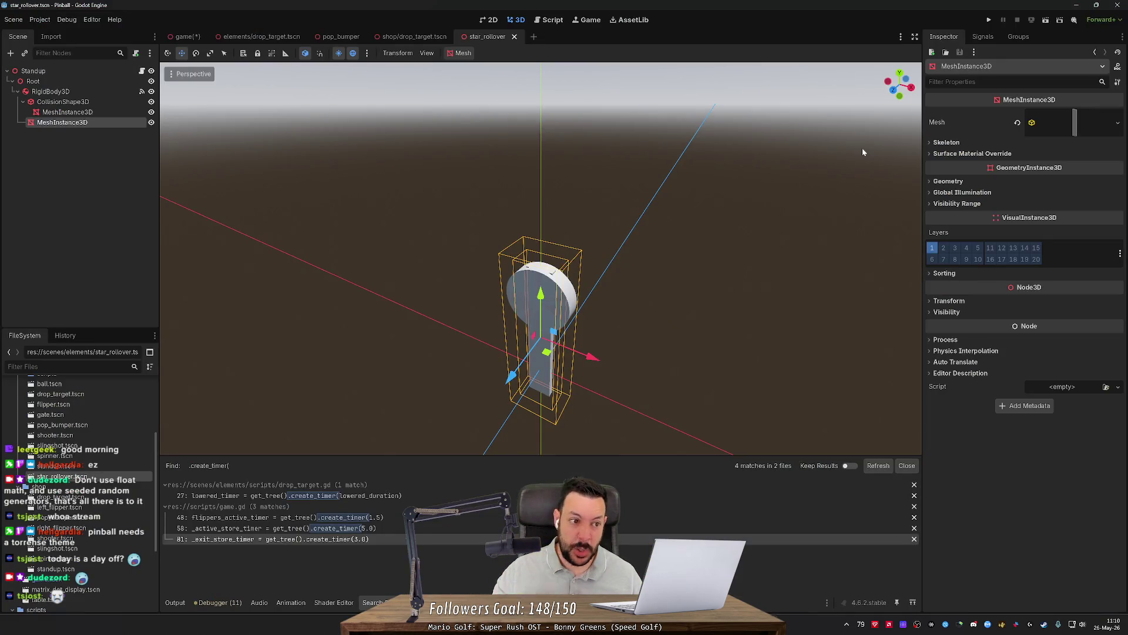
# Delete the nested cylinder mesh under the CollisionShape3D
pyautogui.click(97, 102)
pyautogui.click(97, 107)
pyautogui.click(96, 104)
pyautogui.click(95, 113)
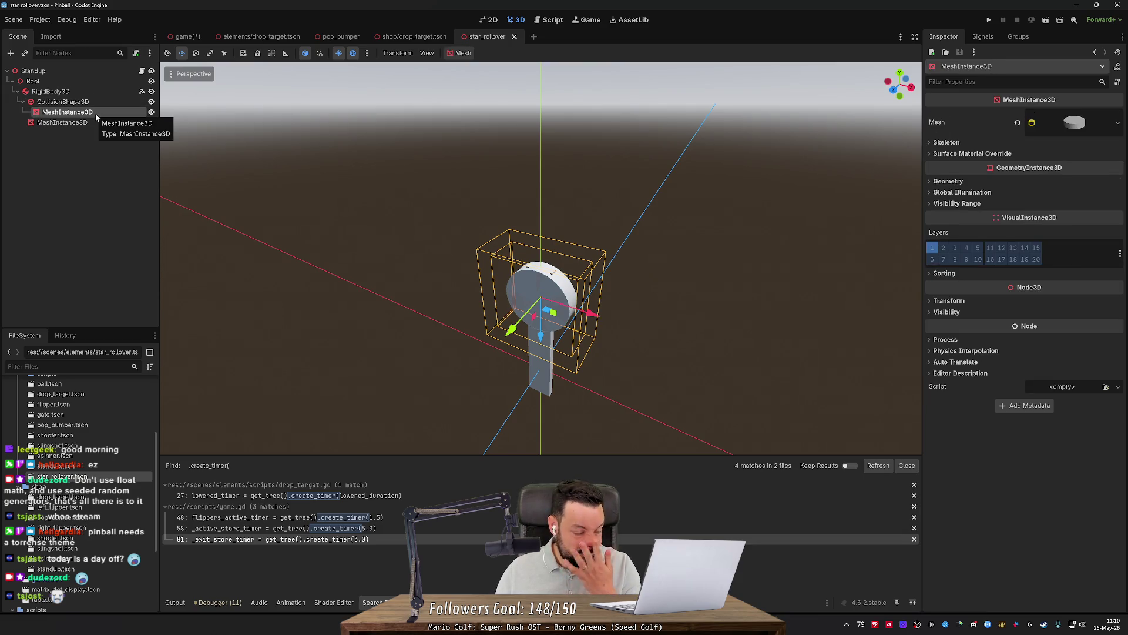
pyautogui.press('Delete')
pyautogui.press('Return')
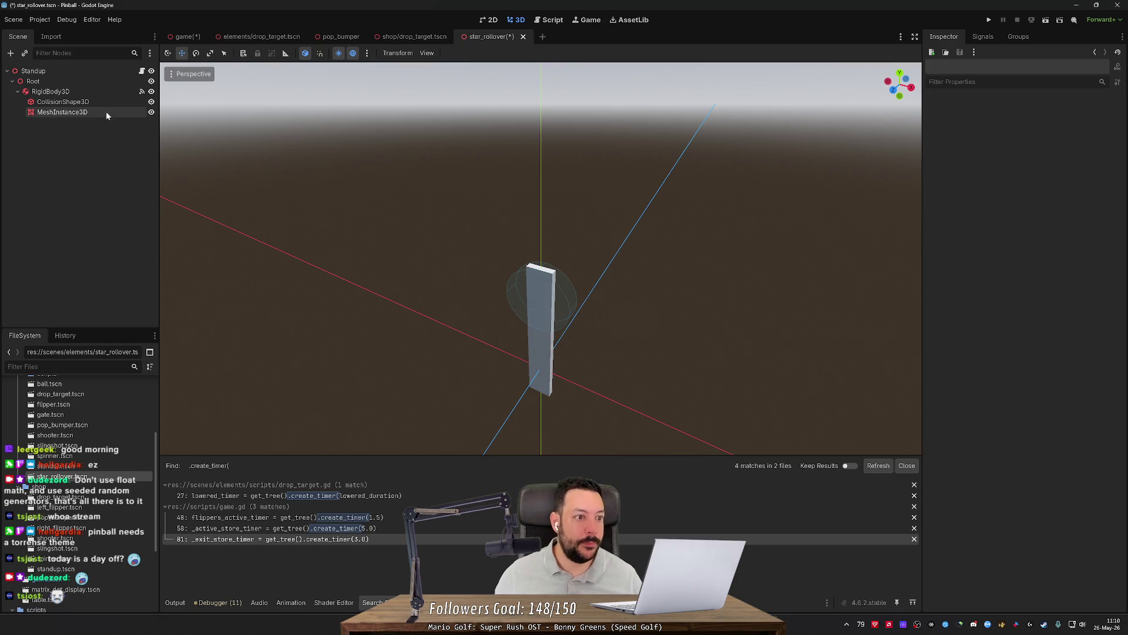
pyautogui.click(95, 102)
pyautogui.click(97, 103)
pyautogui.click(110, 90)
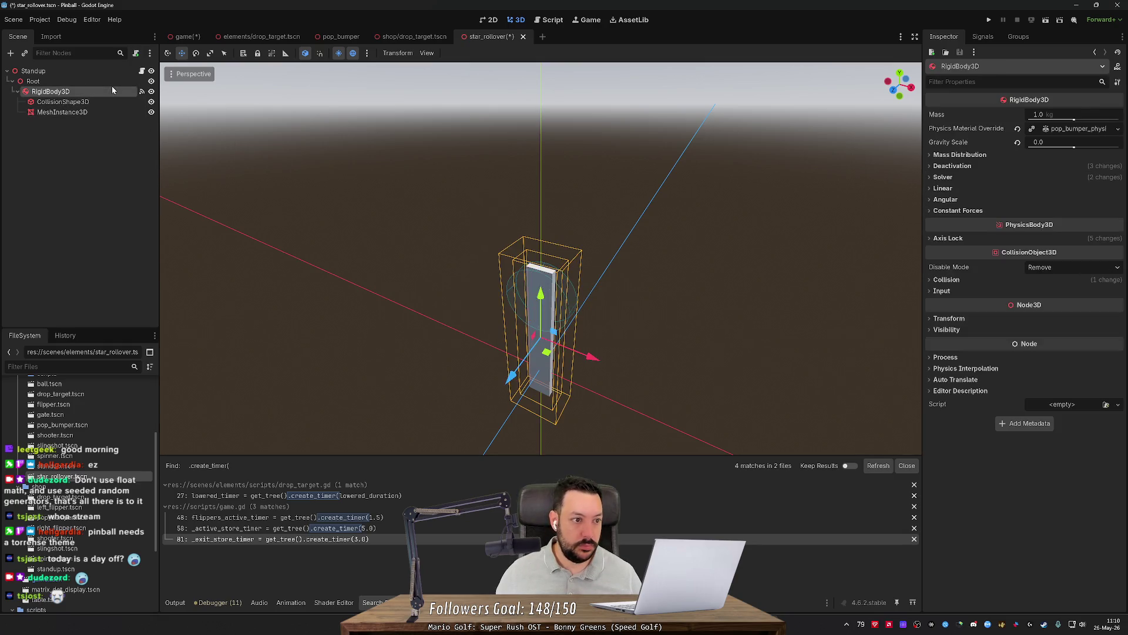
# Change the RigidBody3D node's type to Area3D and name it Area3D
pyautogui.rightClick(109, 91)
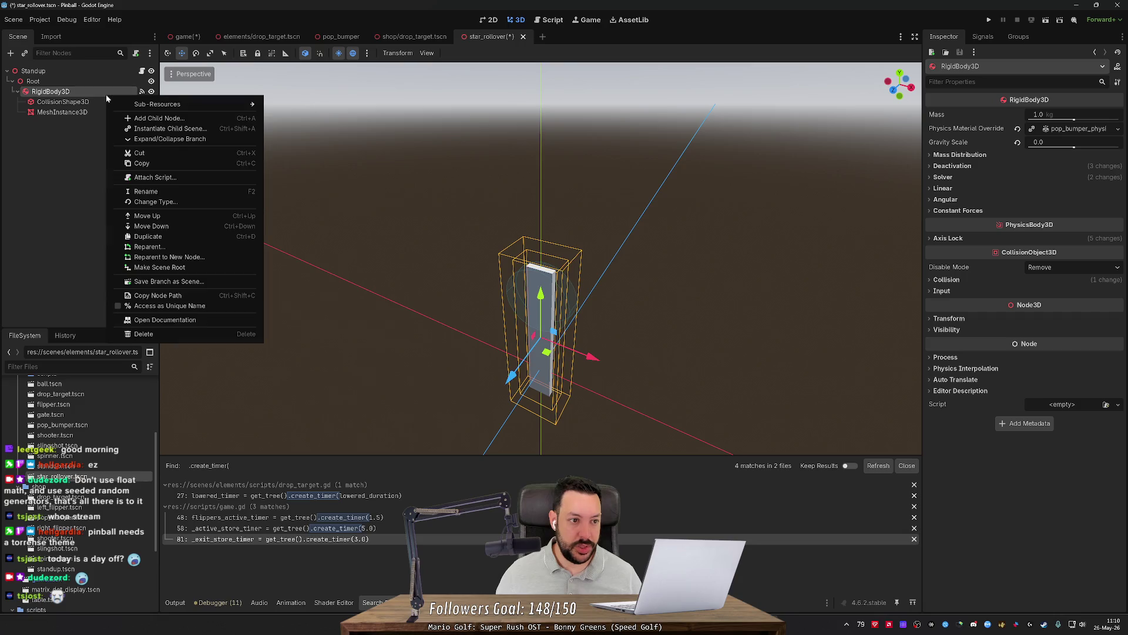
pyautogui.click(217, 202)
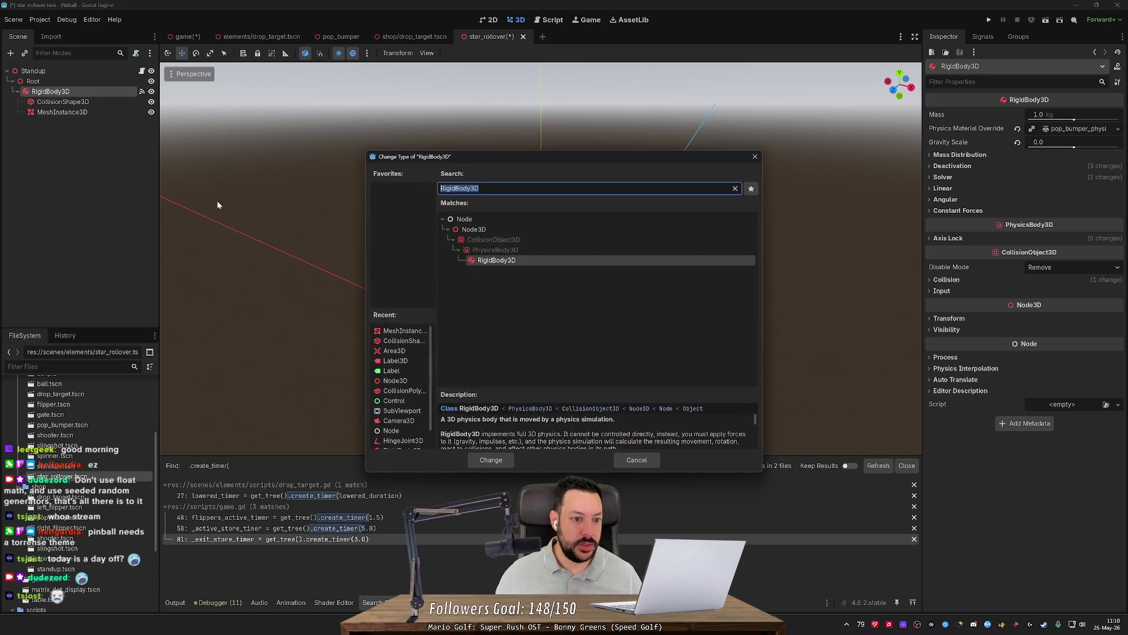
pyautogui.write('area')
pyautogui.press('Return')
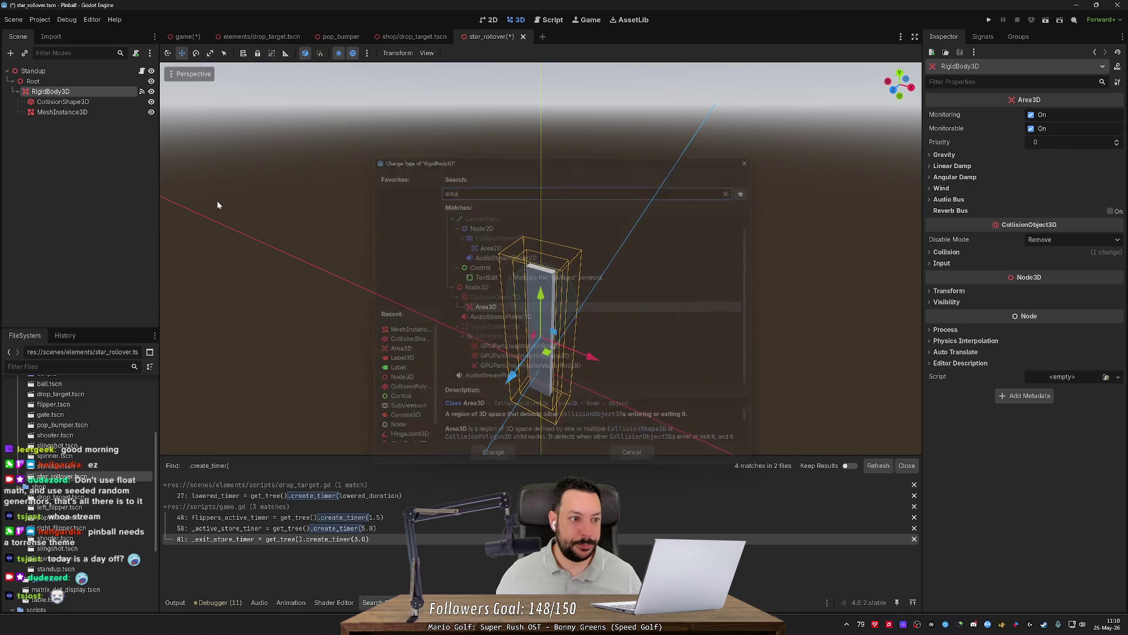
pyautogui.press('F2')
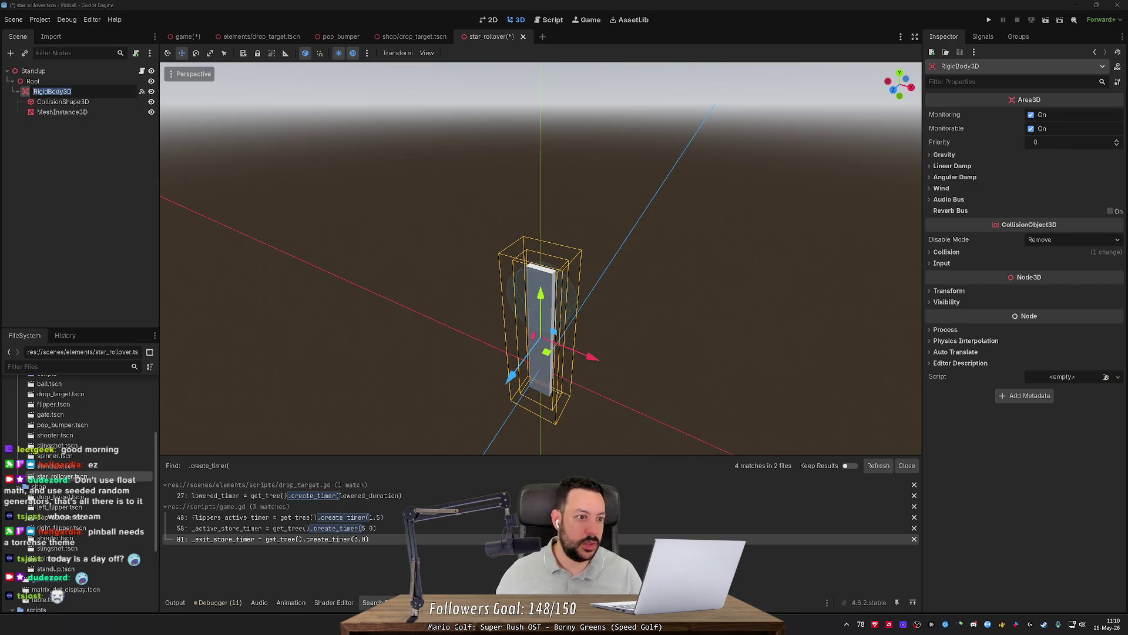
pyautogui.click(38, 92)
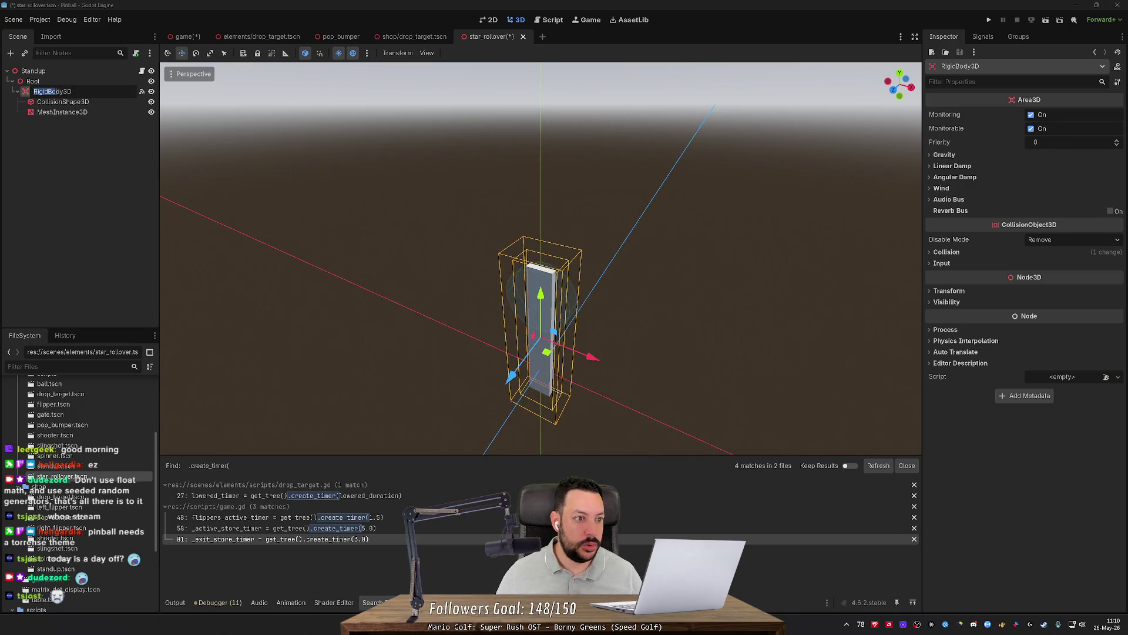
pyautogui.write('Area')
pyautogui.press('Return')
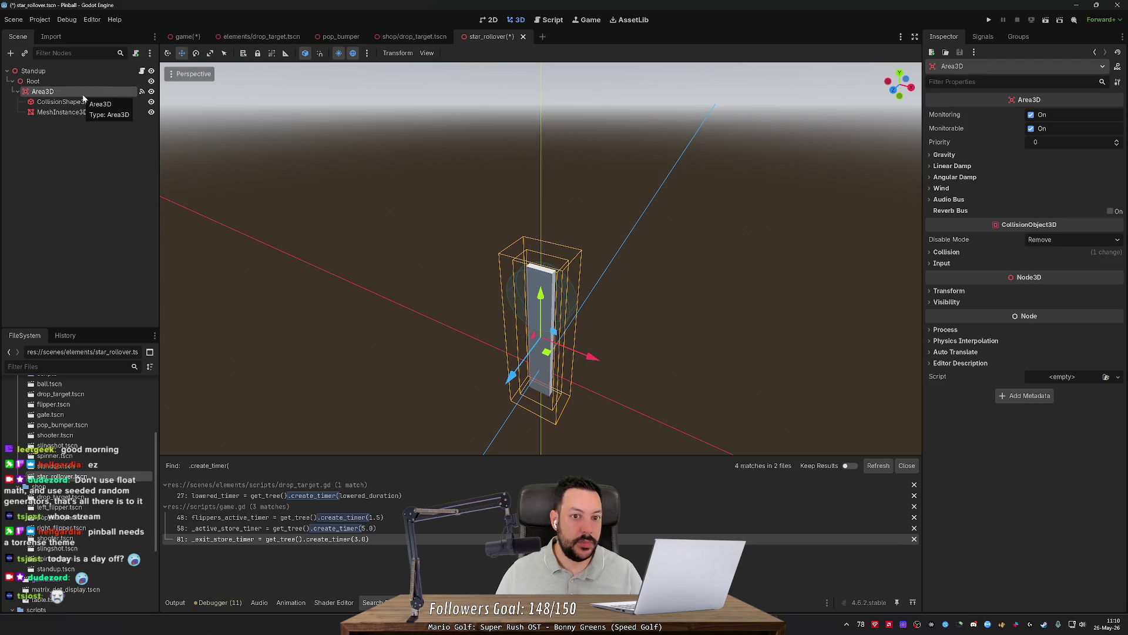
# Rename the Standup root node to StarRollover
pyautogui.doubleClick(35, 70)
pyautogui.write('StarRollo')
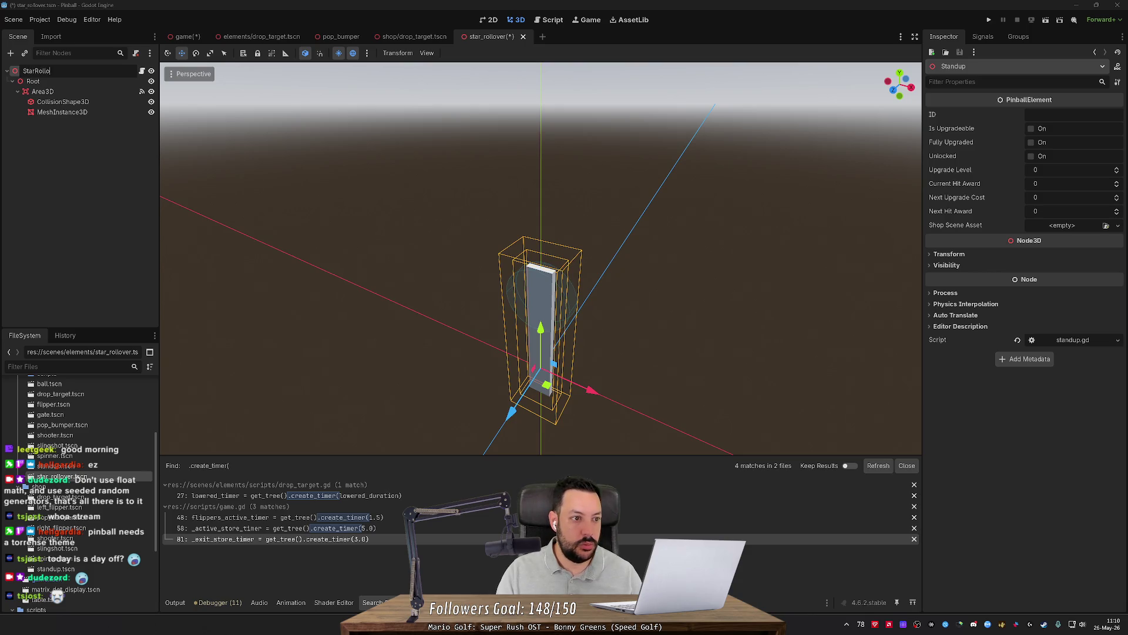
pyautogui.write('ver')
pyautogui.press('Return')
# Detach standup.gd from StarRollover and start attaching a new script
pyautogui.rightClick(80, 70)
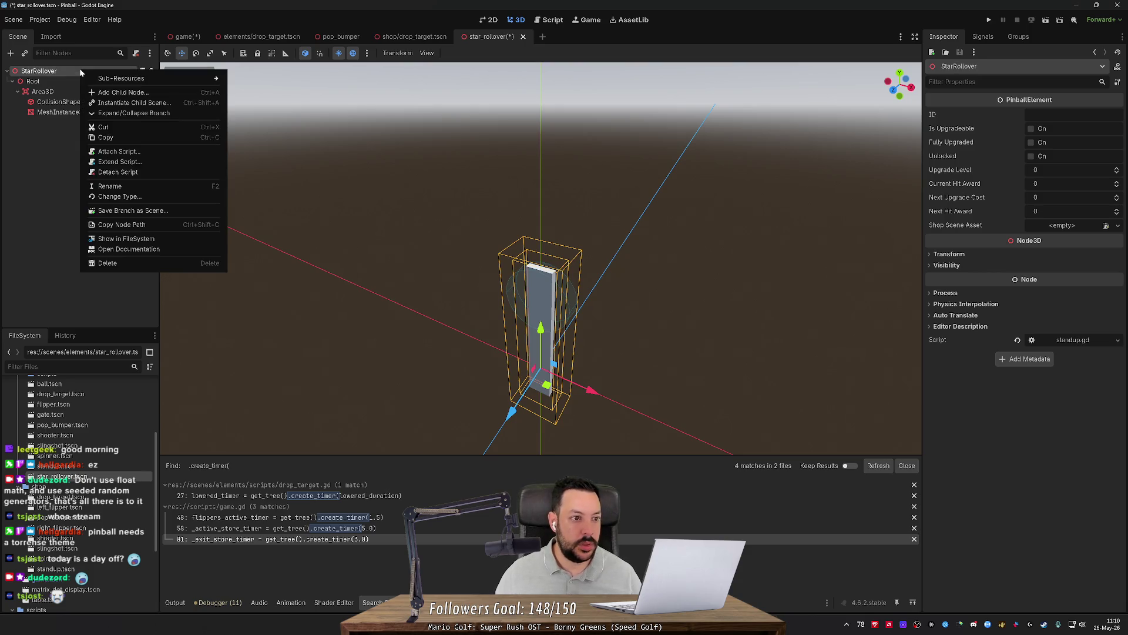
pyautogui.click(136, 172)
pyautogui.rightClick(110, 68)
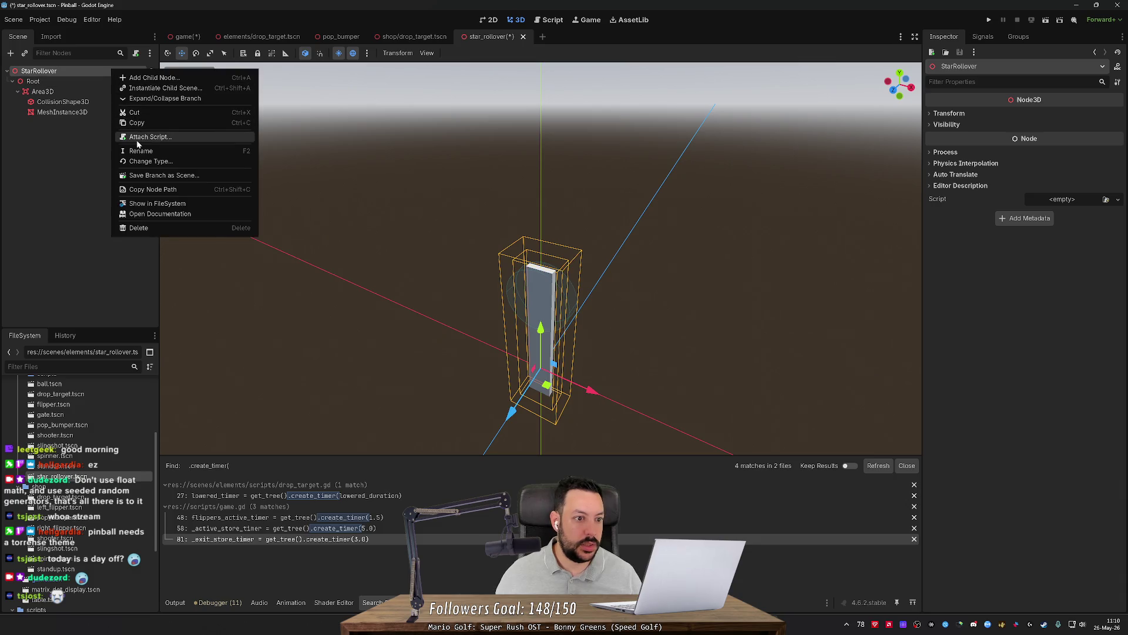
pyautogui.click(140, 138)
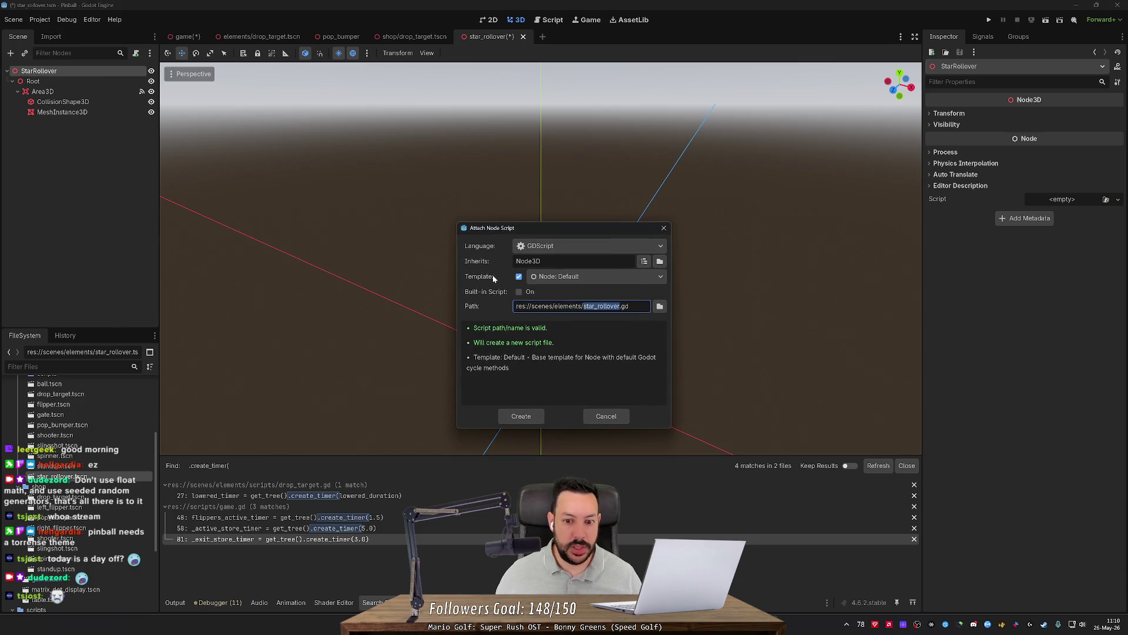
pyautogui.press('Left')
pyautogui.hotkey('ctrl', 'BackSpace')
pyautogui.write('scri')
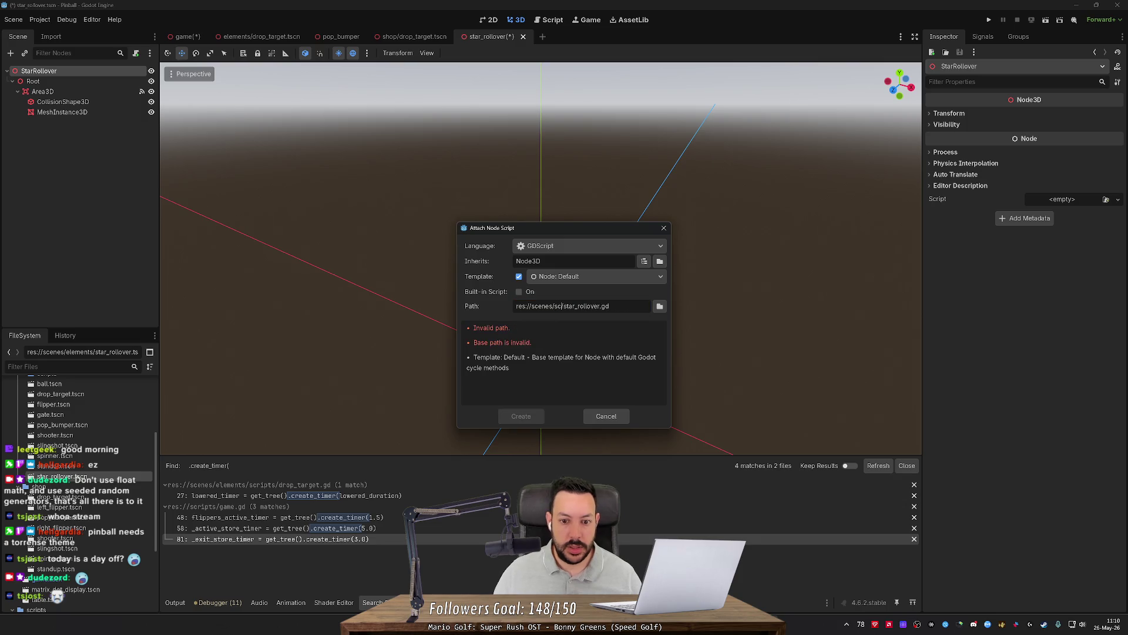
pyautogui.write('pts/')
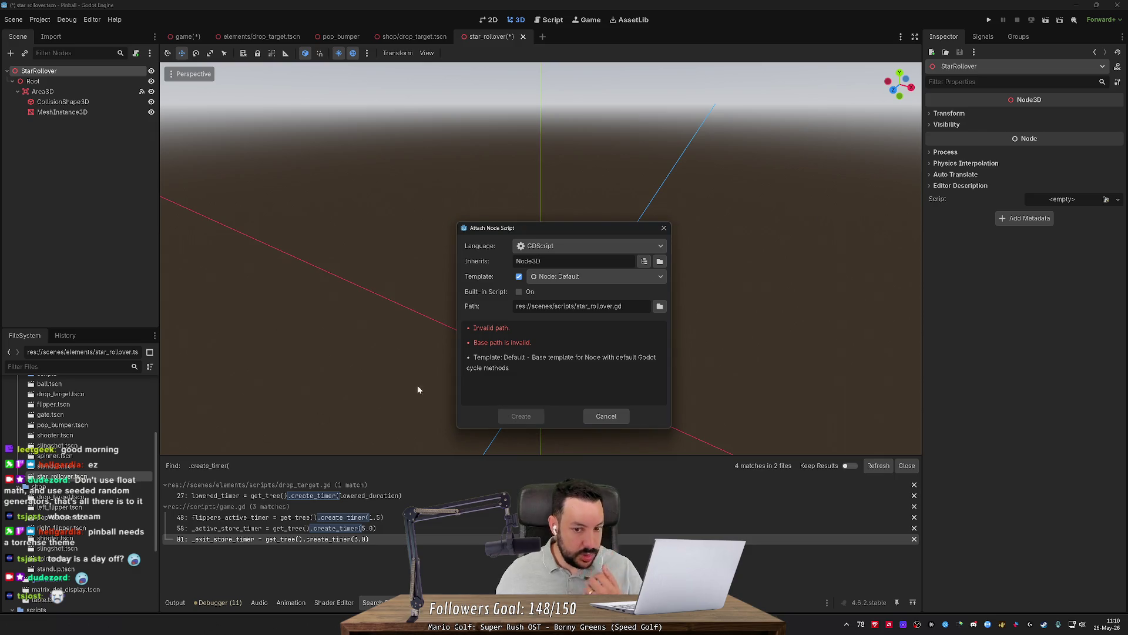
# Save the new star_rollover.gd script in res://scenes/elements/scripts/ and create it
pyautogui.click(659, 306)
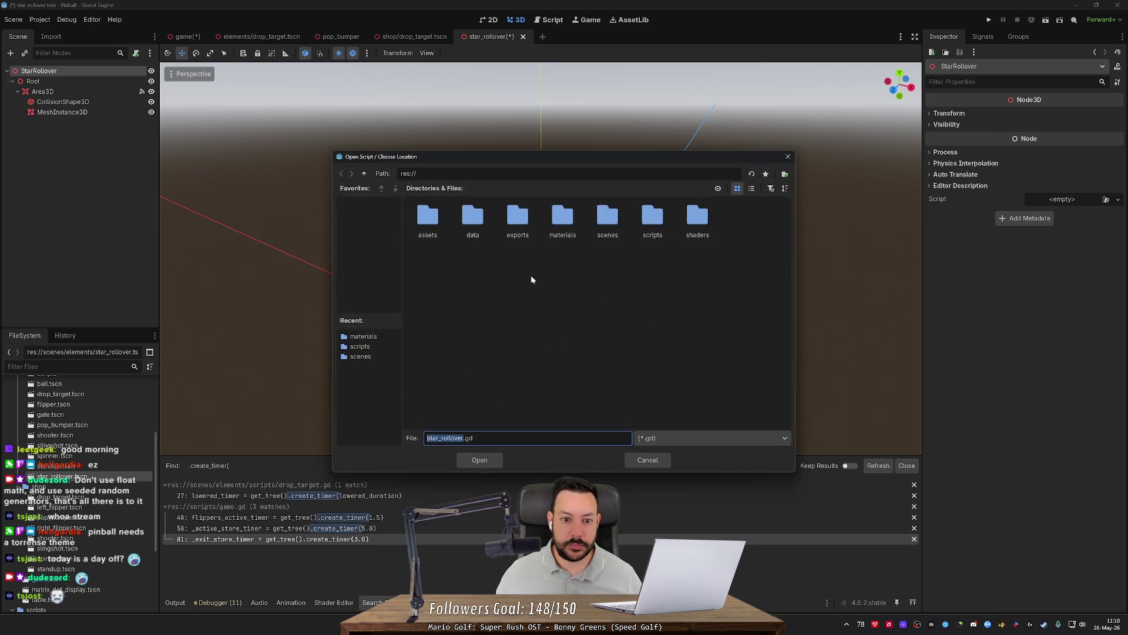
pyautogui.click(616, 232)
pyautogui.doubleClick(427, 219)
pyautogui.doubleClick(429, 222)
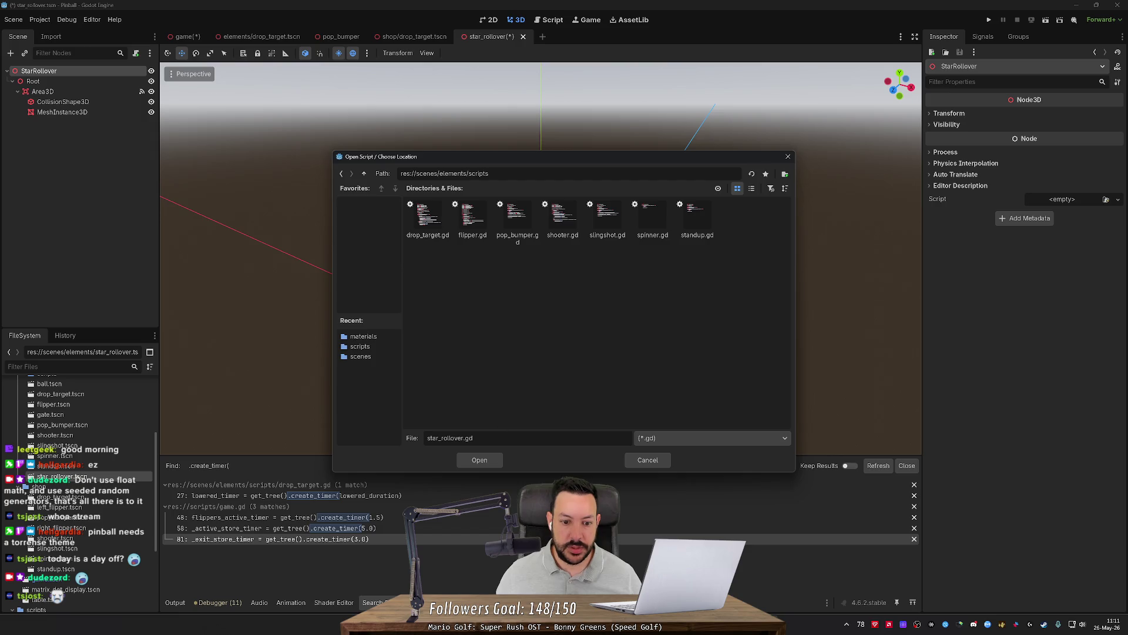
pyautogui.click(499, 457)
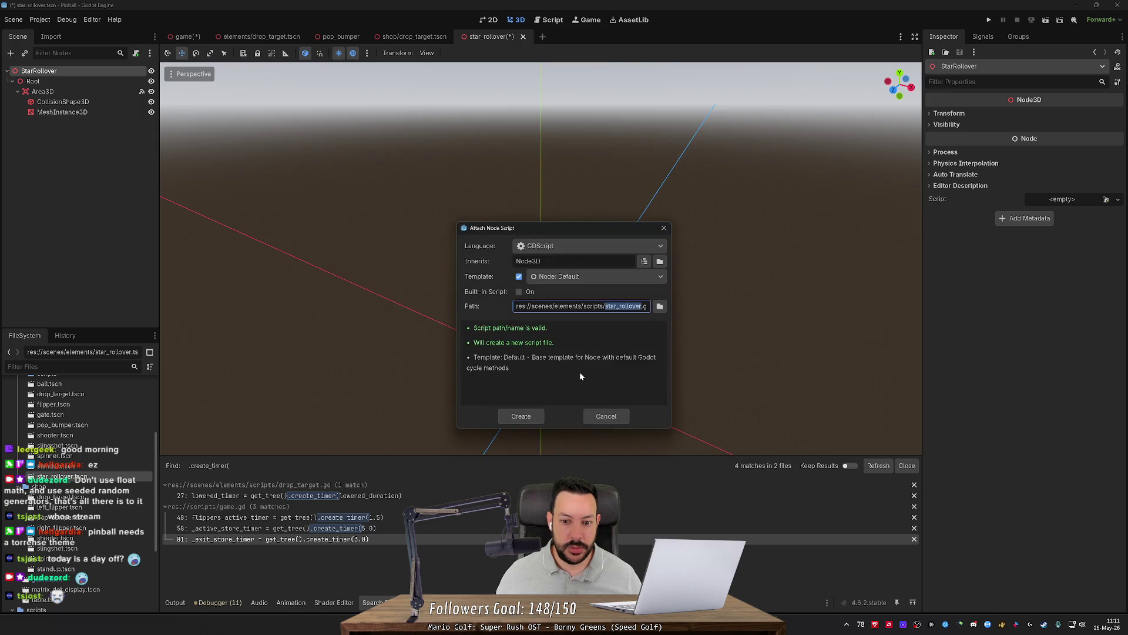
pyautogui.click(517, 418)
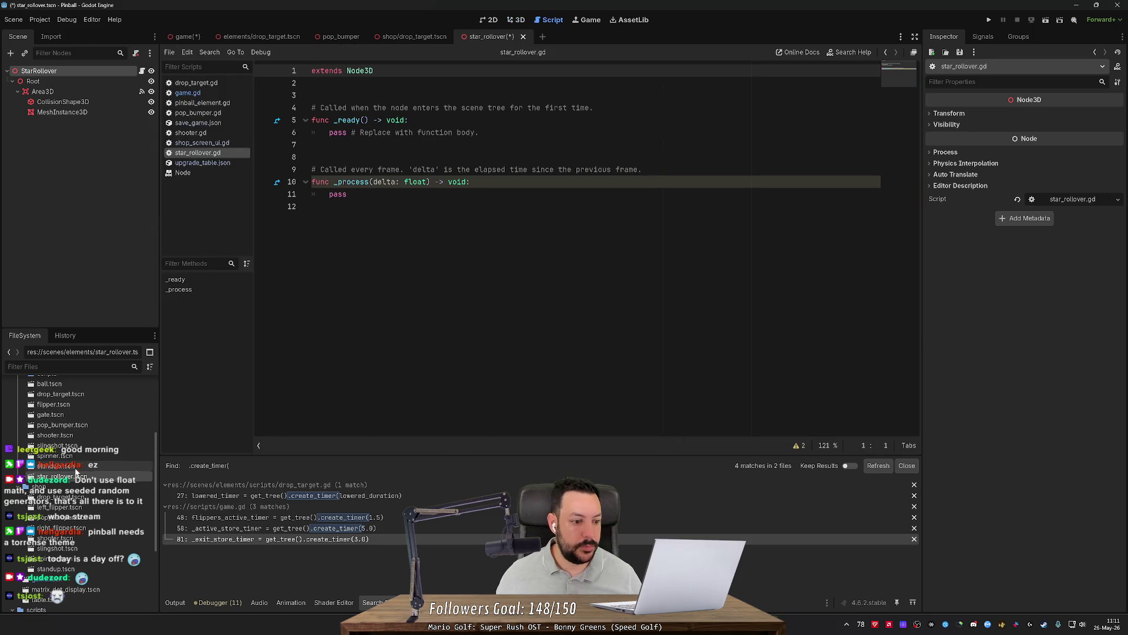
# Open the standup.tscn scene and its standup.gd script for editing
pyautogui.click(76, 468)
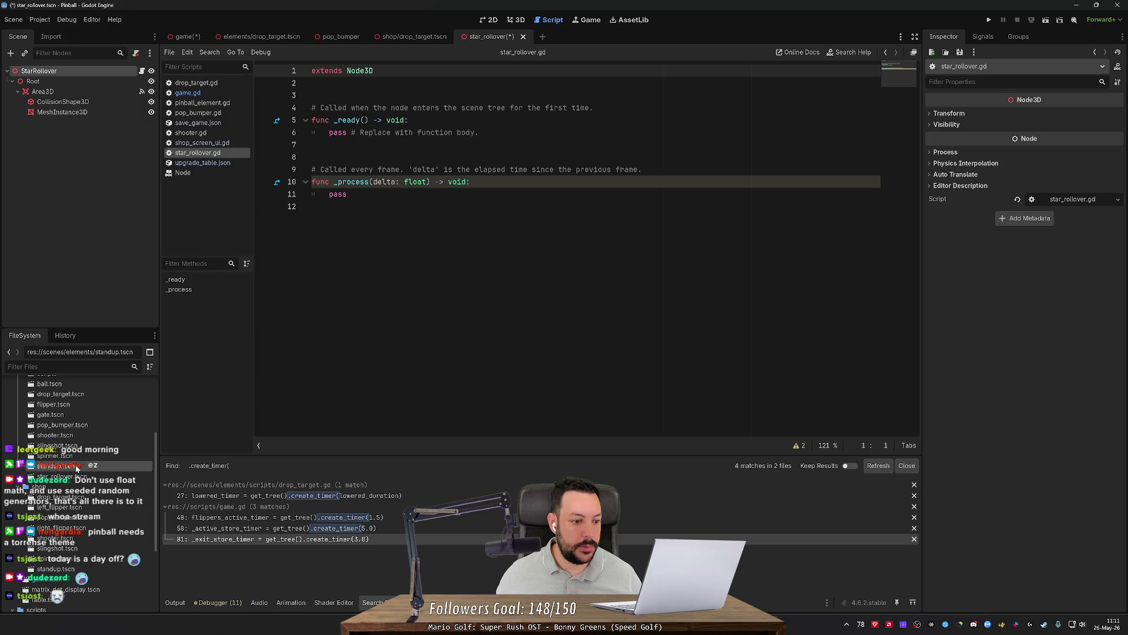
pyautogui.doubleClick(75, 470)
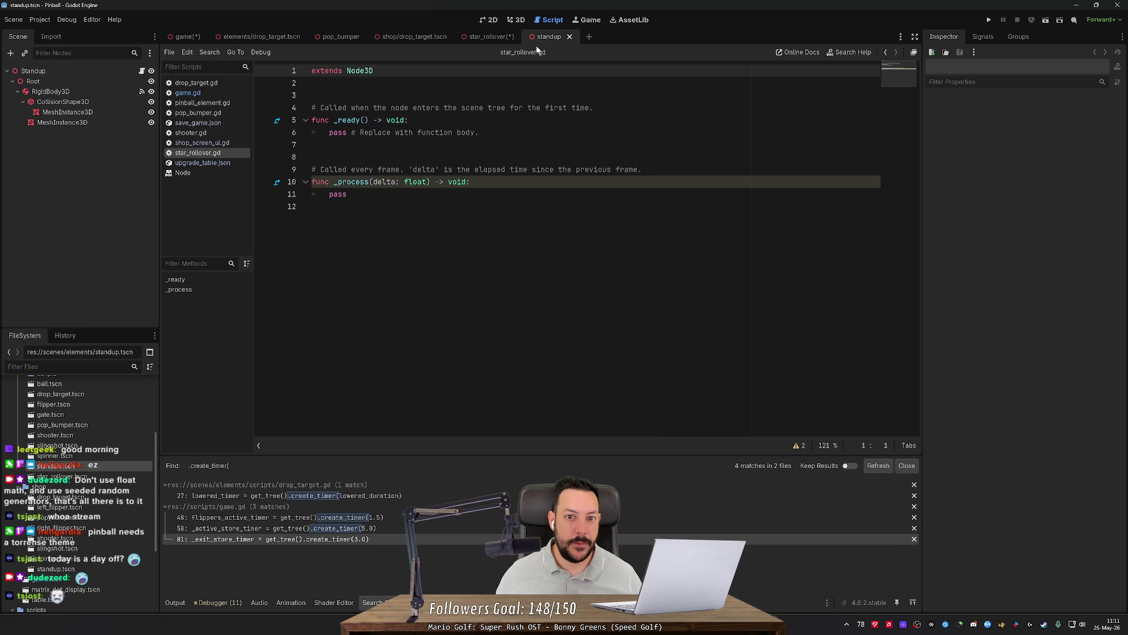
pyautogui.click(142, 71)
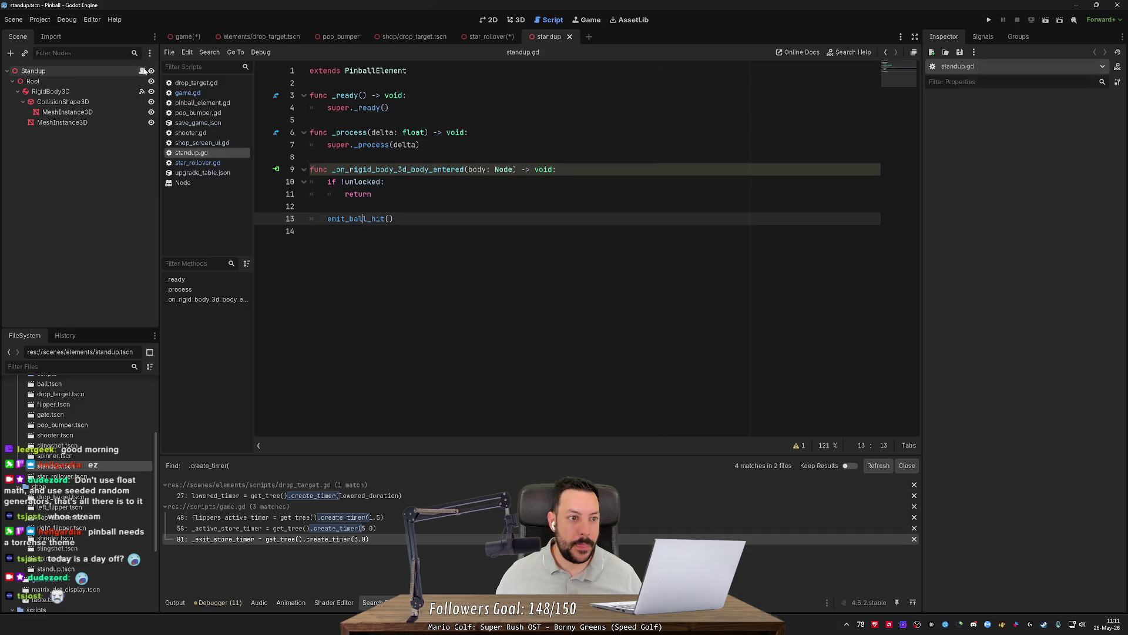
pyautogui.hotkey('ctrl', 'a')
pyautogui.hotkey('ctrl', 'shift', 'w')
pyautogui.hotkey('ctrl', 'v')
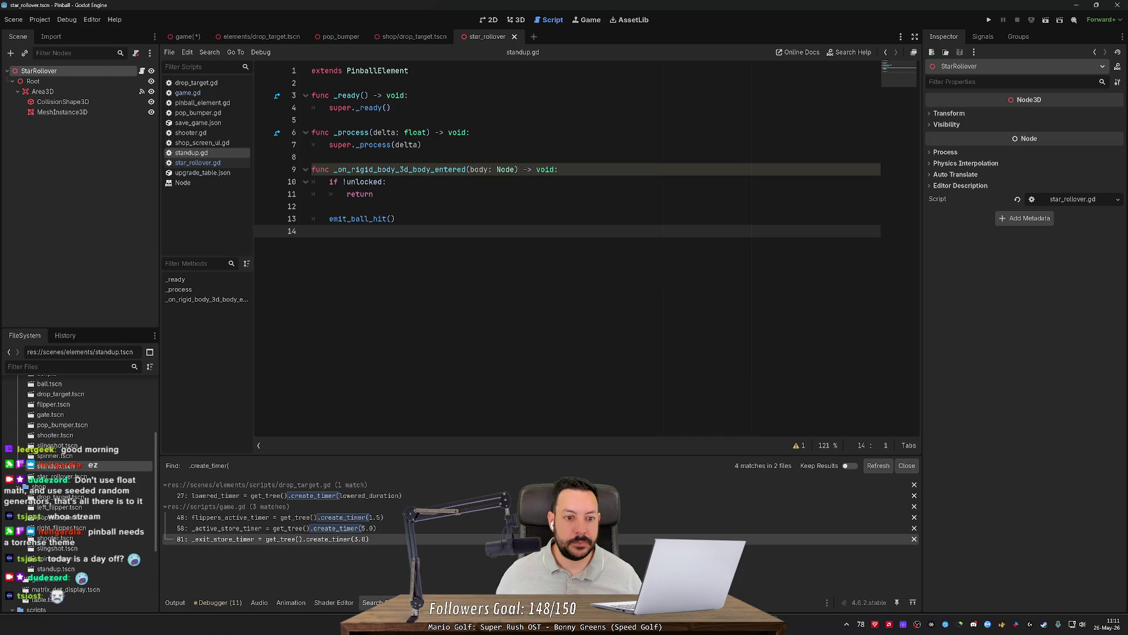
# Rename the body-entered handler to _on_ball_entered, save, and close the star_rollover tab
pyautogui.moveTo(336, 169); pyautogui.dragTo(432, 169)
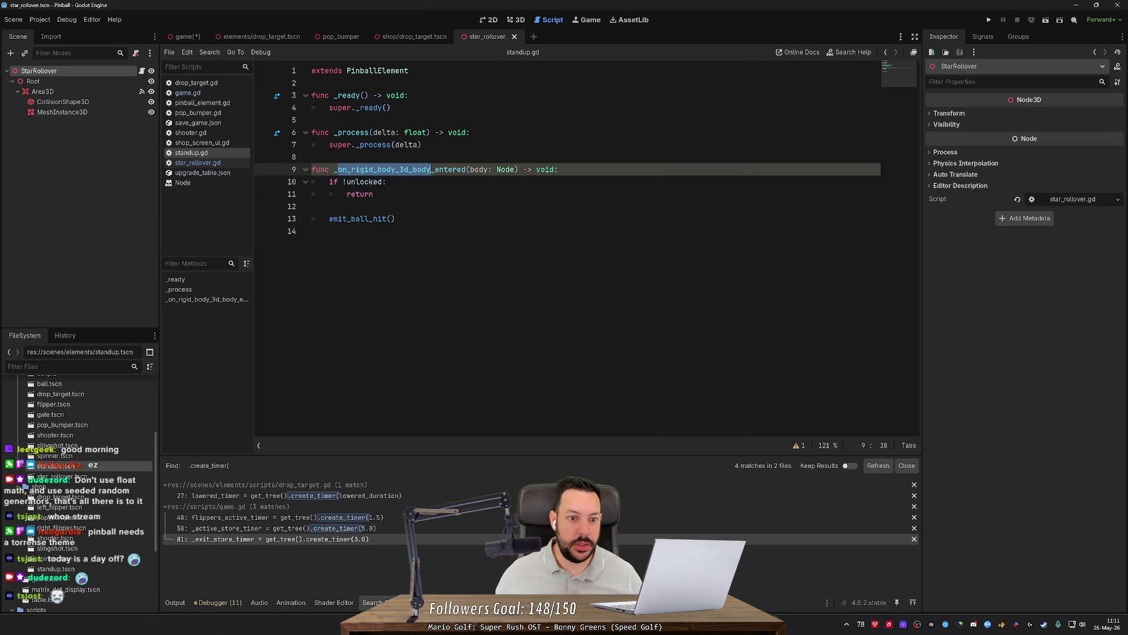
pyautogui.write('ball')
pyautogui.press('Left')
pyautogui.press('Left')
pyautogui.press('Left')
pyautogui.write('on_')
pyautogui.moveTo(395, 219); pyautogui.dragTo(312, 218)
pyautogui.click(312, 231)
pyautogui.hotkey('ctrl', 's')
pyautogui.middleClick(491, 38)
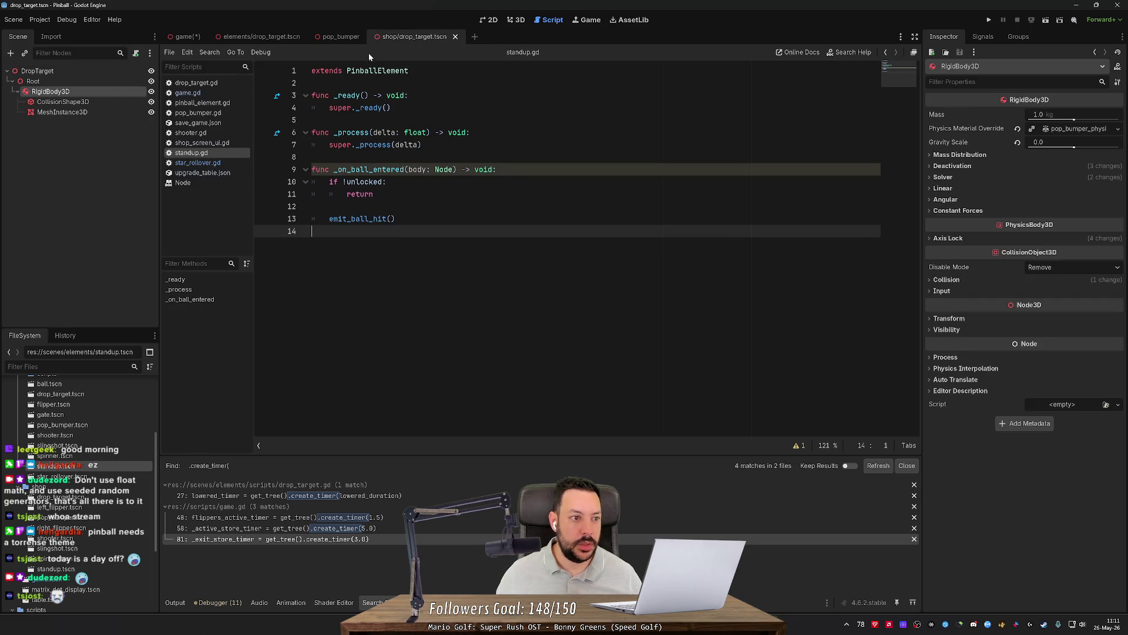
pyautogui.click(528, 22)
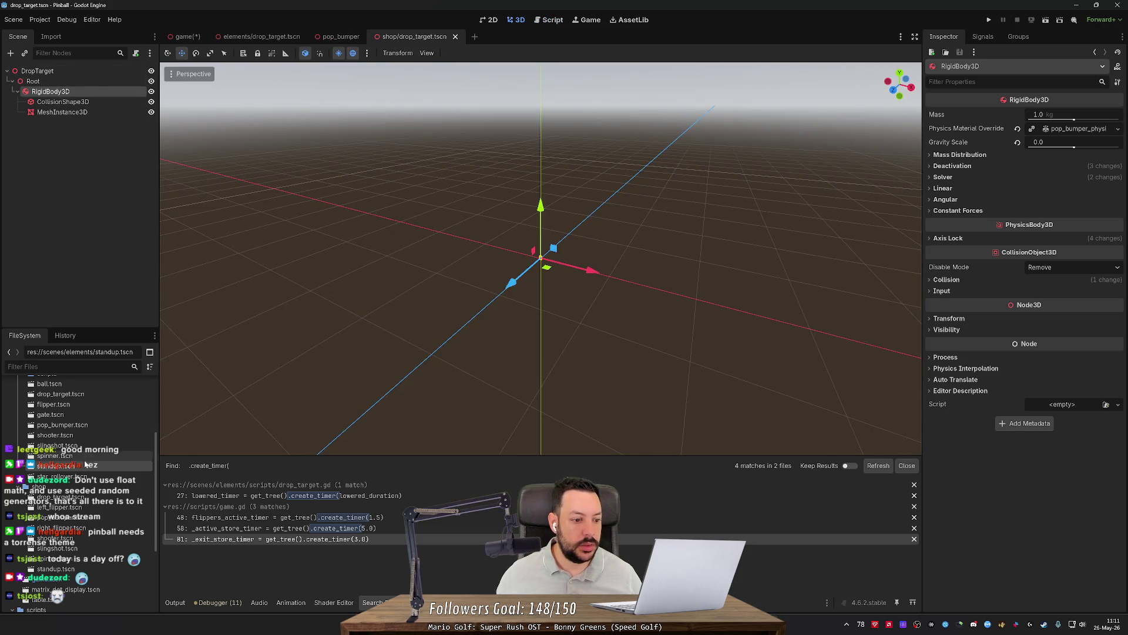
# Reopen star_rollover.tscn and inspect the collision cylinder, Area3D and Root transforms
pyautogui.doubleClick(83, 479)
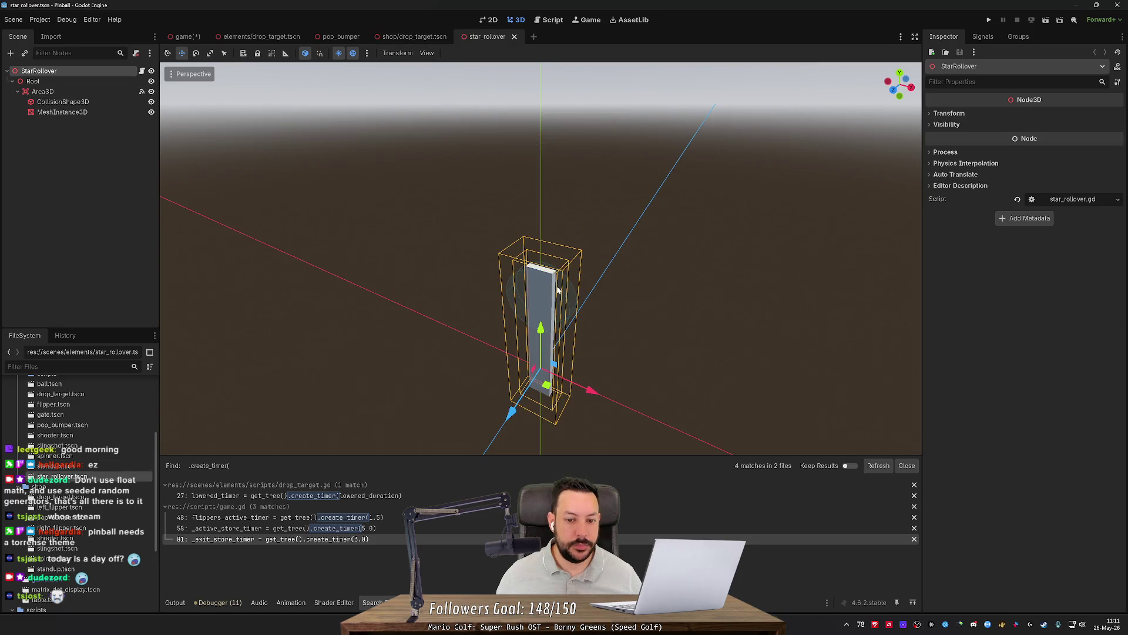
pyautogui.click(85, 103)
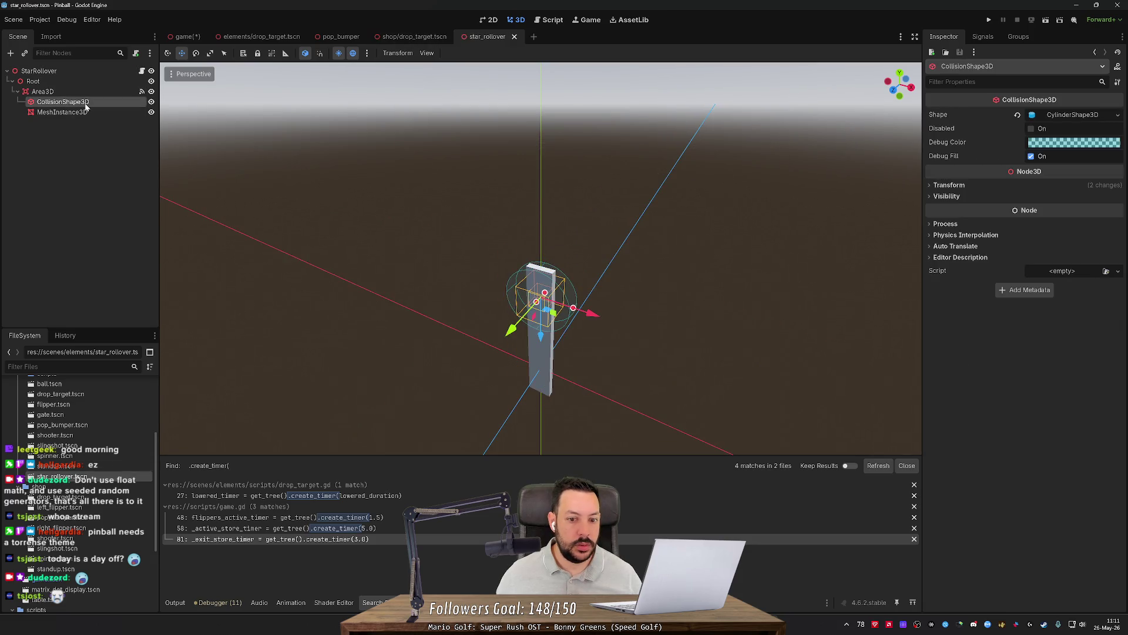
pyautogui.click(1051, 116)
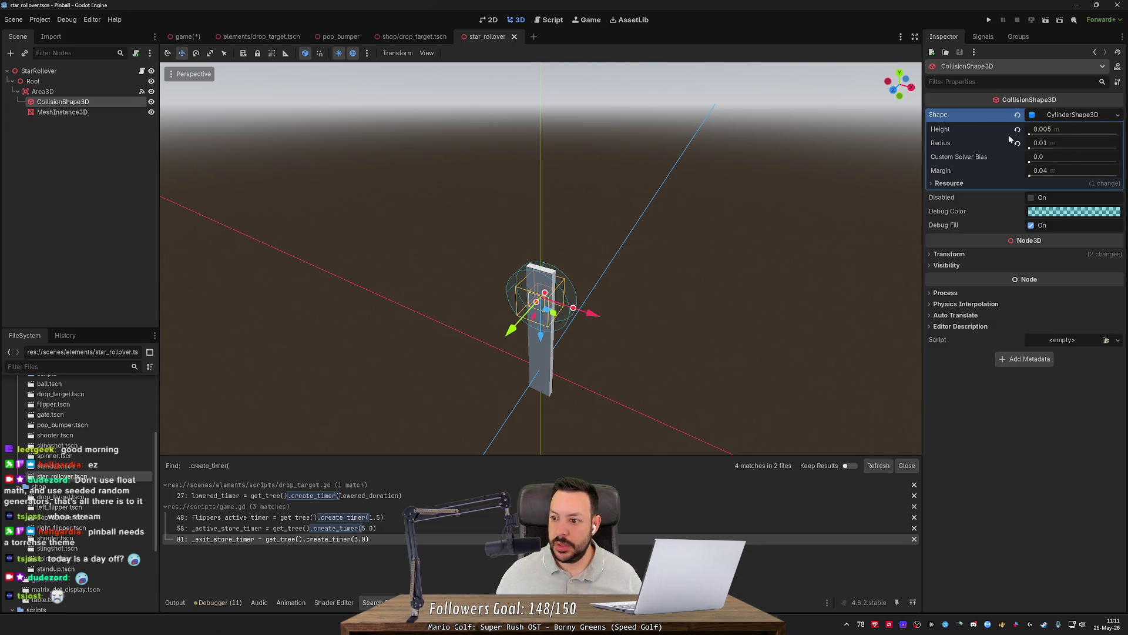
pyautogui.click(53, 91)
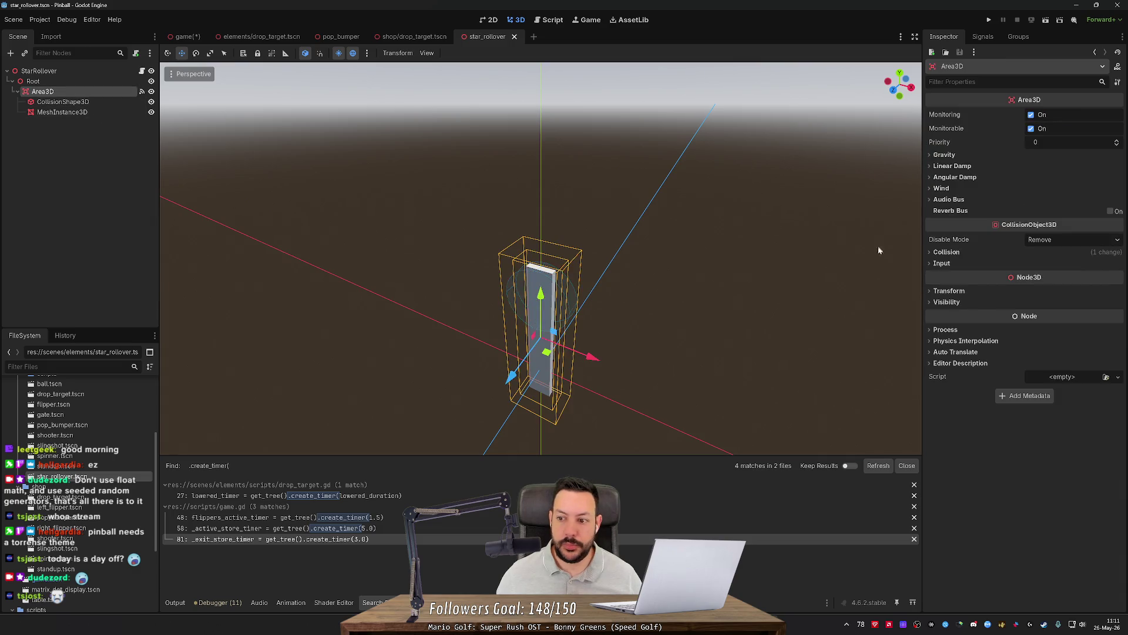
pyautogui.click(946, 329)
pyautogui.click(946, 330)
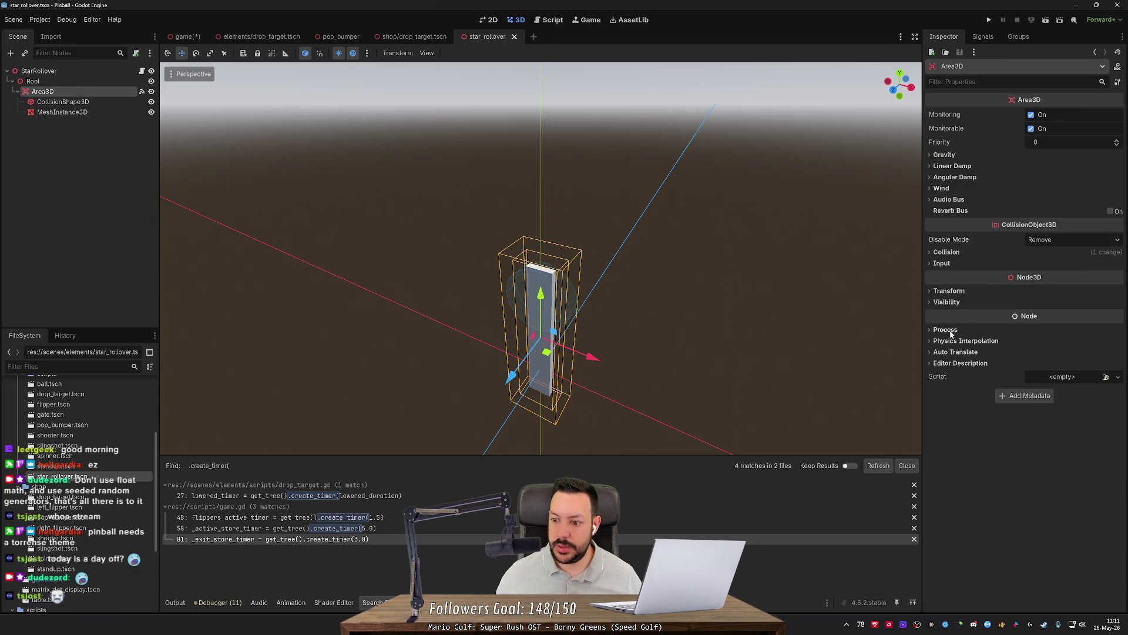
pyautogui.click(947, 291)
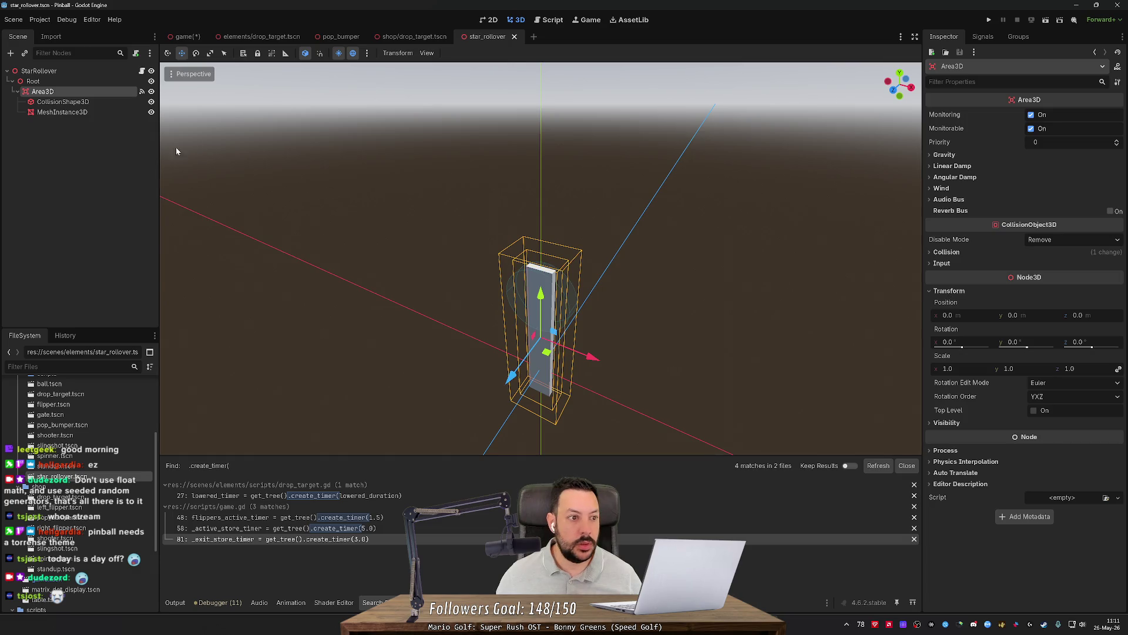
pyautogui.click(33, 82)
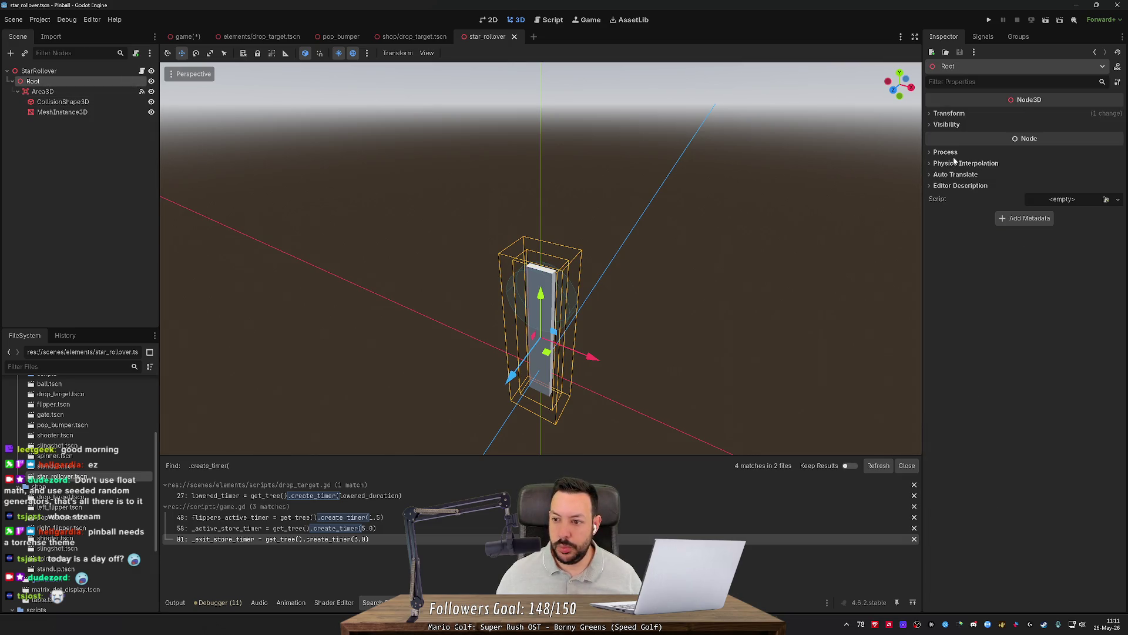
pyautogui.click(947, 113)
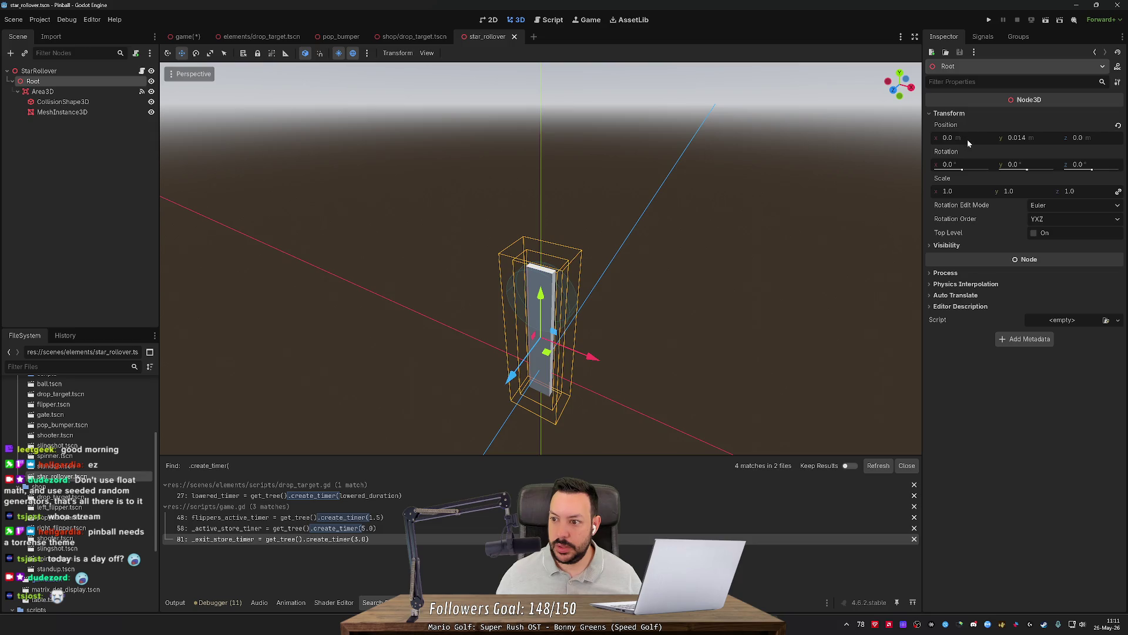
# Set the CollisionShape3D's Rotation X to 0, then expand the MeshInstance3D's Mesh resource
pyautogui.click(56, 103)
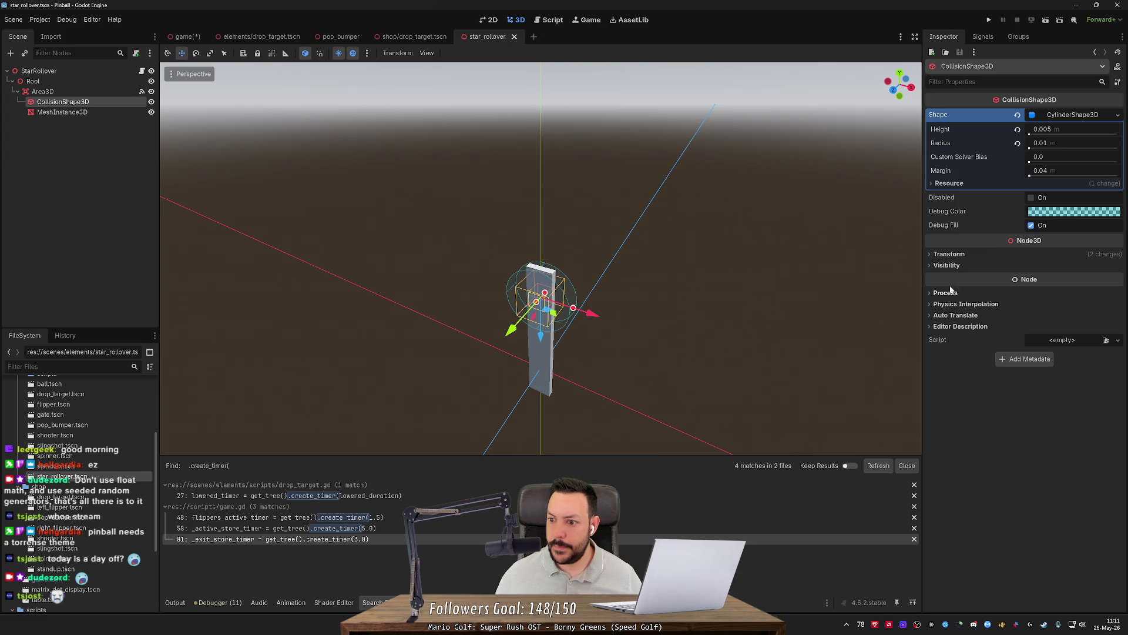
pyautogui.click(952, 257)
pyautogui.click(949, 305)
pyautogui.write('0')
pyautogui.press('Return')
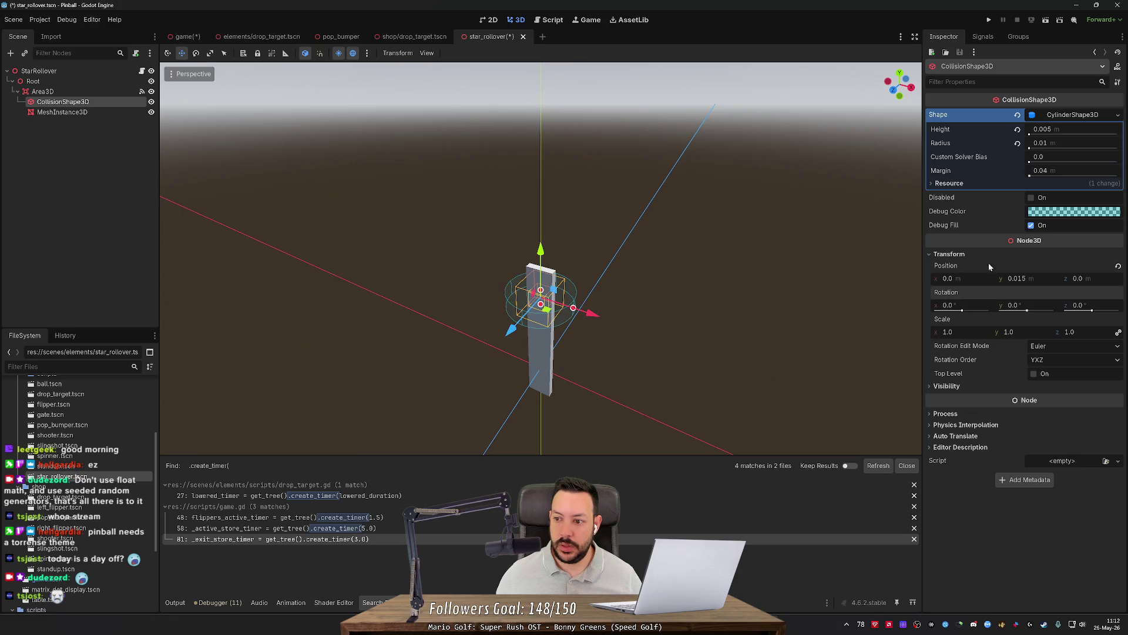
pyautogui.click(54, 112)
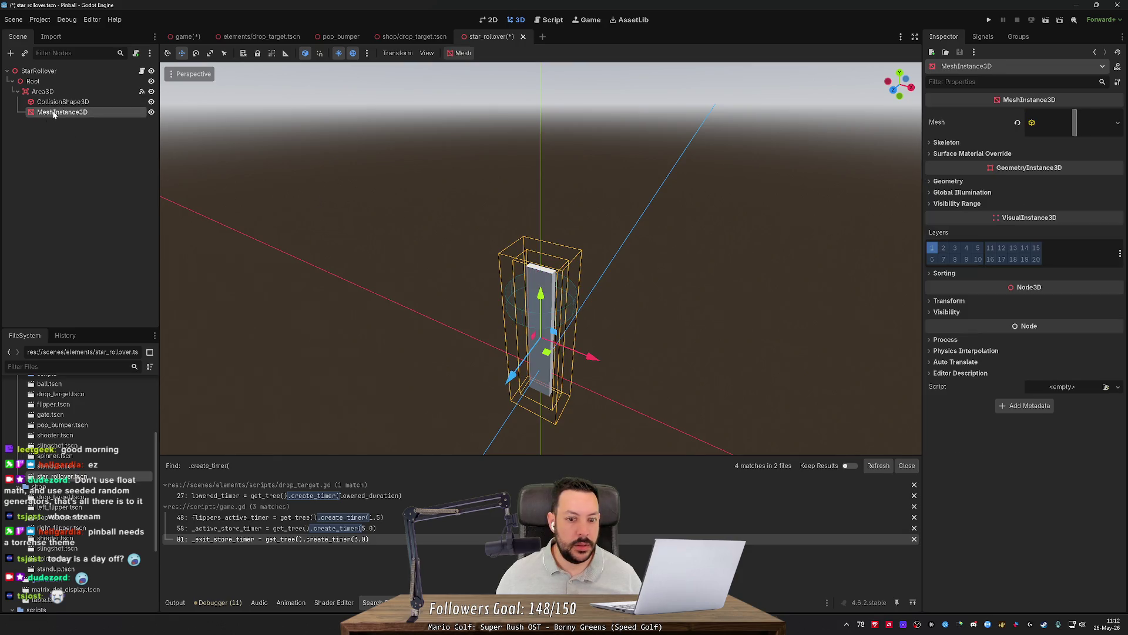
pyautogui.click(1077, 125)
# Replace the rollover mesh with a new TorusMesh and shrink its inner radius
pyautogui.click(1015, 123)
pyautogui.click(1064, 115)
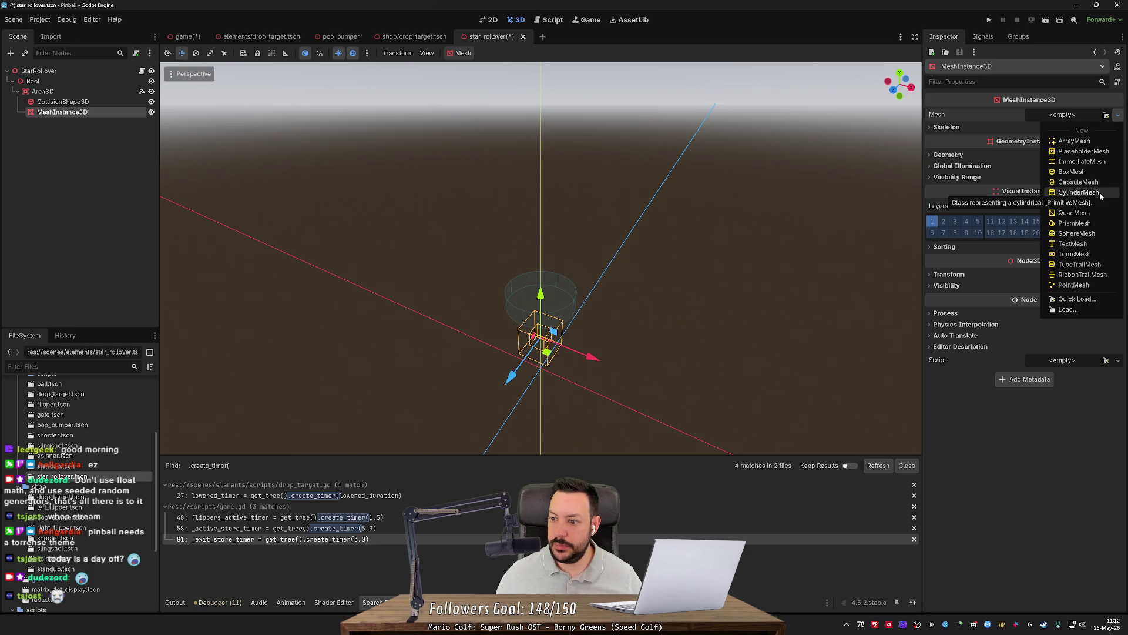
pyautogui.click(1089, 253)
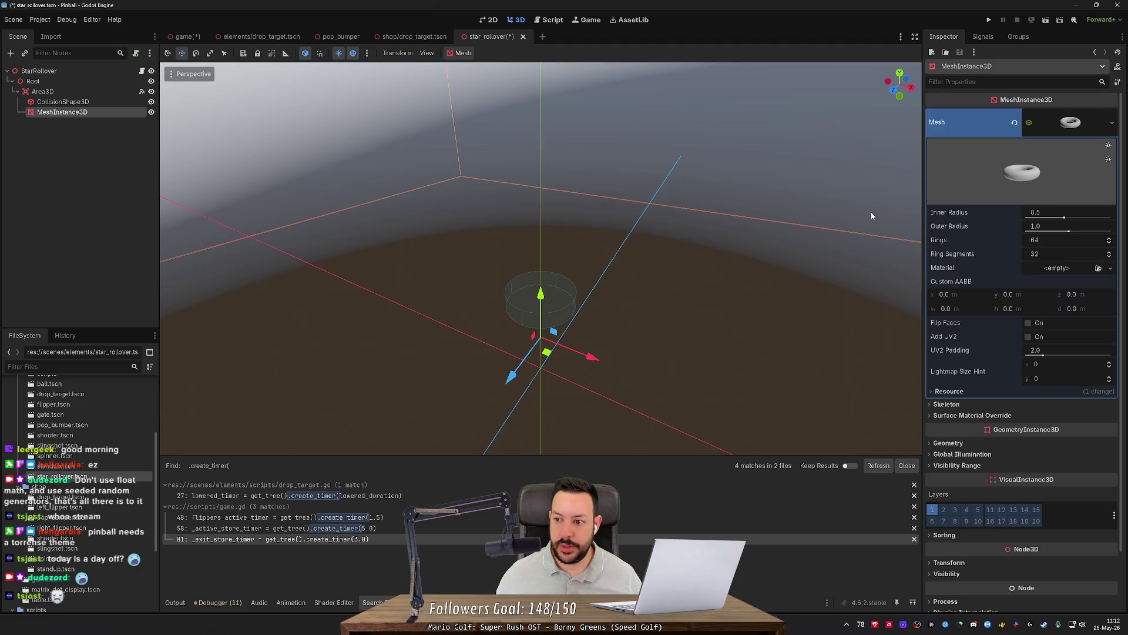
pyautogui.moveTo(1052, 215)
pyautogui.mouseDown()
pyautogui.moveTo(1040, 215)
pyautogui.moveTo(1055, 229)
pyautogui.moveTo(1043, 215)
pyautogui.moveTo(1052, 229)
pyautogui.moveTo(1037, 216)
pyautogui.moveTo(1038, 231)
pyautogui.mouseUp()
pyautogui.press('s')
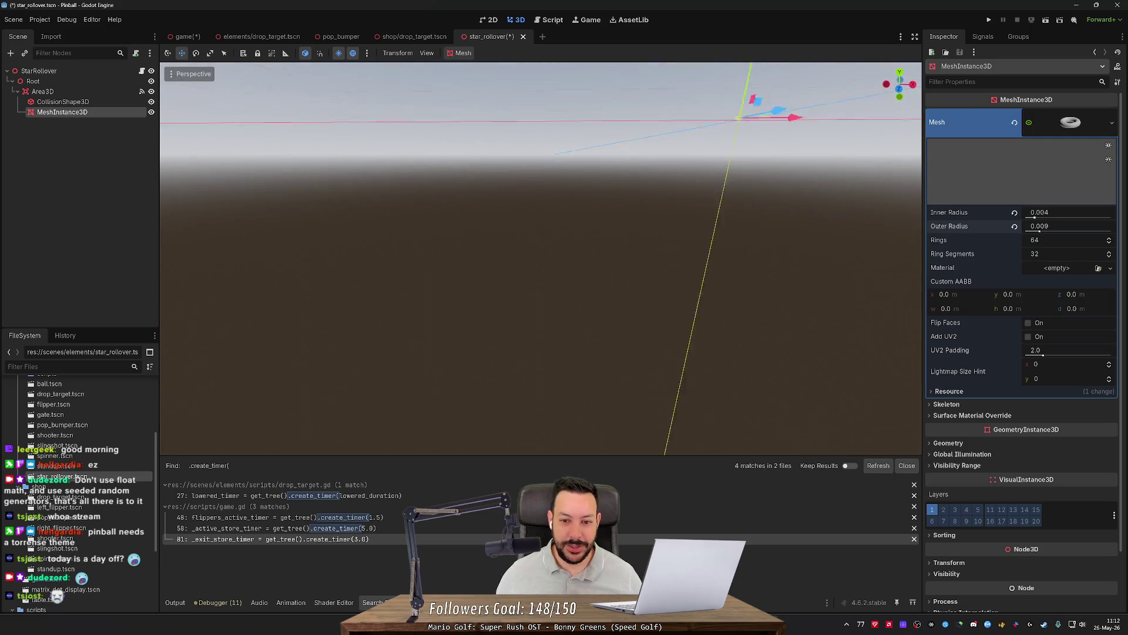
pyautogui.scroll(2, 743, 229)
pyautogui.scroll(-5, 540, 258)
pyautogui.press('w')
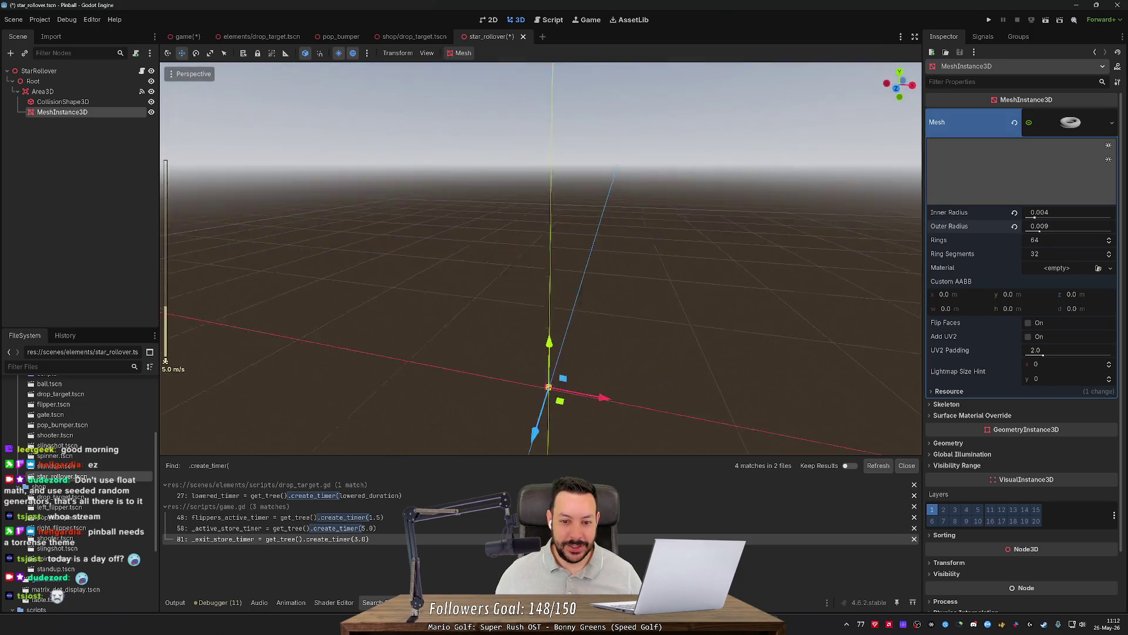
pyautogui.scroll(-4, 541, 258)
pyautogui.press('w')
pyautogui.scroll(-12, 541, 259)
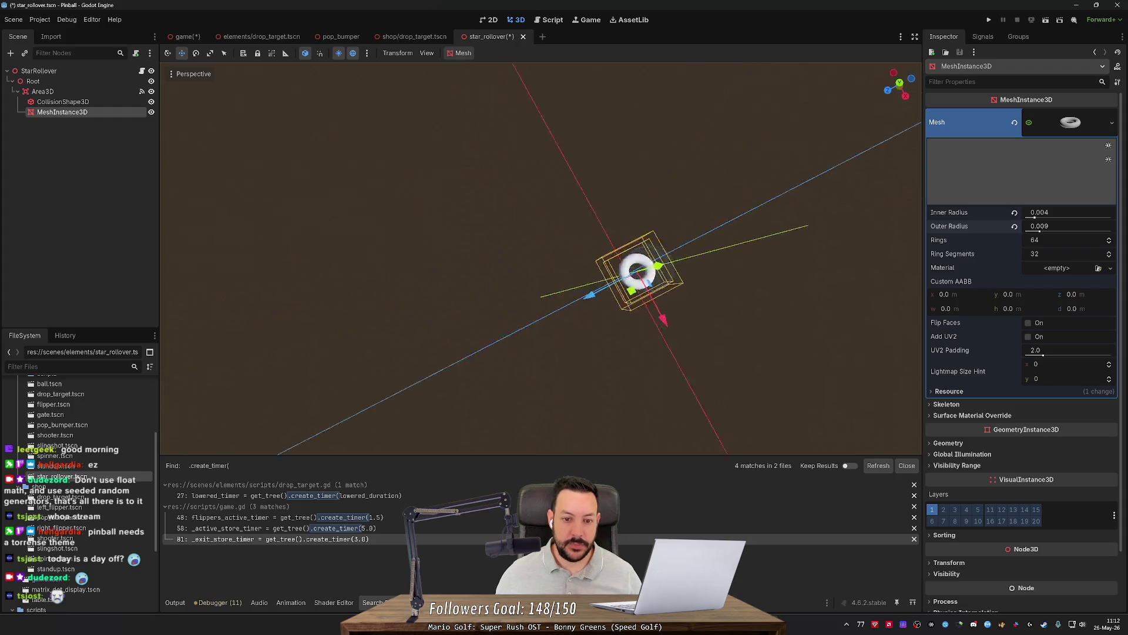
pyautogui.press('w')
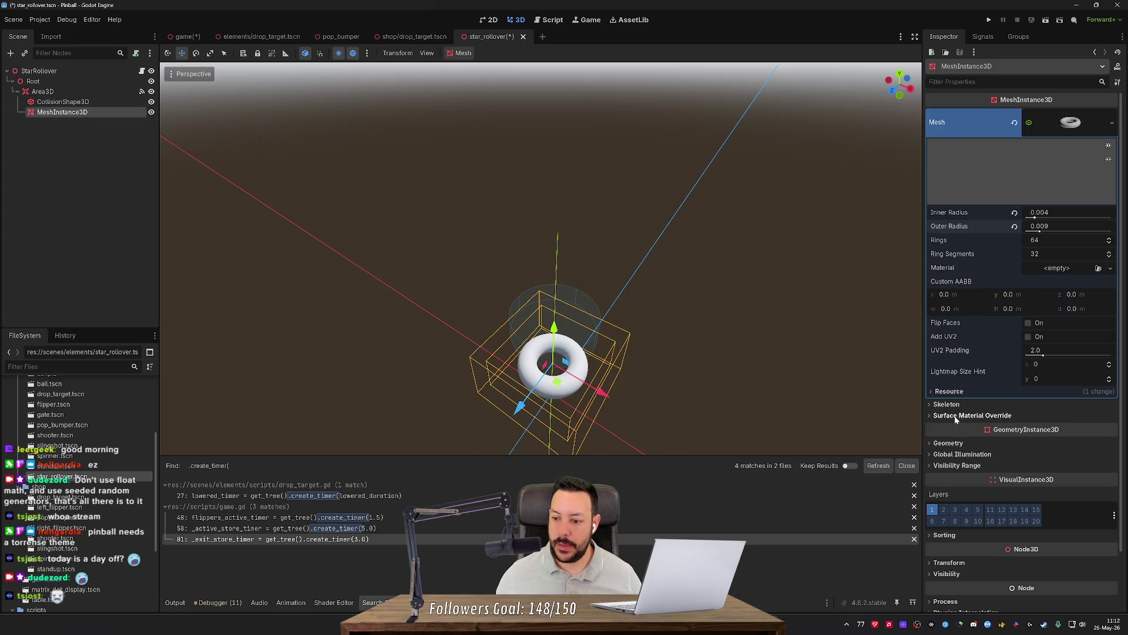
pyautogui.scroll(-3, 964, 447)
# Move the CollisionShape3D cylinder down to Position Y 0
pyautogui.click(949, 497)
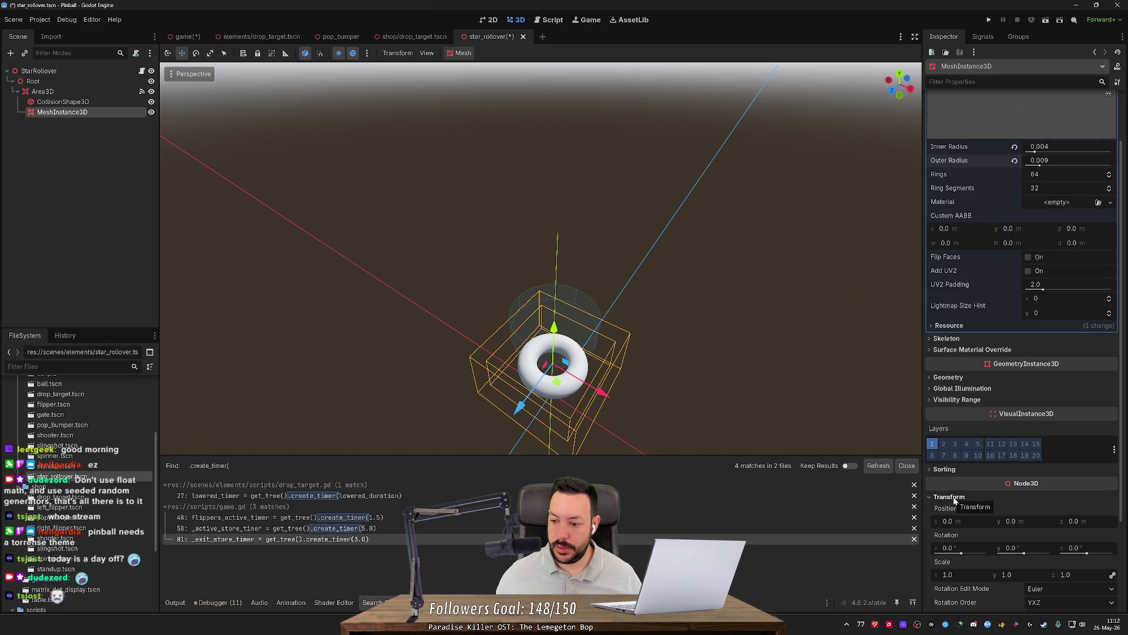
pyautogui.click(63, 103)
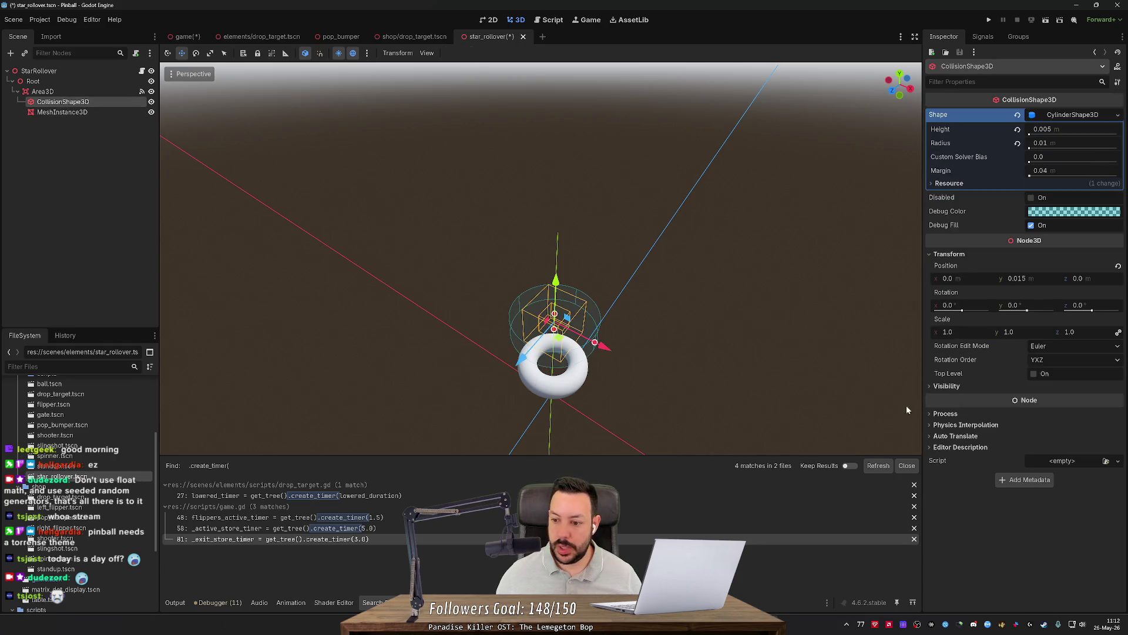
pyautogui.click(1020, 279)
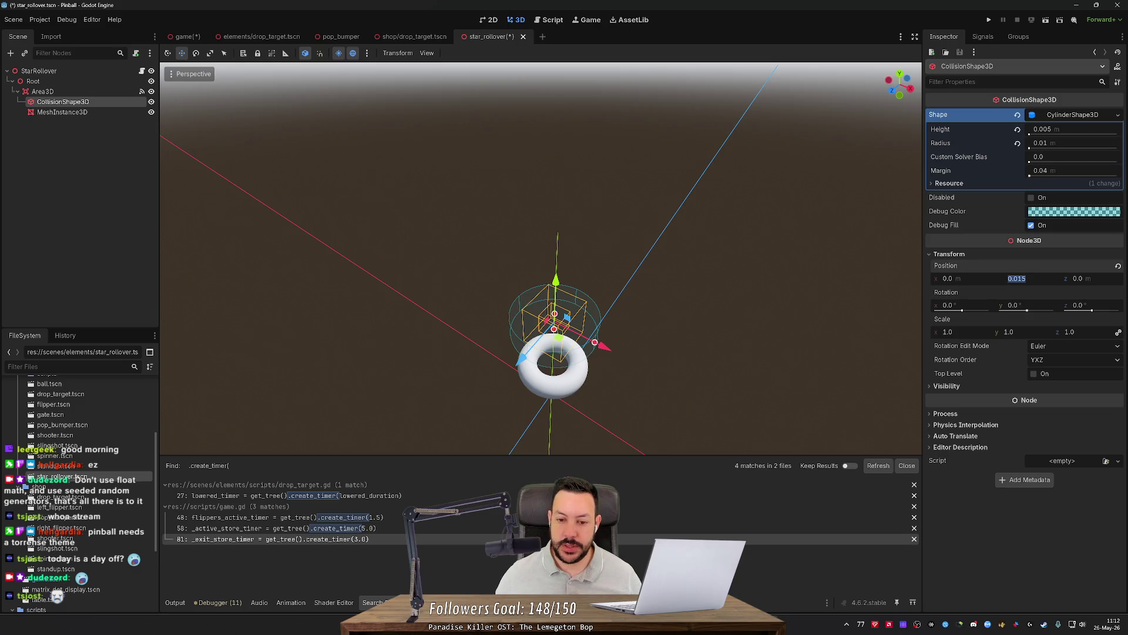
pyautogui.write('0')
pyautogui.press('Return')
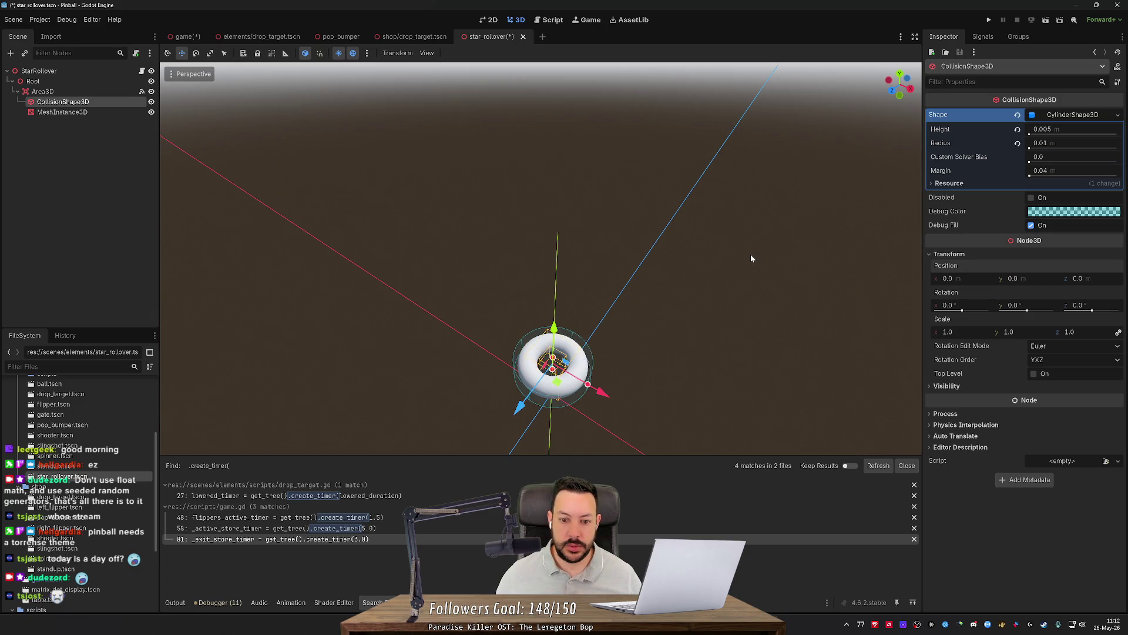
pyautogui.hotkey('alt', 'Tab')
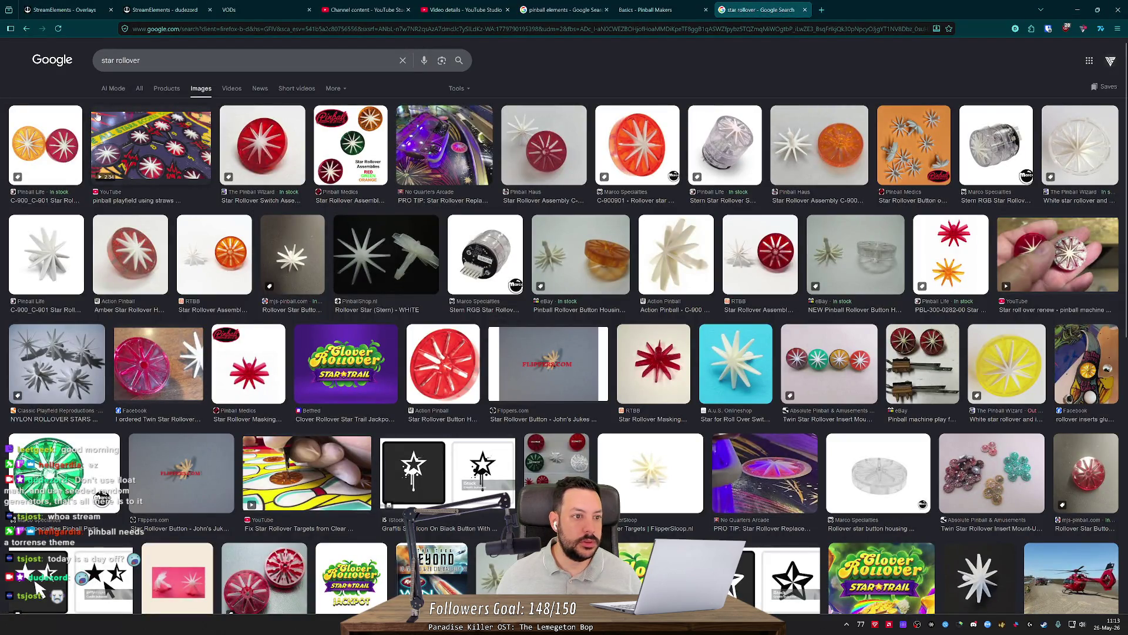
# Search 'star rollover dimension' and check the product page's 3 × 3 × 2 cm size
pyautogui.press('/')
pyautogui.write('dimension')
pyautogui.press('Return')
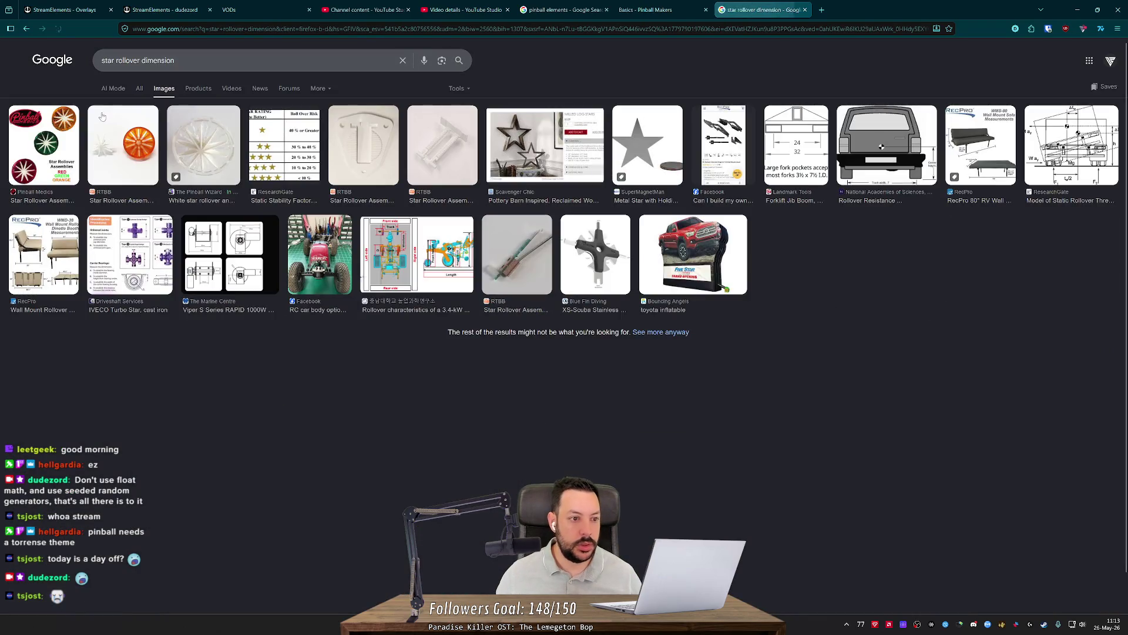
pyautogui.click(139, 88)
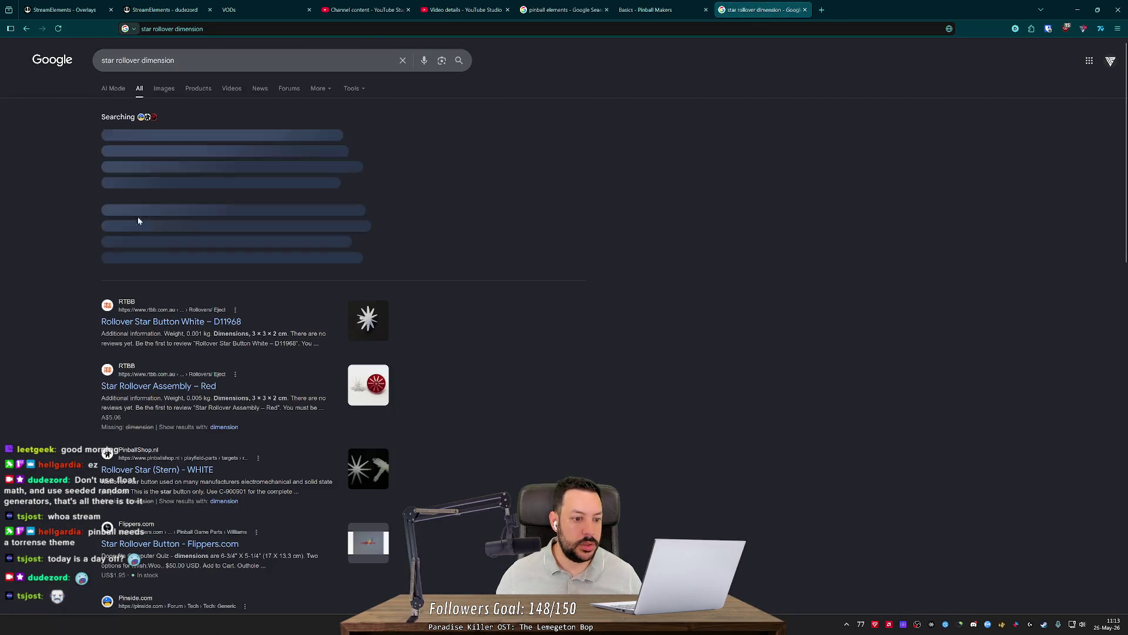
pyautogui.click(157, 321)
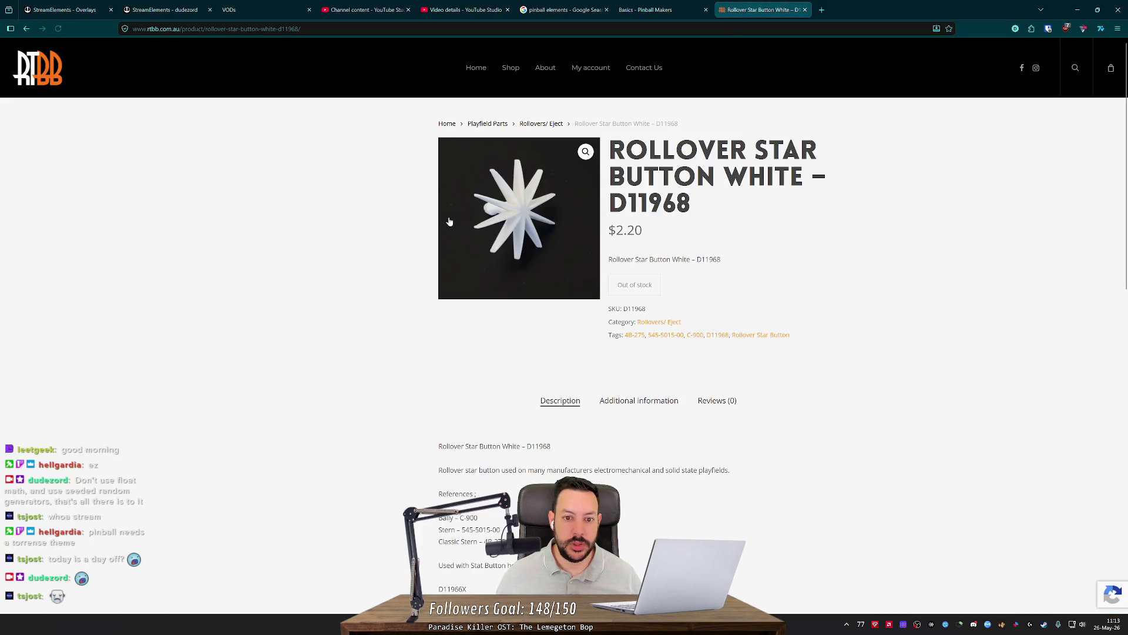
pyautogui.middleClick(762, 5)
pyautogui.hotkey('alt', 'Tab')
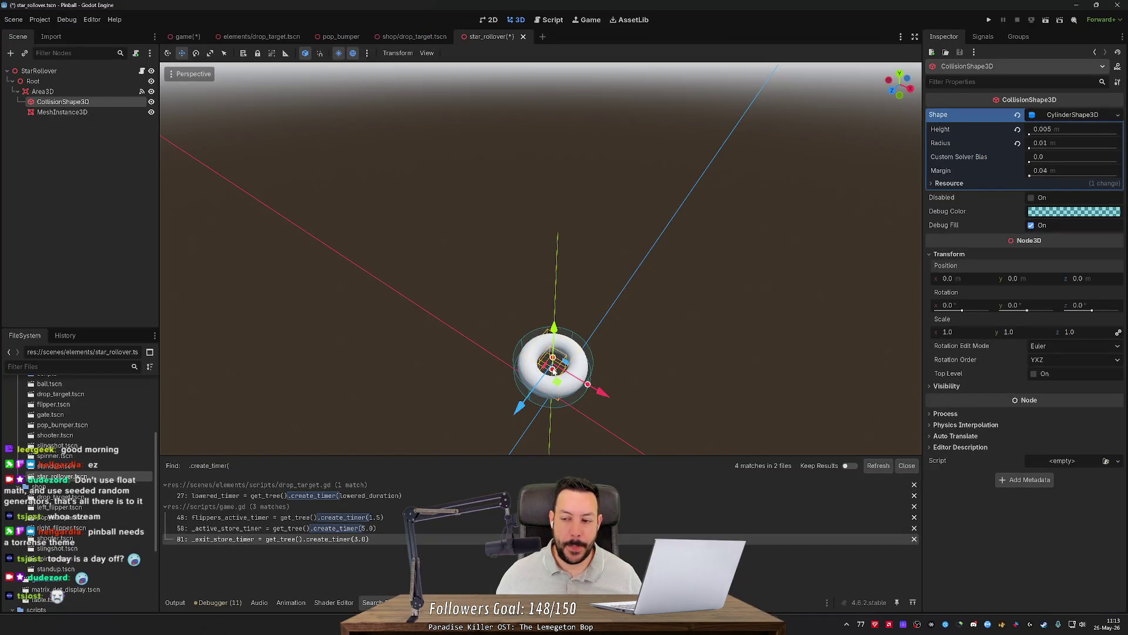
# Set the collision cylinder radius and the torus outer radius both to 0.015
pyautogui.click(1064, 144)
pyautogui.write('0.015')
pyautogui.press('Return')
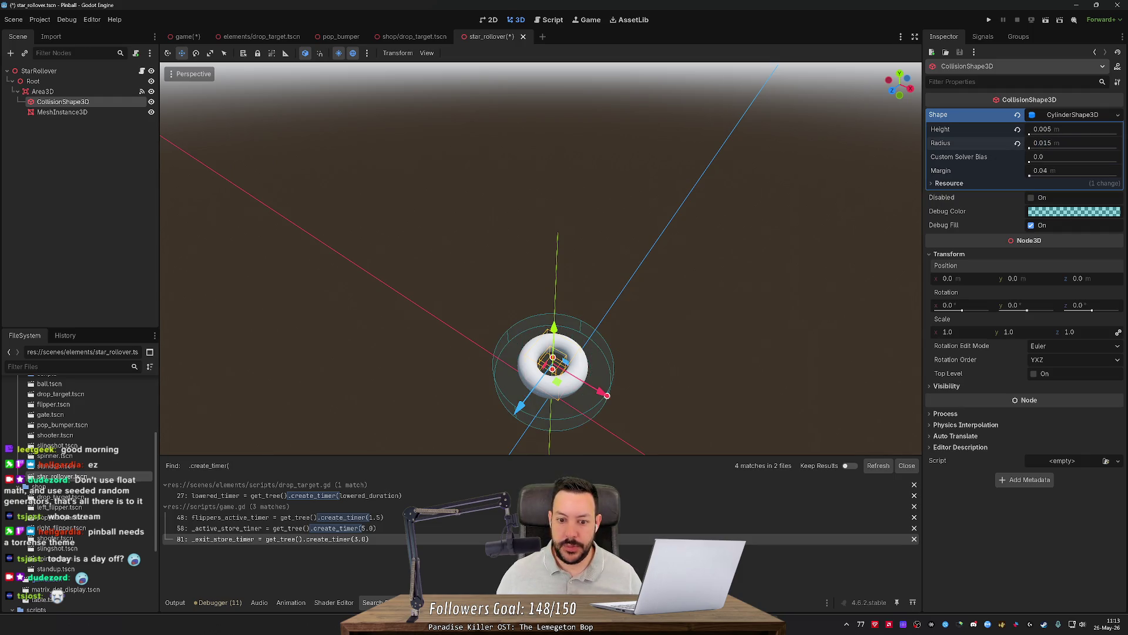
pyautogui.click(1064, 142)
pyautogui.click(63, 111)
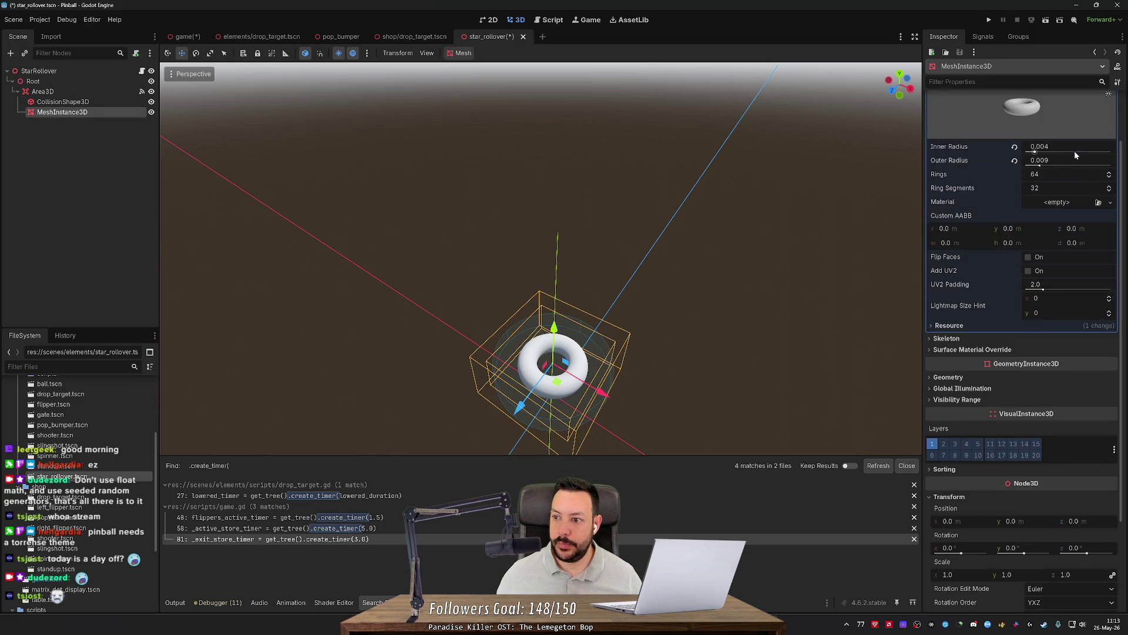
pyautogui.click(1074, 161)
pyautogui.write('0.015')
pyautogui.press('Return')
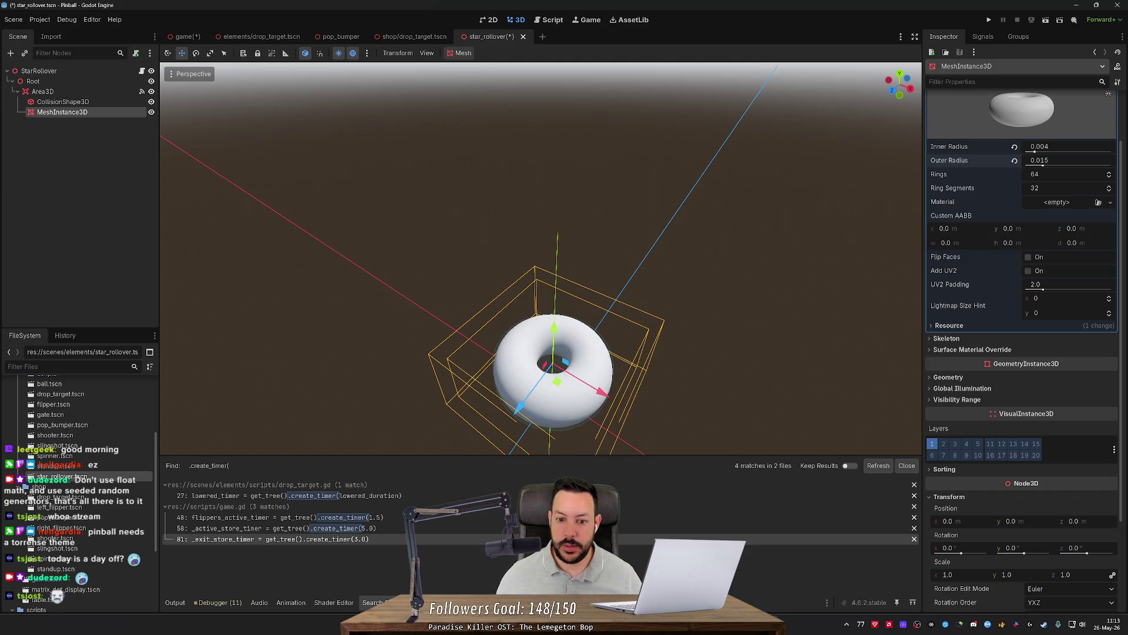
# Give the torus inner radius 0.013, save the scene, and duplicate the ring mesh
pyautogui.click(1070, 147)
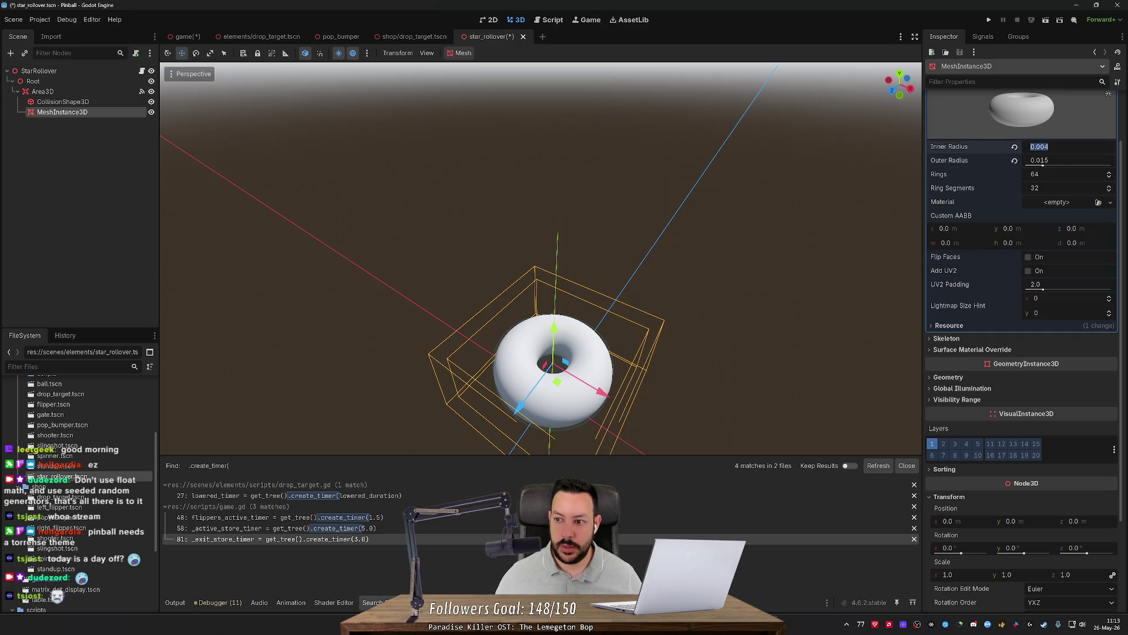
pyautogui.write('0.015')
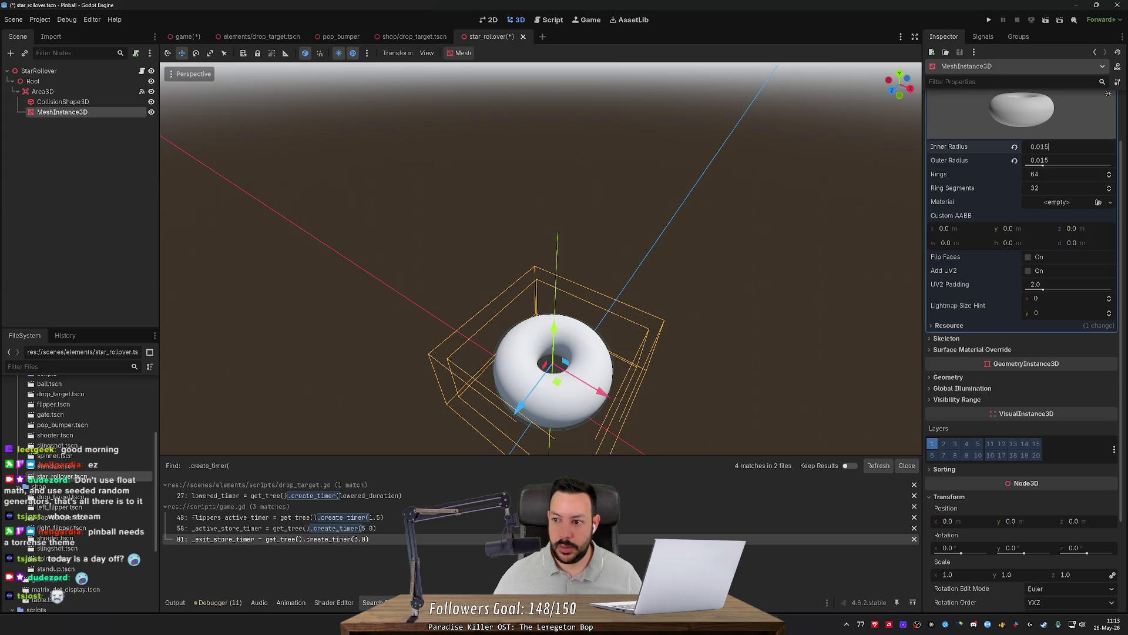
pyautogui.press('Return')
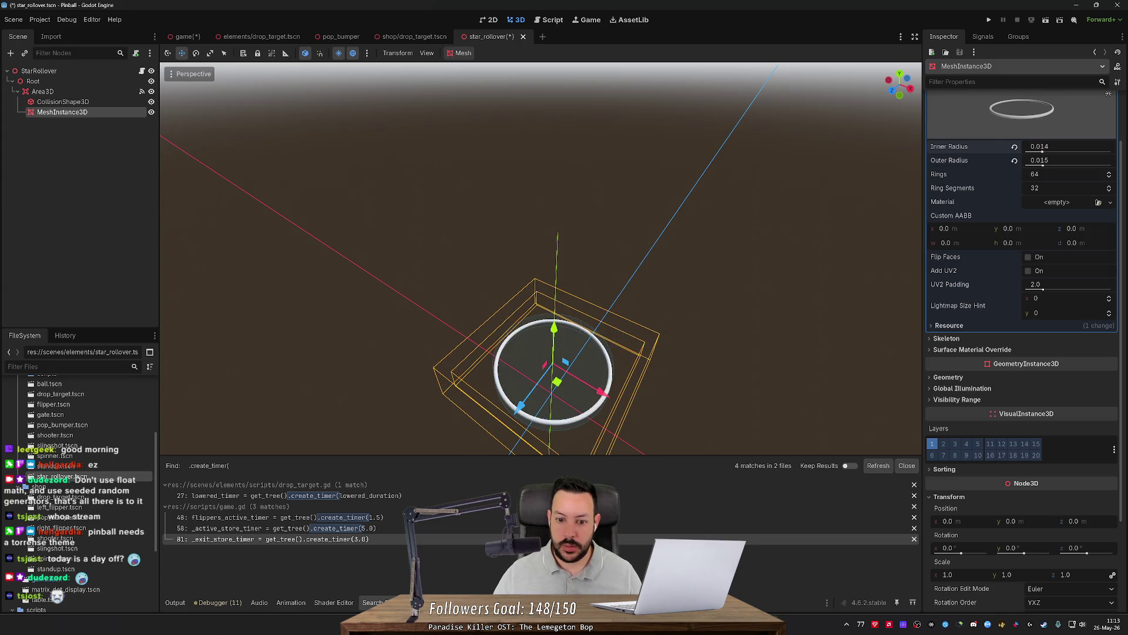
pyautogui.click(68, 241)
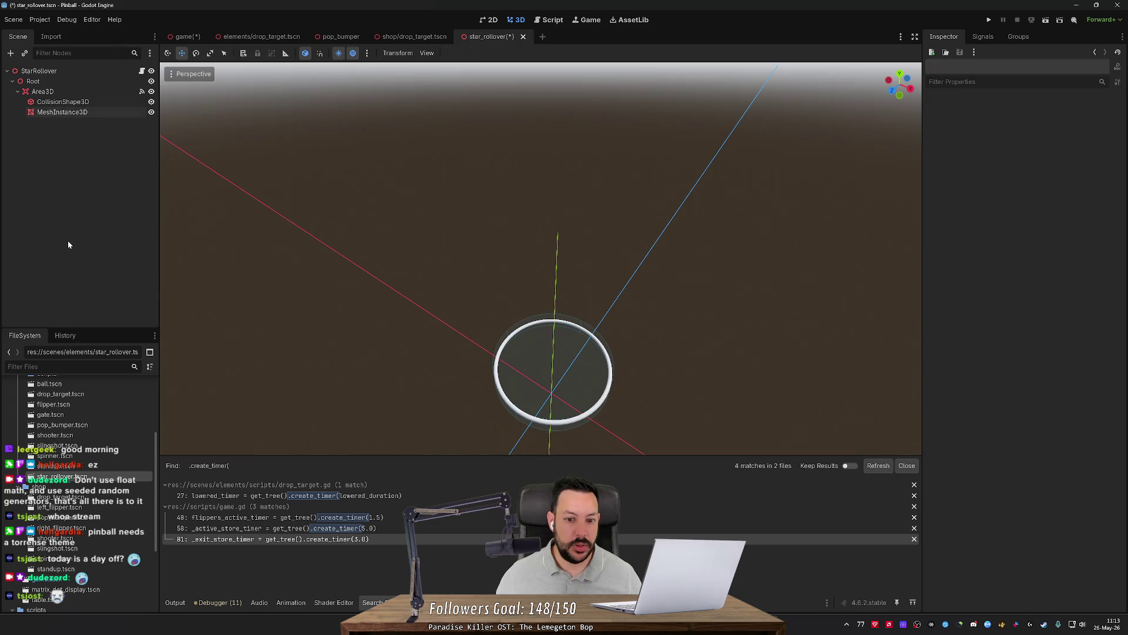
pyautogui.moveTo(540, 259); pyautogui.dragTo(540, 353)
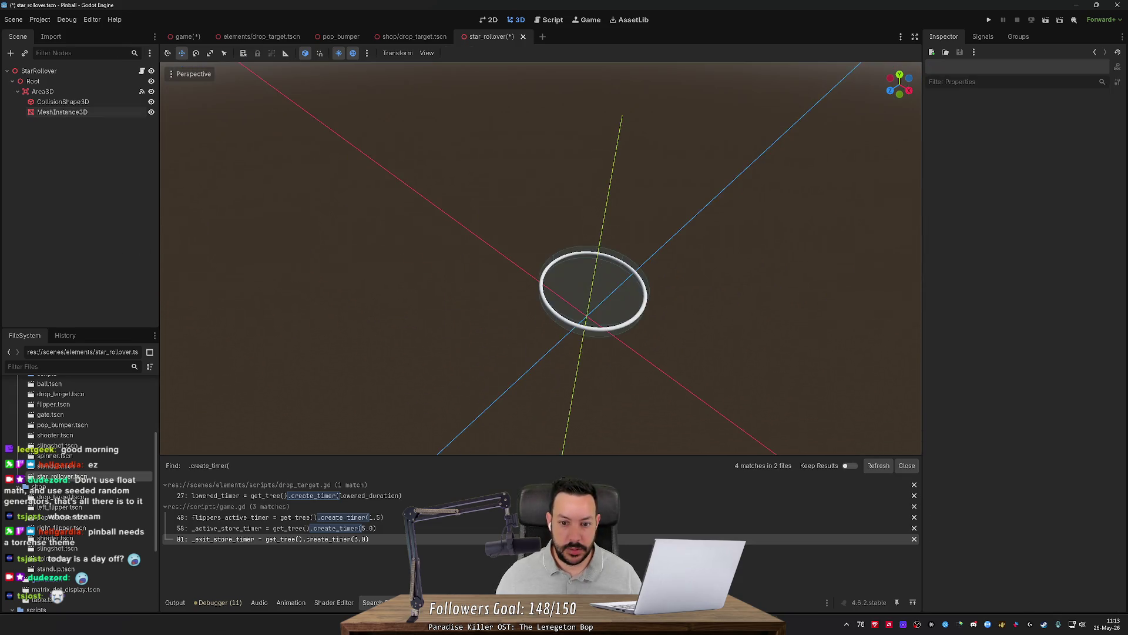
pyautogui.click(85, 112)
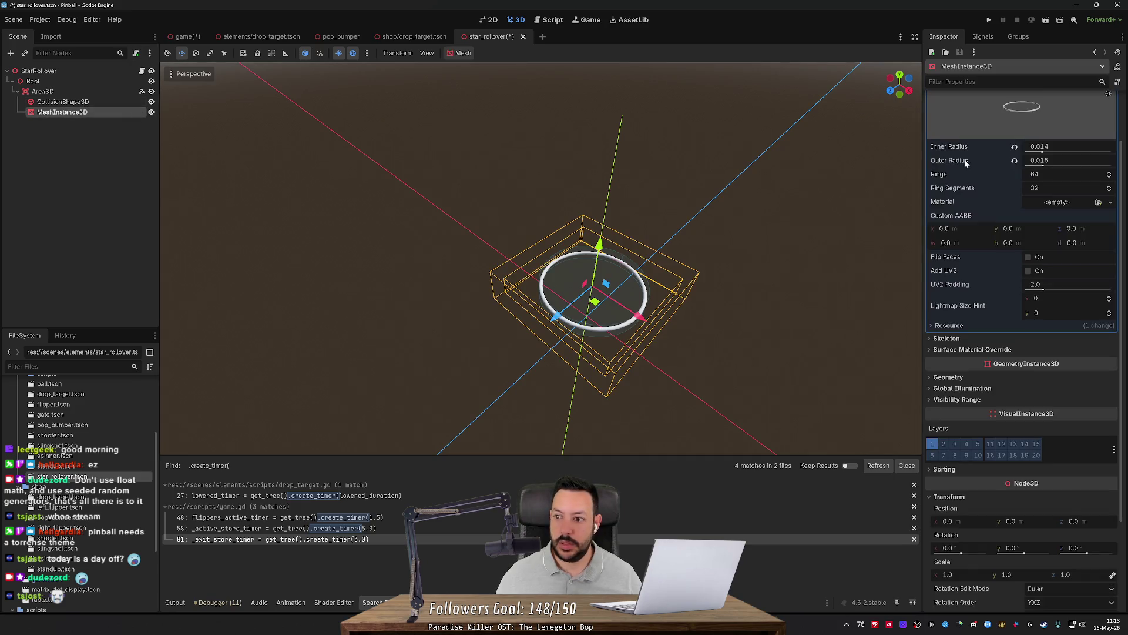
pyautogui.click(1052, 147)
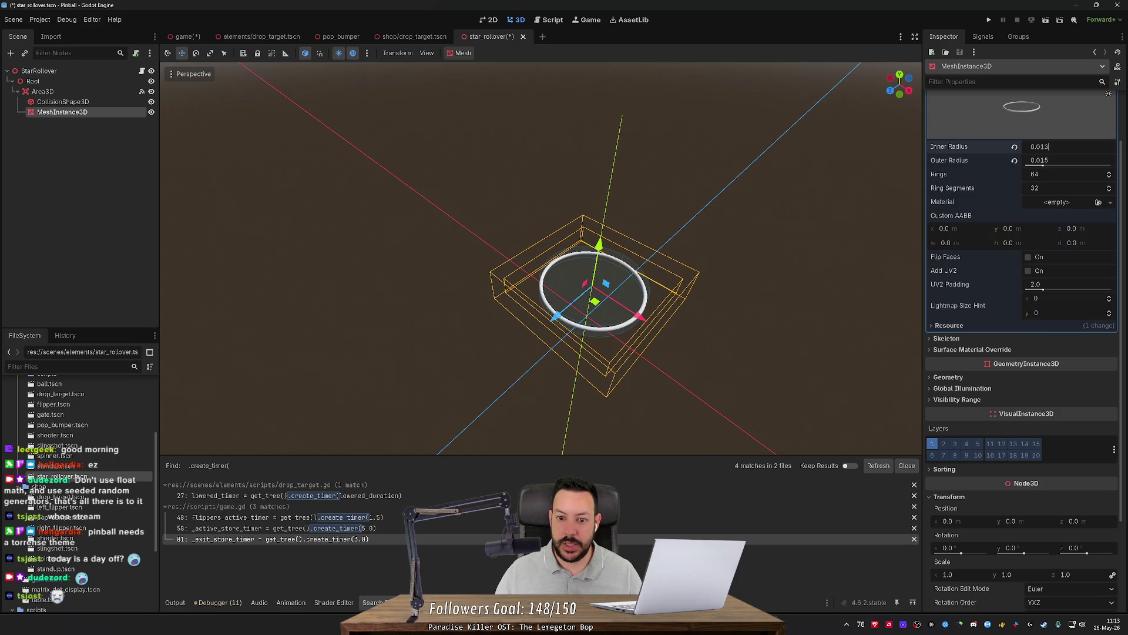
pyautogui.press('Return')
pyautogui.hotkey('ctrl', 's')
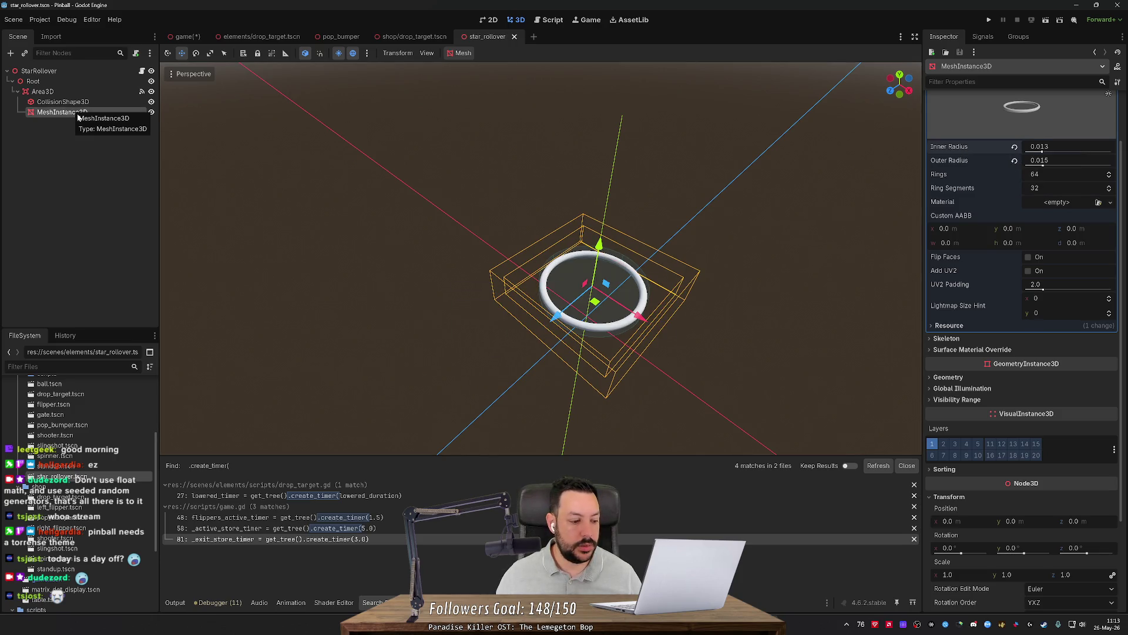
pyautogui.hotkey('ctrl', 'd')
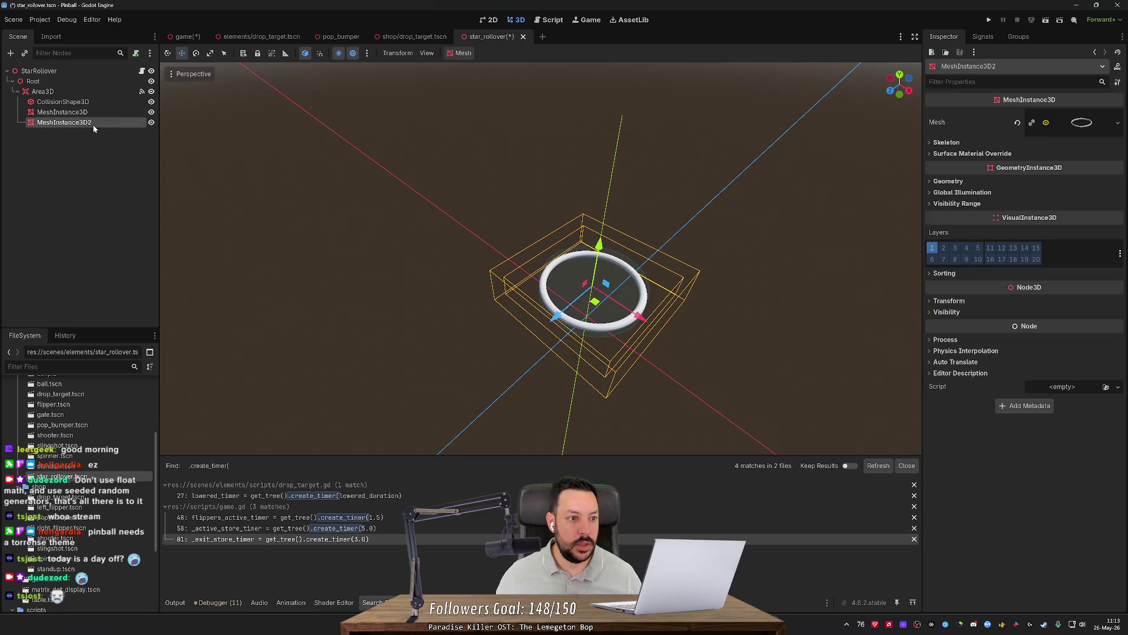
# Make the copied mesh unique and replace it with a new BoxMesh
pyautogui.click(1032, 123)
pyautogui.click(1034, 125)
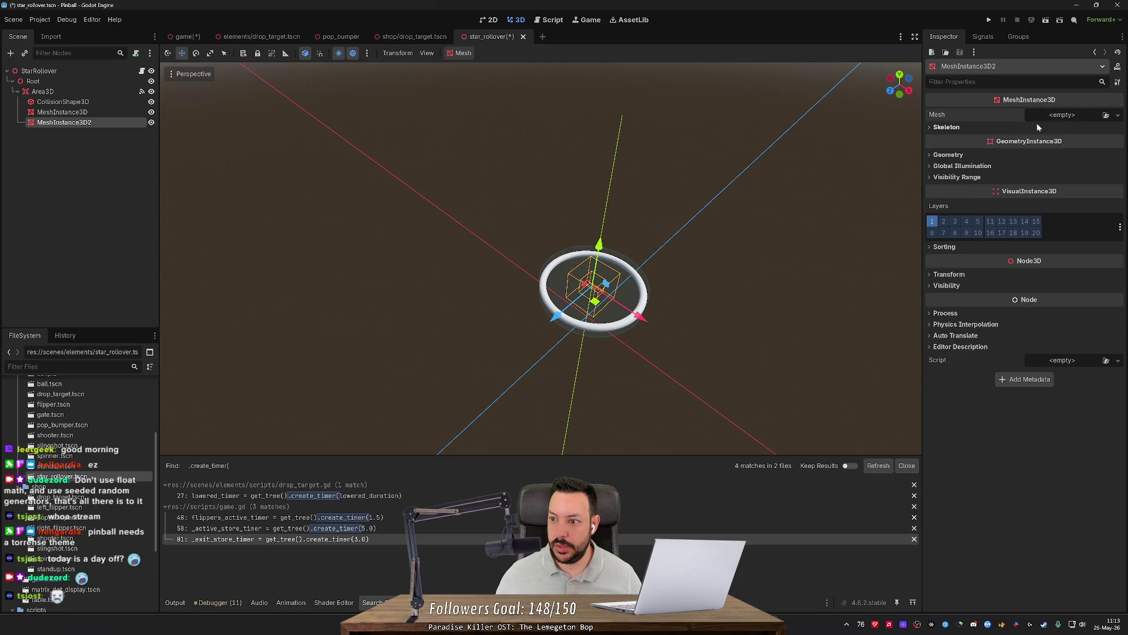
pyautogui.click(1076, 113)
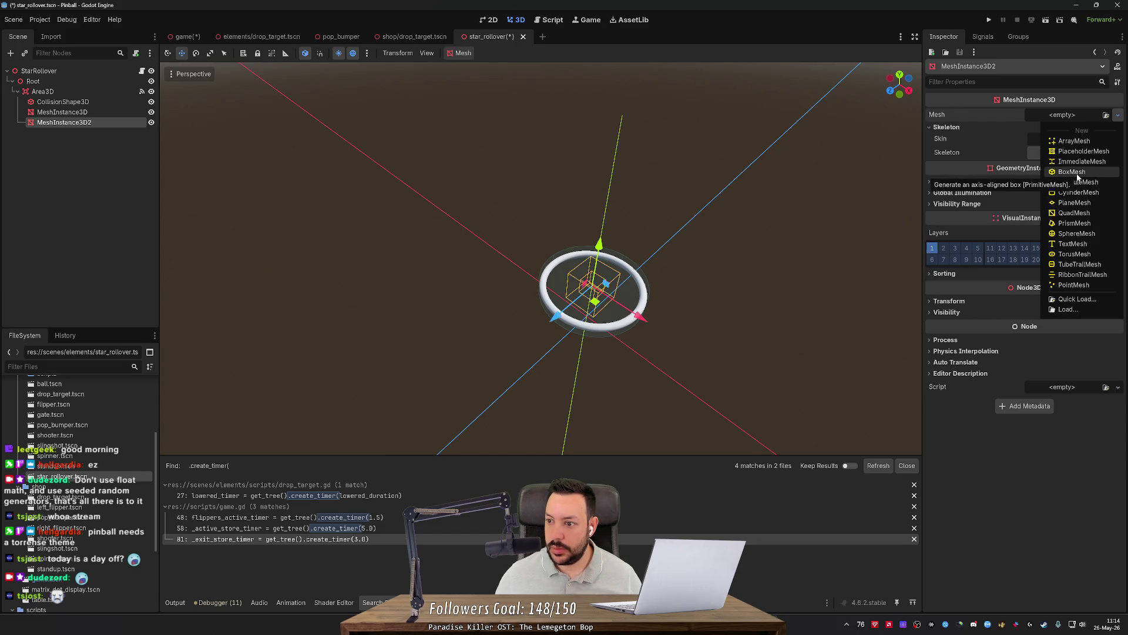
pyautogui.click(1072, 172)
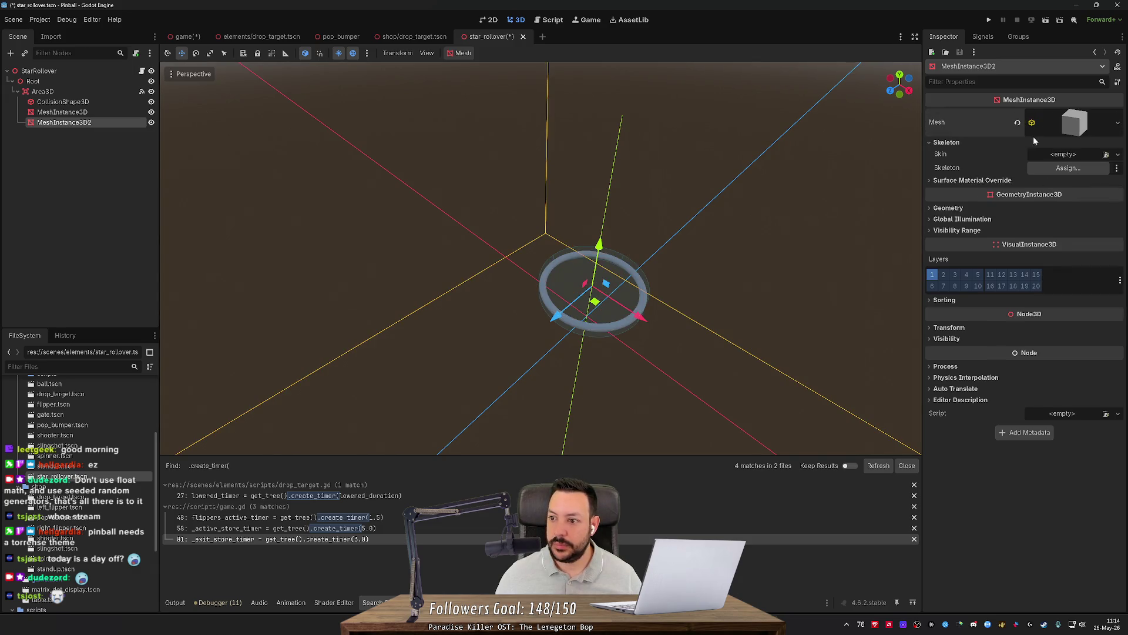
# Flatten the box into a thin slab with depth 0.005 and height 0.001
pyautogui.click(1036, 130)
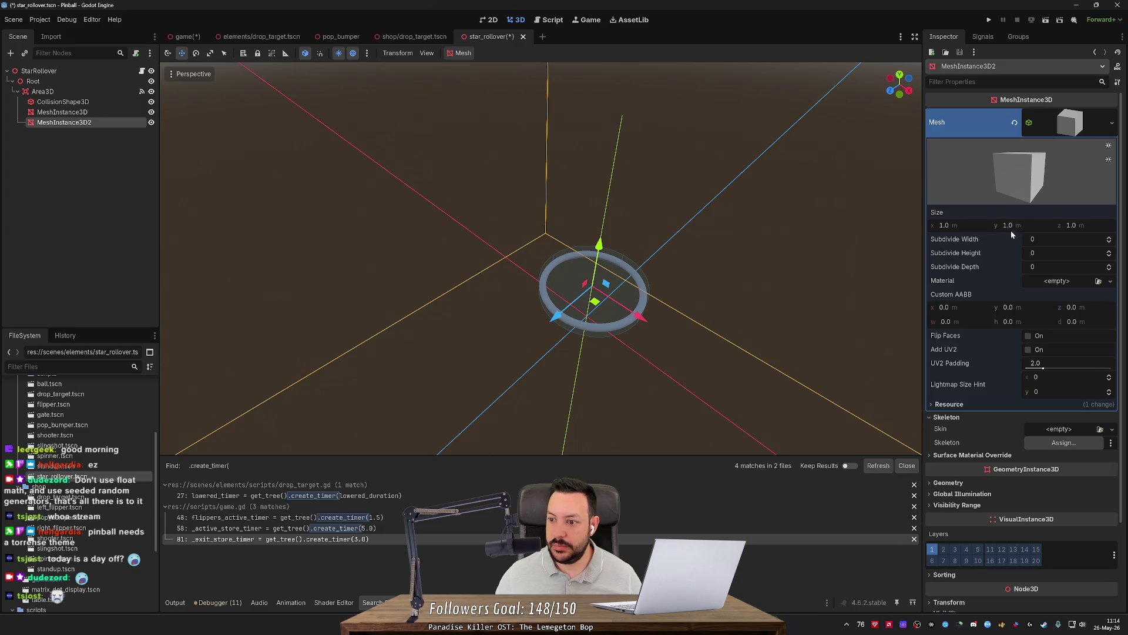
pyautogui.moveTo(946, 225); pyautogui.dragTo(928, 225)
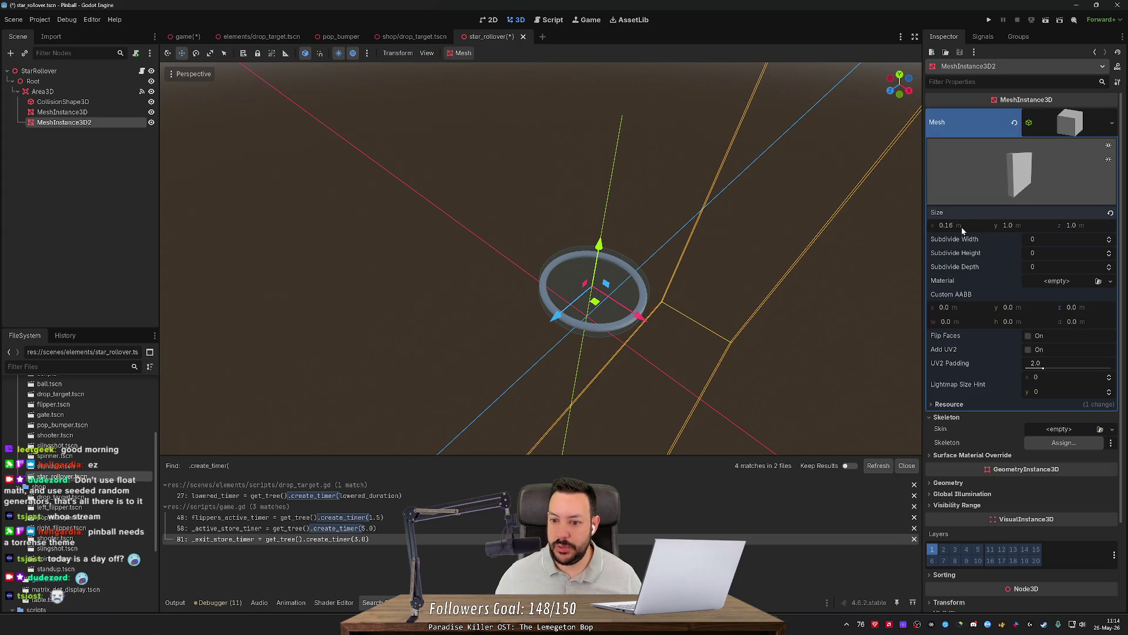
pyautogui.moveTo(1010, 225); pyautogui.dragTo(990, 225)
pyautogui.moveTo(1071, 225); pyautogui.dragTo(1088, 224)
pyautogui.moveTo(979, 224)
pyautogui.mouseDown()
pyautogui.moveTo(962, 224)
pyautogui.moveTo(1099, 225)
pyautogui.moveTo(1077, 225)
pyautogui.mouseUp()
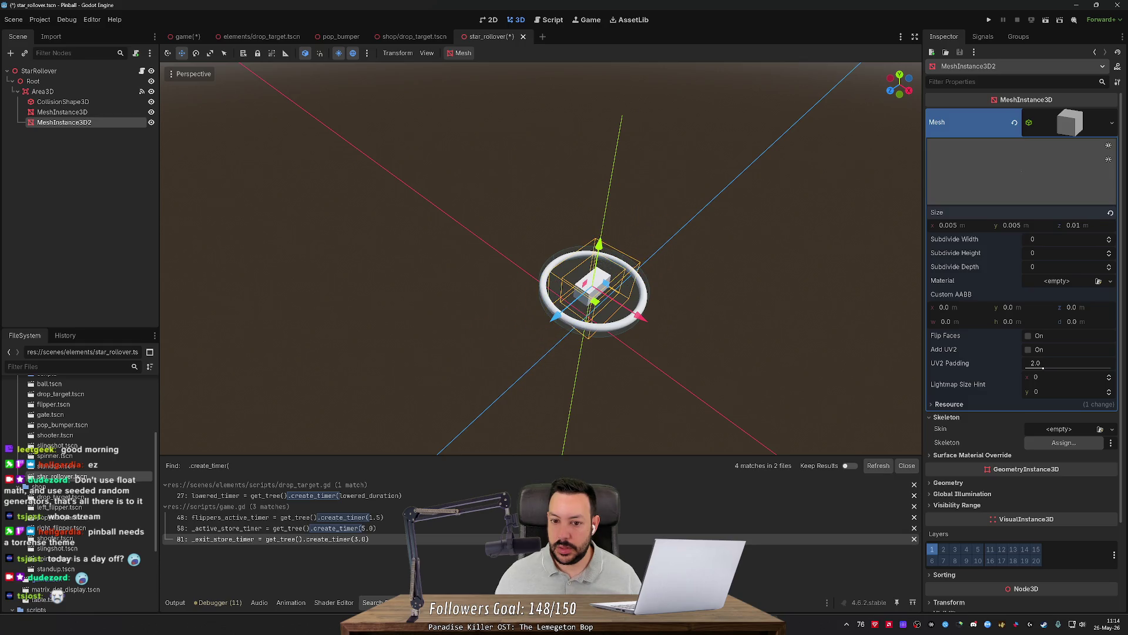
pyautogui.click(1092, 227)
pyautogui.write('0.005')
pyautogui.press('Return')
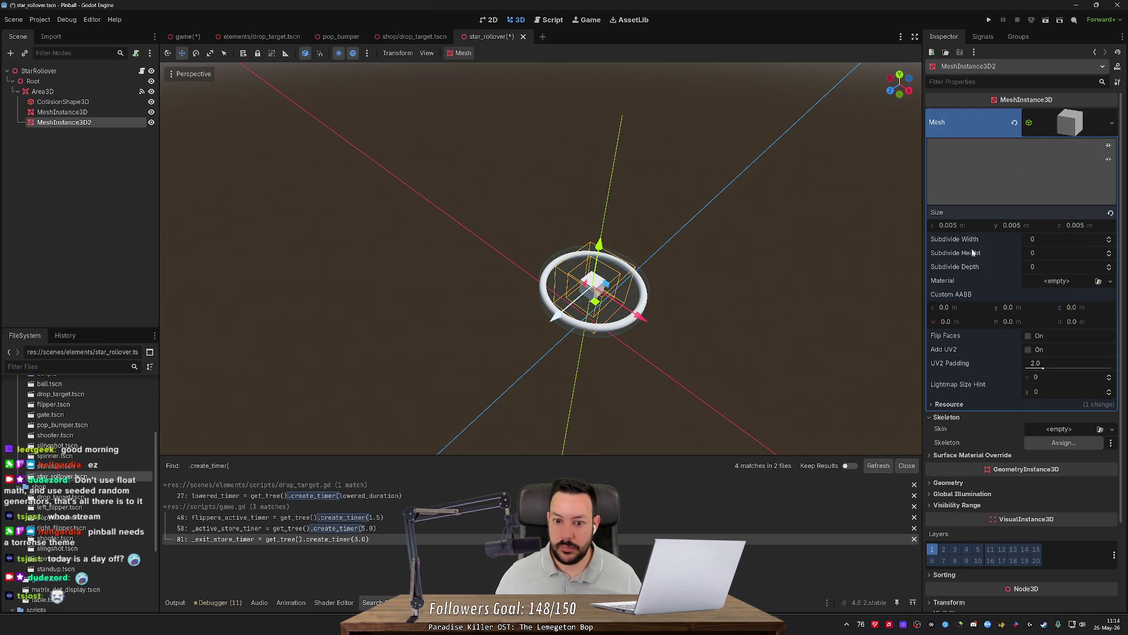
pyautogui.click(1027, 226)
pyautogui.write('1')
pyautogui.press('Return')
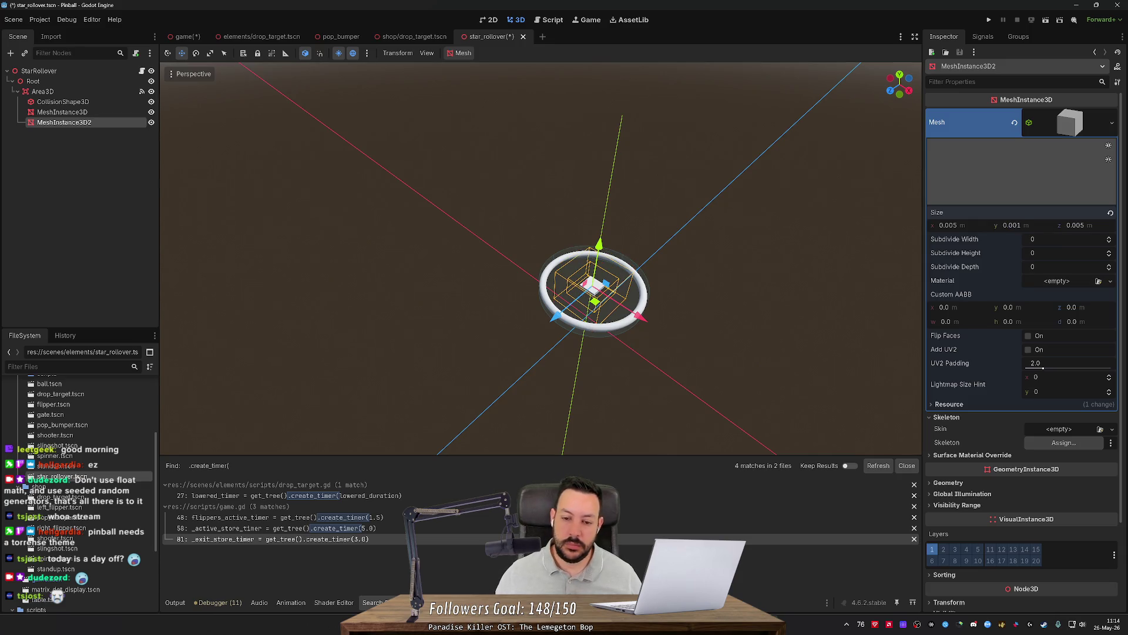
# Duplicate the flat box and turn the copy 45° around Y
pyautogui.click(821, 211)
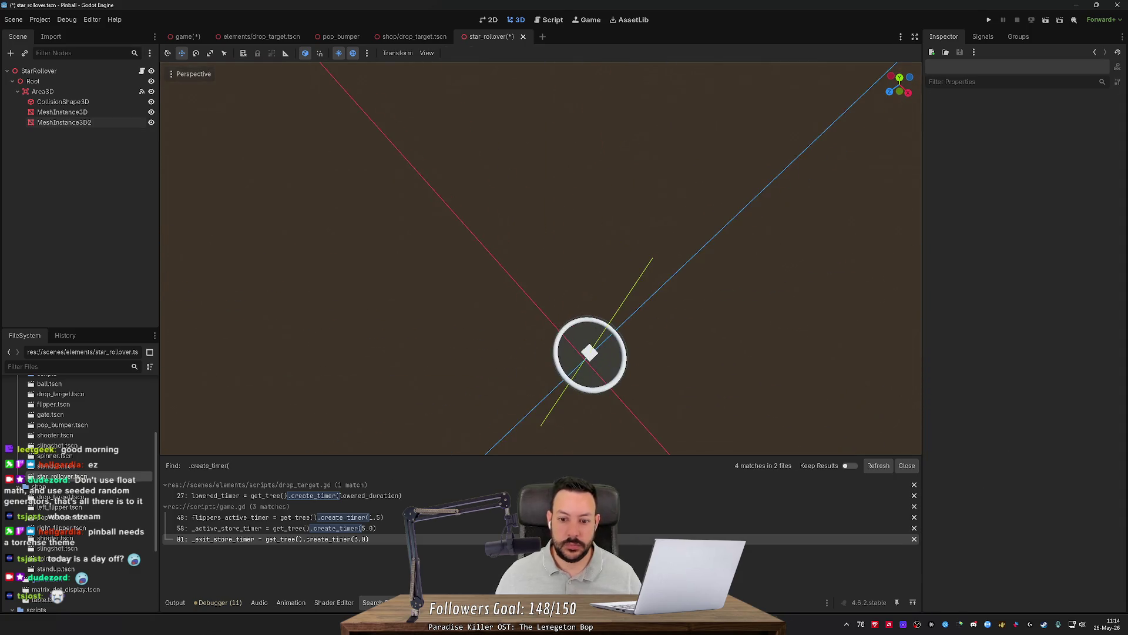
pyautogui.moveTo(590, 355); pyautogui.dragTo(590, 272)
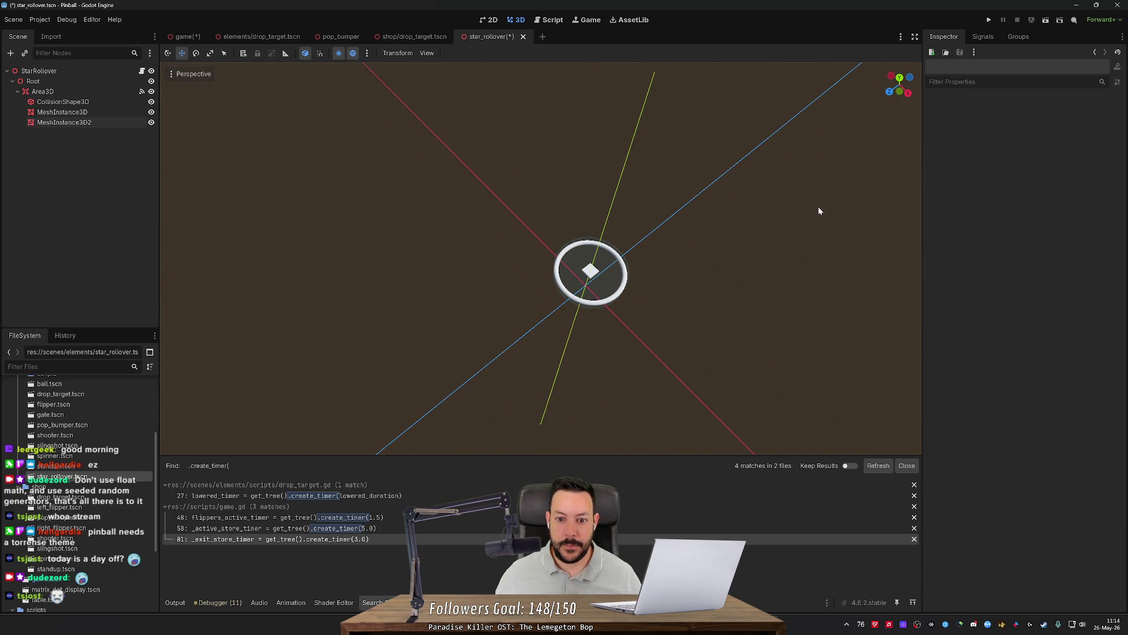
pyautogui.hotkey('alt', 'Tab')
pyautogui.hotkey('alt', 'Tab')
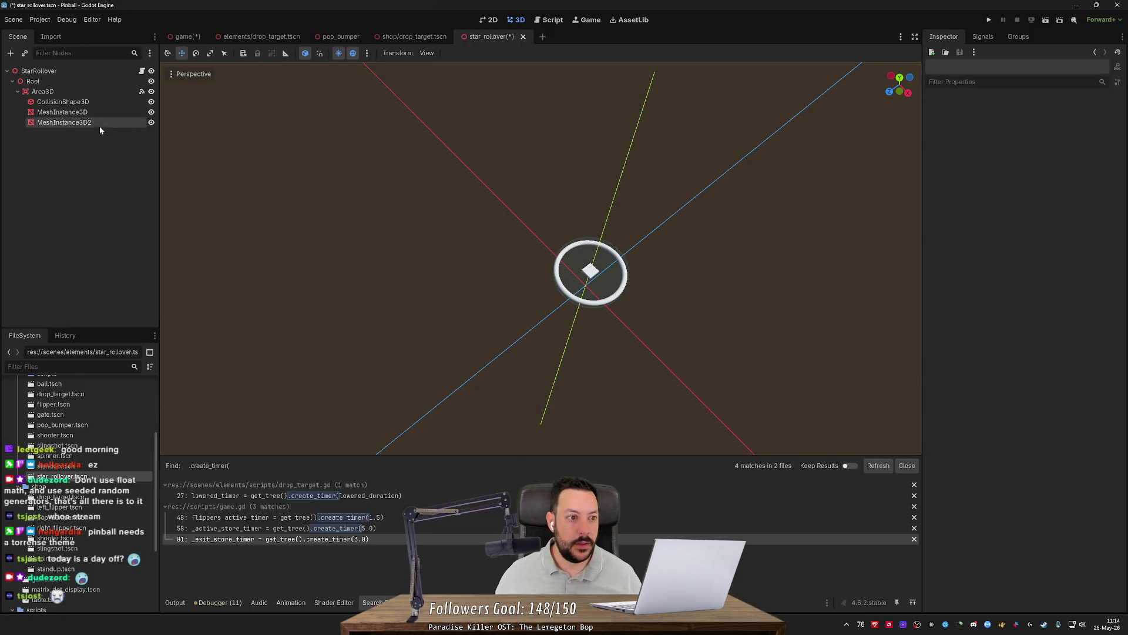
pyautogui.click(100, 121)
pyautogui.hotkey('ctrl', 'd')
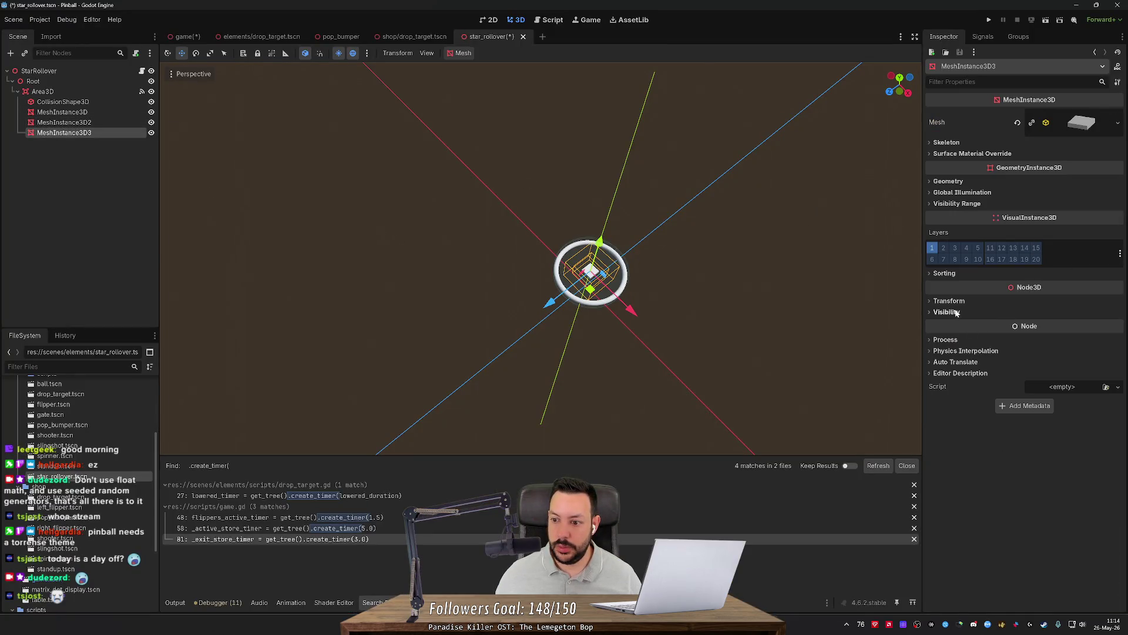
pyautogui.click(949, 301)
pyautogui.click(973, 352)
pyautogui.click(1011, 352)
pyautogui.write('45')
pyautogui.press('Return')
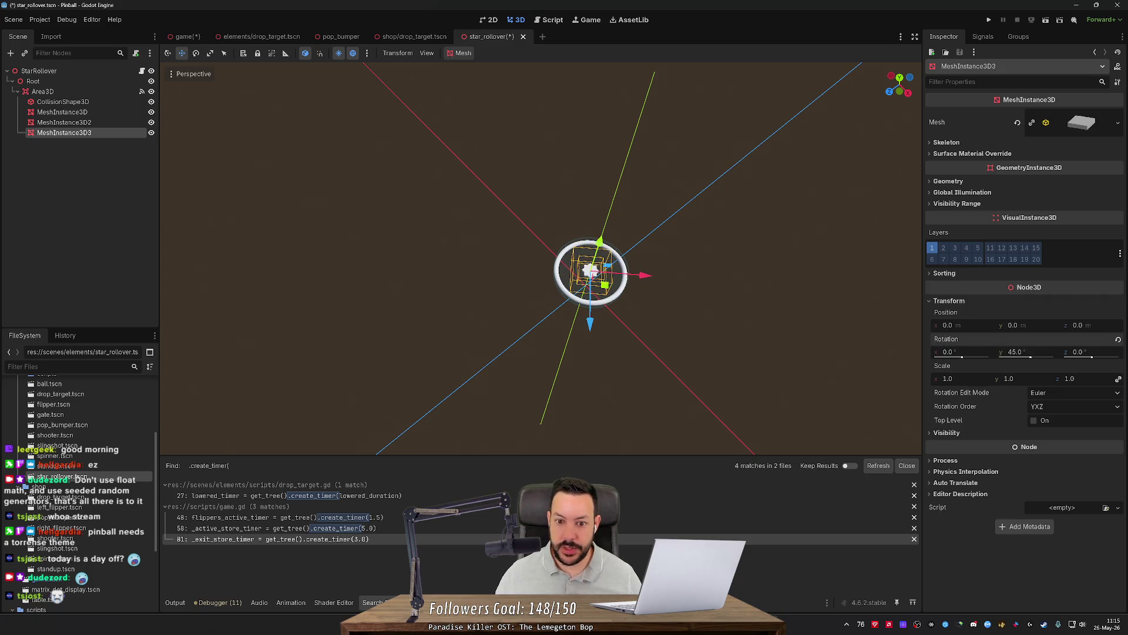
# Widen the first box to 0.01 width and 0.01 depth
pyautogui.click(97, 241)
pyautogui.moveTo(551, 279); pyautogui.dragTo(551, 280)
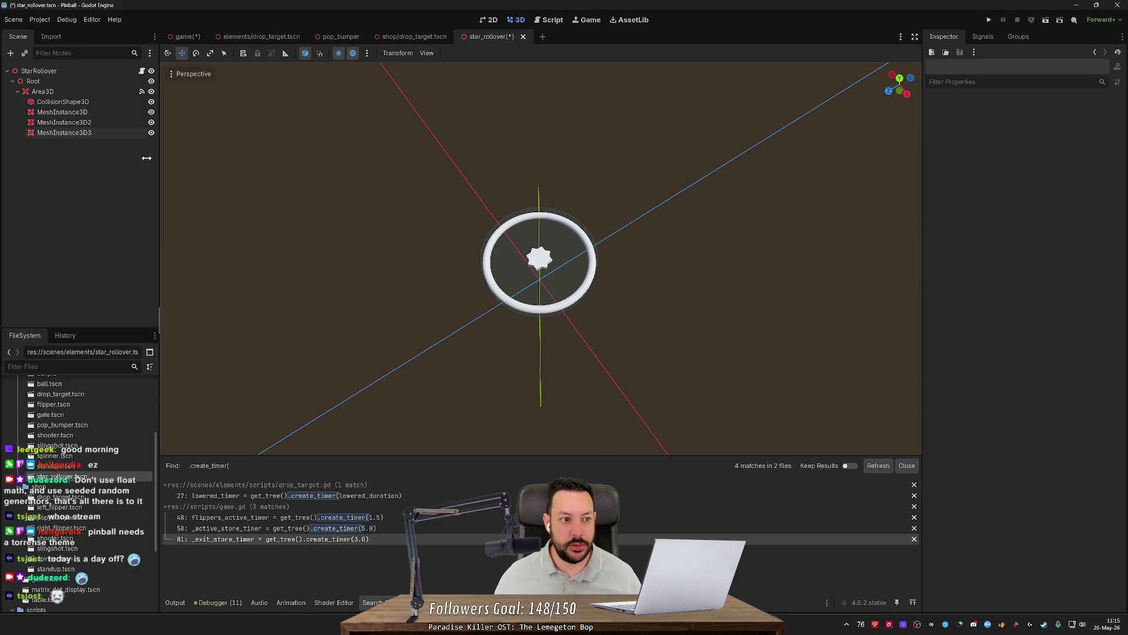
pyautogui.click(64, 122)
pyautogui.click(948, 225)
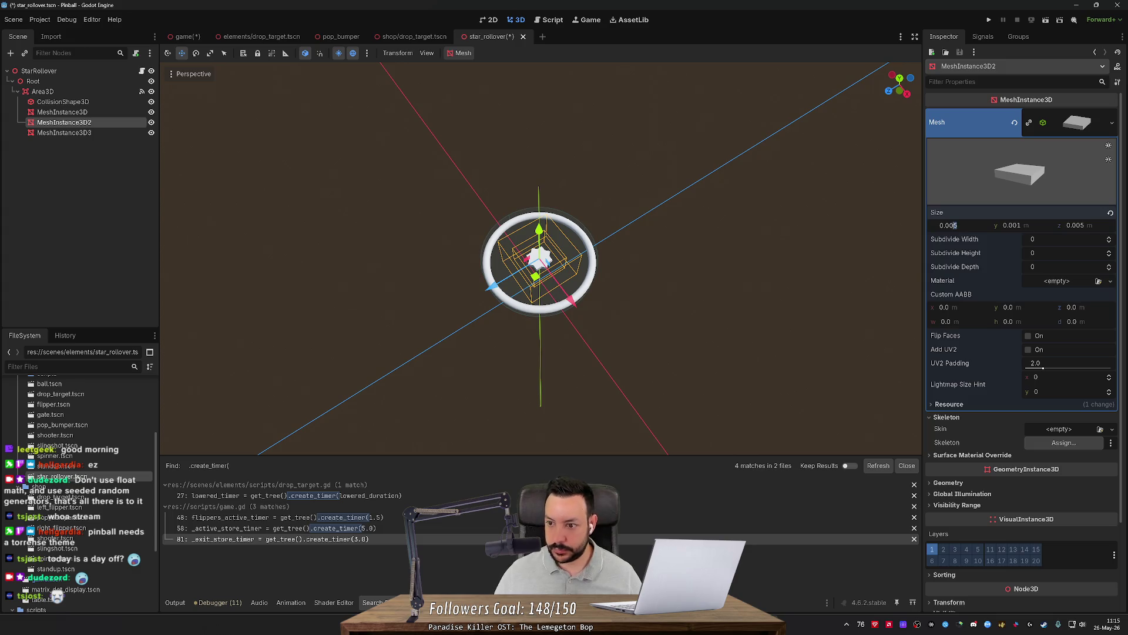
pyautogui.write('0.01')
pyautogui.press('Return')
pyautogui.click(1092, 228)
pyautogui.write('0.01')
pyautogui.press('Return')
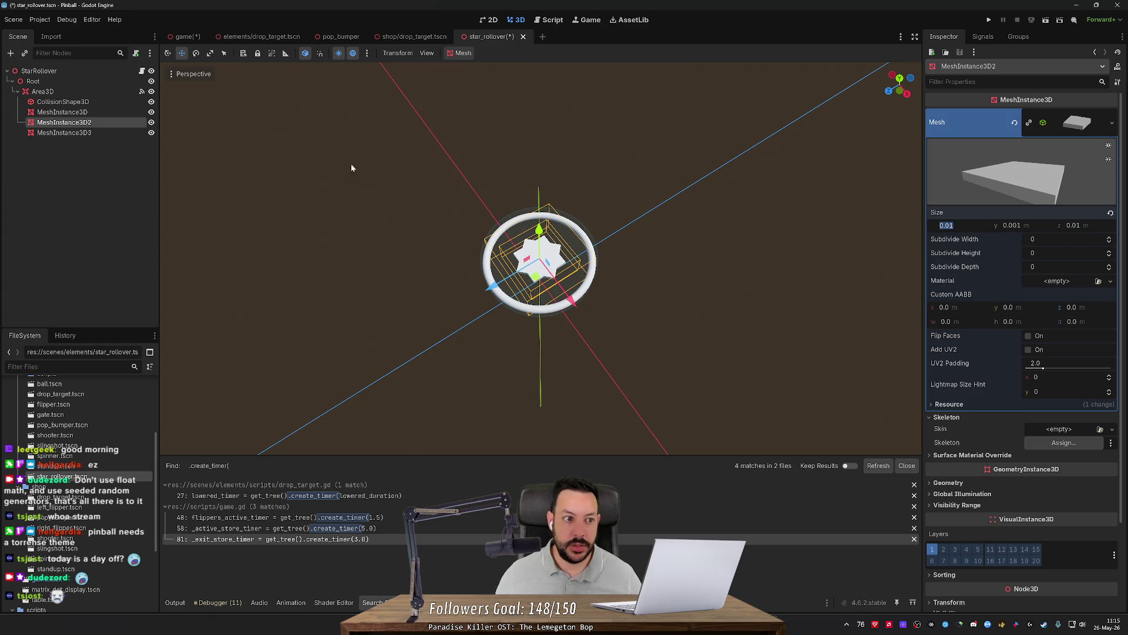
# Save the star rollover scene with its finished eight-pointed star
pyautogui.click(61, 132)
pyautogui.hotkey('ctrl', 's')
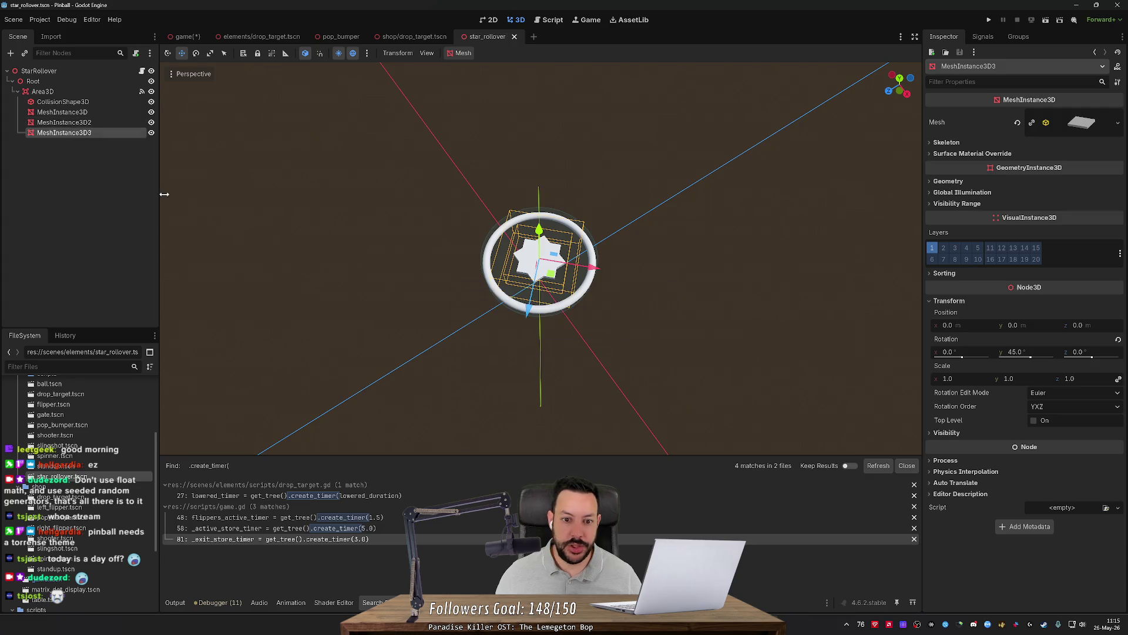
pyautogui.click(346, 229)
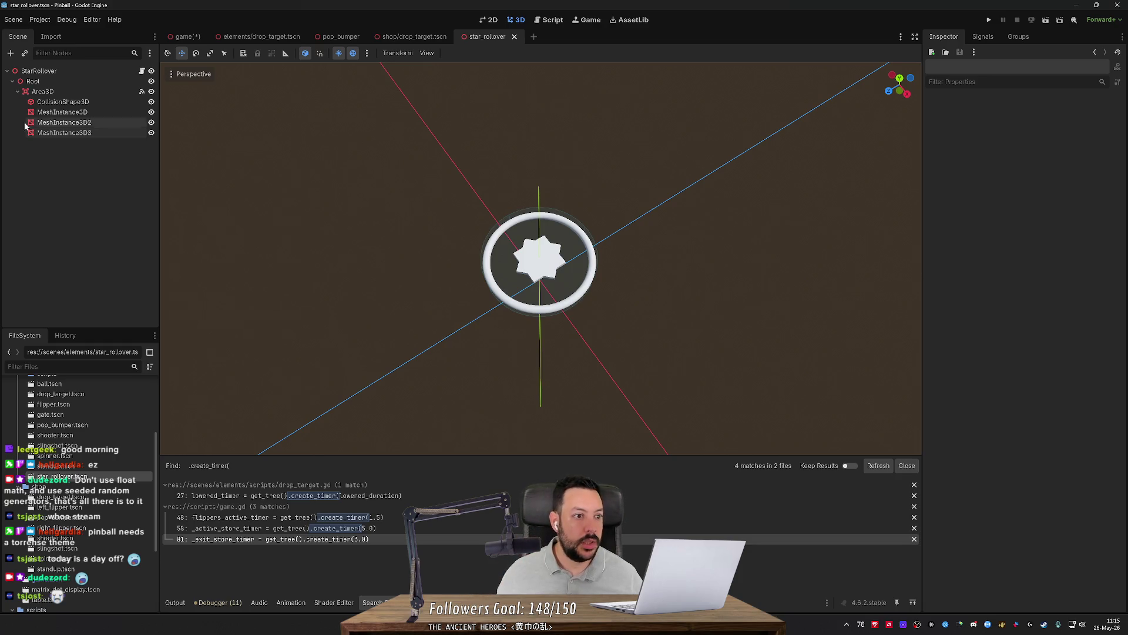
pyautogui.click(97, 90)
# Edit the Area3D body_entered connection so its receiver method is renamed _on_ball_entered
pyautogui.click(982, 36)
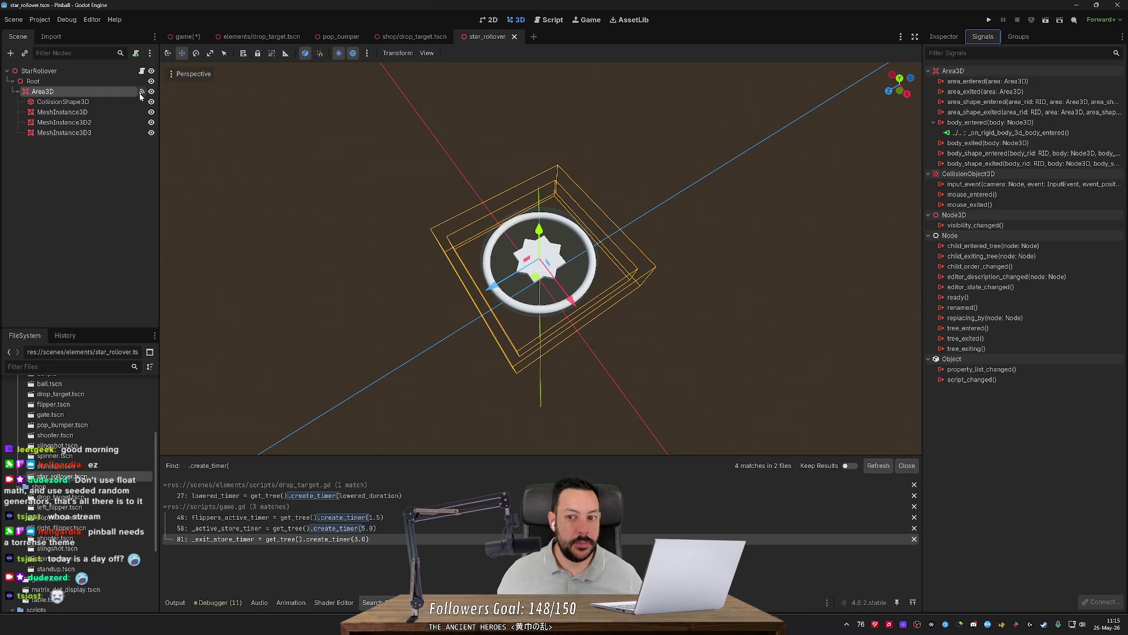
pyautogui.click(1011, 133)
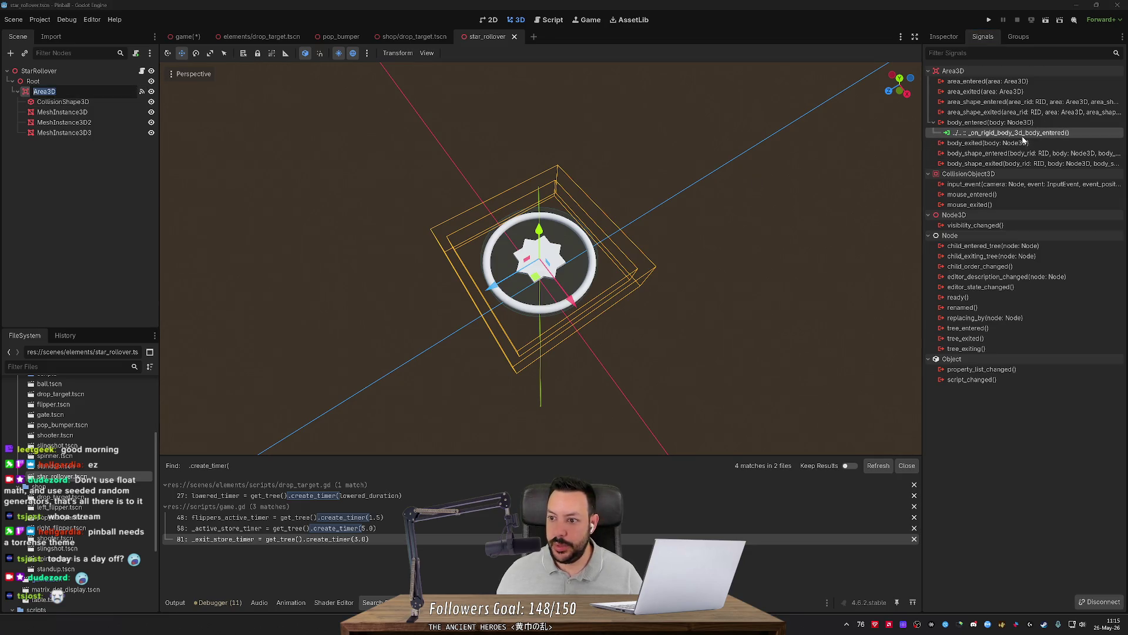
pyautogui.rightClick(994, 135)
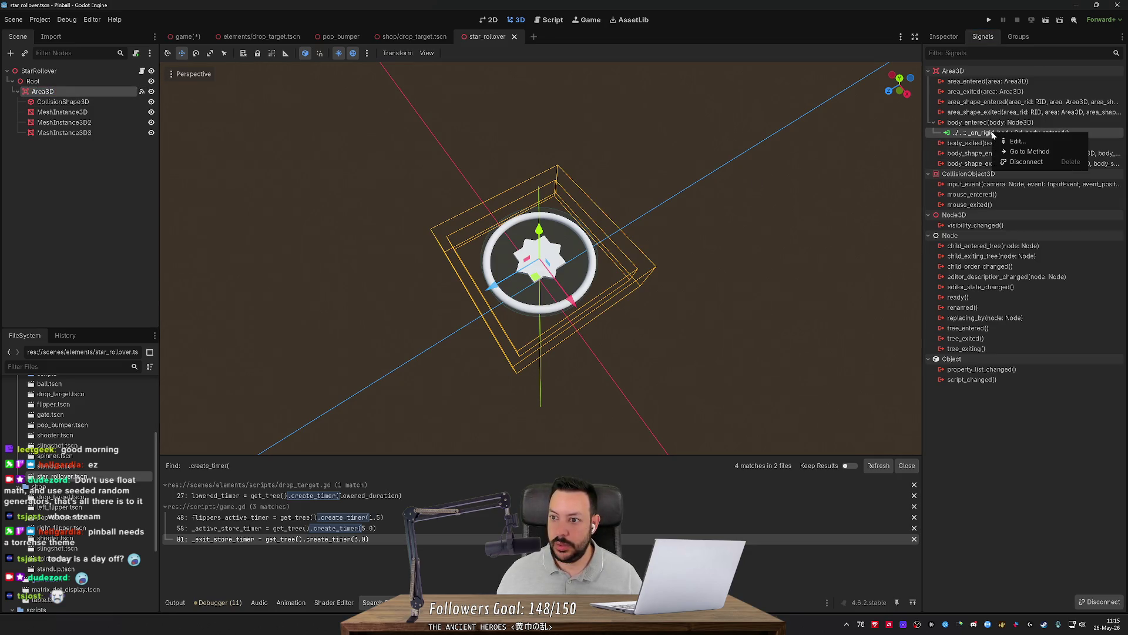
pyautogui.click(1016, 142)
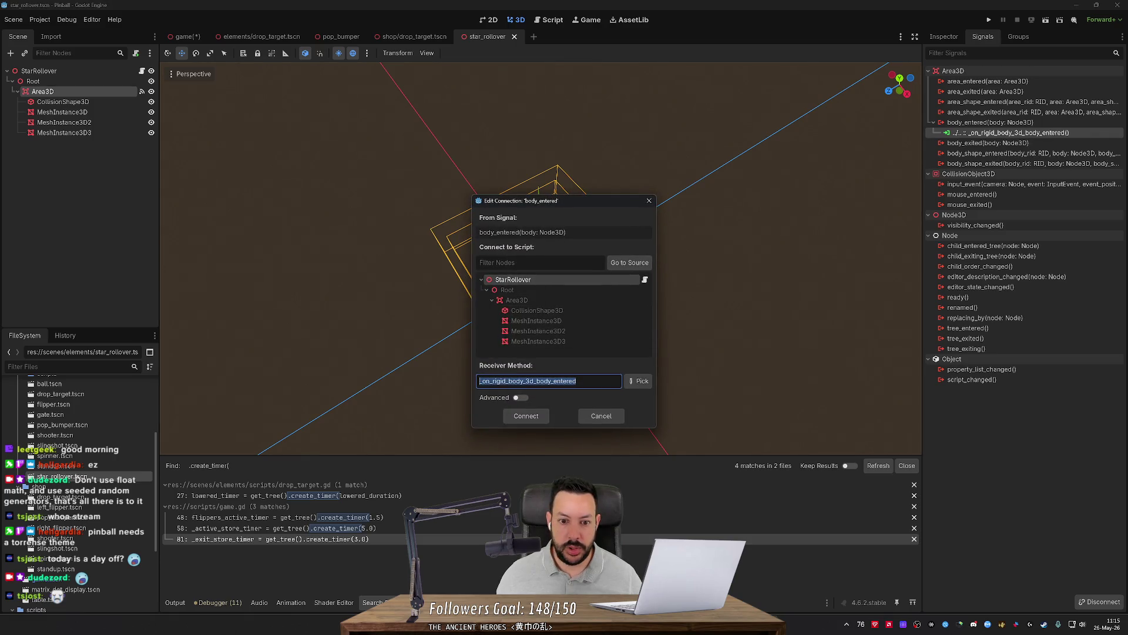
pyautogui.click(494, 381)
pyautogui.moveTo(492, 381); pyautogui.dragTo(553, 381)
pyautogui.write('ball_')
pyautogui.press('Return')
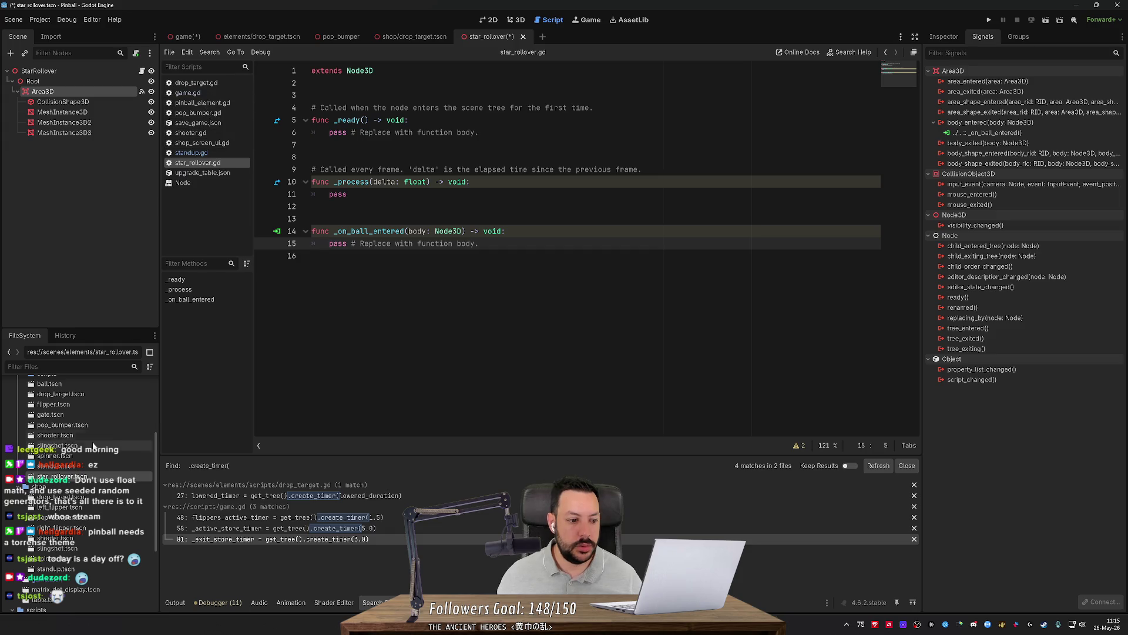
# Copy all of standup.gd's code into star_rollover.gd and save it
pyautogui.scroll(3, 89, 470)
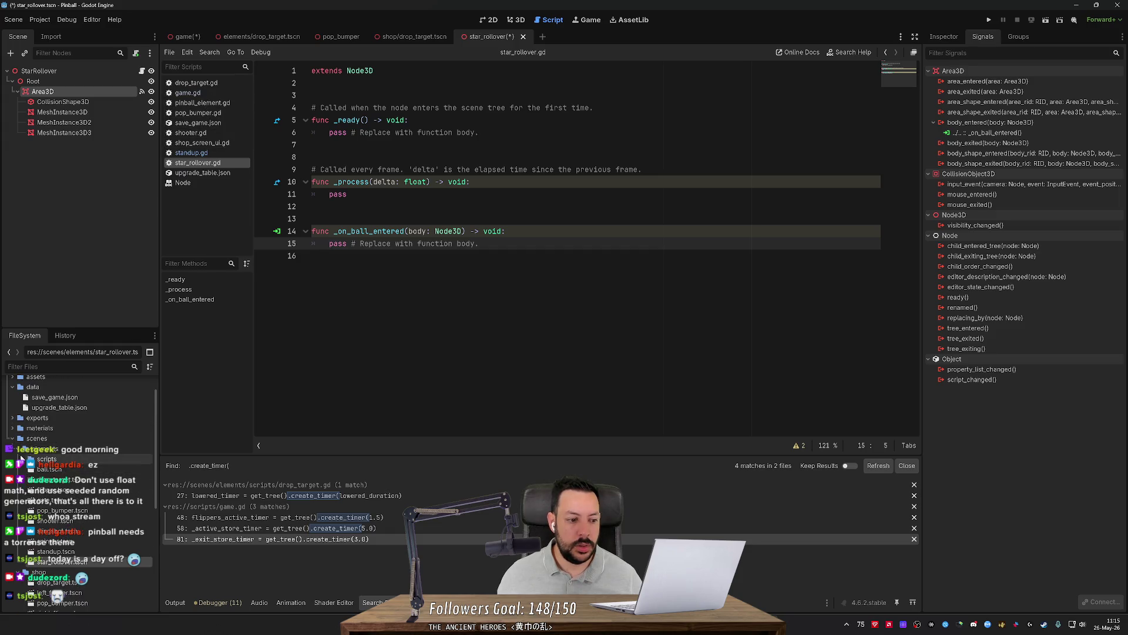
pyautogui.click(22, 458)
pyautogui.click(81, 532)
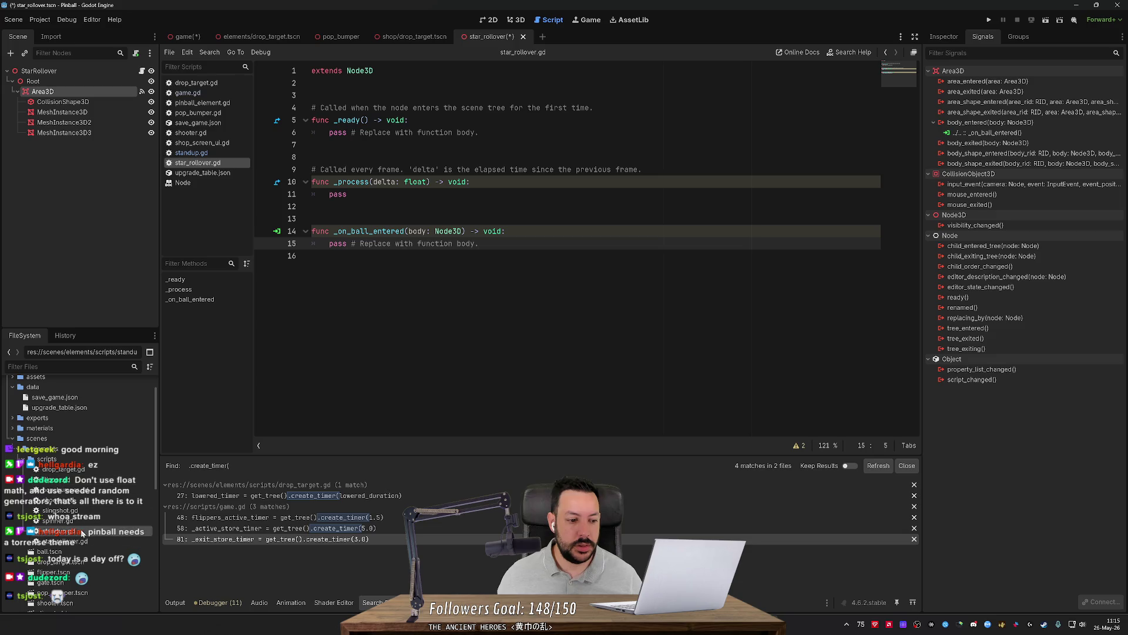
pyautogui.doubleClick(81, 532)
pyautogui.hotkey('ctrl', 'a')
pyautogui.hotkey('ctrl', 'c')
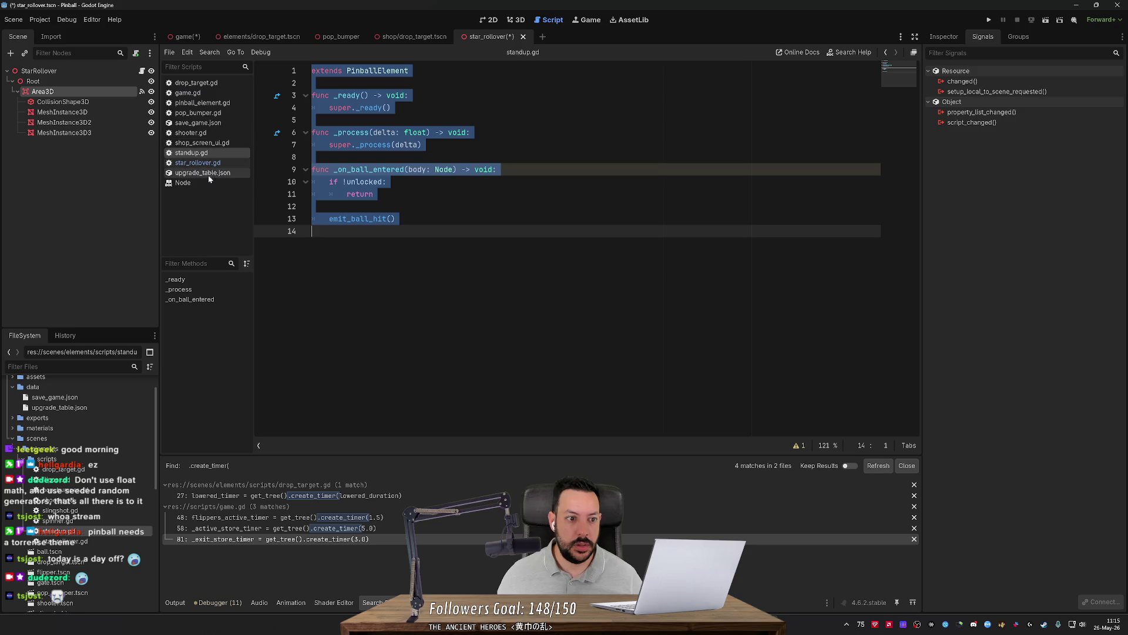
pyautogui.click(198, 163)
pyautogui.hotkey('ctrl', 'a')
pyautogui.hotkey('ctrl', 'v')
pyautogui.hotkey('ctrl', 's')
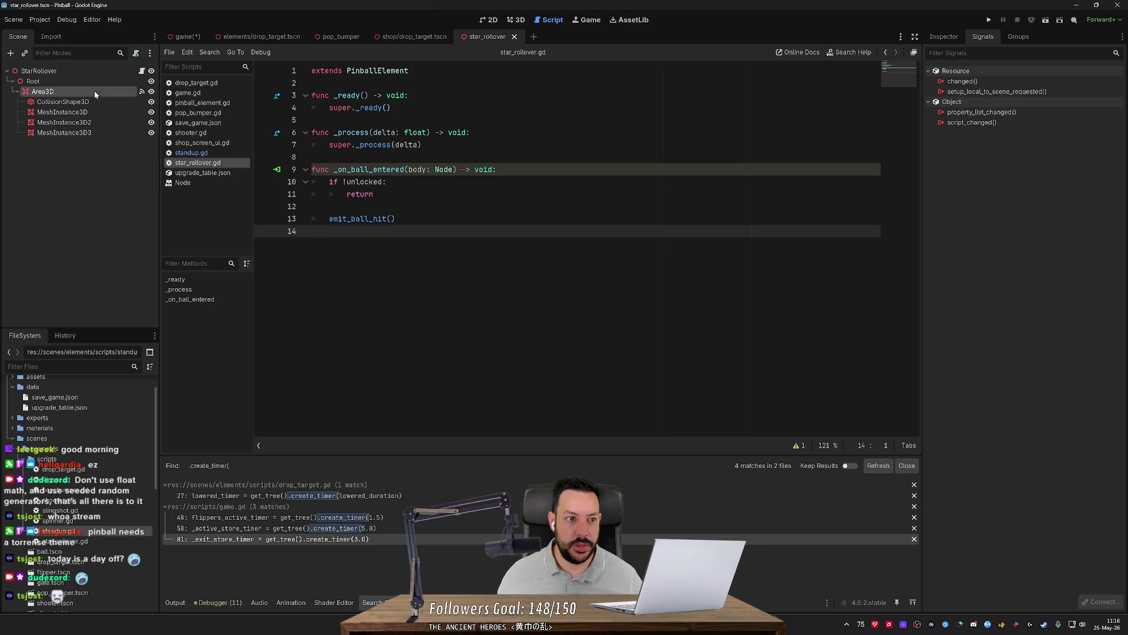
# Review the new star_rollover.gd.uid file among Fork's unstaged changes
pyautogui.click(125, 70)
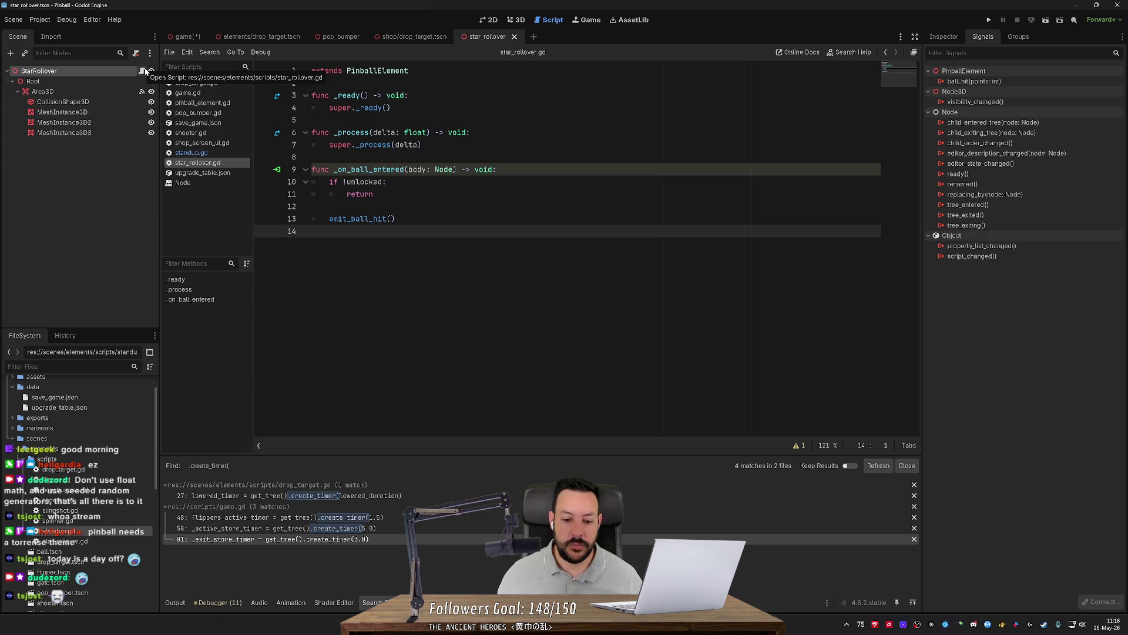
pyautogui.hotkey('alt', 'Tab')
pyautogui.click(282, 167)
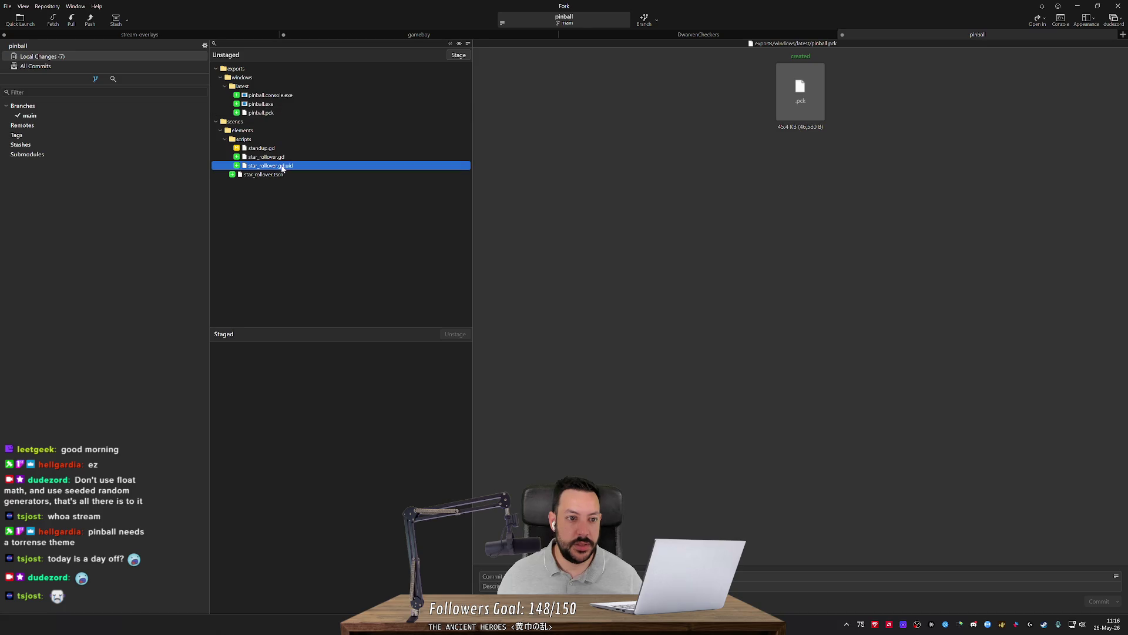
# Discard the standup.gd changes and stage star_rollover.gd, its .uid and star_rollover.tscn
pyautogui.press('Up')
pyautogui.press('Up')
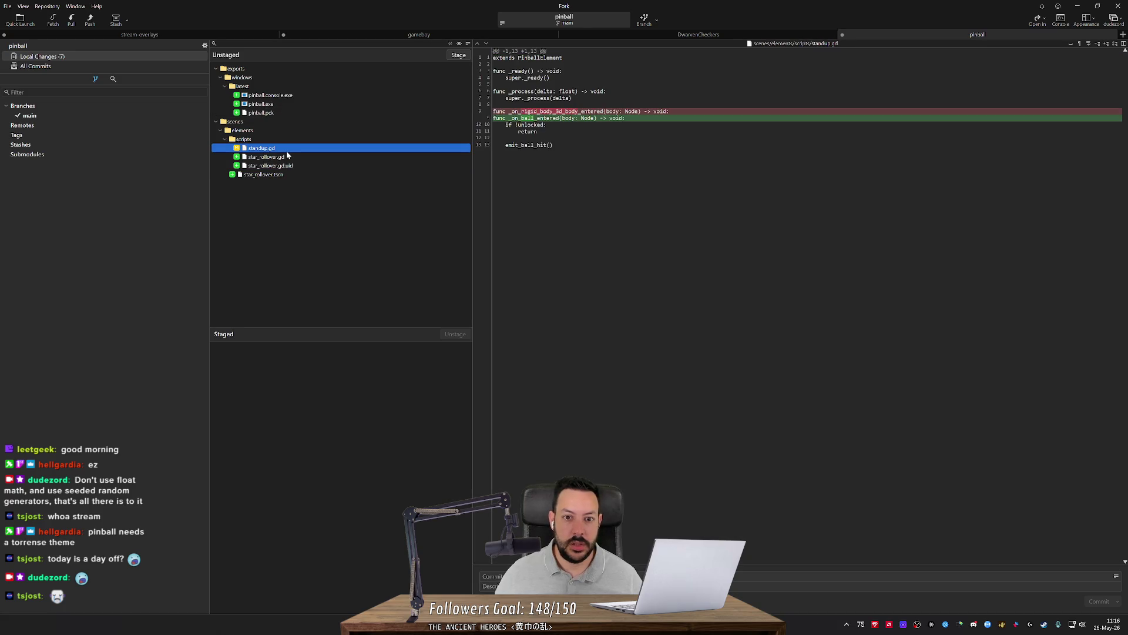
pyautogui.press('Delete')
pyautogui.press('Return')
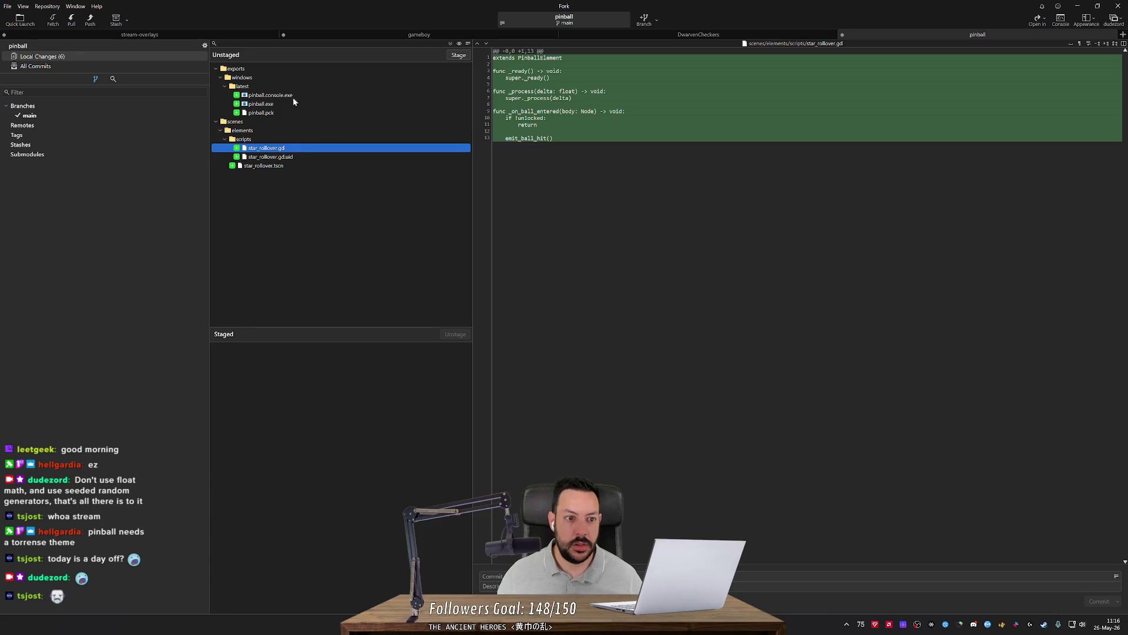
pyautogui.click(288, 167)
pyautogui.press('Return')
pyautogui.press('Return')
pyautogui.press('Return')
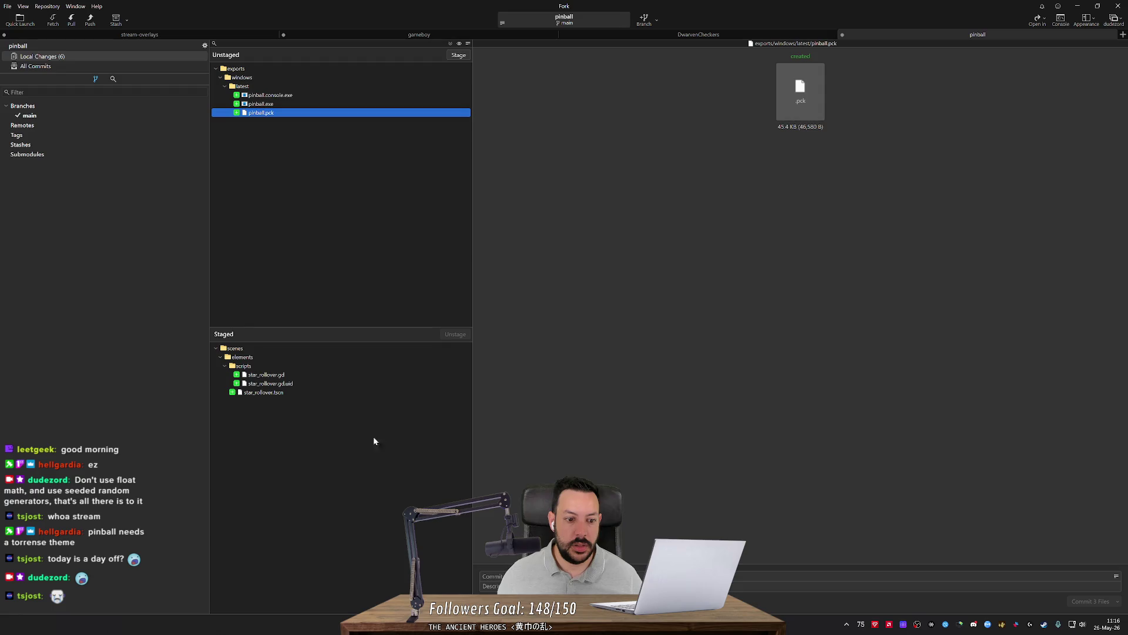
pyautogui.hotkey('alt', 'Tab')
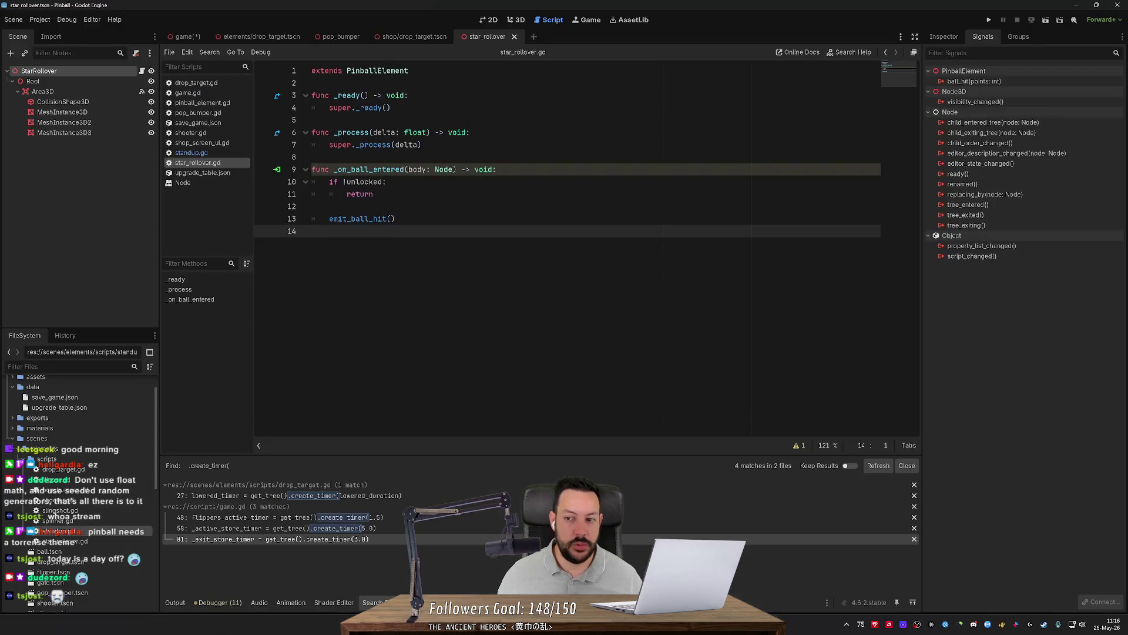
# Show the star rollover in 3D with the Area3D's Collision layer and mask expanded
pyautogui.click(511, 18)
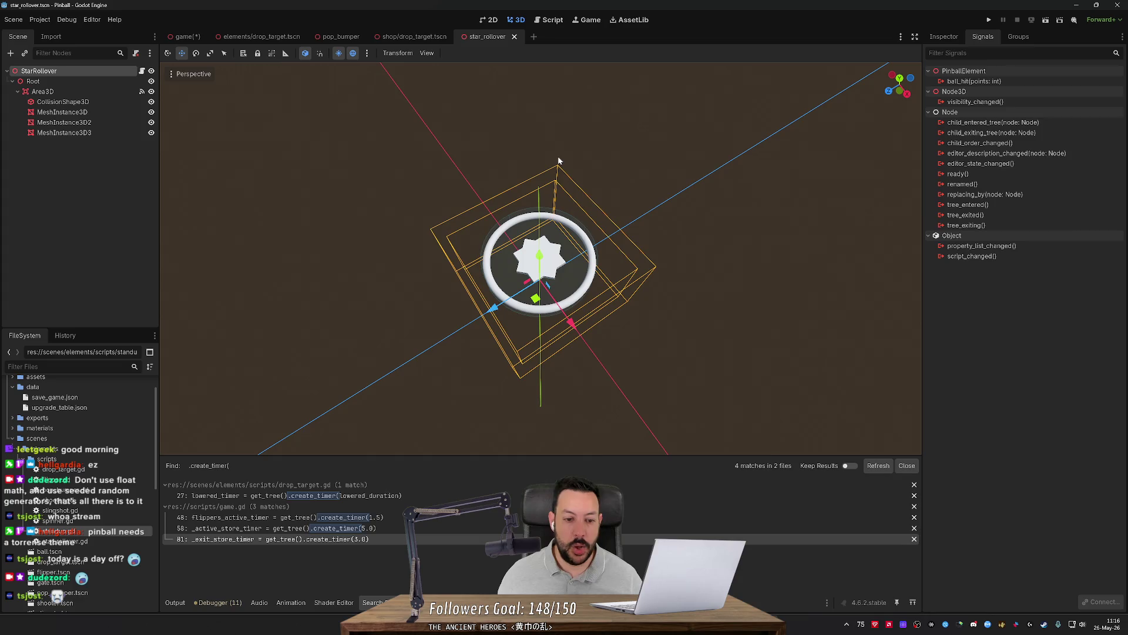
pyautogui.click(91, 92)
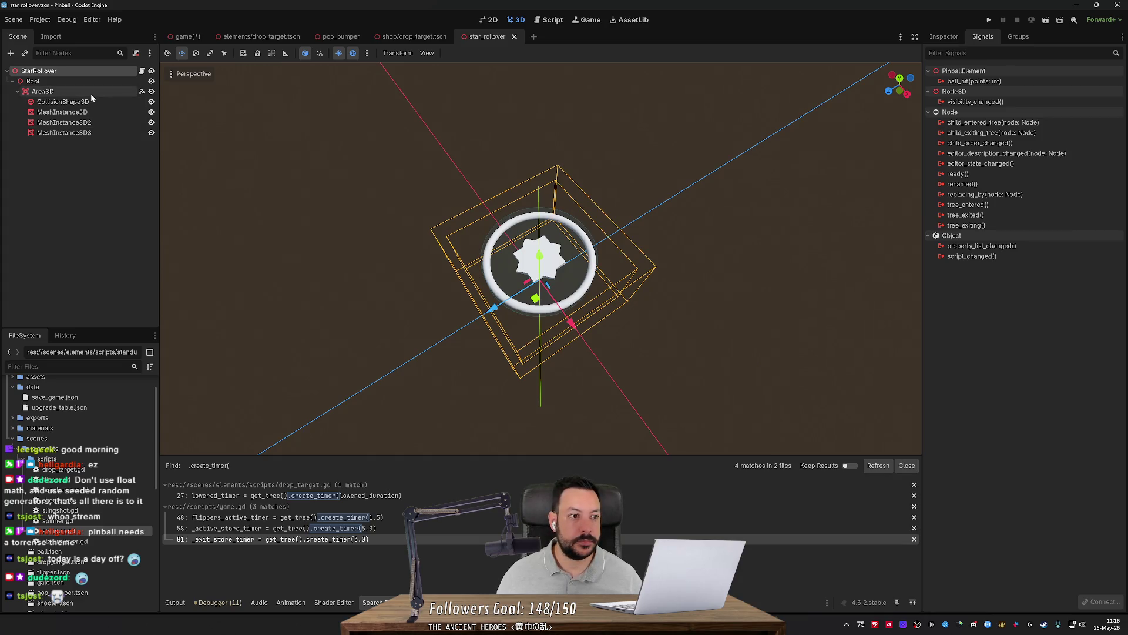
pyautogui.click(943, 36)
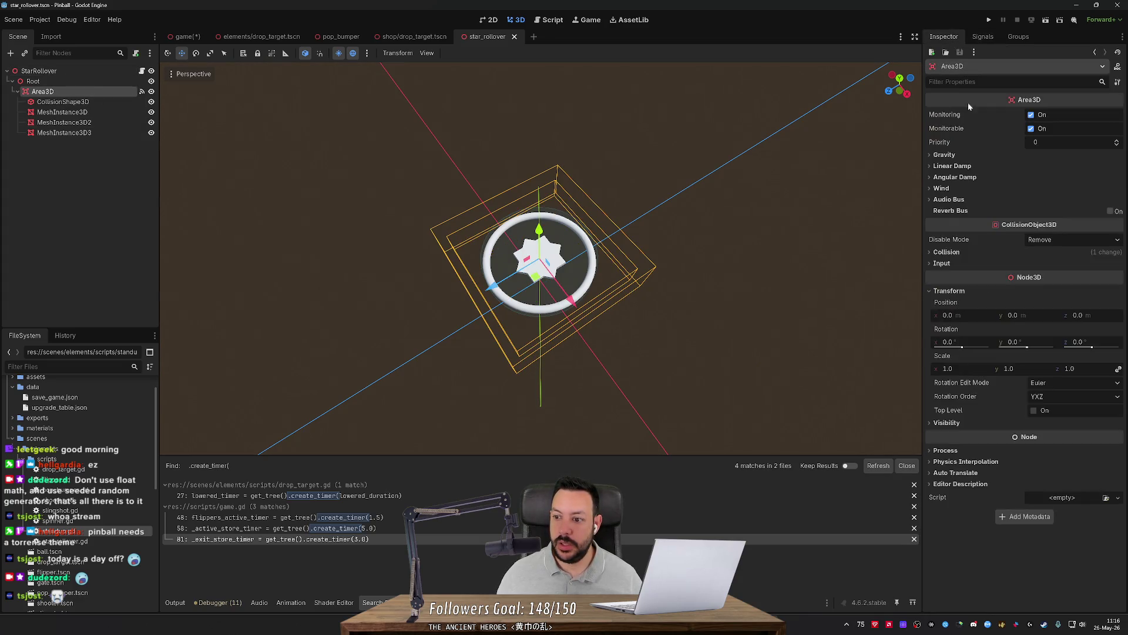
pyautogui.click(936, 254)
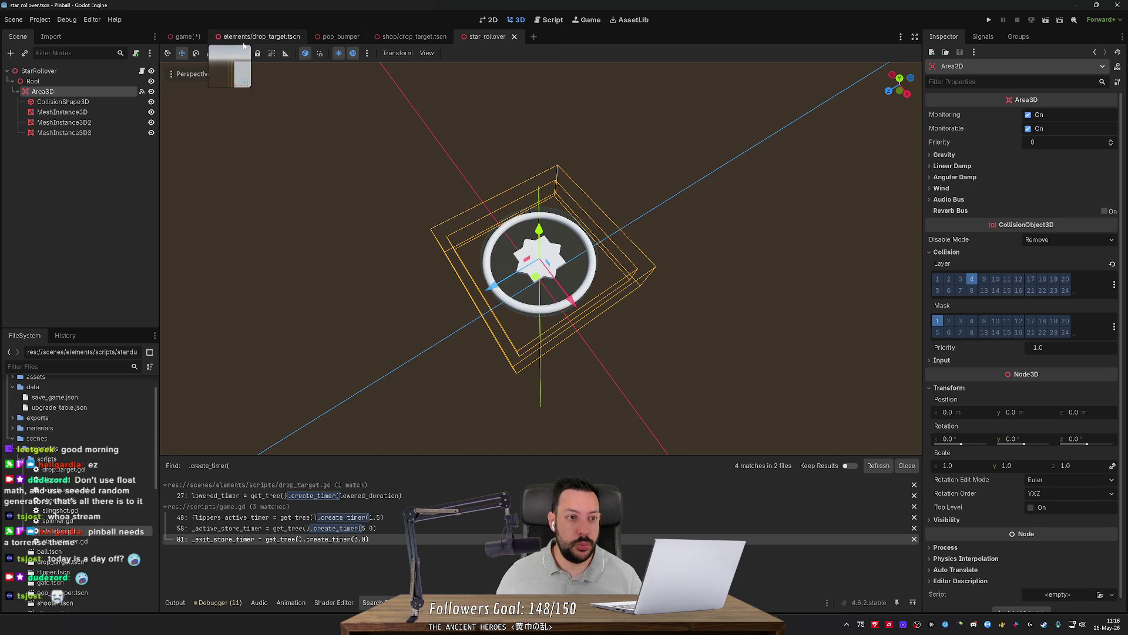
# Glance at the main game scene, then open star_rollover.tscn's file options in FileSystem
pyautogui.click(201, 37)
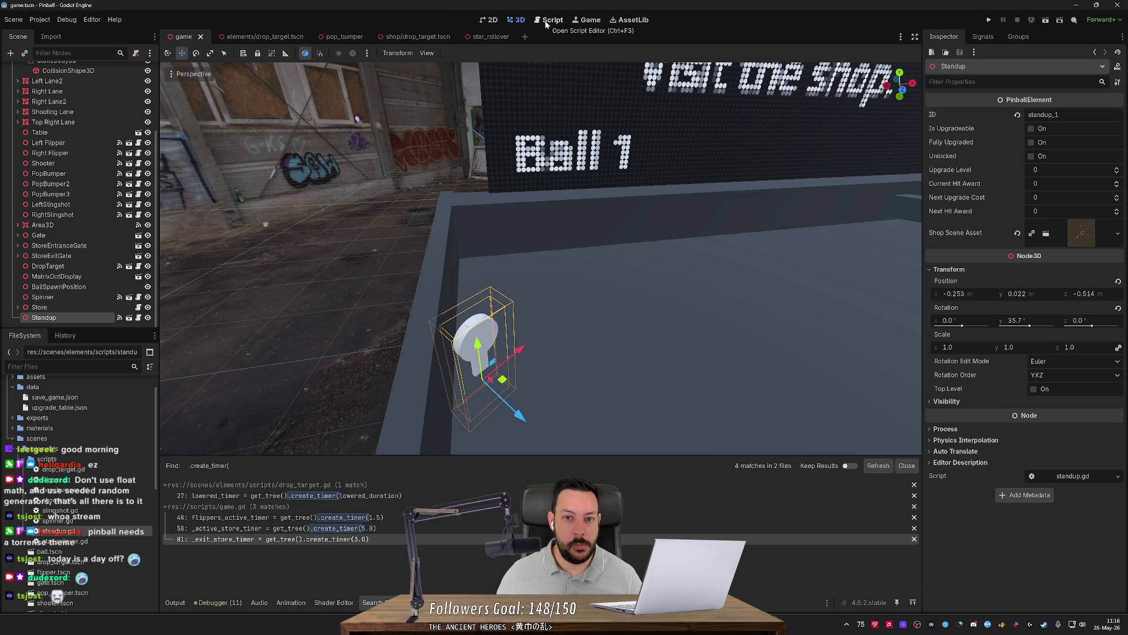
pyautogui.scroll(-3, 90, 512)
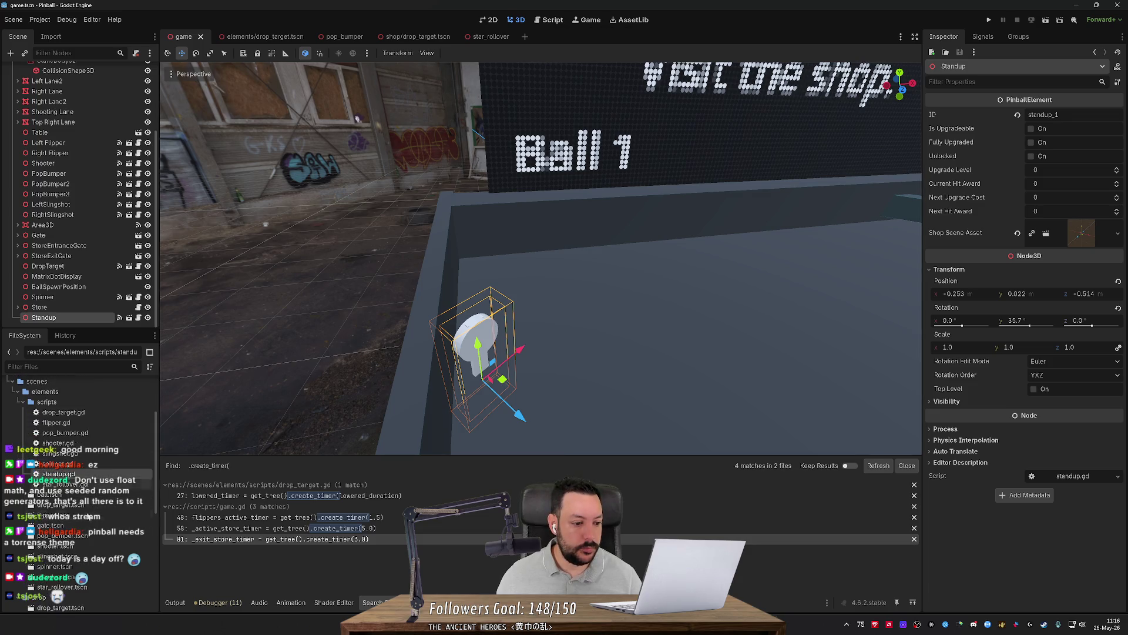
pyautogui.scroll(2, 87, 516)
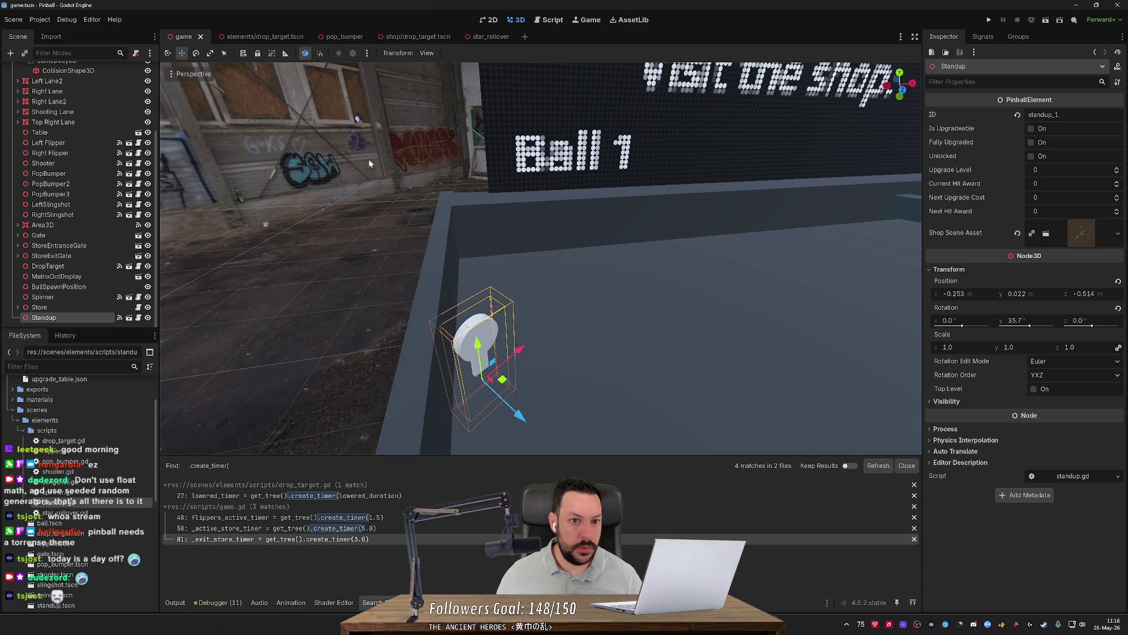
pyautogui.click(489, 36)
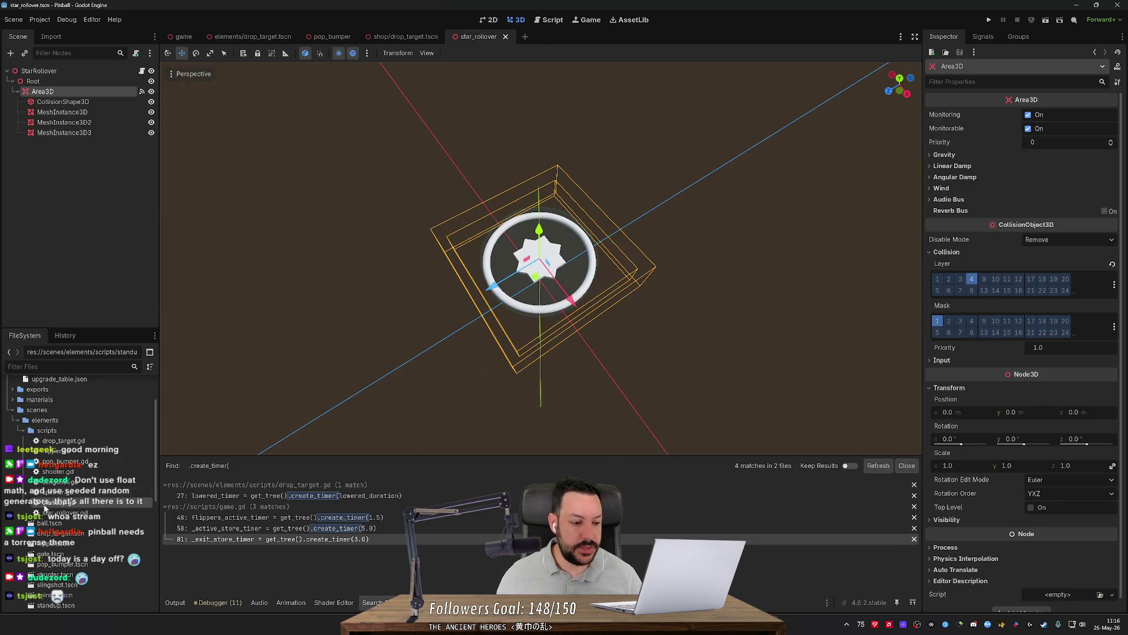
pyautogui.click(23, 433)
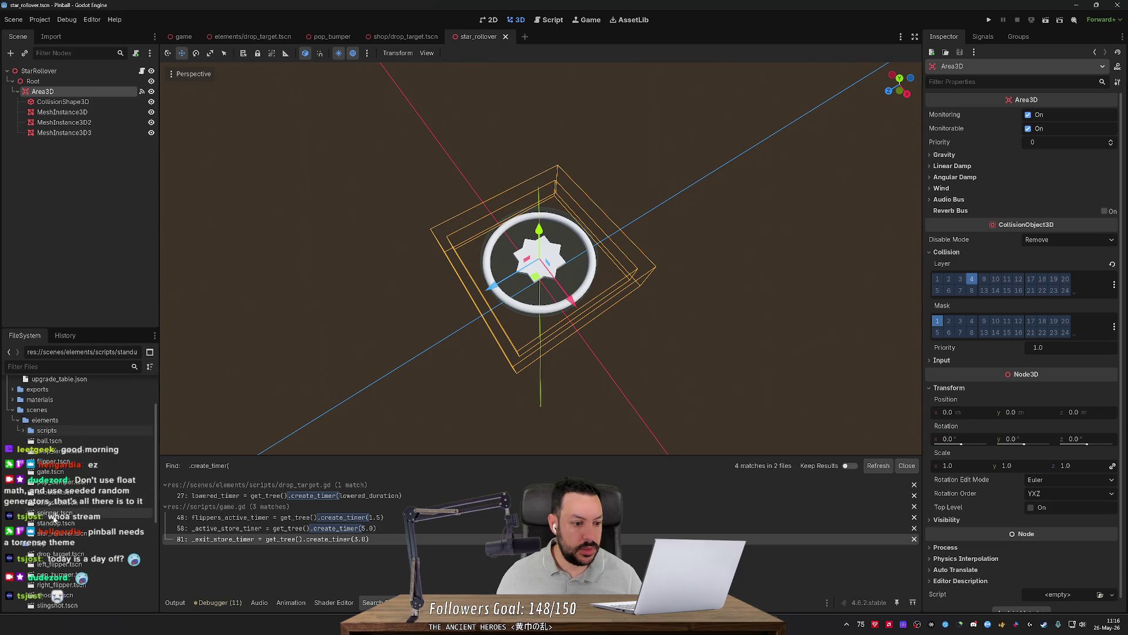
pyautogui.rightClick(59, 533)
# Duplicate star_rollover.tscn into the shop folder
pyautogui.click(107, 545)
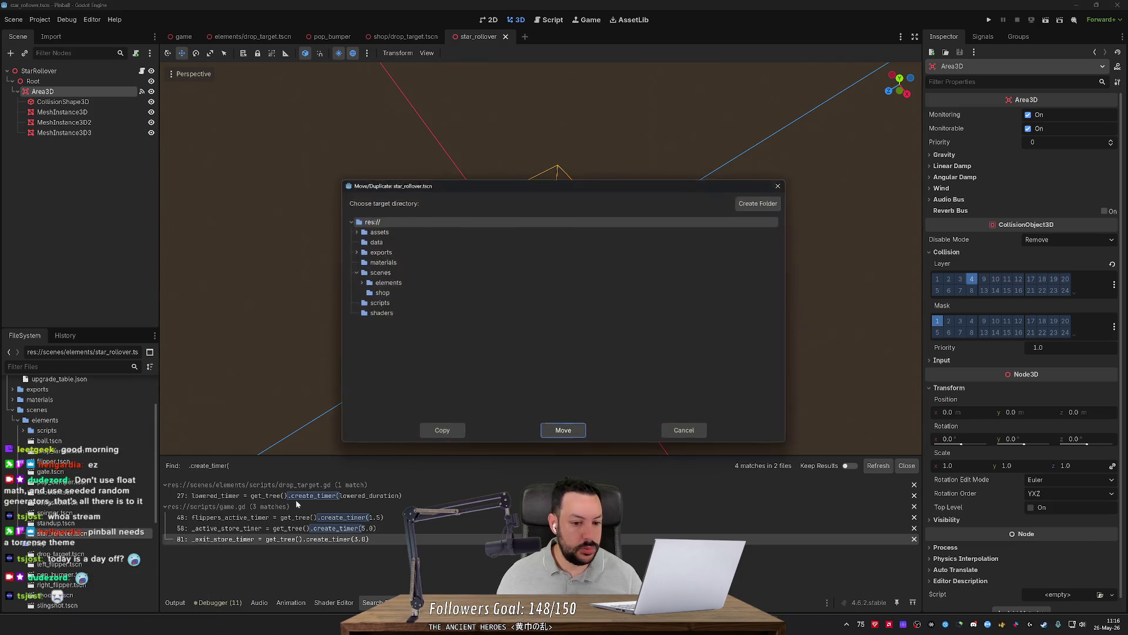
pyautogui.click(379, 292)
pyautogui.click(440, 433)
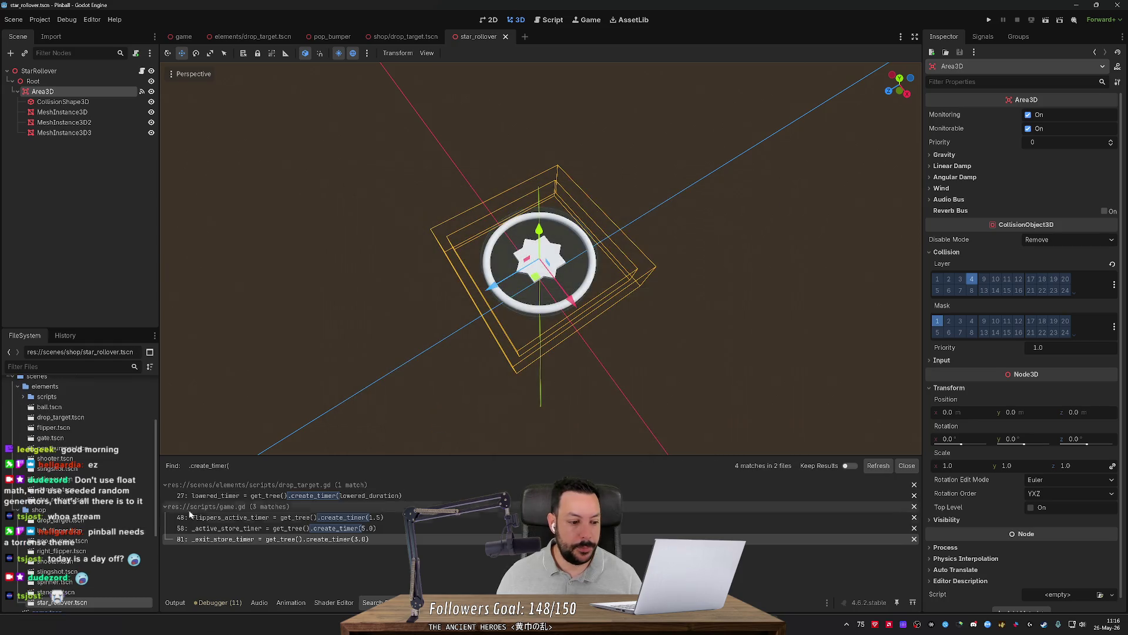
# Open the shop copy and detach the script from its StarRollover root node
pyautogui.doubleClick(59, 602)
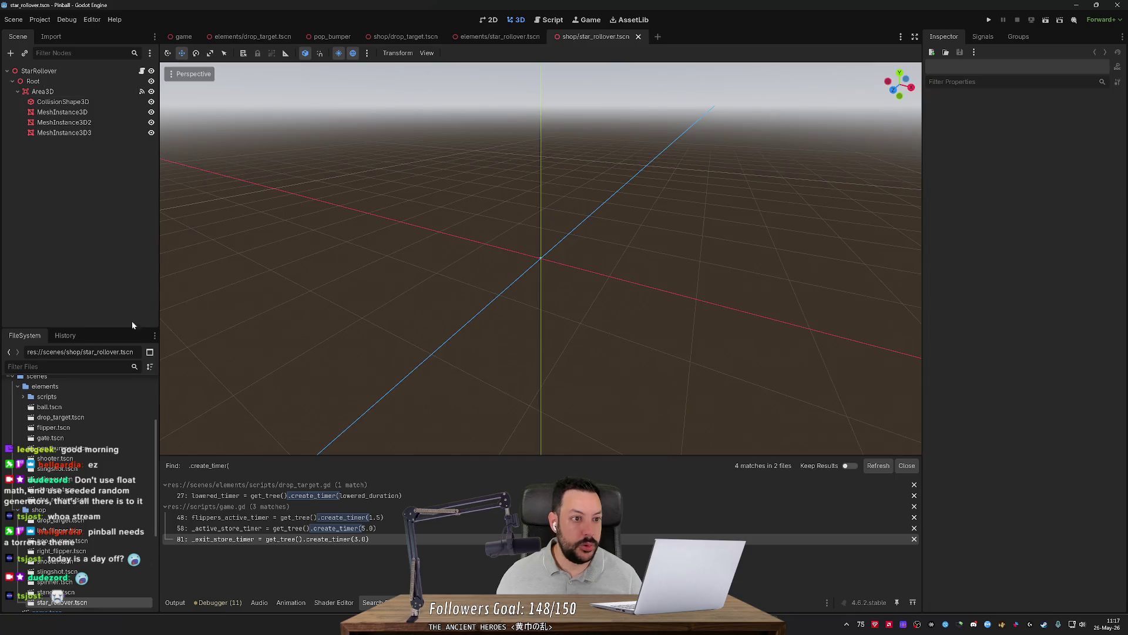
pyautogui.click(142, 70)
pyautogui.rightClick(144, 72)
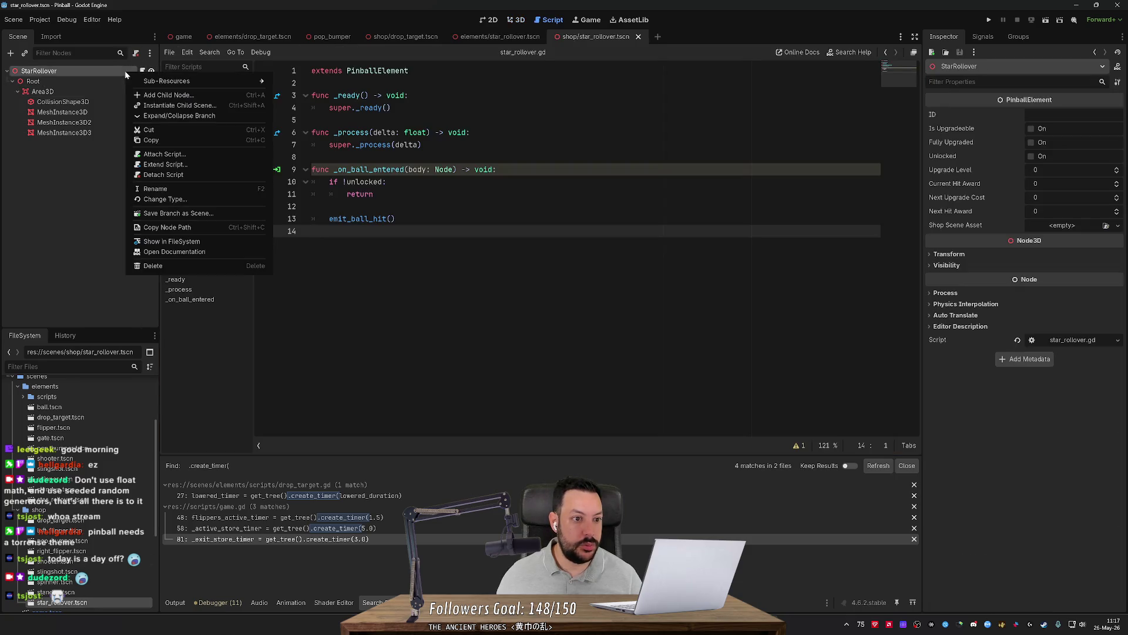
pyautogui.click(147, 176)
# Disconnect the Area3D's body_entered signal from _on_ball_entered and save the shop copy
pyautogui.click(142, 94)
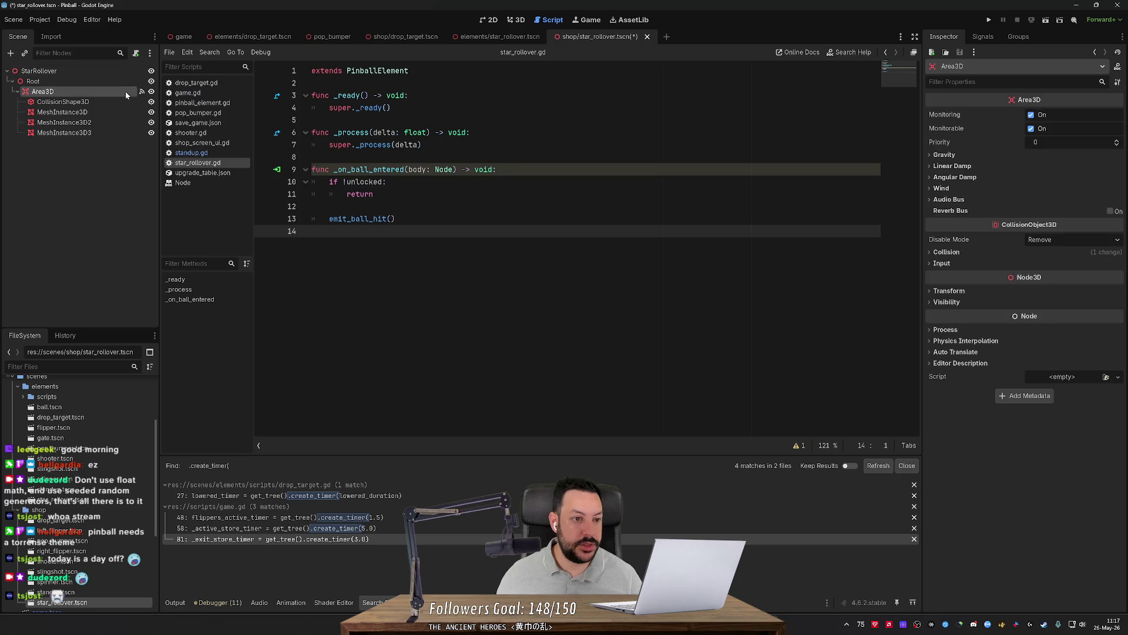
pyautogui.click(983, 37)
pyautogui.rightClick(972, 133)
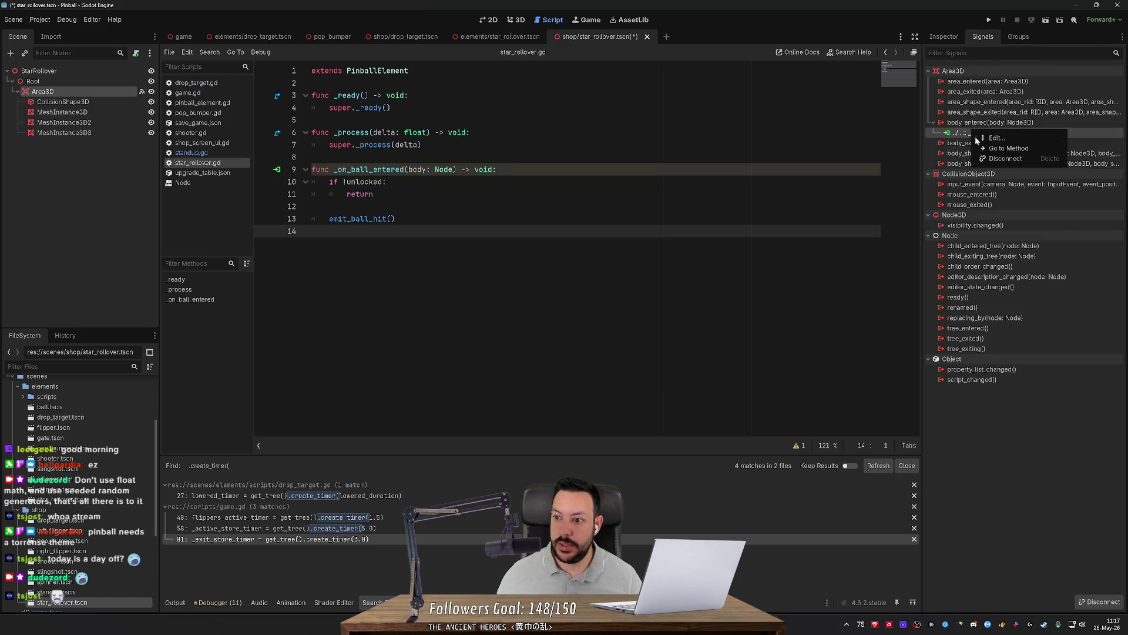
pyautogui.click(978, 159)
pyautogui.hotkey('ctrl', 's')
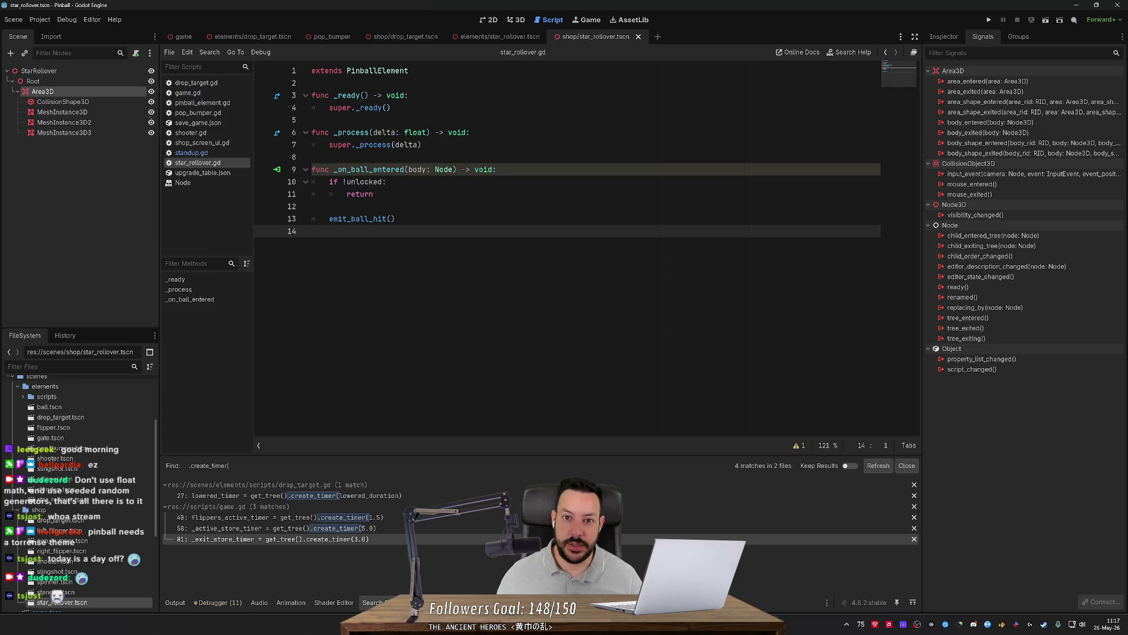
# Review the copy's nodes, then return to the elements star rollover to inspect its PinballElement properties
pyautogui.click(516, 20)
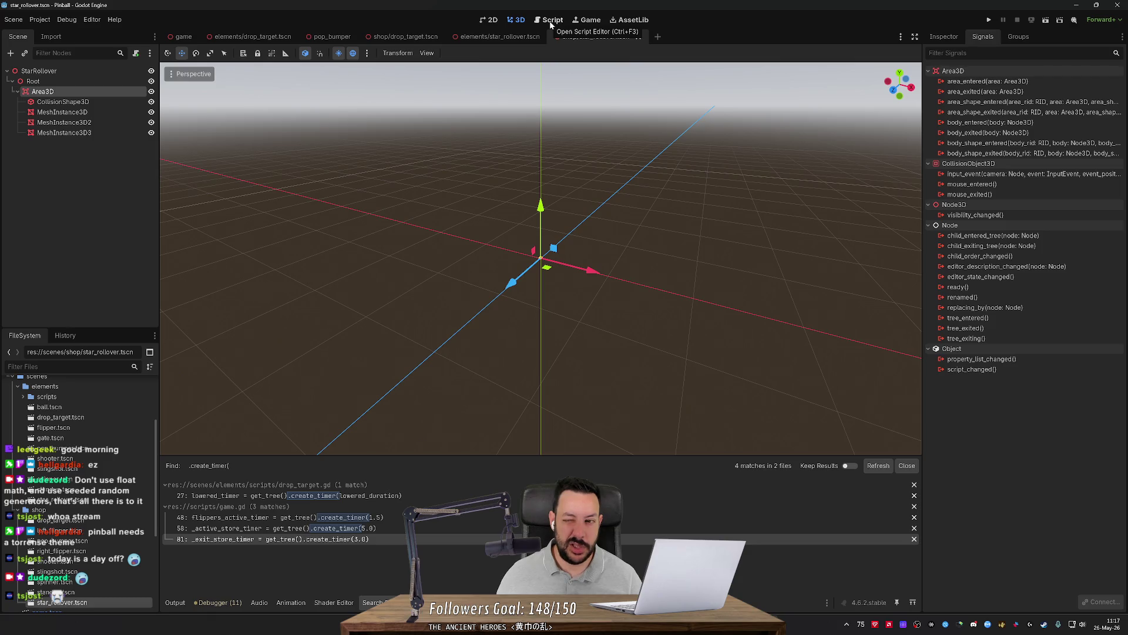
pyautogui.click(946, 36)
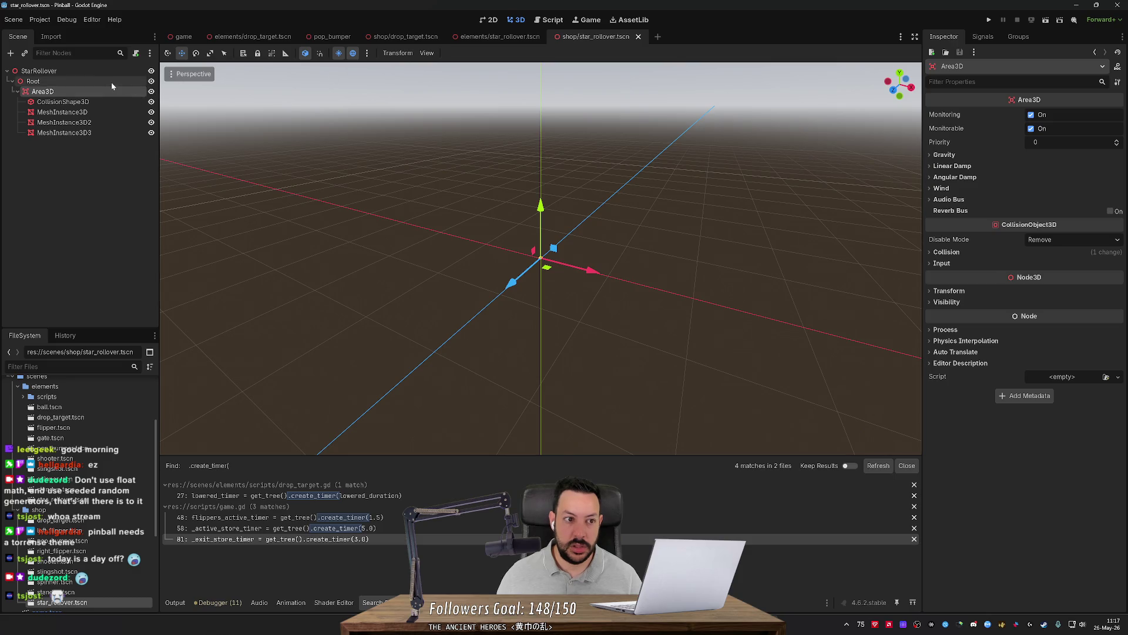
pyautogui.click(39, 71)
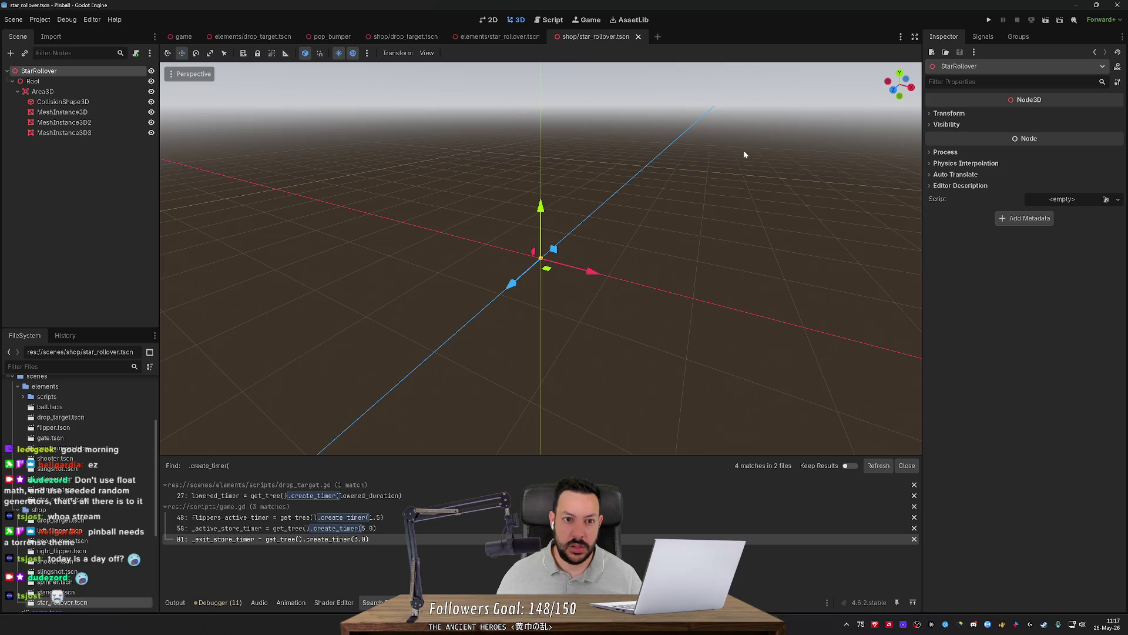
pyautogui.click(494, 41)
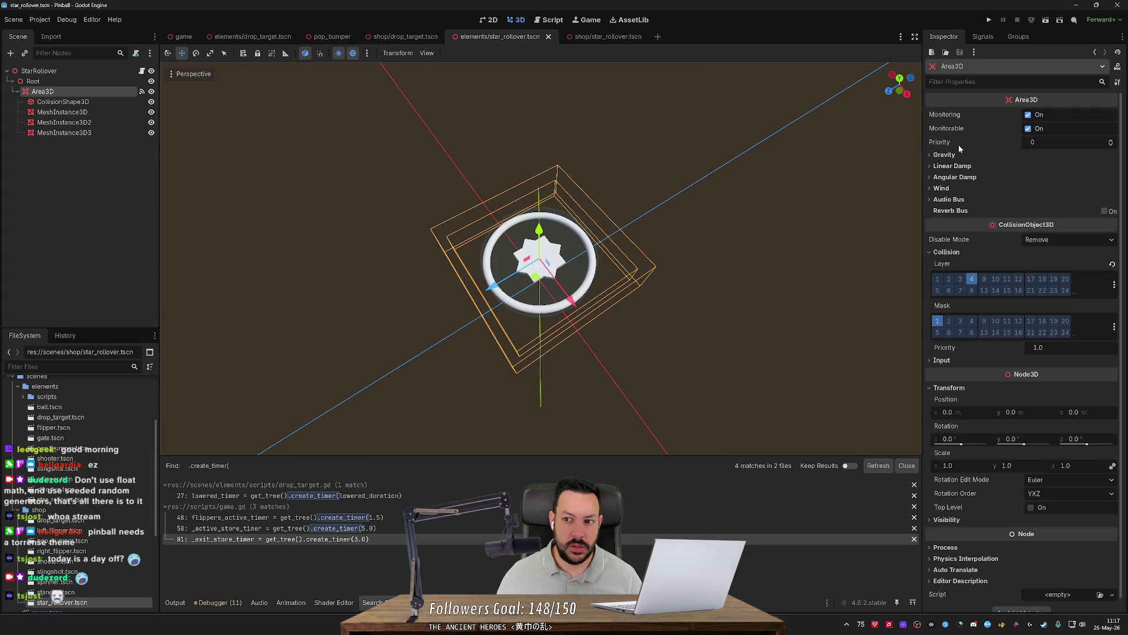
pyautogui.click(88, 69)
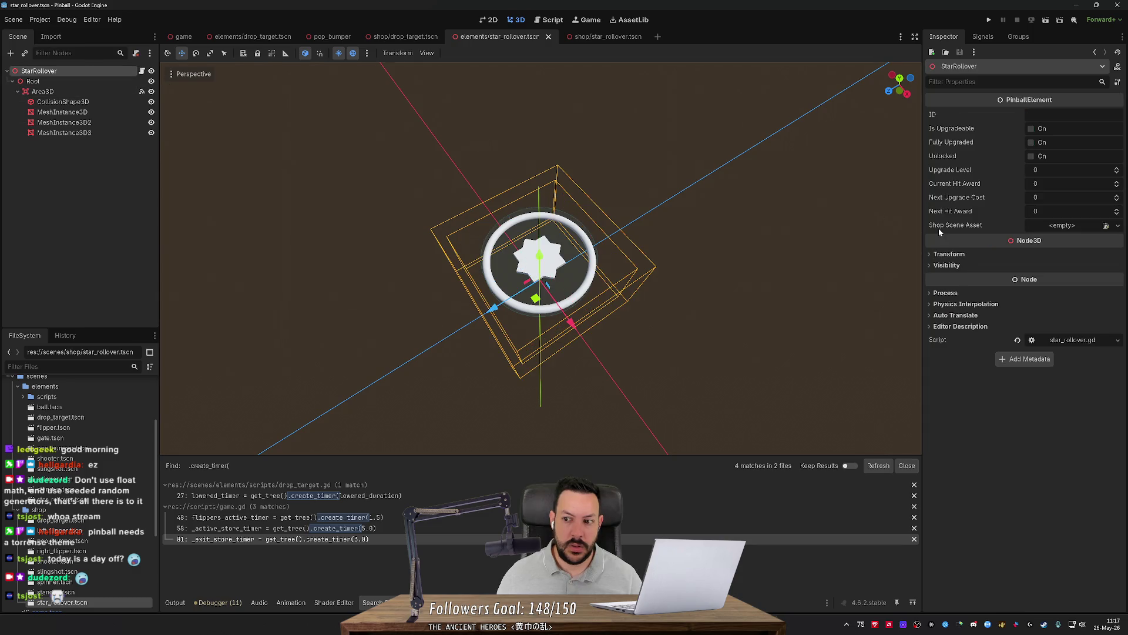